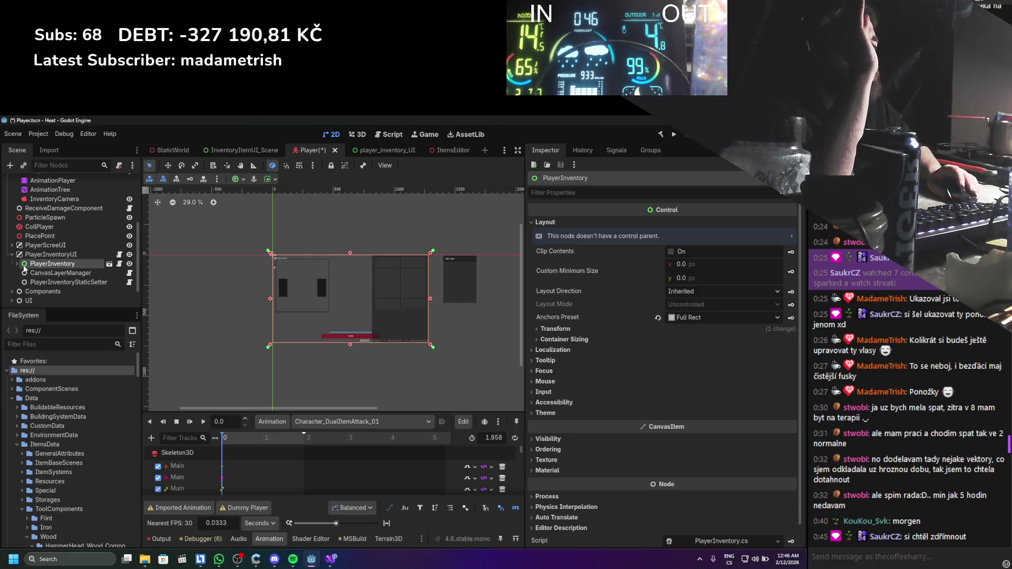
Turn on Editable Children for the PlayerInventory instance in the Scene dock.
click(17, 264)
scroll(59, 279, down, 5)
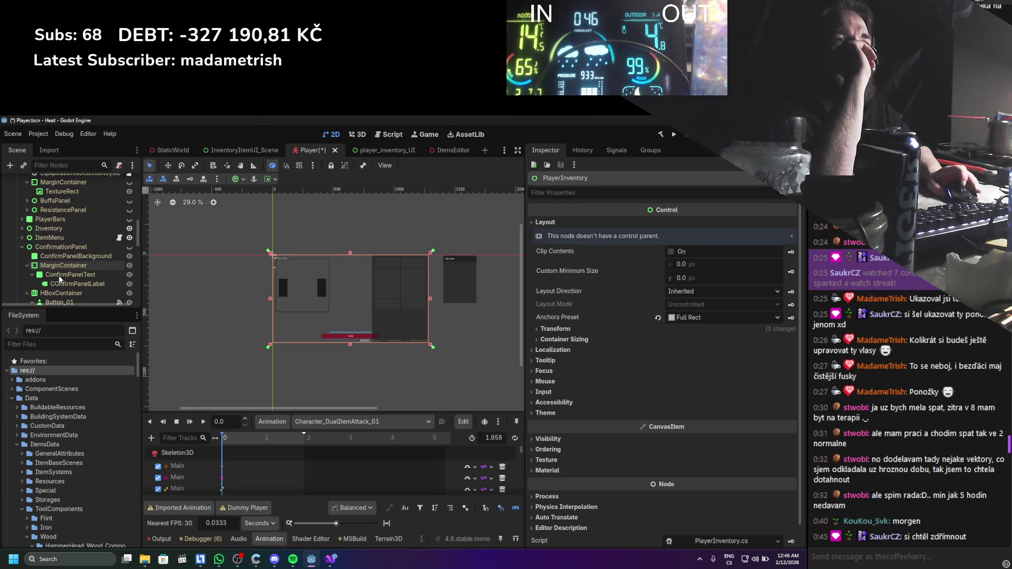
scroll(60, 279, up, 5)
right_click(68, 250)
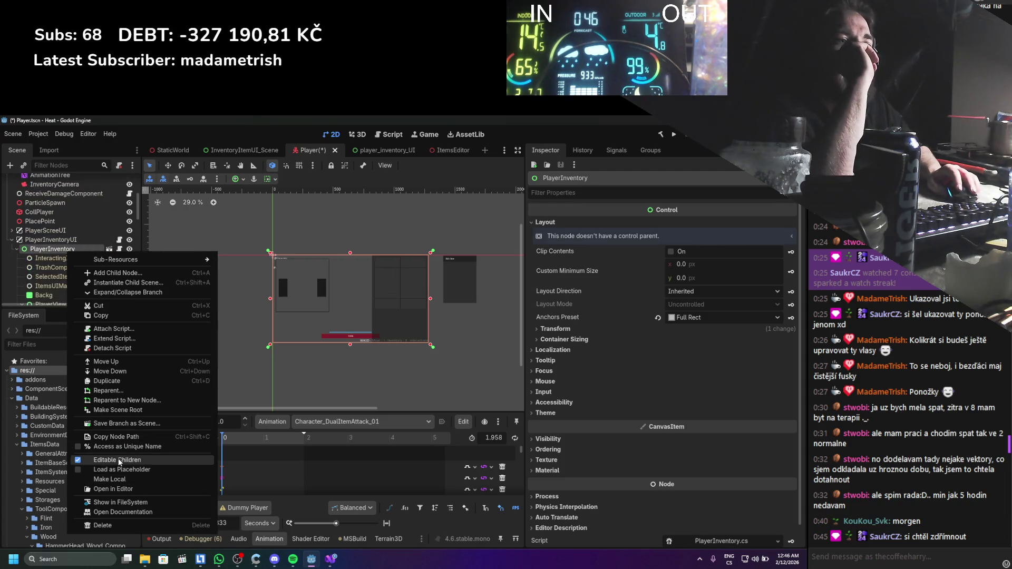
click(32, 266)
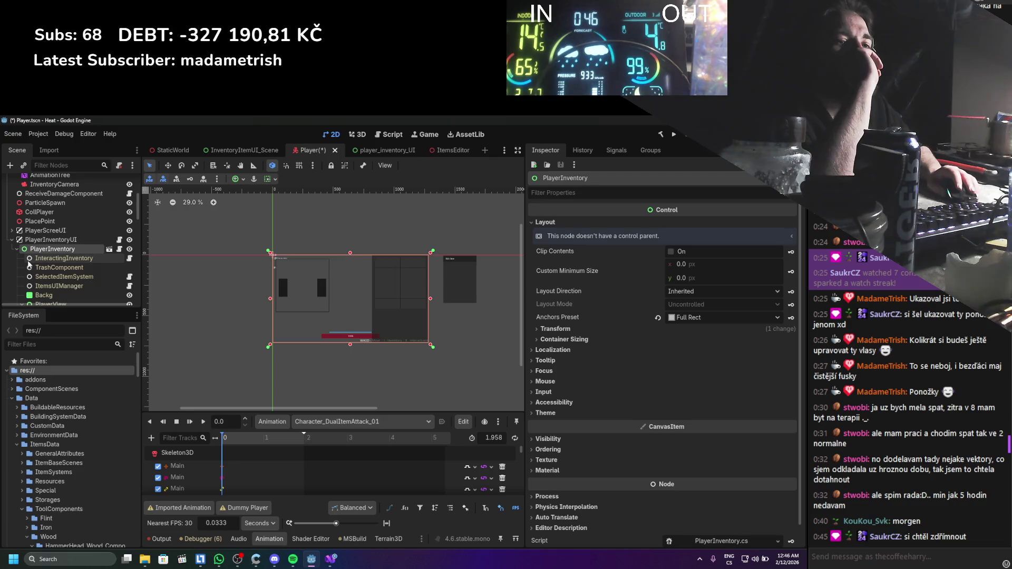
click(16, 249)
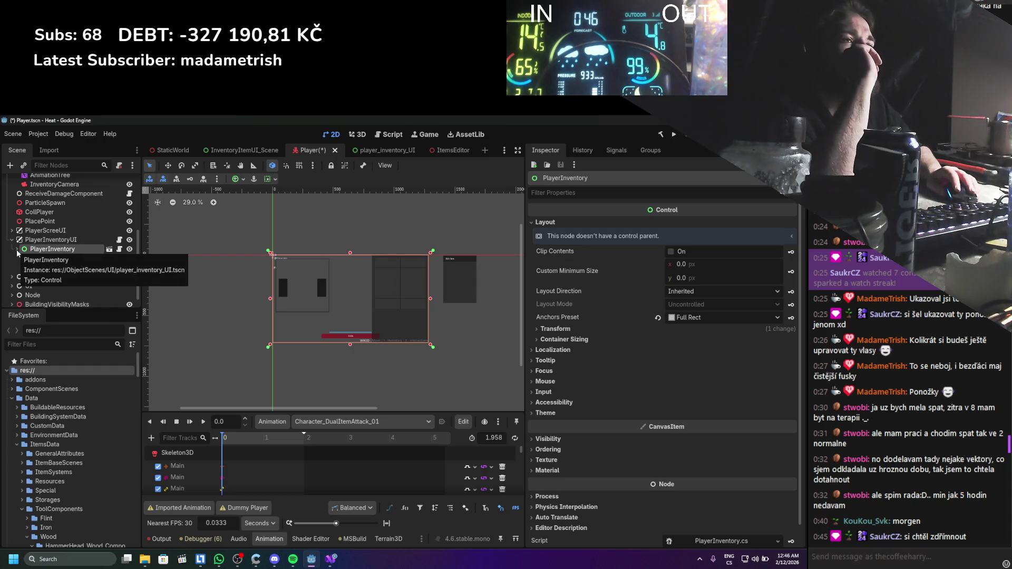
Make the PlayerInventory instance local and save the Player scene.
right_click(33, 252)
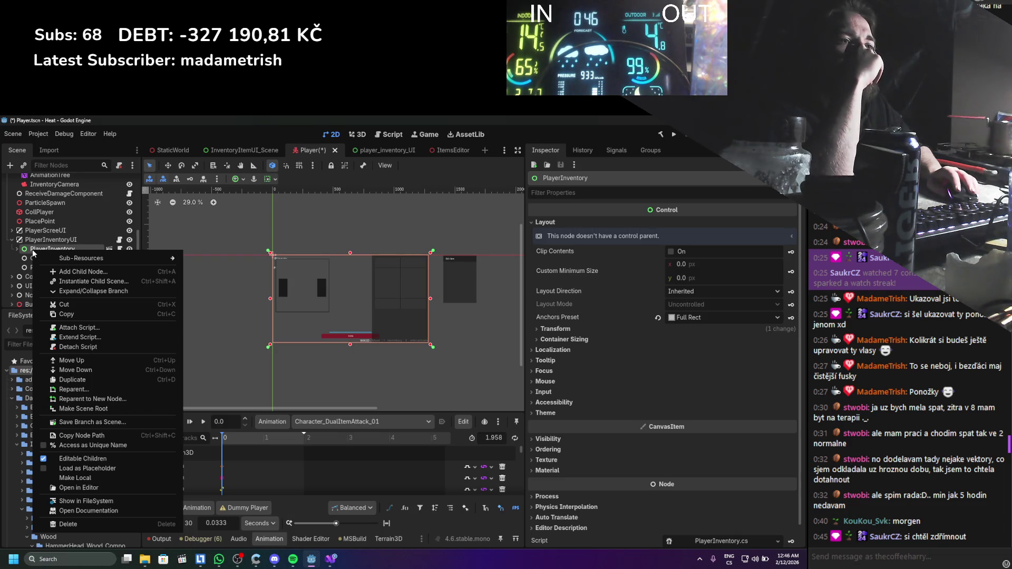
click(95, 479)
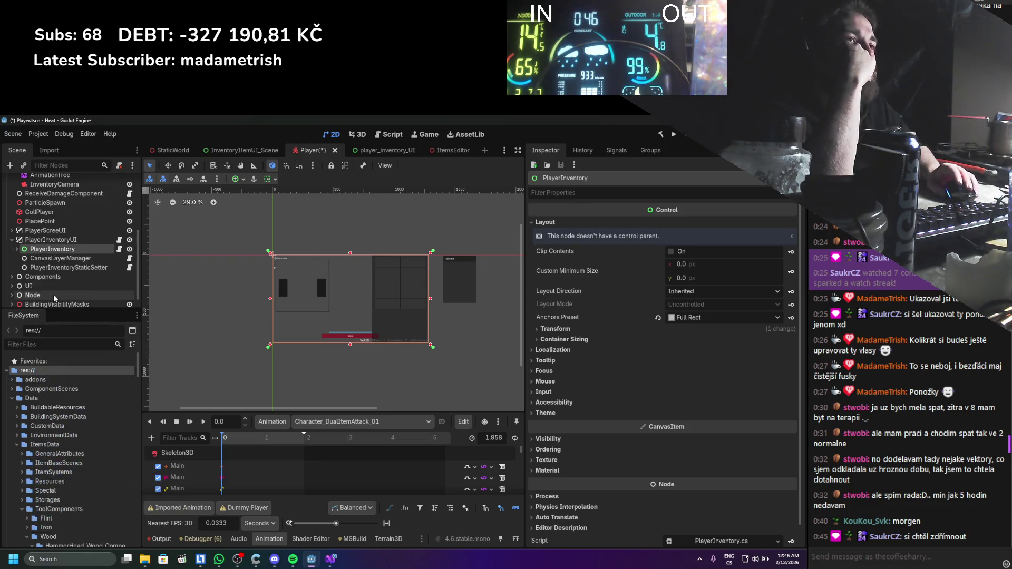
click(18, 248)
scroll(20, 249, down, 5)
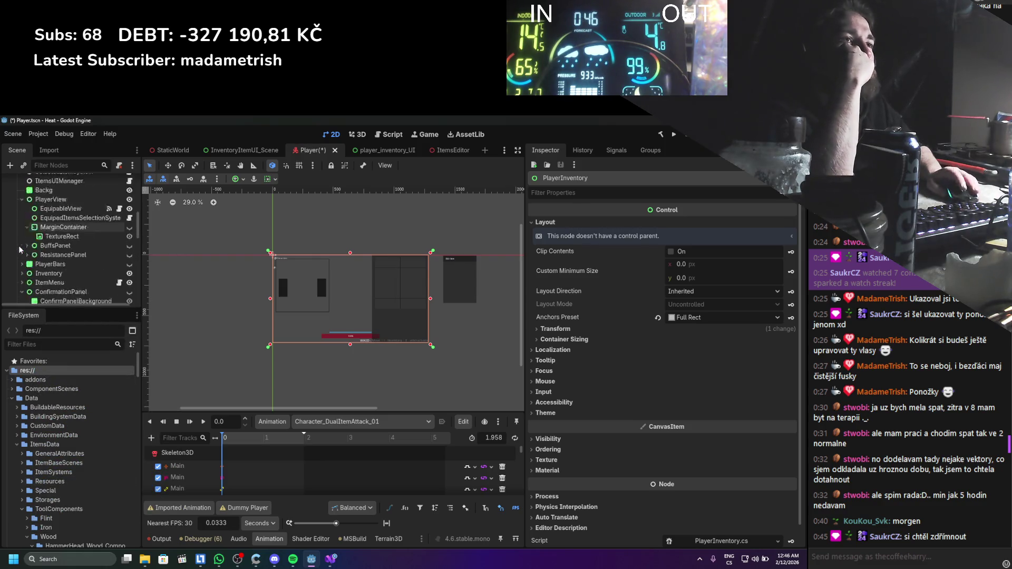
scroll(19, 249, up, 5)
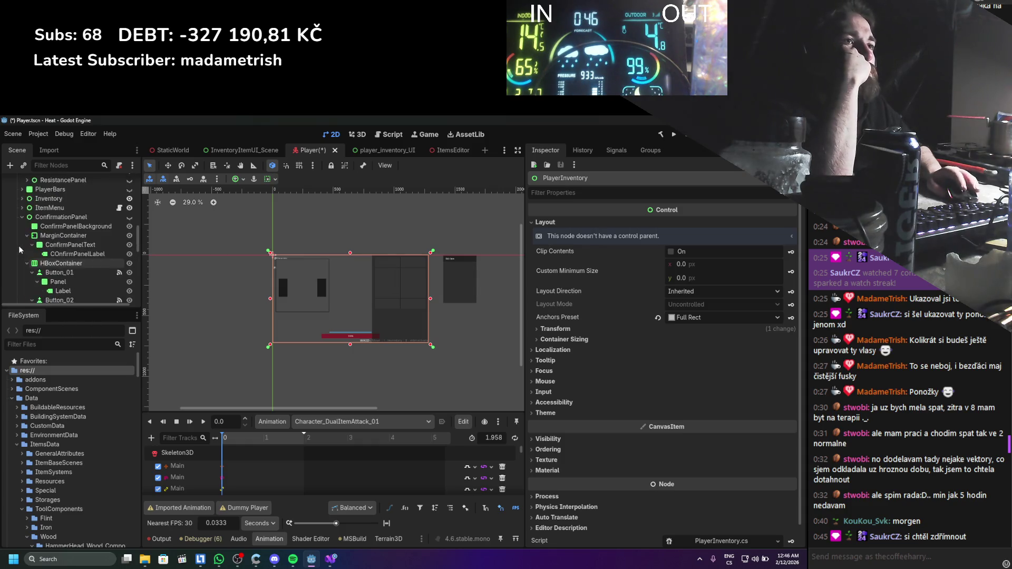
scroll(21, 250, up, 3)
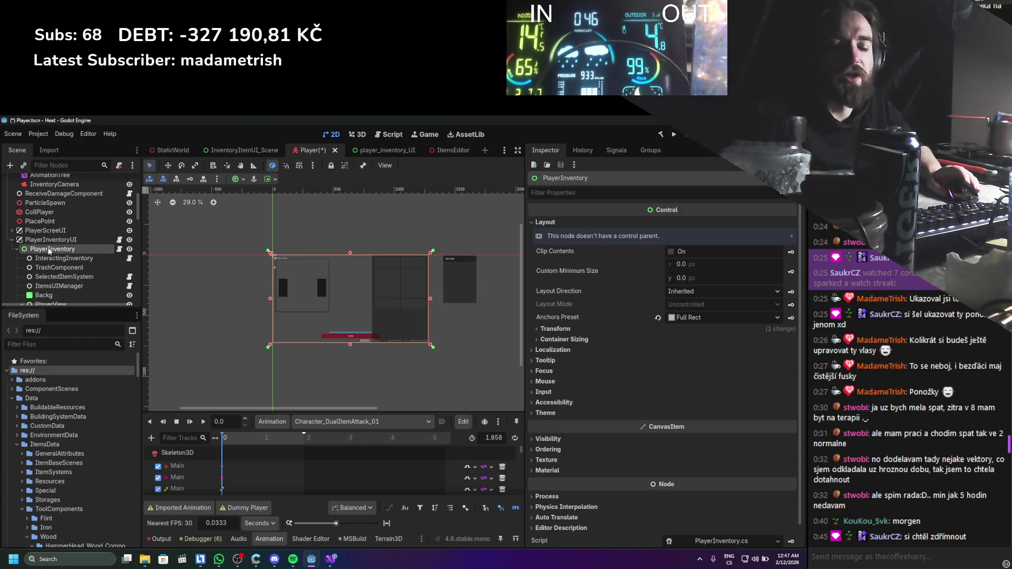
key(ctrl+s)
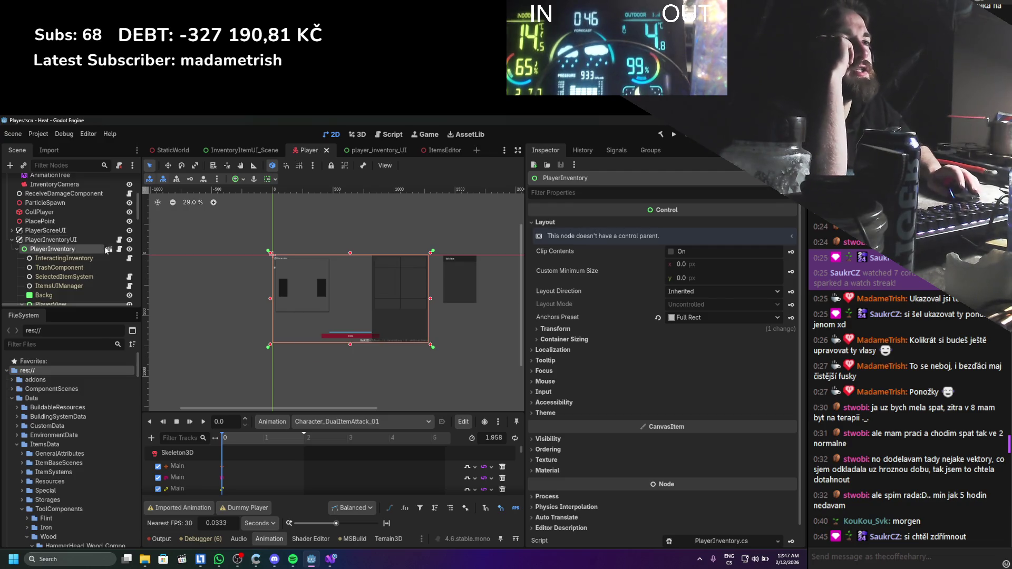
Select the ItemMenu node to check its properties.
scroll(39, 251, down, 10)
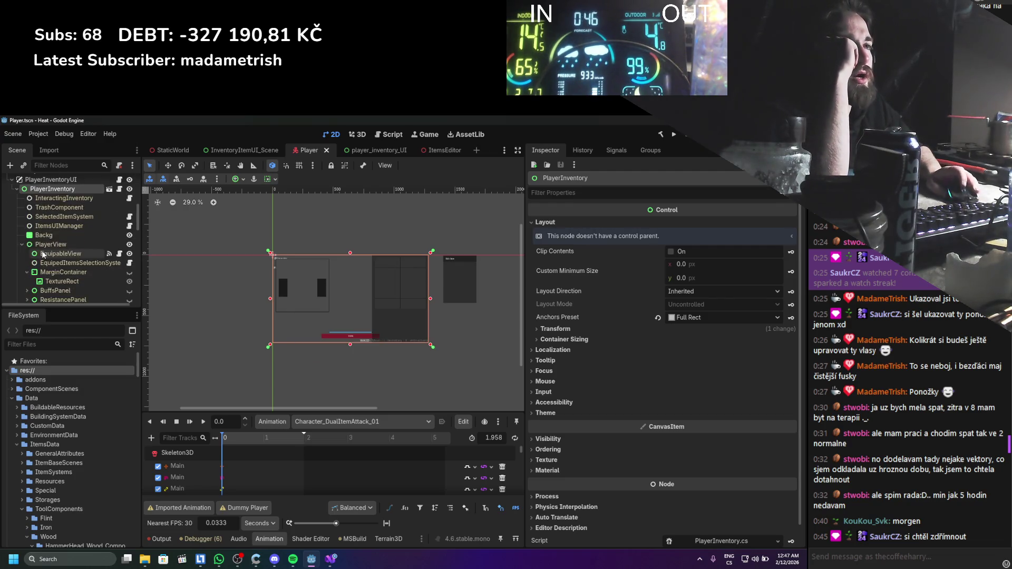
scroll(42, 255, up, 2)
click(49, 238)
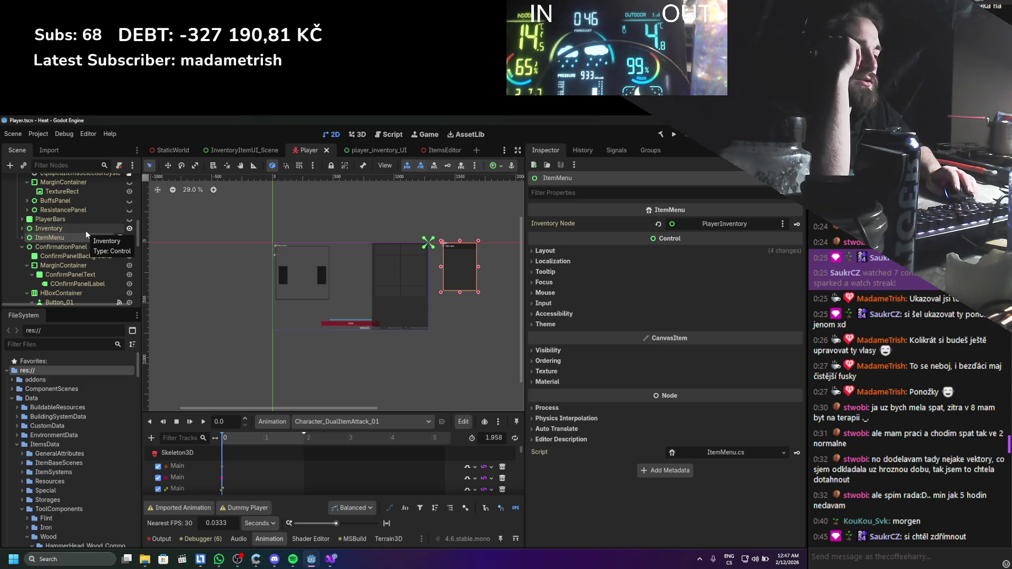
Review PlayerInventoryUI's inventory references and canvas layer settings, then select InventoryCamera.
scroll(85, 232, down, 5)
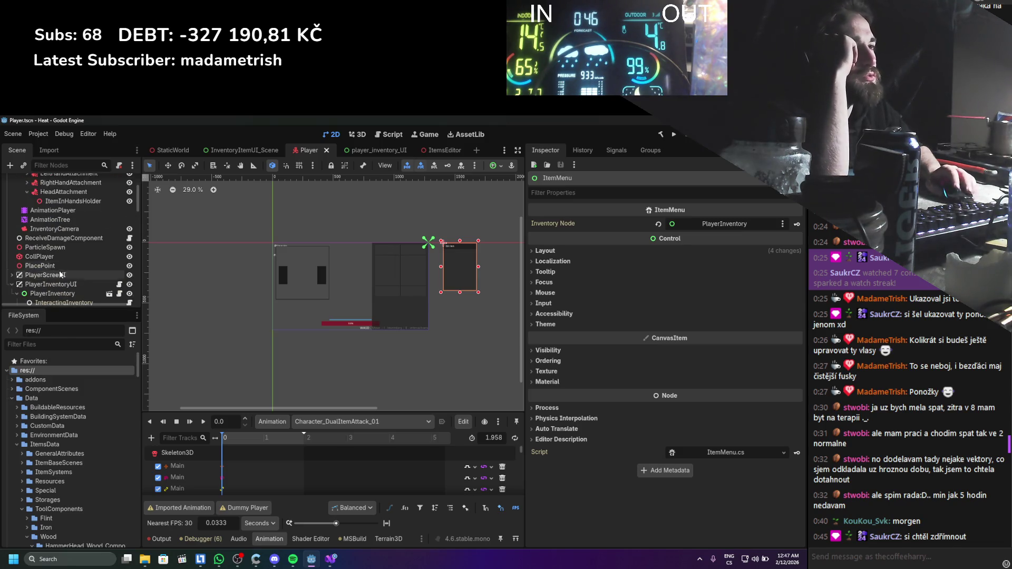
click(52, 284)
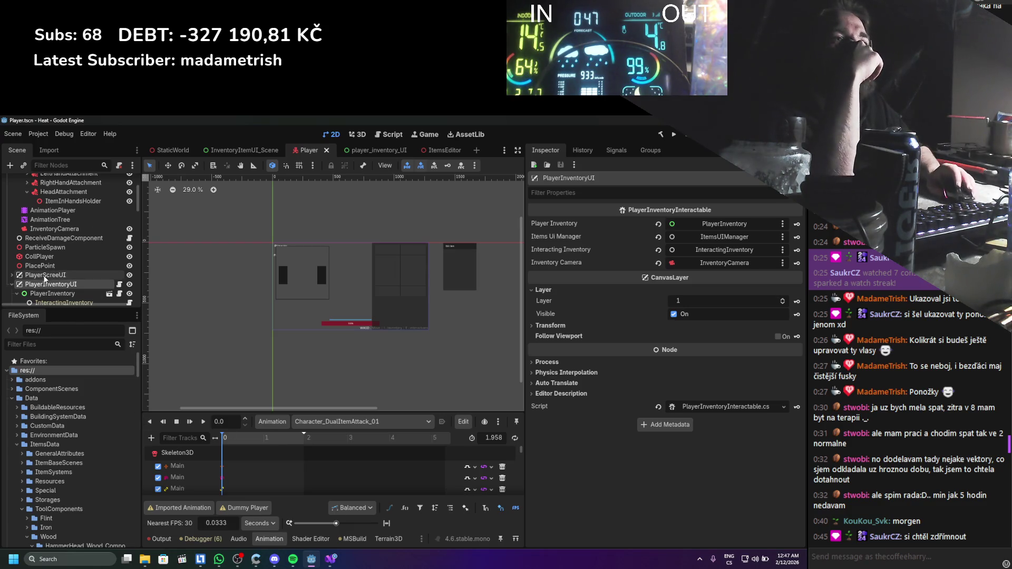
scroll(45, 280, down, 10)
scroll(45, 225, up, 12)
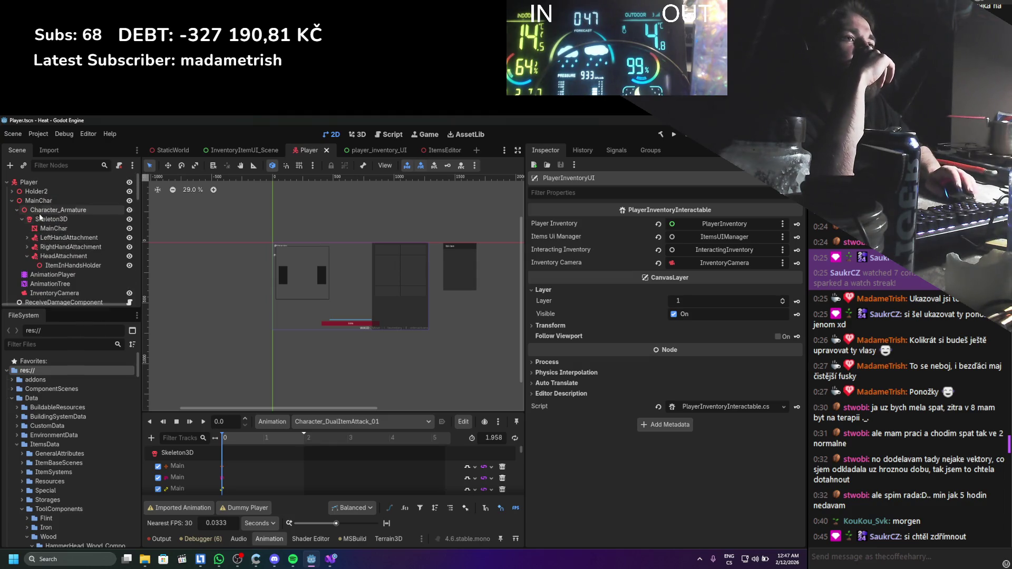
scroll(41, 218, down, 3)
scroll(41, 217, down, 2)
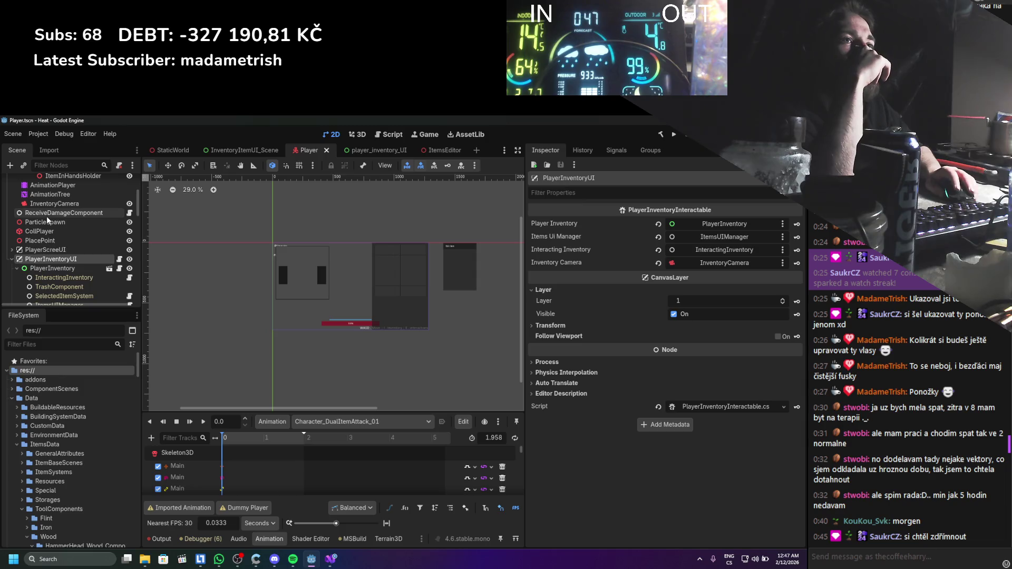
scroll(46, 228, up, 2)
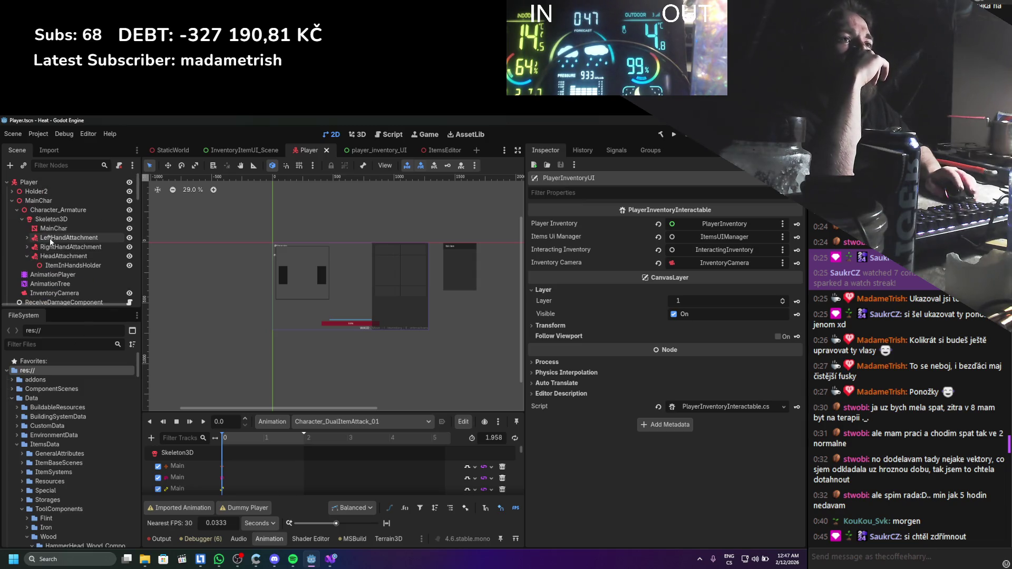
scroll(49, 238, up, 1)
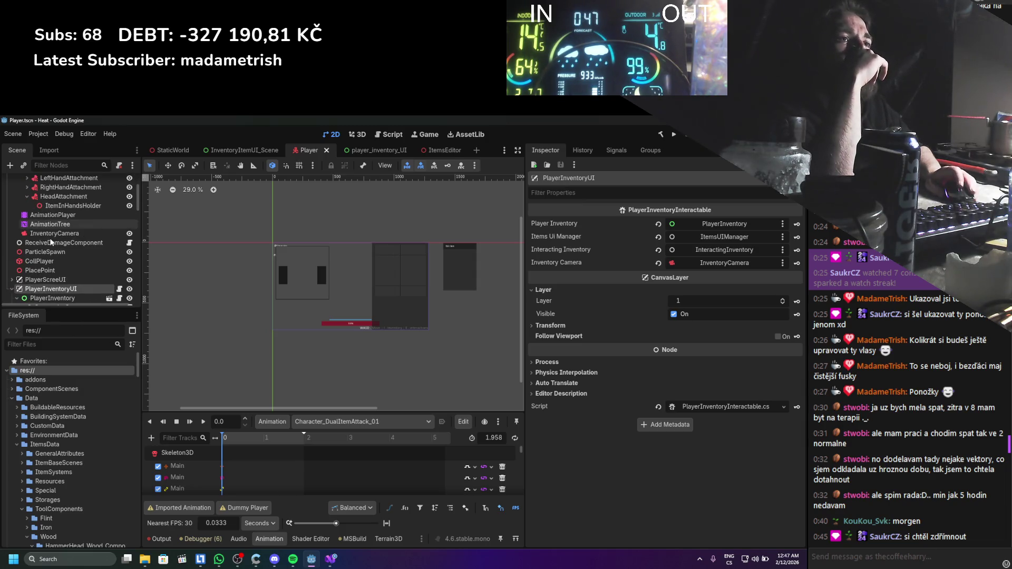
click(50, 232)
Select PlayerViewPort and expand its Render Target settings in the Inspector.
scroll(59, 270, down, 6)
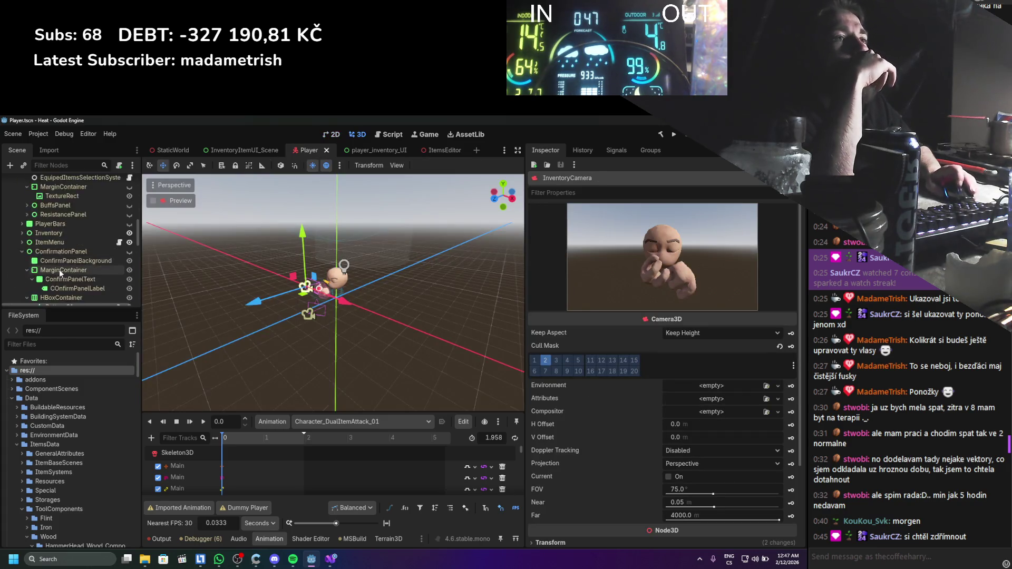
scroll(59, 270, down, 3)
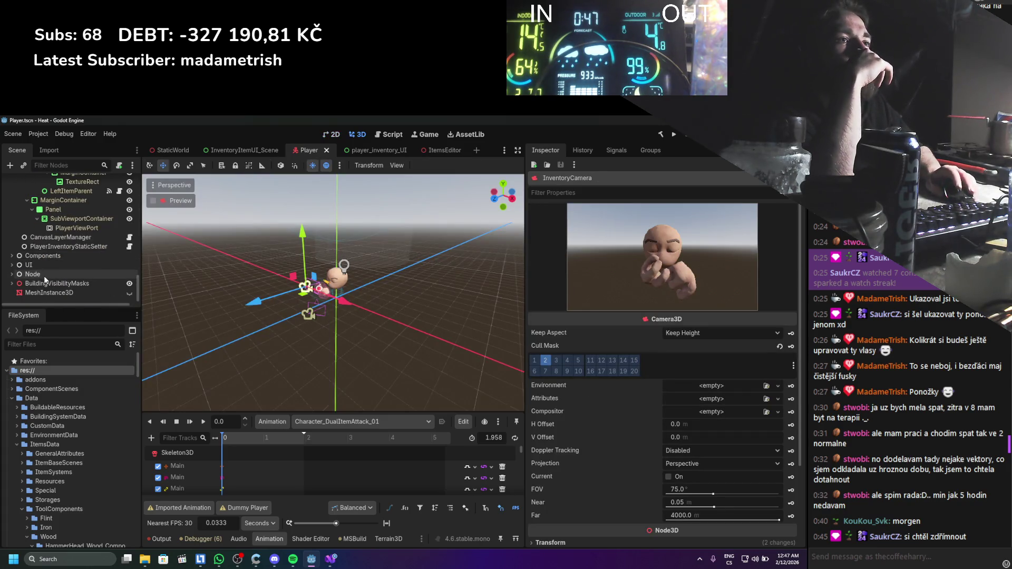
click(62, 230)
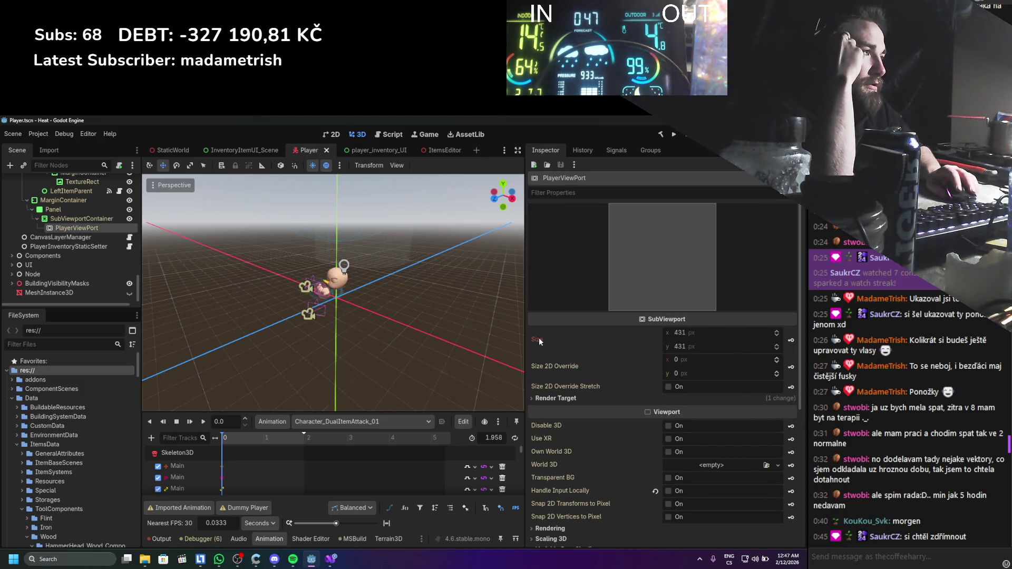
mouse_move(539, 341)
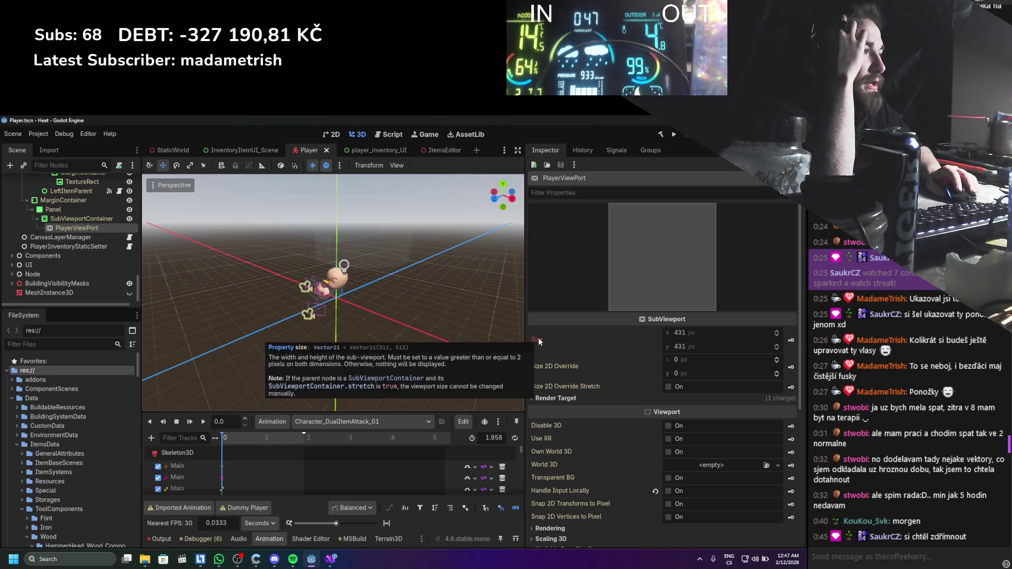
click(550, 399)
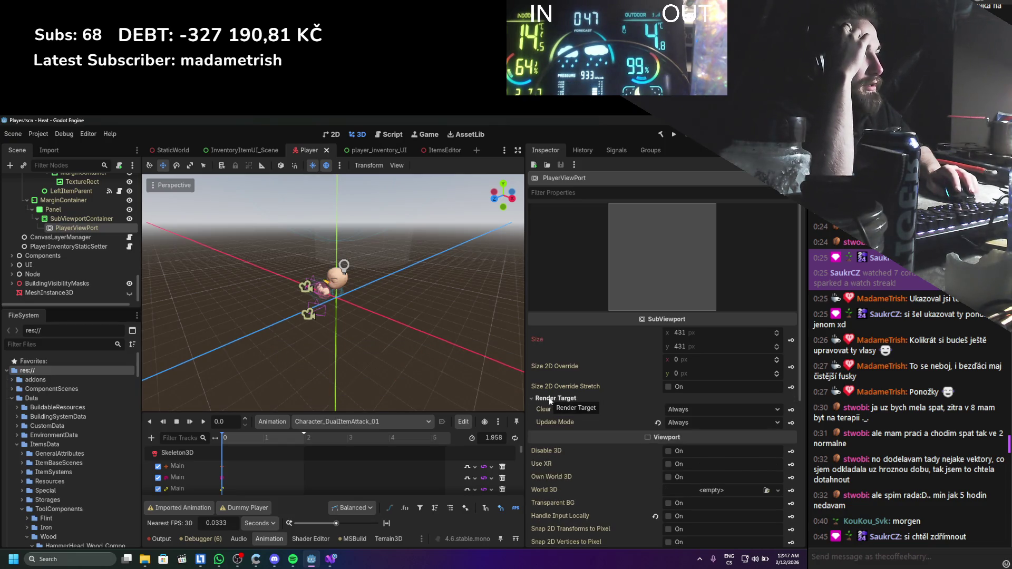
scroll(551, 398, down, 3)
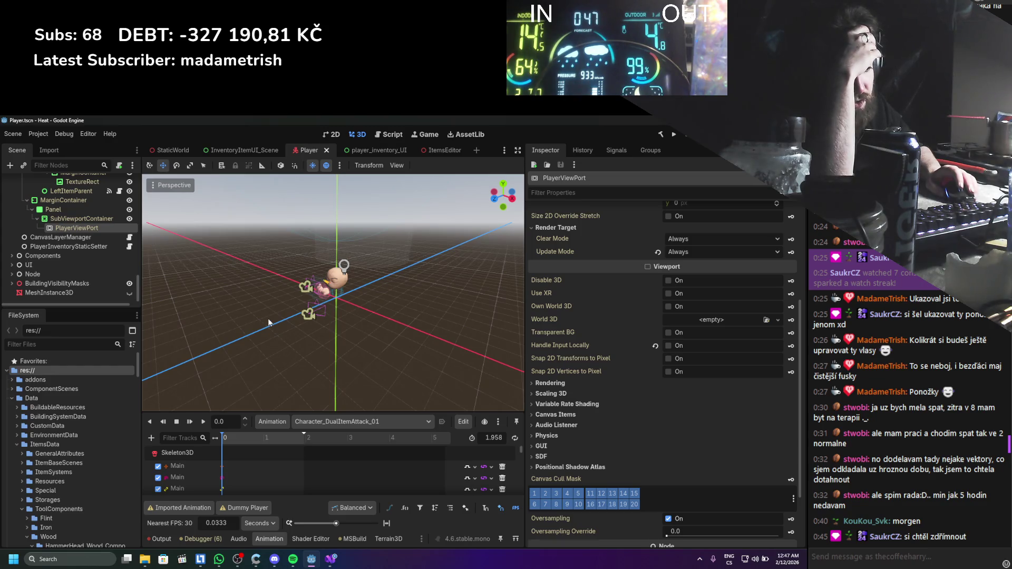
Bring up the node actions for the Panel that holds PlayerViewPort.
right_click(80, 229)
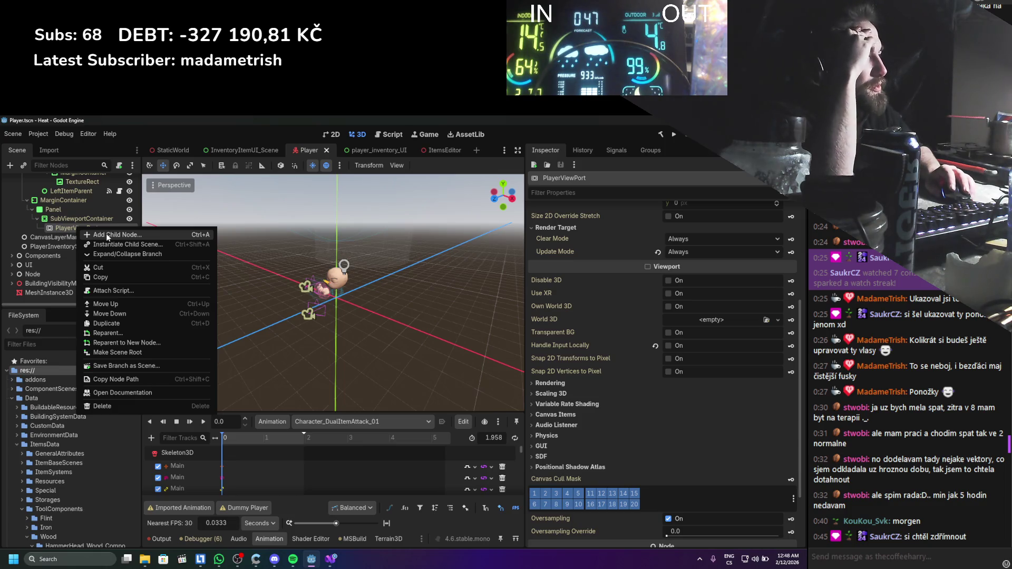
click(107, 225)
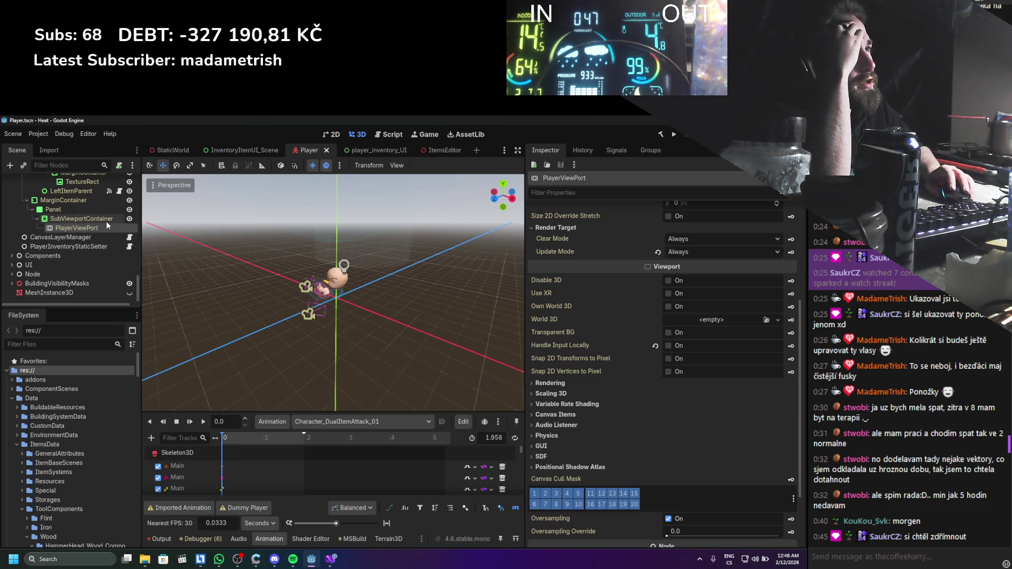
scroll(97, 219, up, 1)
right_click(77, 227)
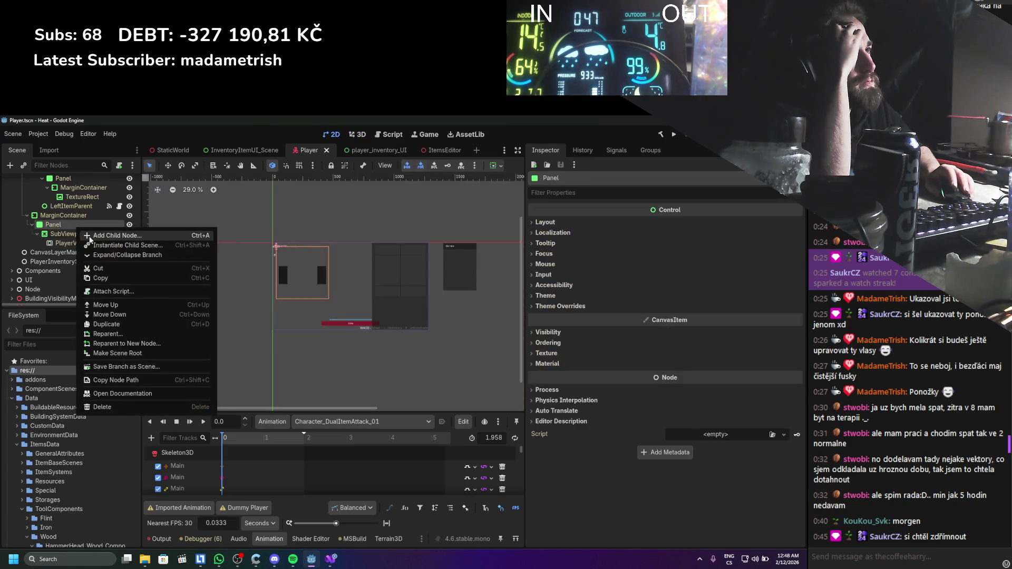
Add a TextureRect child under Panel by searching 'text' in Create New Node.
click(90, 236)
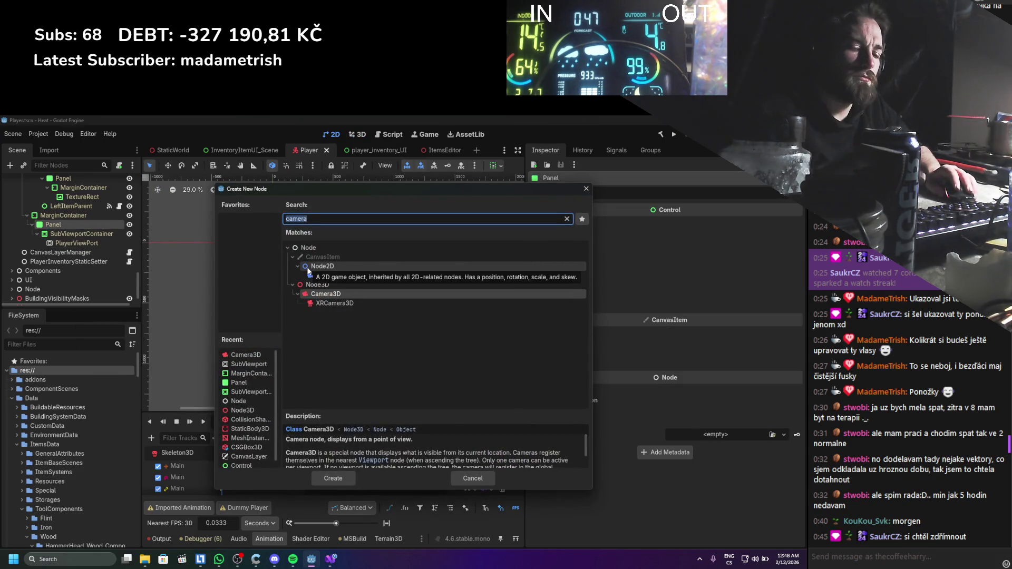
text(imag)
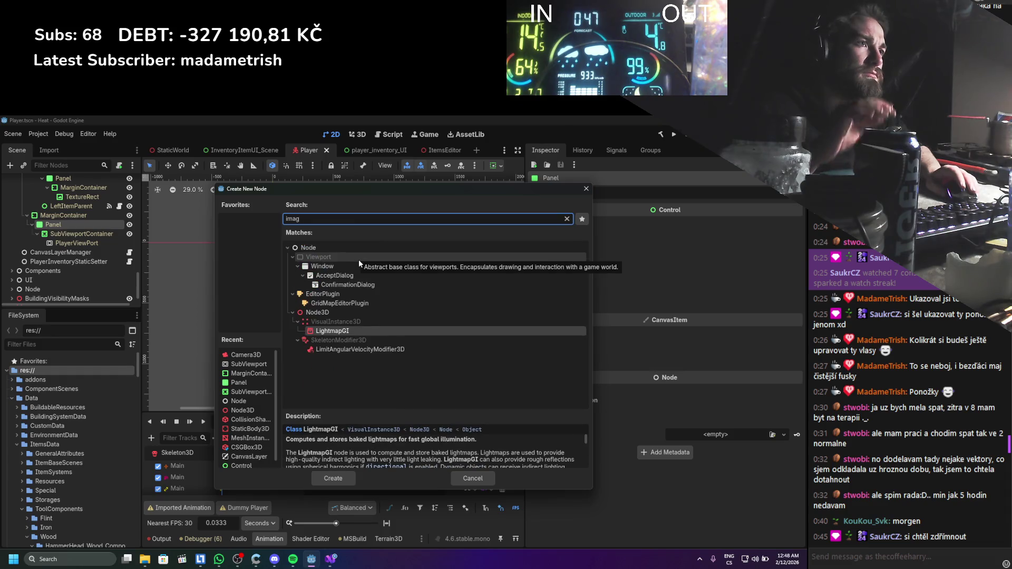
key(BackSpace)
key(BackSpace)
key(BackSpace)
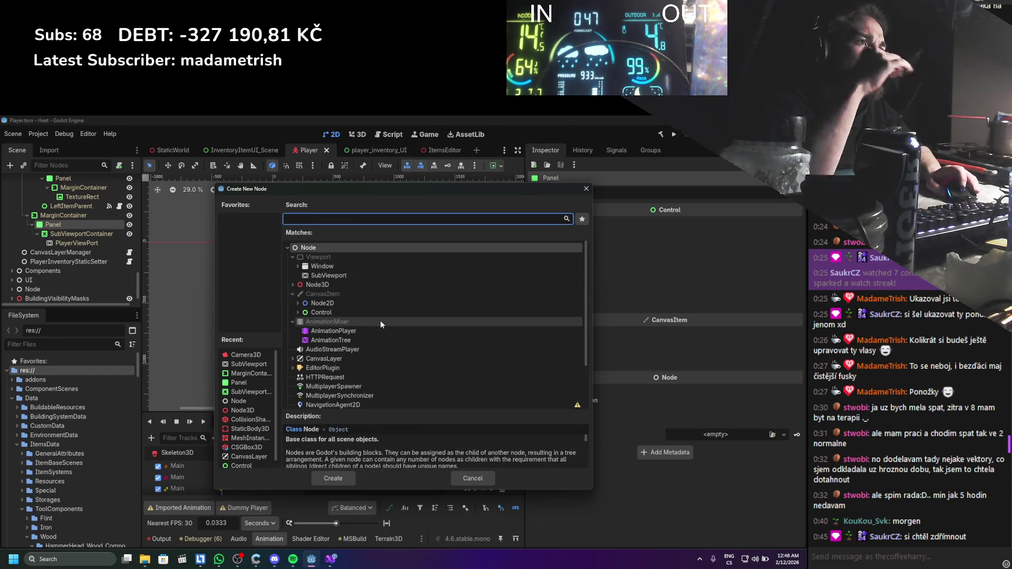
text(text)
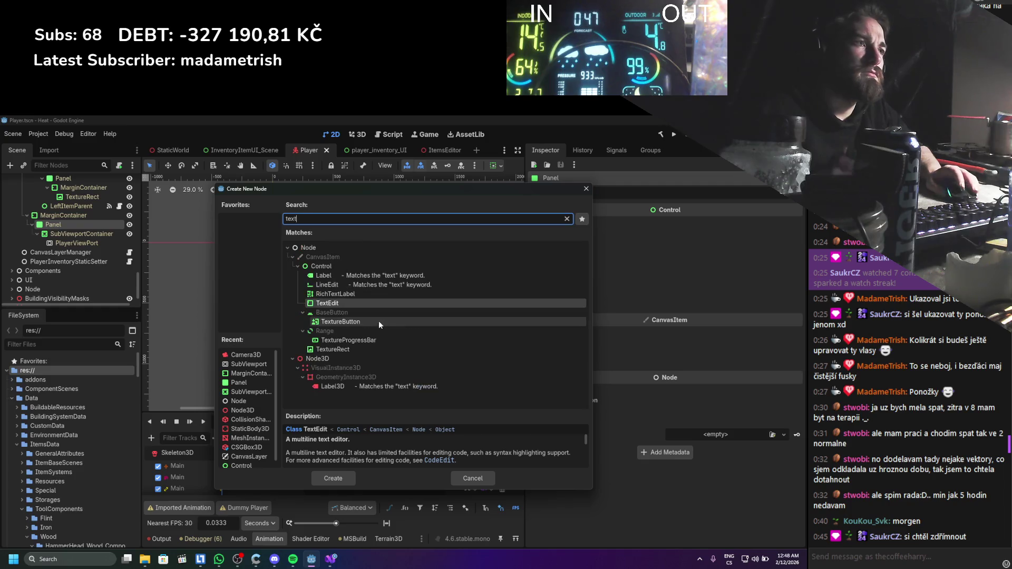
double_click(340, 350)
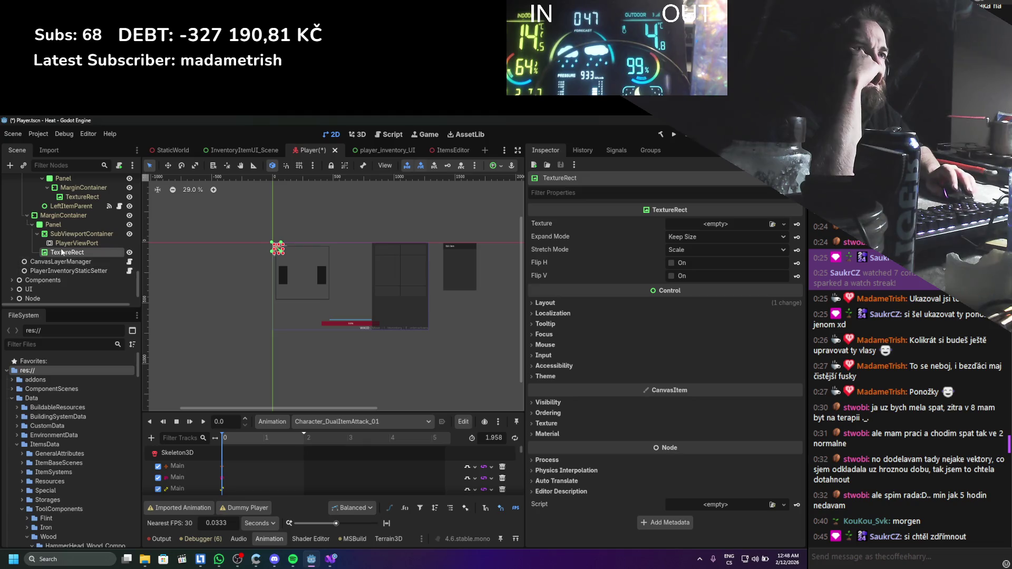
click(783, 225)
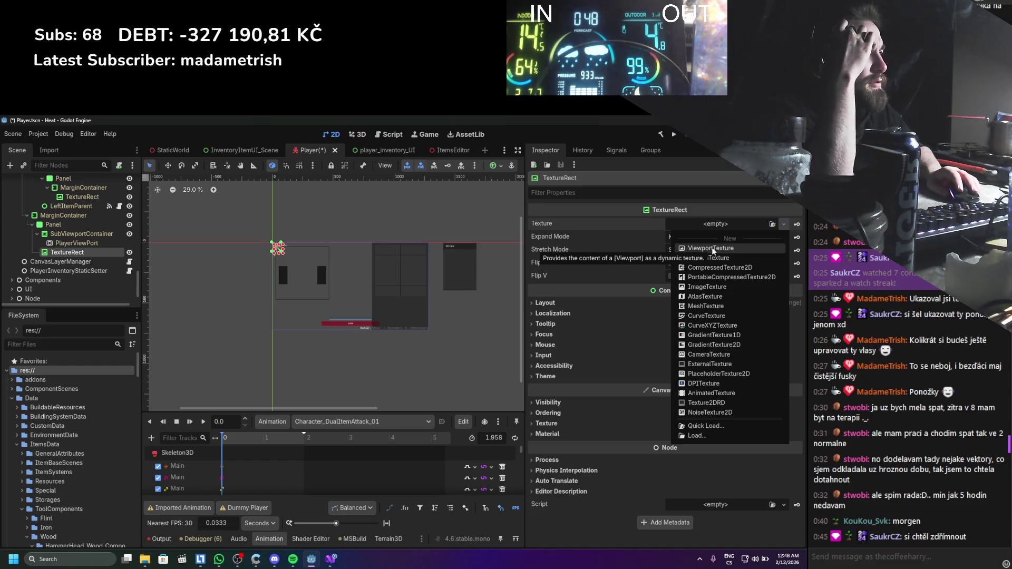
Assign a new CameraTexture to the TextureRect's Texture property.
click(700, 355)
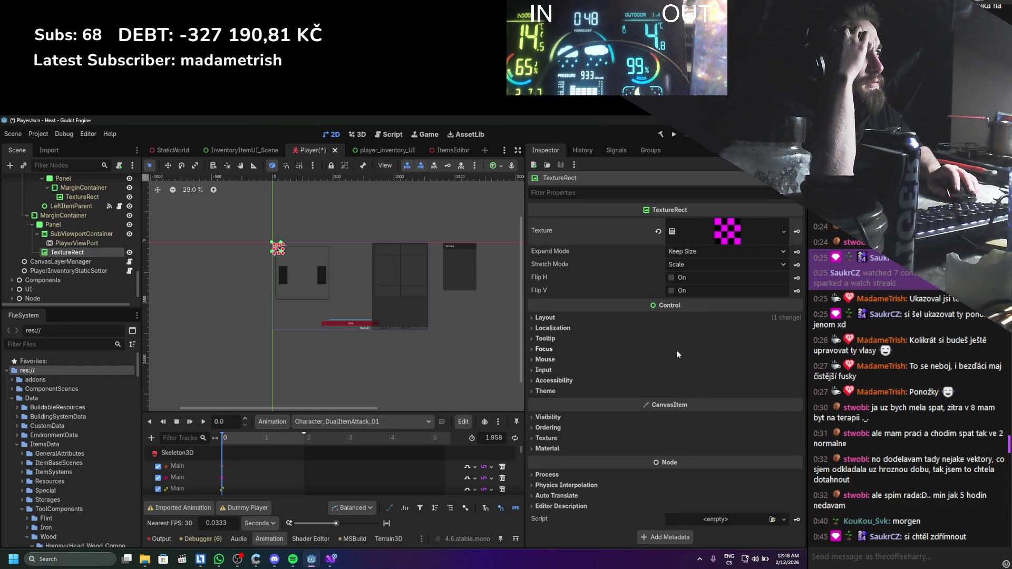
click(701, 223)
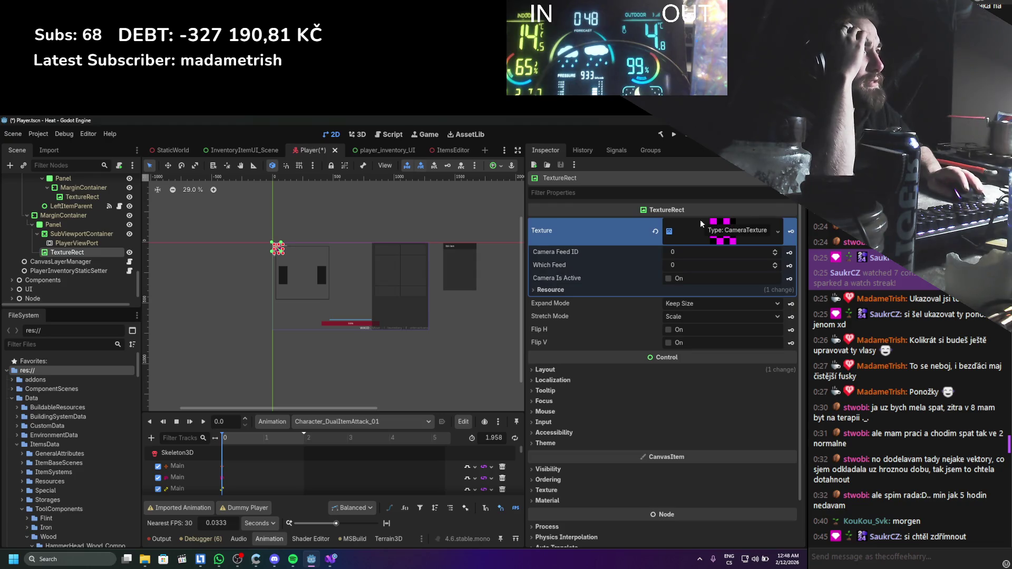
click(612, 293)
click(613, 291)
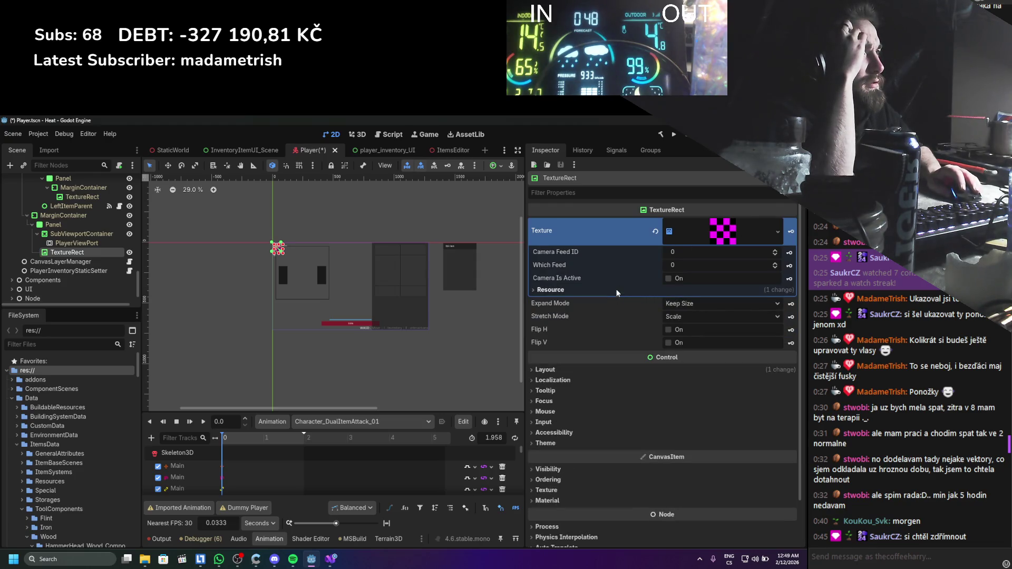
Keep the CameraTexture's Camera Feed ID at 0, then bring up Windows search.
mouse_move(691, 251)
mouse_down()
mouse_move(690, 262)
mouse_move(654, 268)
mouse_up()
click(655, 252)
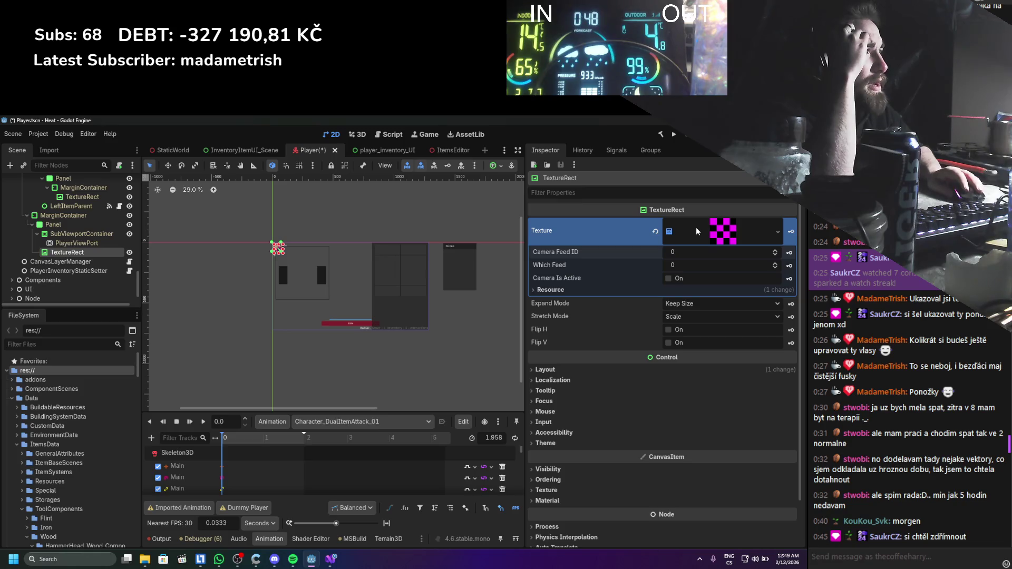
click(569, 290)
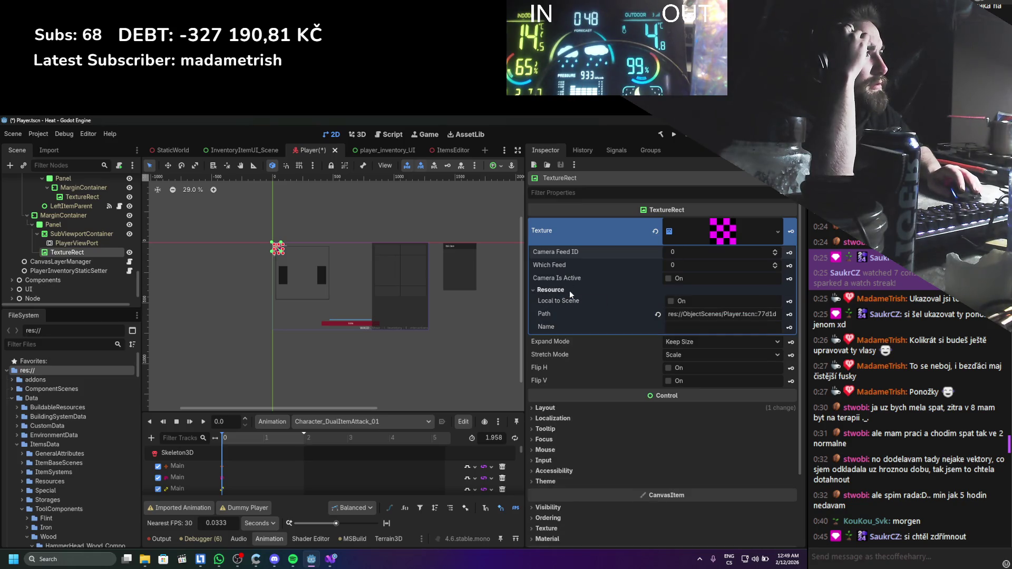
click(570, 290)
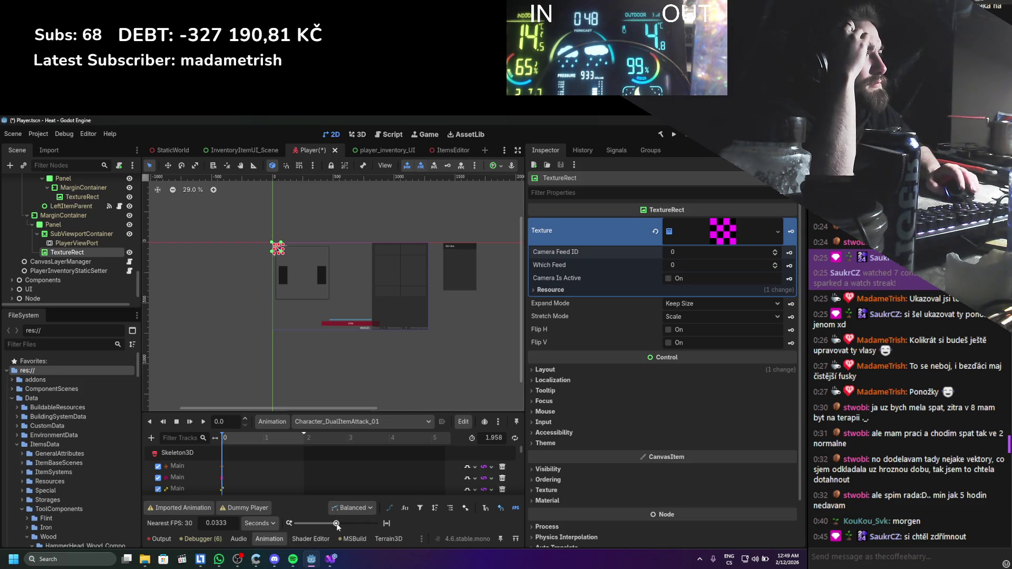
click(68, 559)
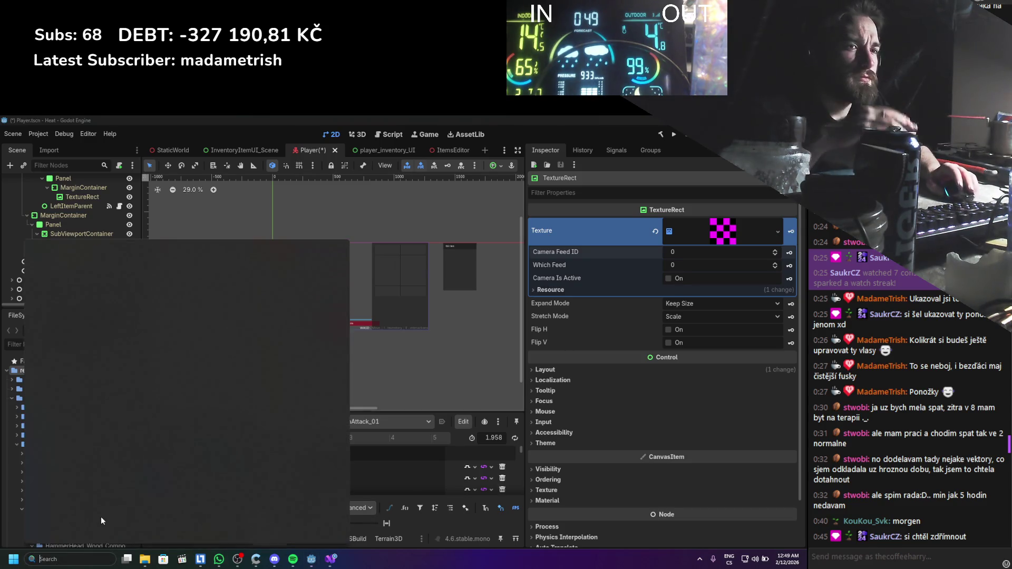
Launch Firefox and read Godot's CameraFeed docs found via 'godot camera feed'.
text(firefox)
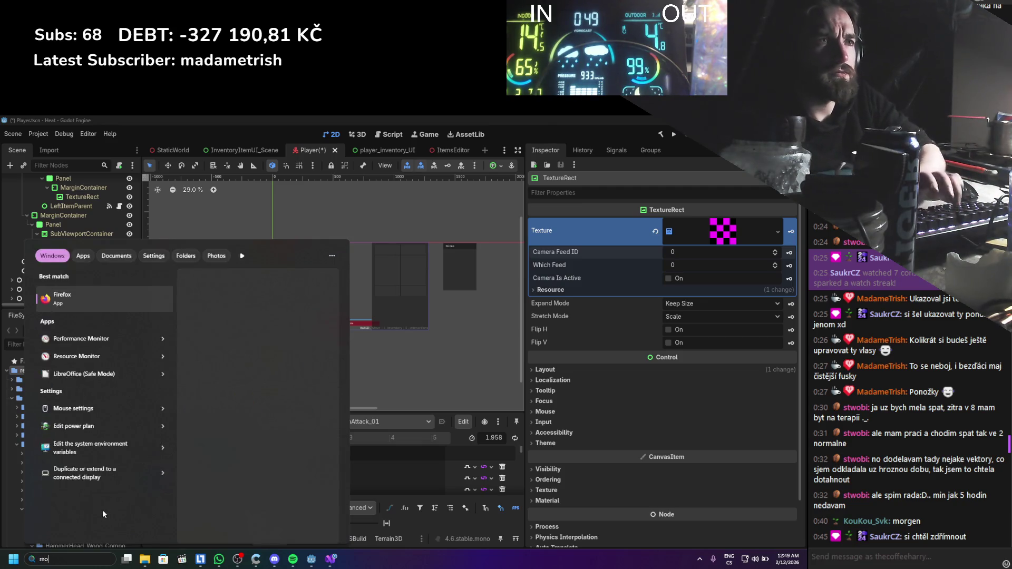
key(Return)
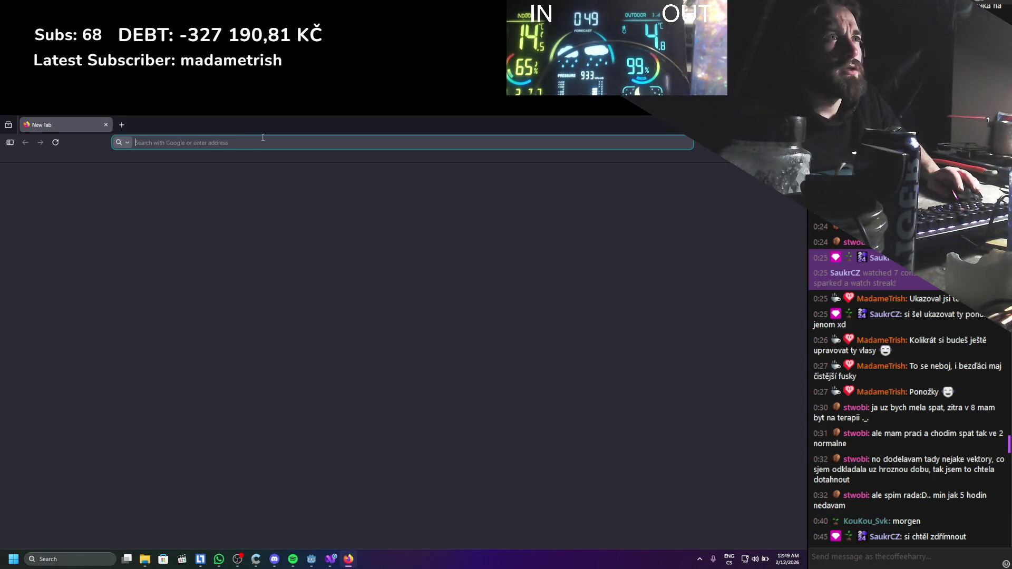
text(godot camera )
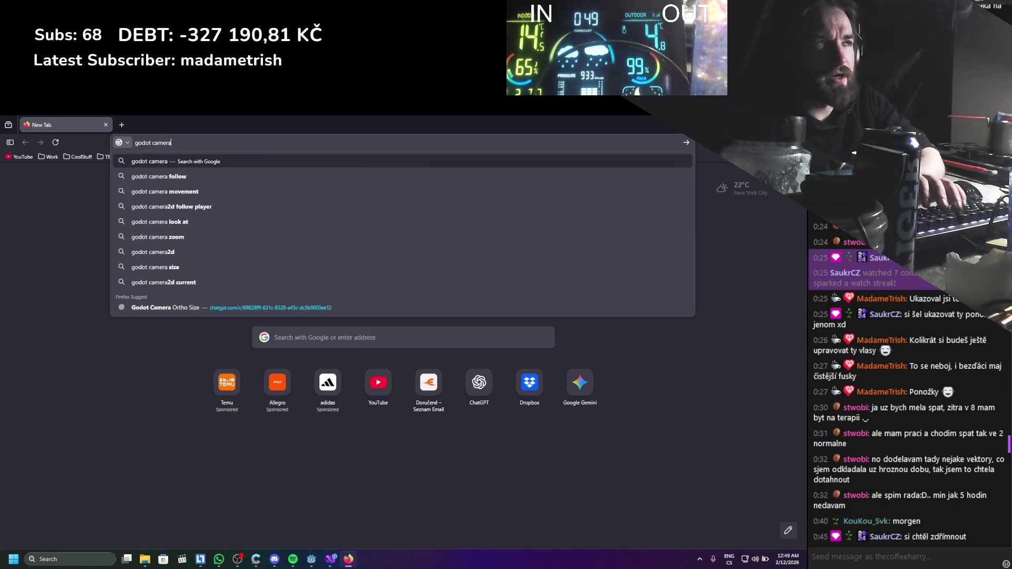
text(feed)
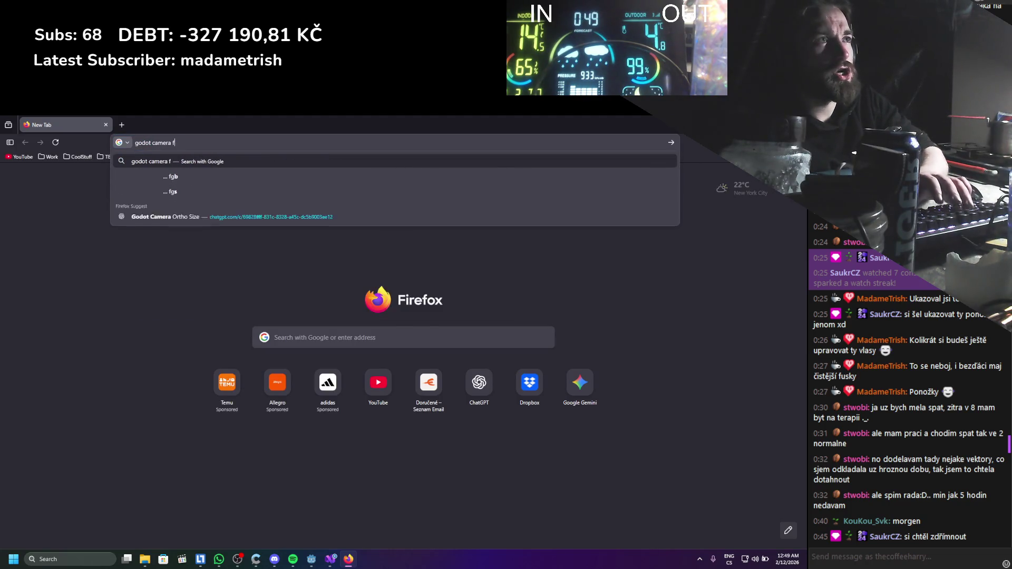
key(Return)
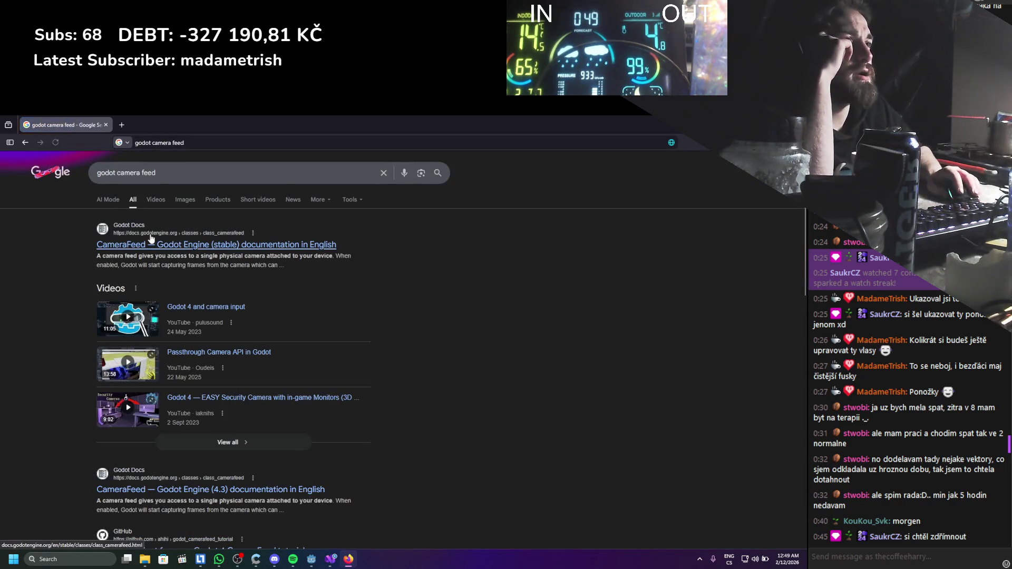
click(154, 245)
scroll(222, 253, down, 5)
scroll(311, 266, down, 2)
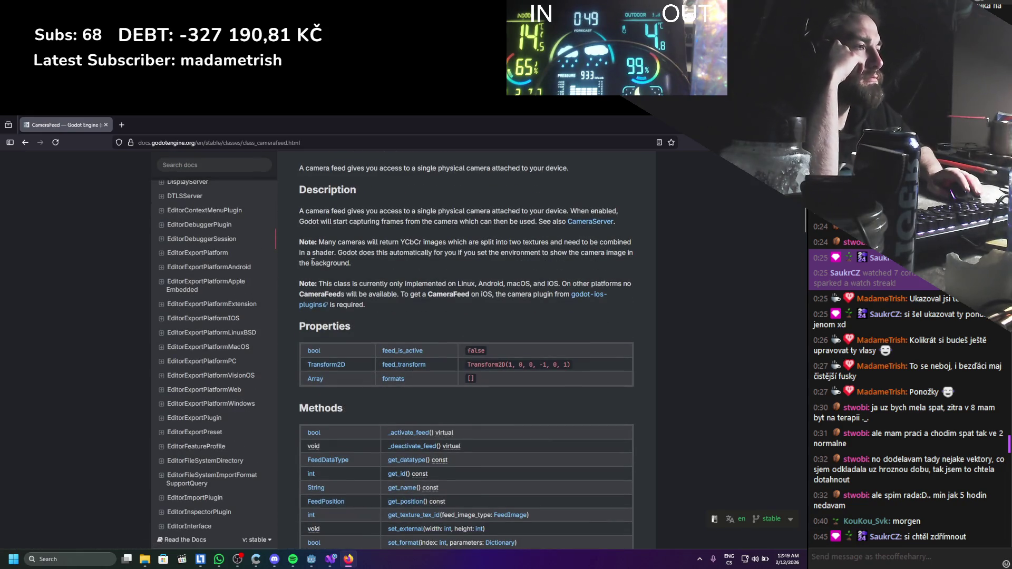
scroll(312, 262, down, 3)
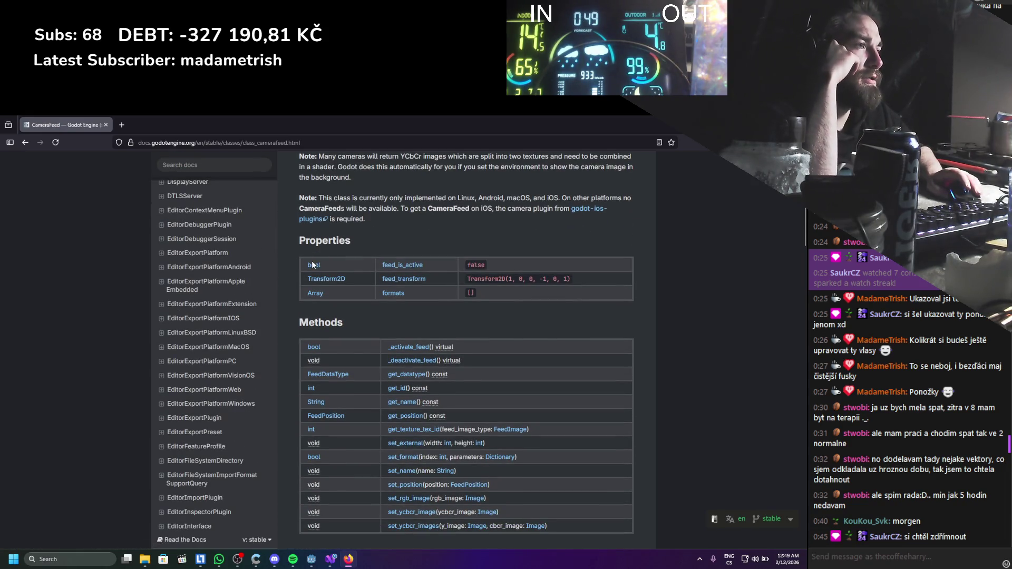
scroll(313, 263, up, 6)
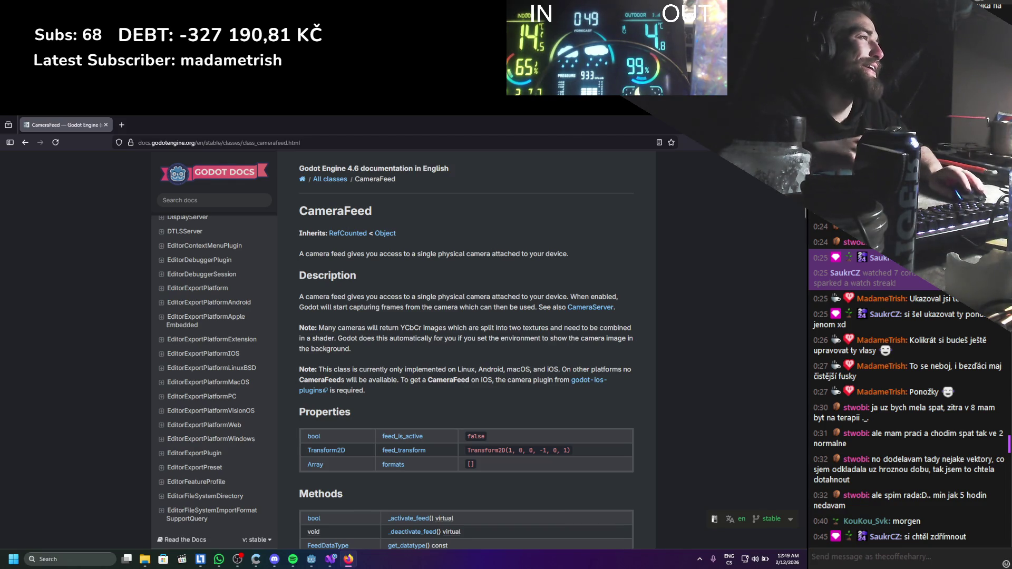
Back in Godot, delete the TextureRect node from the Panel.
key(alt+Tab)
key(Delete)
key(Return)
right_click(64, 229)
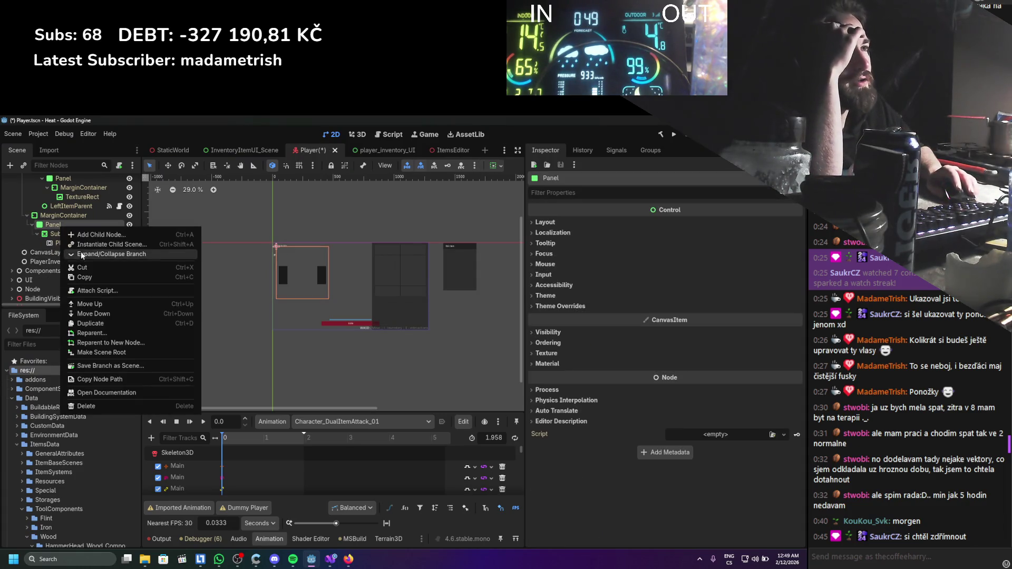
Add a fresh TextureRect child under Panel from the Create New Node dialog.
click(87, 235)
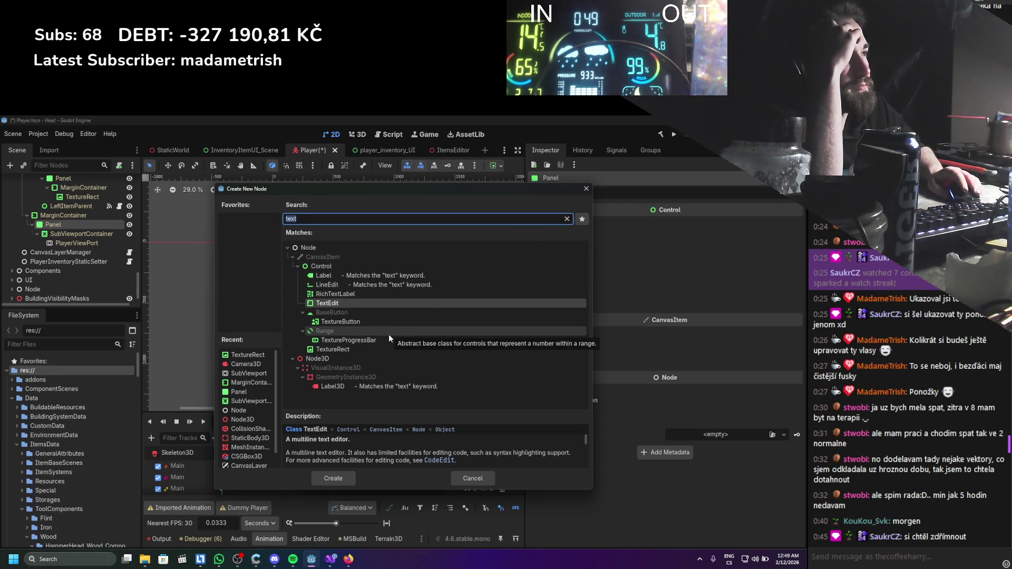
double_click(400, 350)
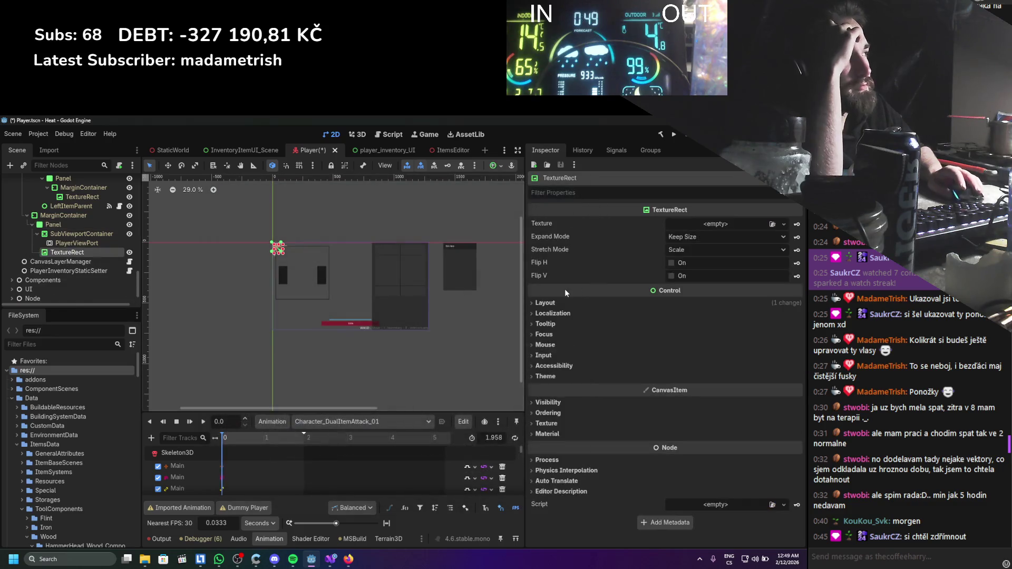
click(778, 225)
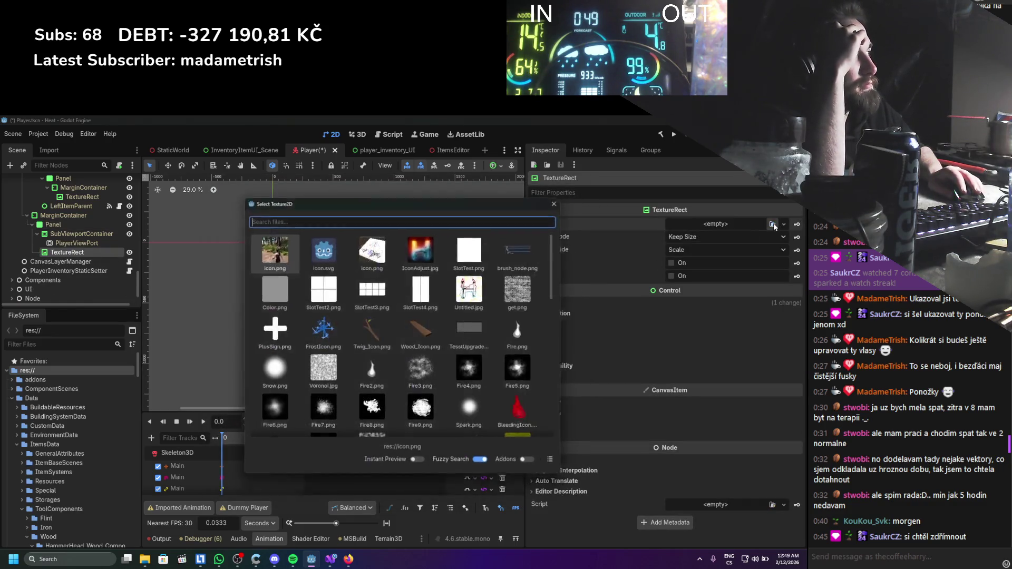
Check the TextureRect's Quick Load and New texture options without choosing one.
key(Escape)
click(785, 225)
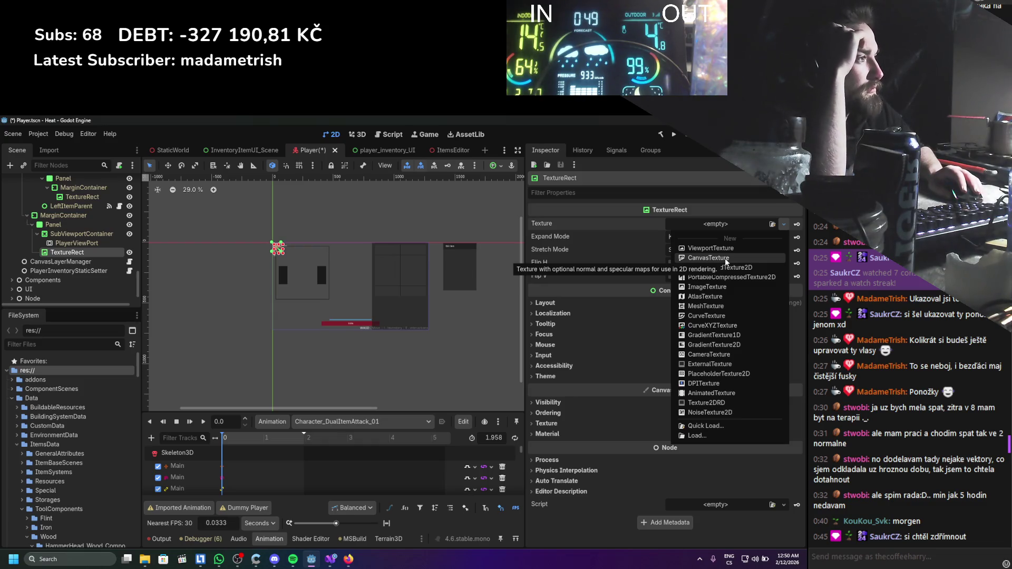
click(77, 242)
Select InventoryCamera to inspect its Camera3D settings and character preview.
scroll(77, 242, up, 3)
scroll(77, 242, up, 10)
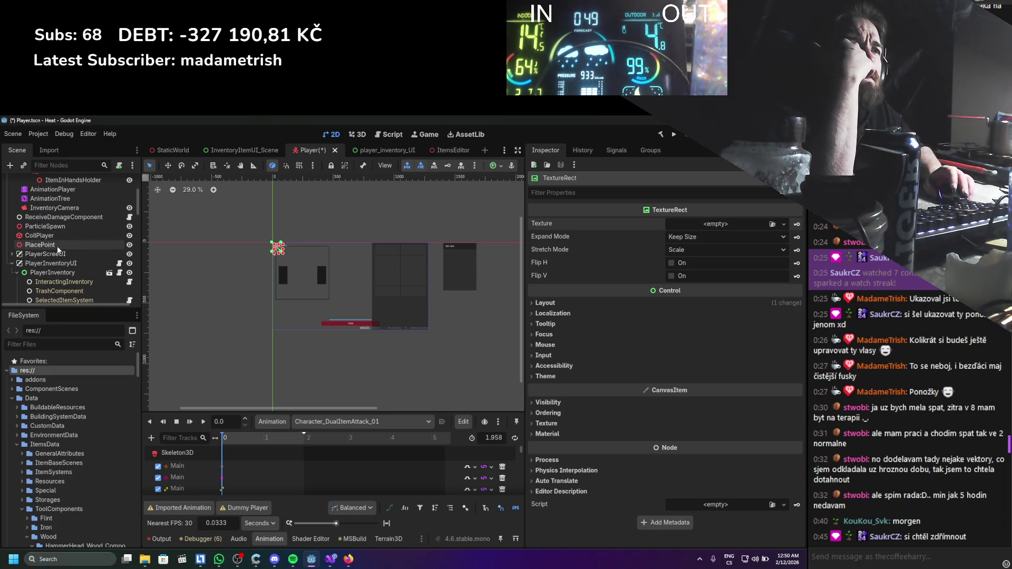
scroll(58, 247, up, 3)
click(59, 253)
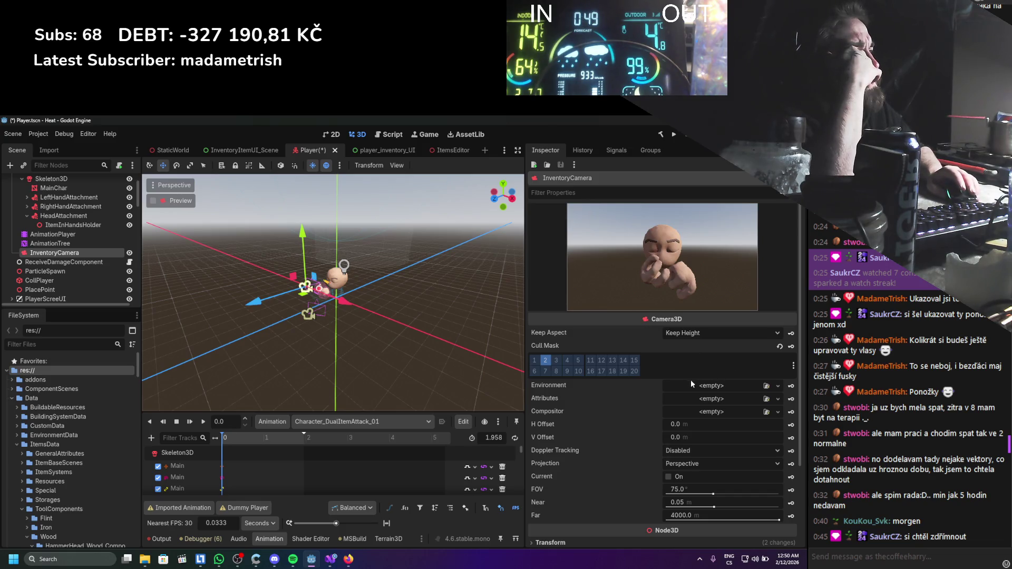
Look over the InventoryCamera's Compositor options without changing them.
scroll(688, 381, down, 2)
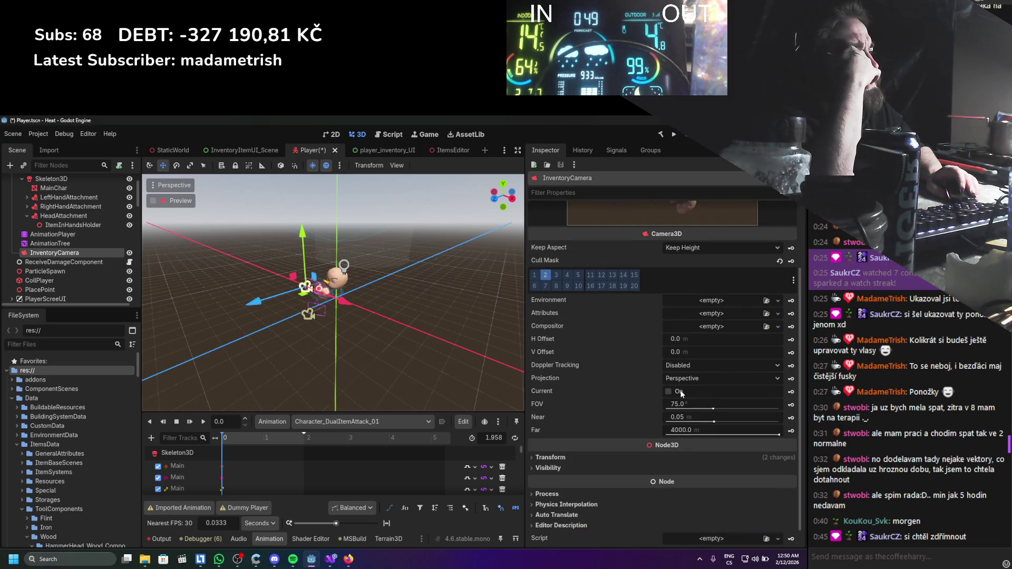
scroll(681, 394, down, 1)
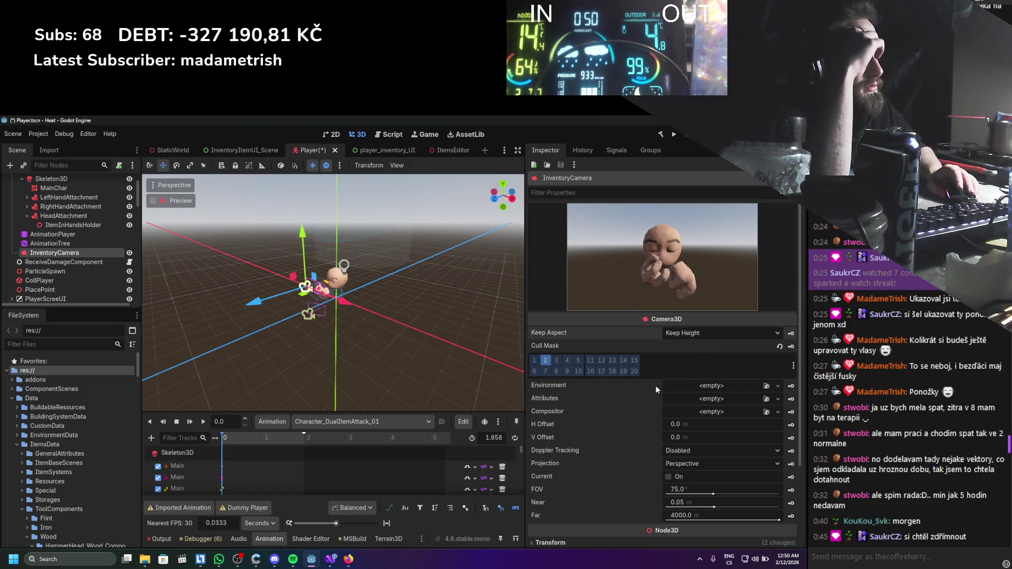
click(717, 411)
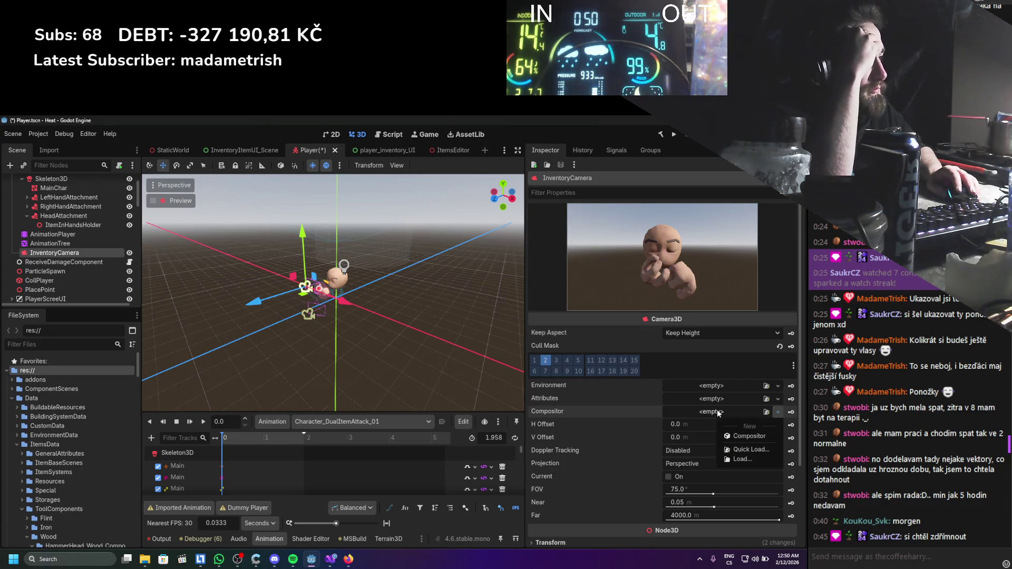
click(622, 419)
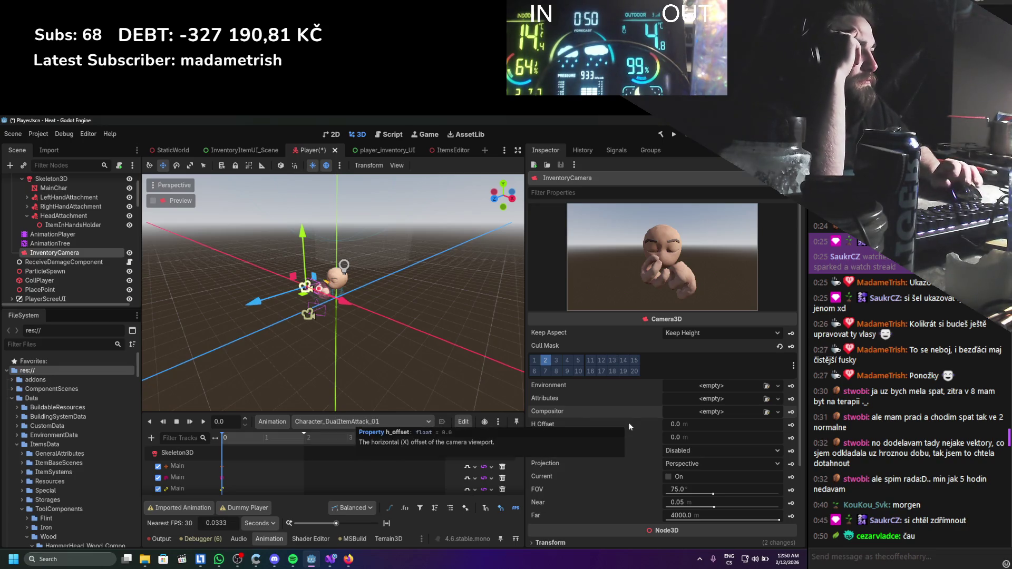
scroll(593, 475, down, 2)
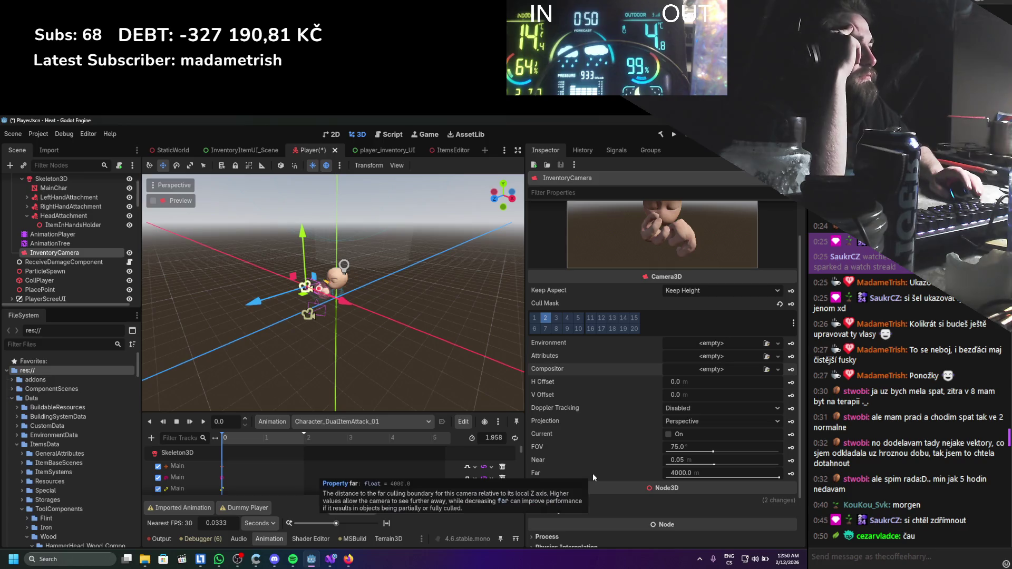
scroll(593, 447, up, 2)
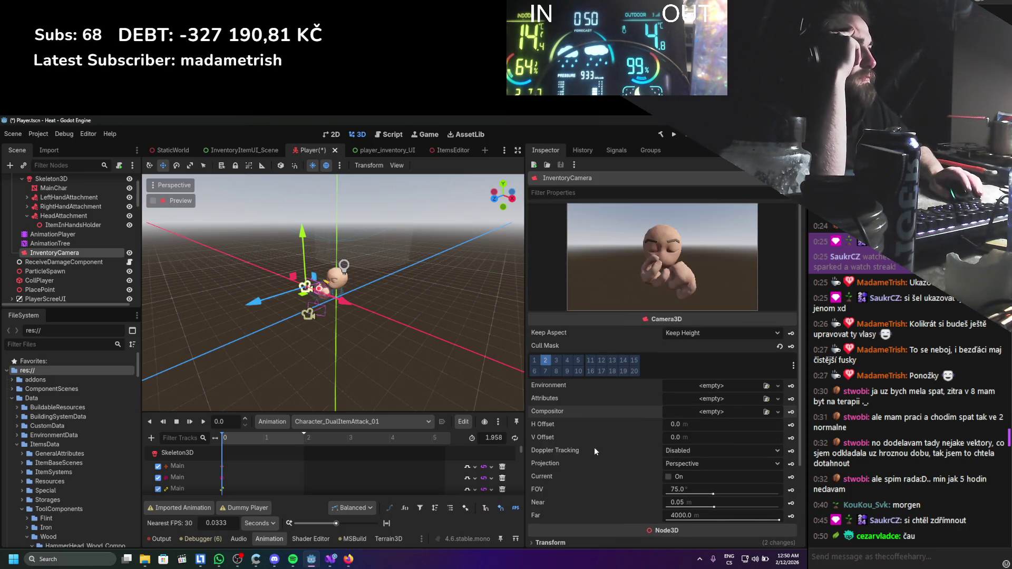
Try Orthogonal with a larger Size, then set InventoryCamera's Projection to Perspective.
click(678, 464)
click(684, 484)
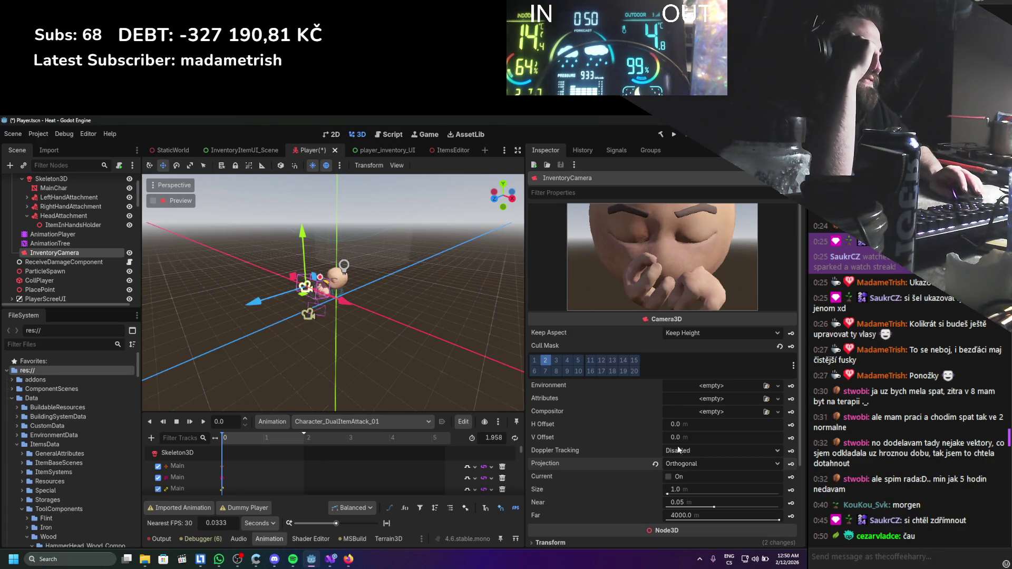
mouse_move(686, 489)
mouse_down()
mouse_move(728, 489)
mouse_move(712, 489)
mouse_up()
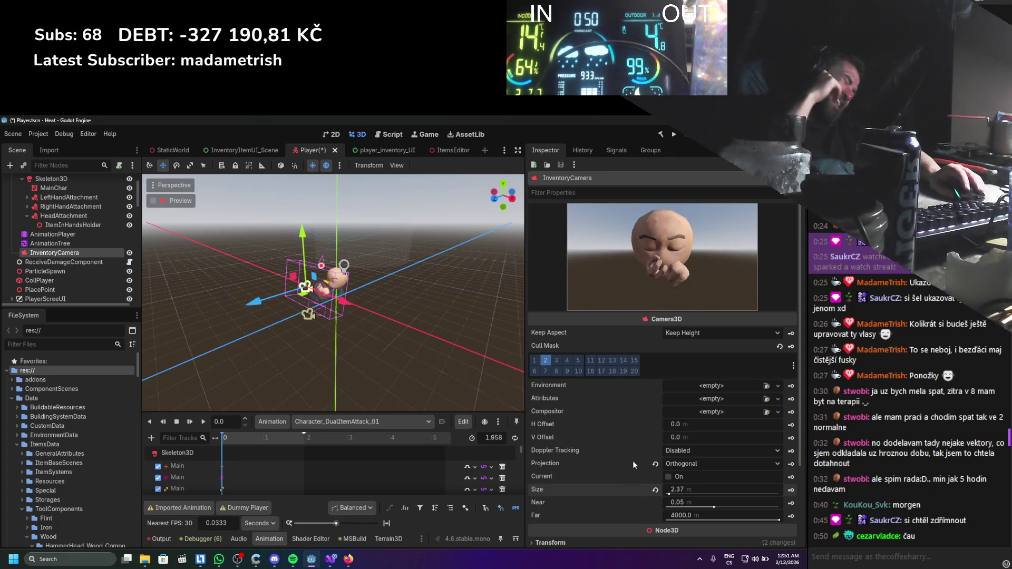
click(688, 464)
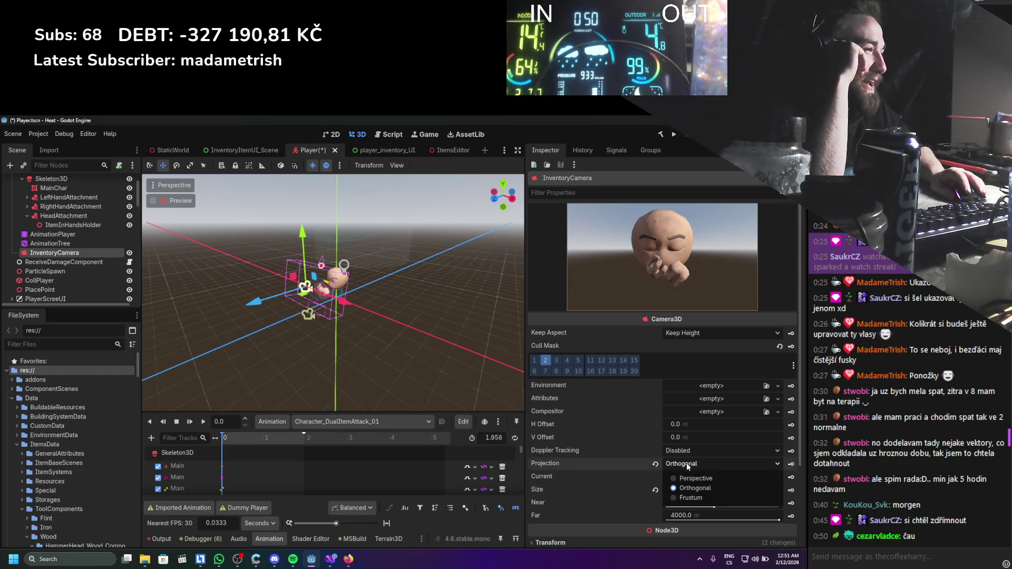
click(687, 480)
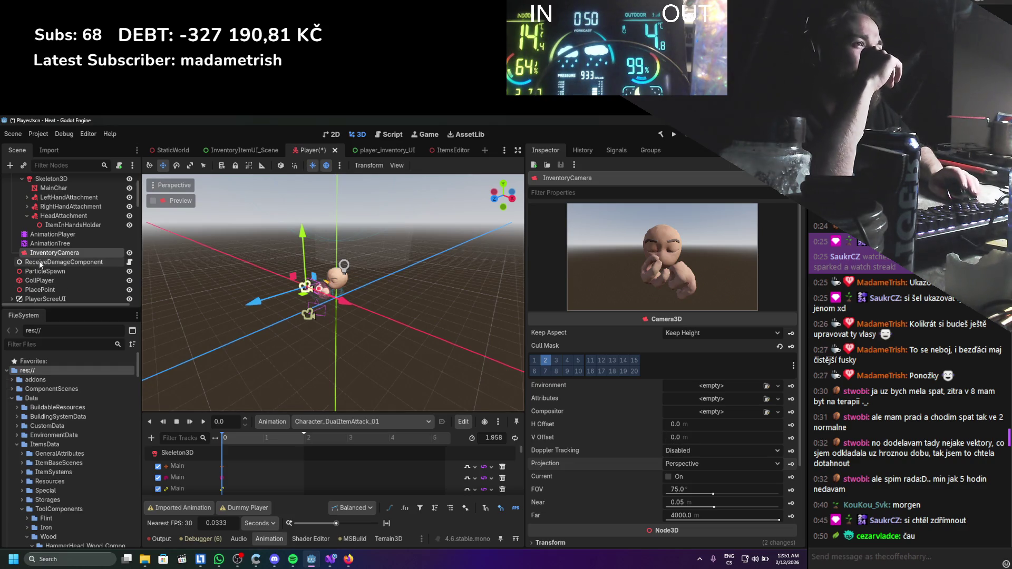
scroll(40, 261, down, 10)
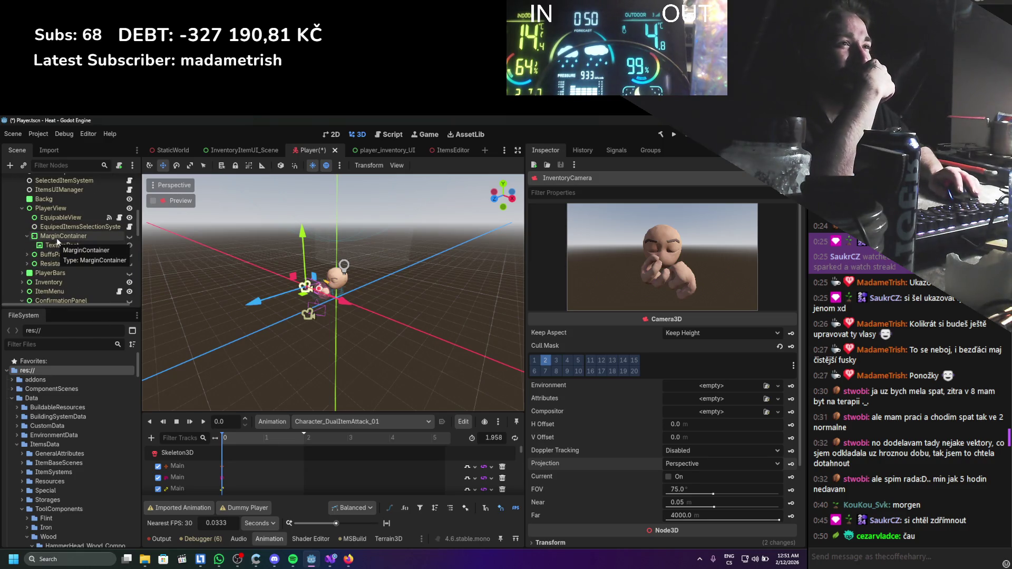
scroll(55, 248, down, 5)
scroll(55, 248, down, 6)
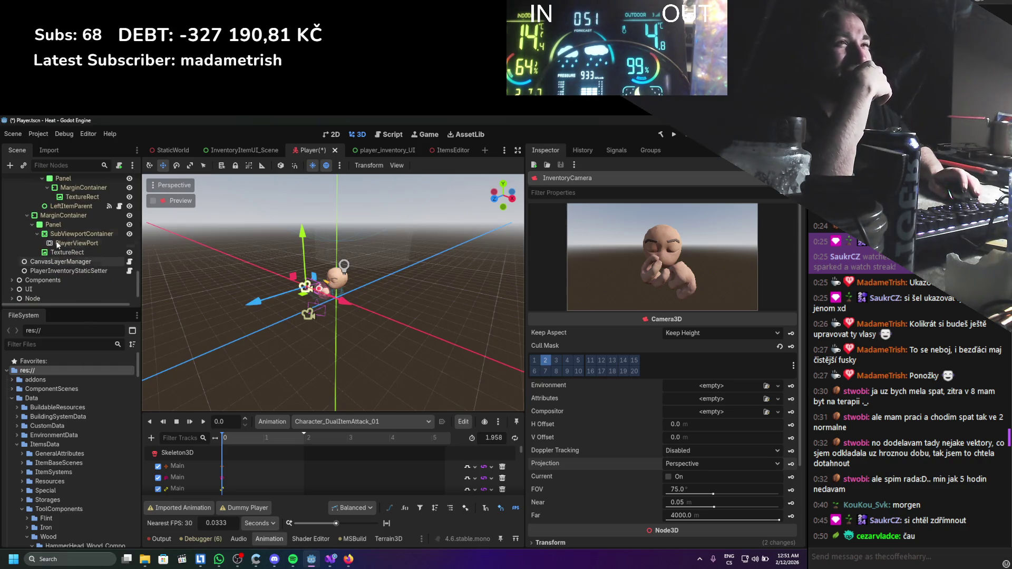
click(101, 195)
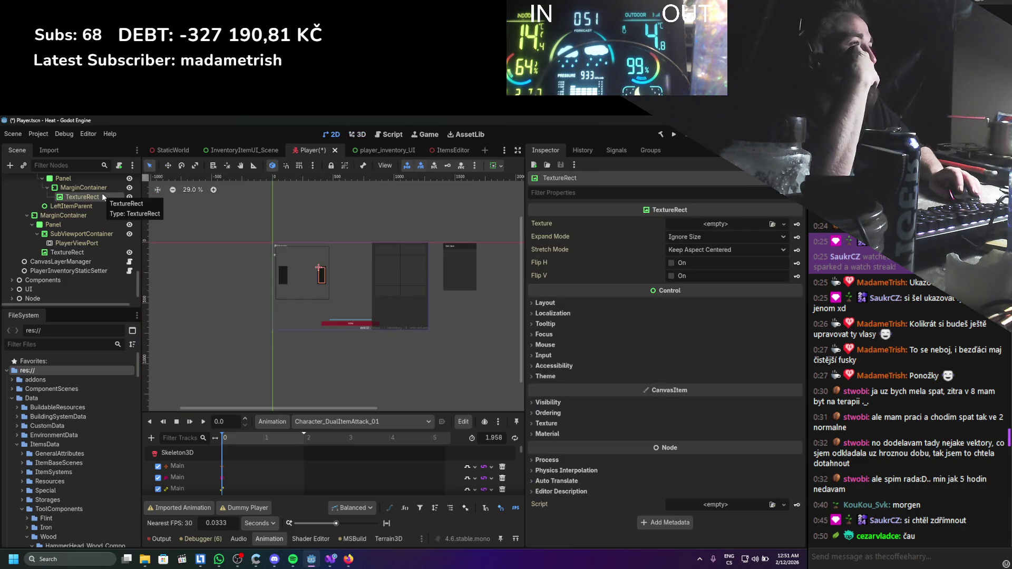
Check the inventory TextureRect's Texture choices, leave it empty, and select PlayerViewPort.
click(79, 252)
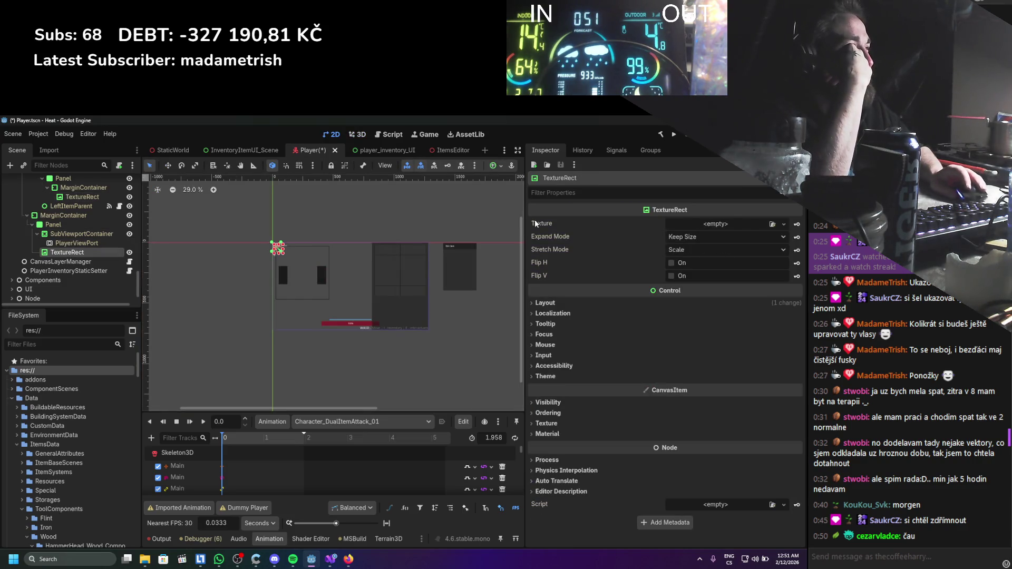
click(784, 225)
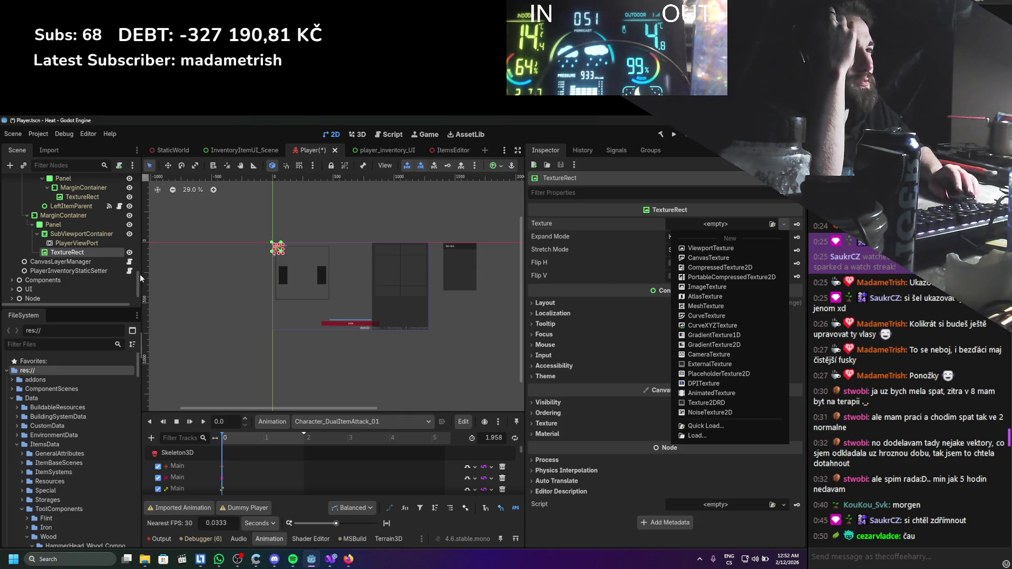
click(87, 253)
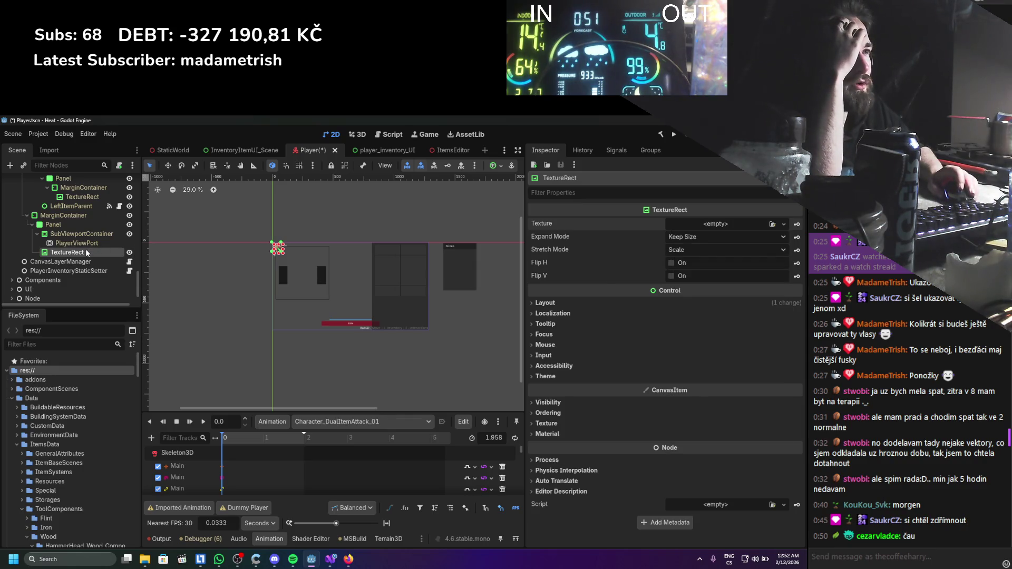
click(93, 244)
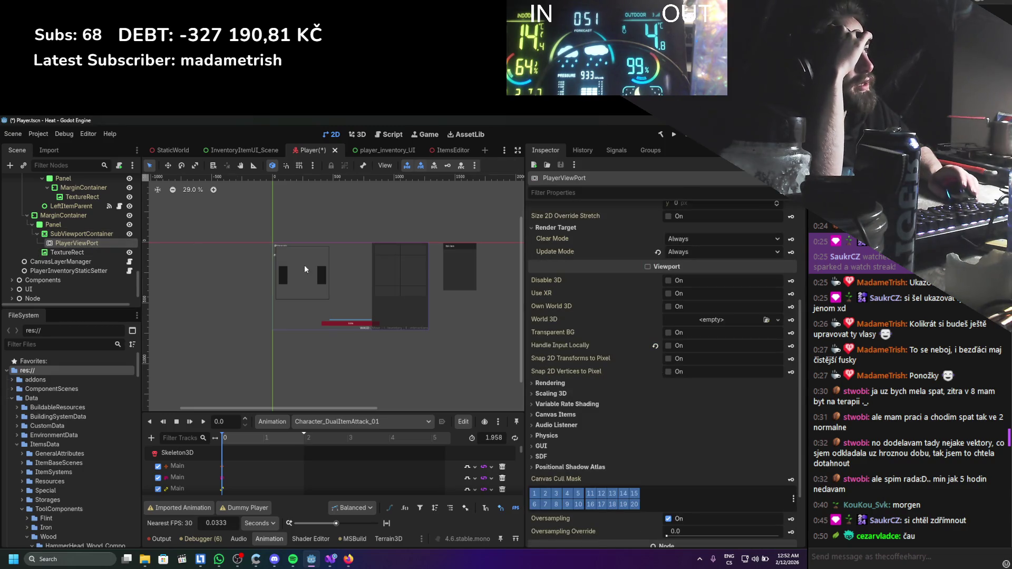
Browse the PlayerViewPort SubViewport properties, then reselect InventoryCamera in the Scene dock.
scroll(540, 356, up, 5)
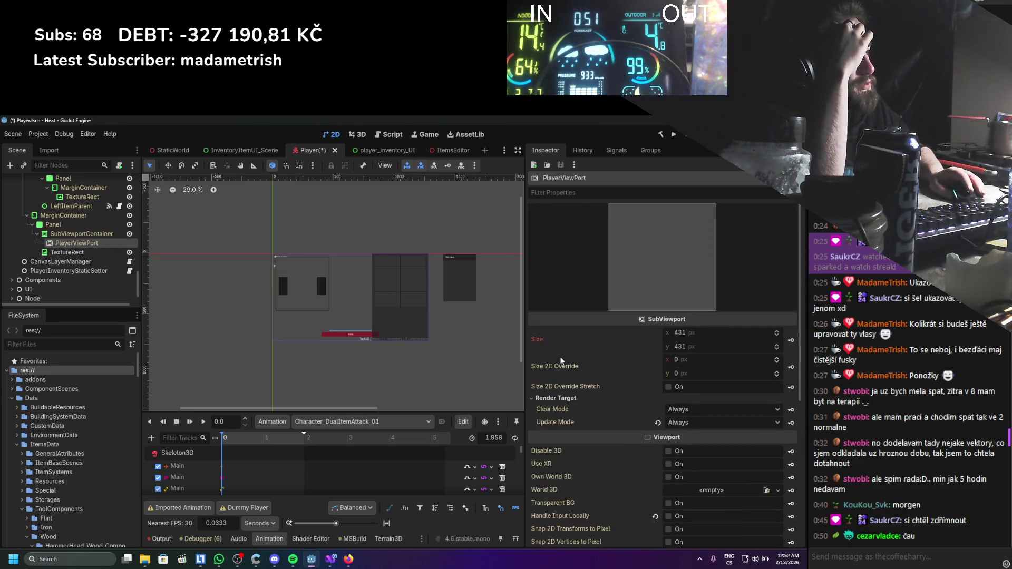
scroll(561, 361, down, 5)
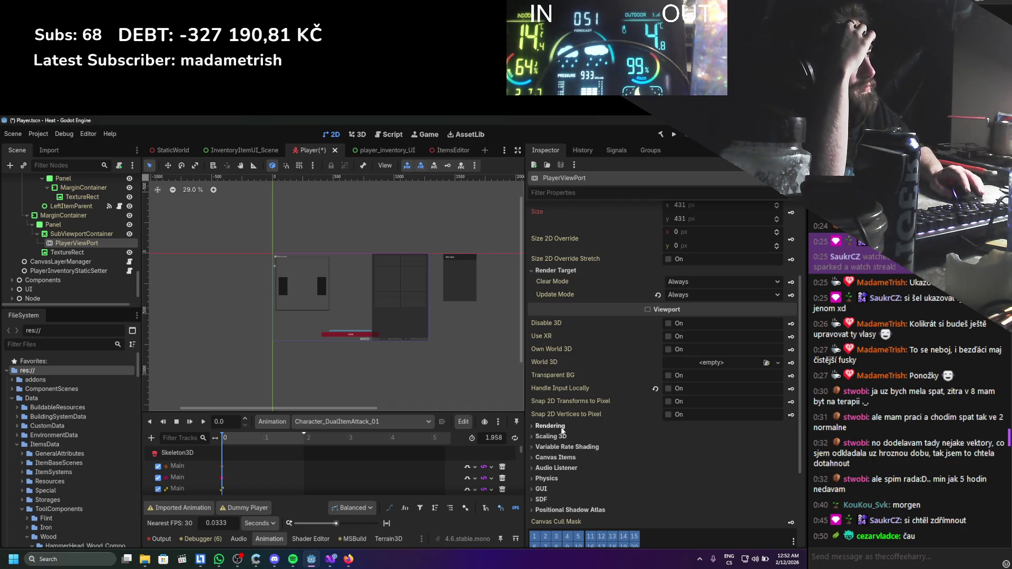
scroll(561, 427, up, 5)
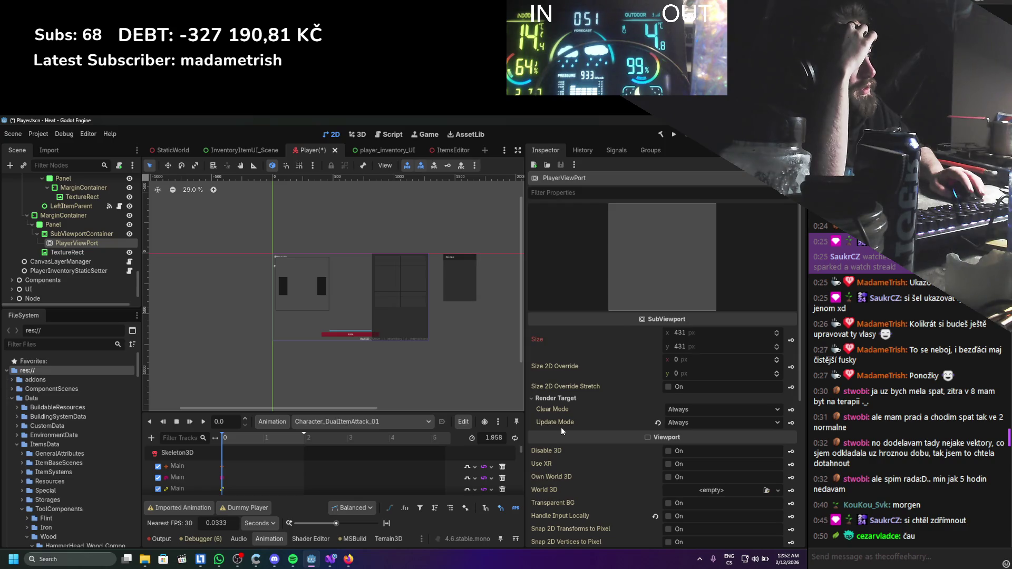
scroll(96, 273, up, 6)
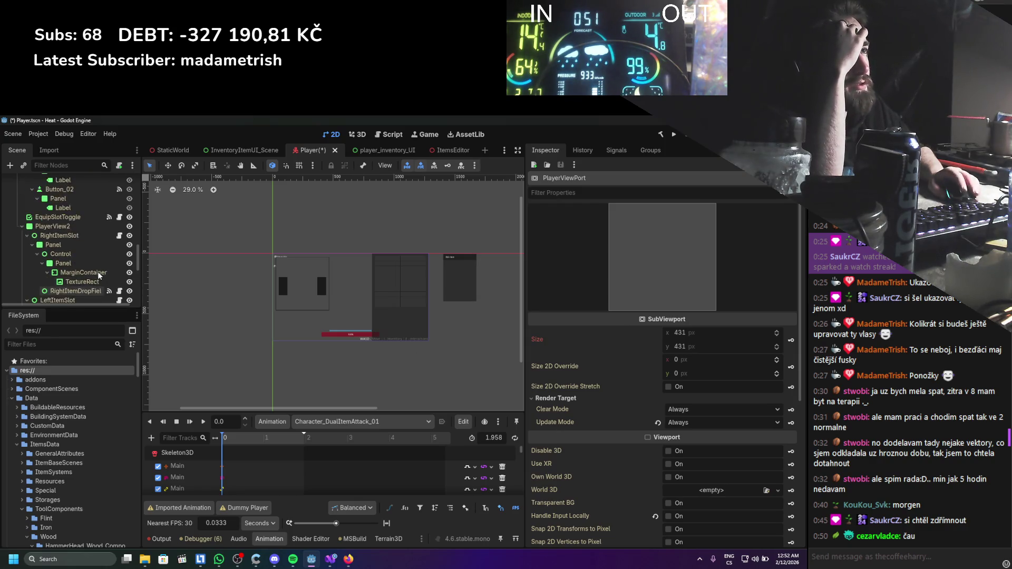
scroll(98, 271, up, 10)
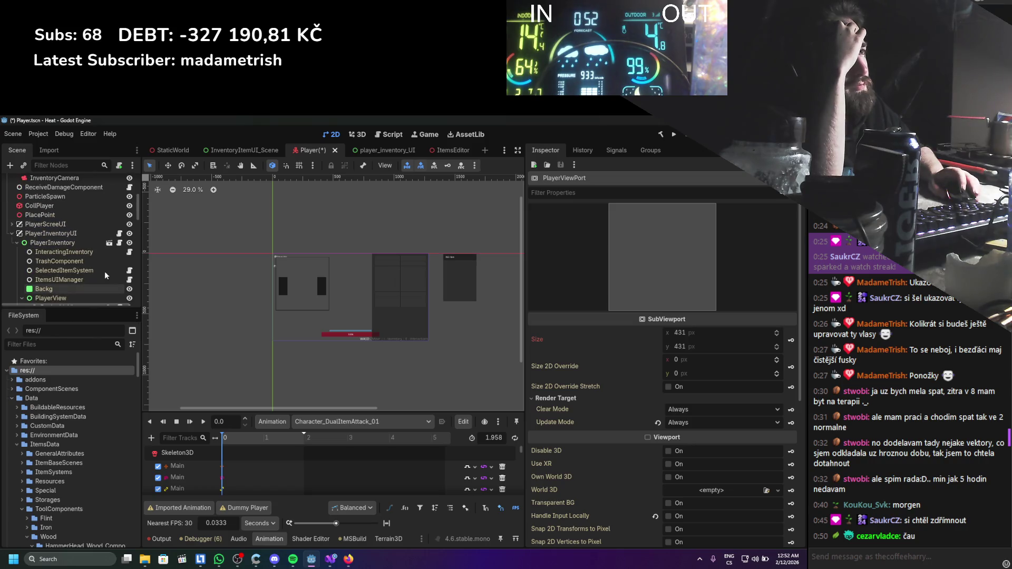
scroll(105, 271, down, 2)
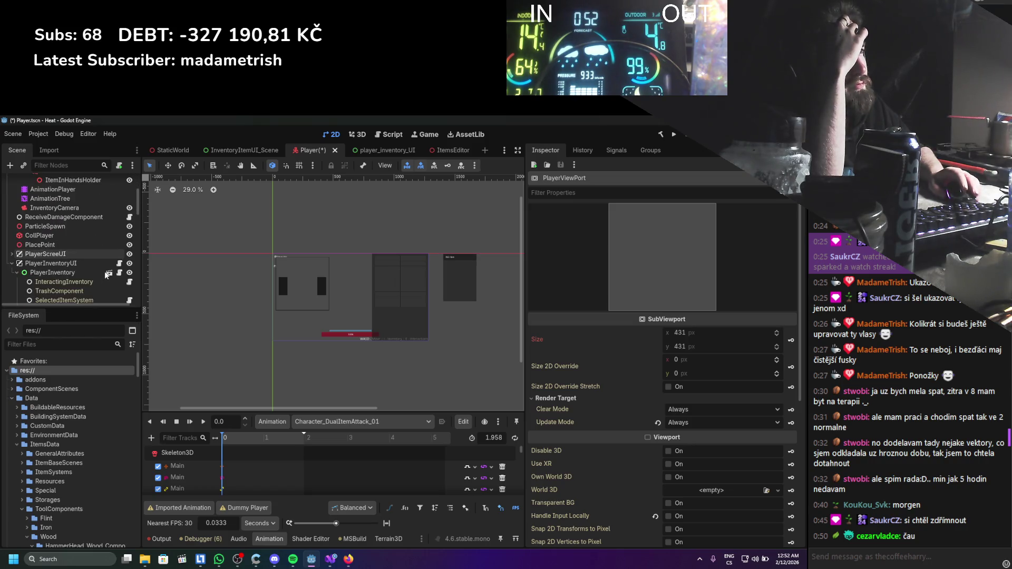
scroll(106, 275, up, 3)
click(102, 254)
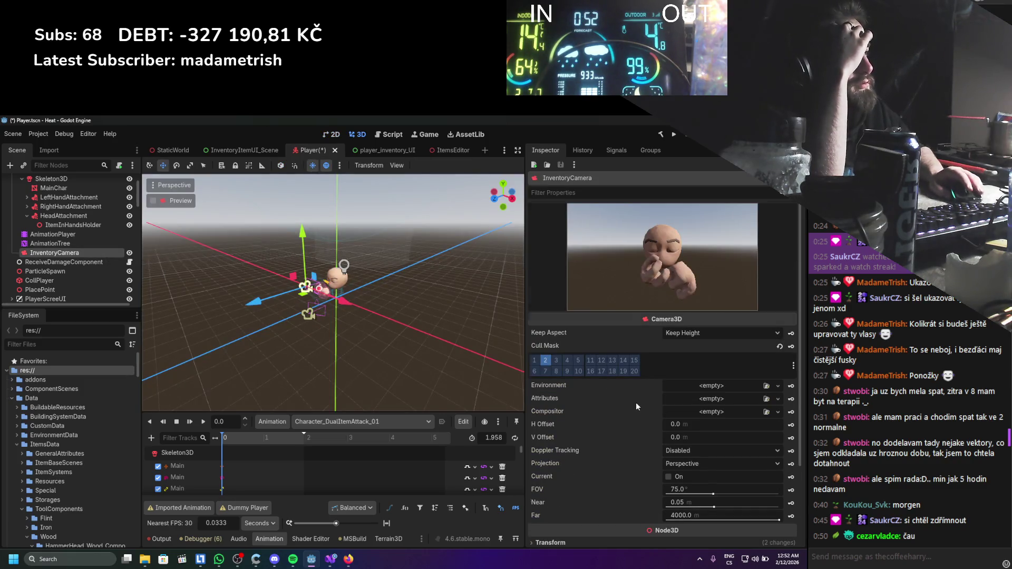
Check the InventoryCamera's keep-aspect options, leaving them unchanged.
scroll(635, 403, down, 3)
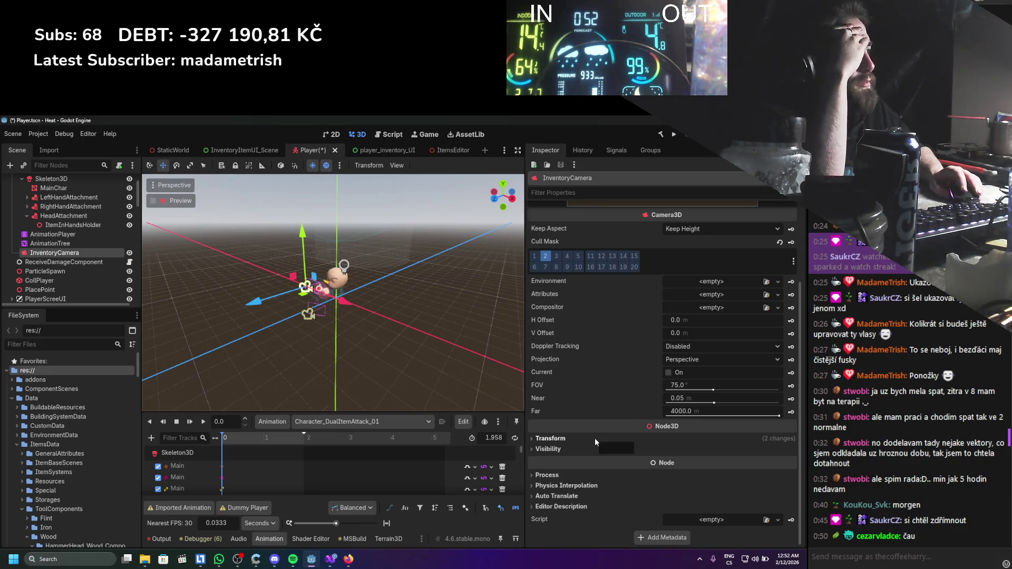
scroll(603, 402, up, 3)
click(693, 336)
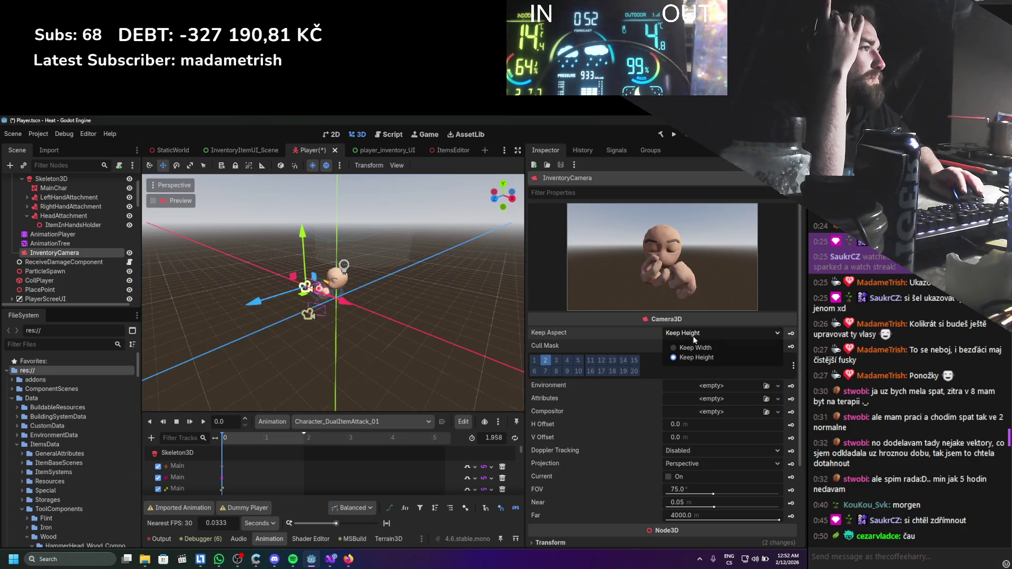
click(685, 356)
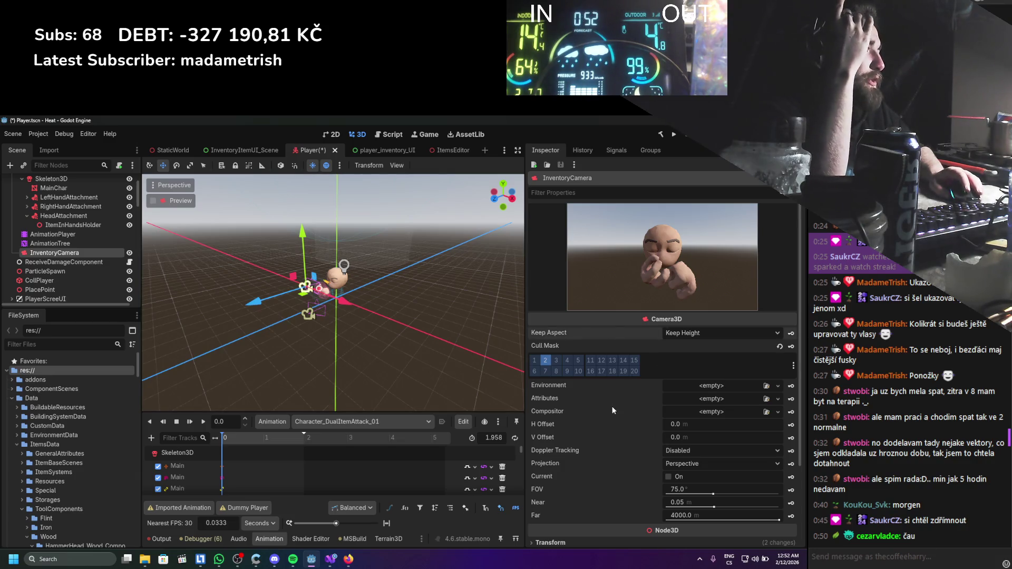
scroll(612, 409, down, 3)
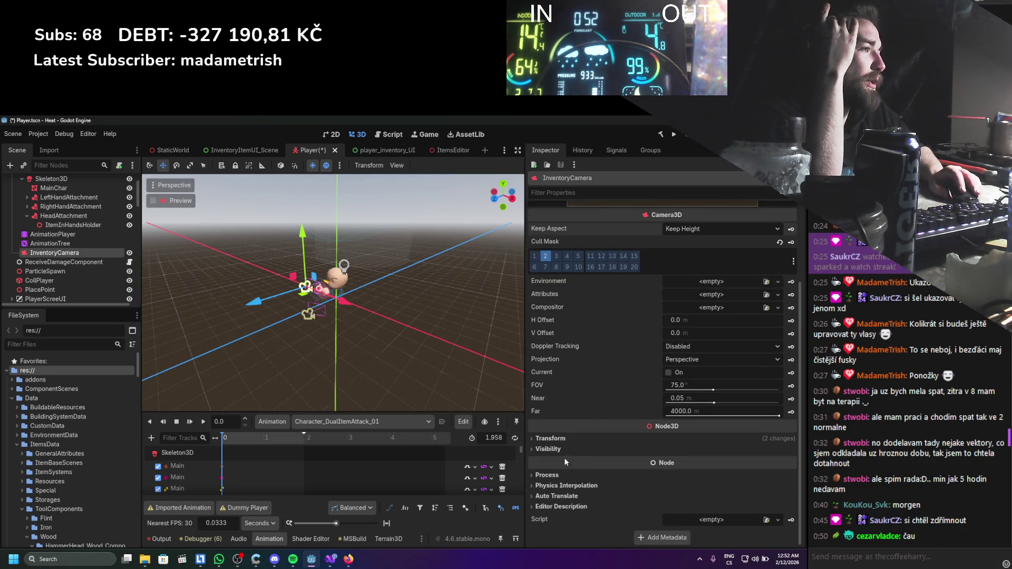
Review the camera's Transform position, rotation and scale, then open a new blank Firefox tab.
click(565, 442)
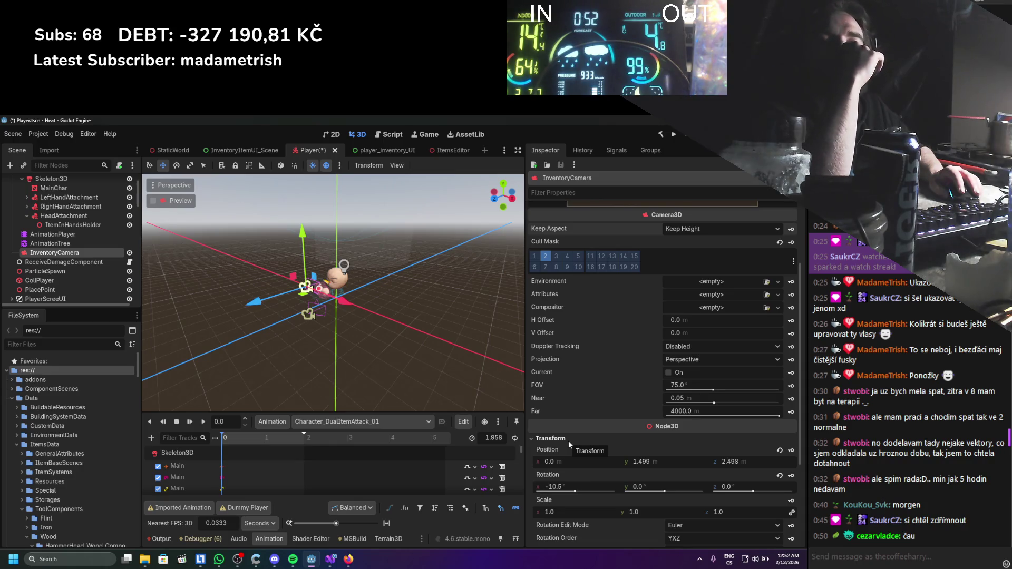
scroll(568, 441, down, 3)
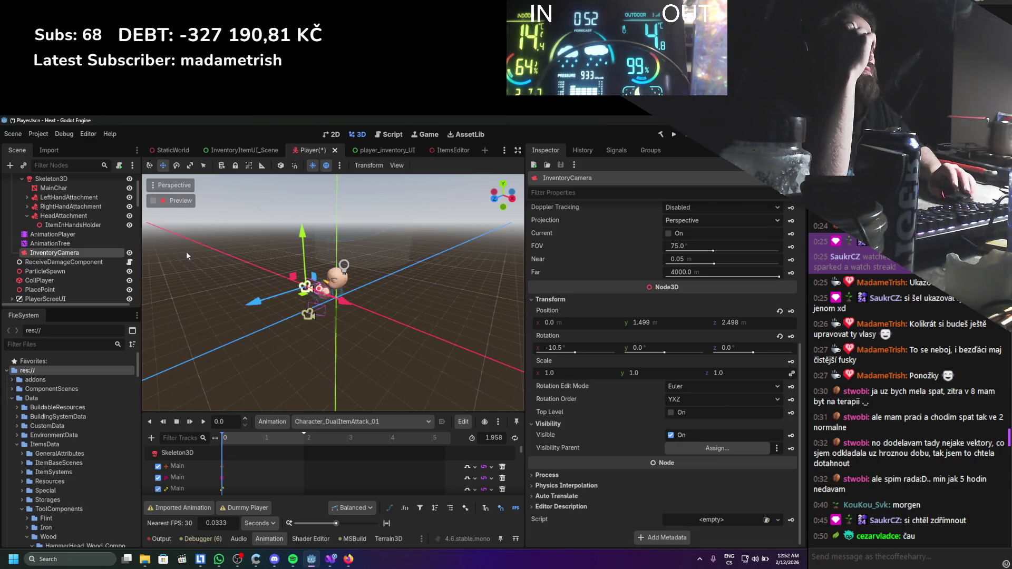
scroll(95, 269, down, 3)
scroll(91, 274, down, 10)
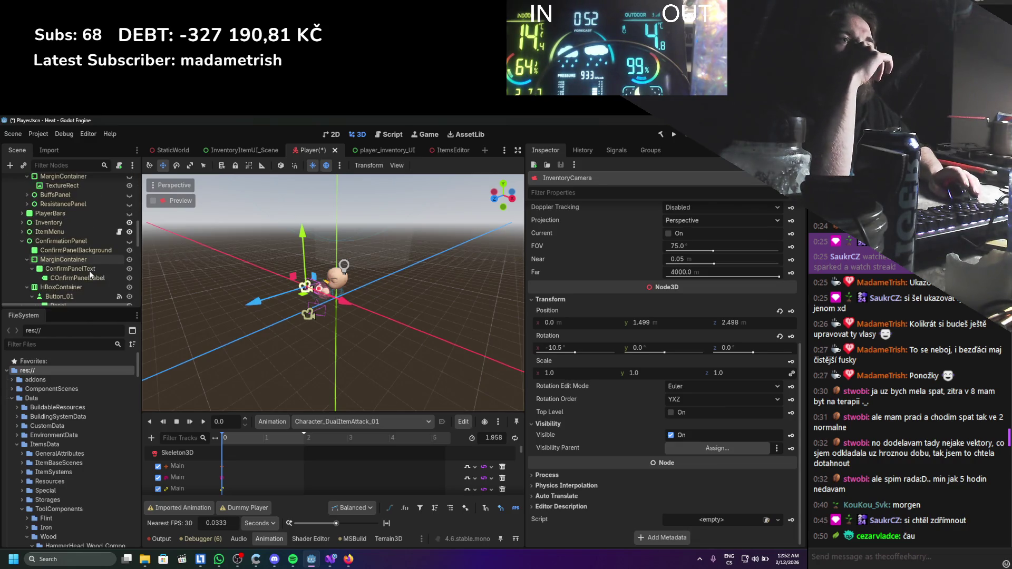
scroll(89, 270, down, 3)
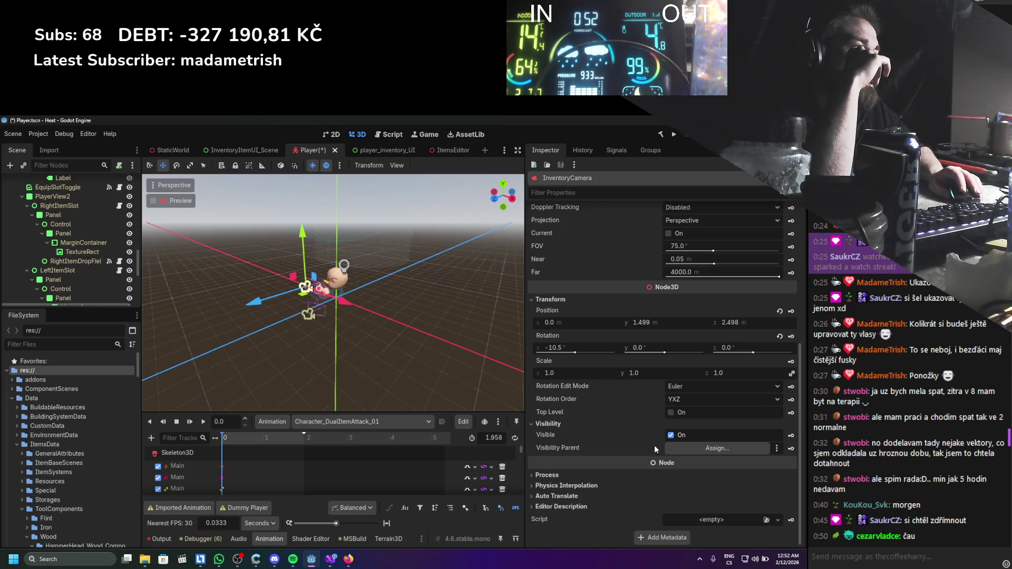
scroll(585, 409, up, 3)
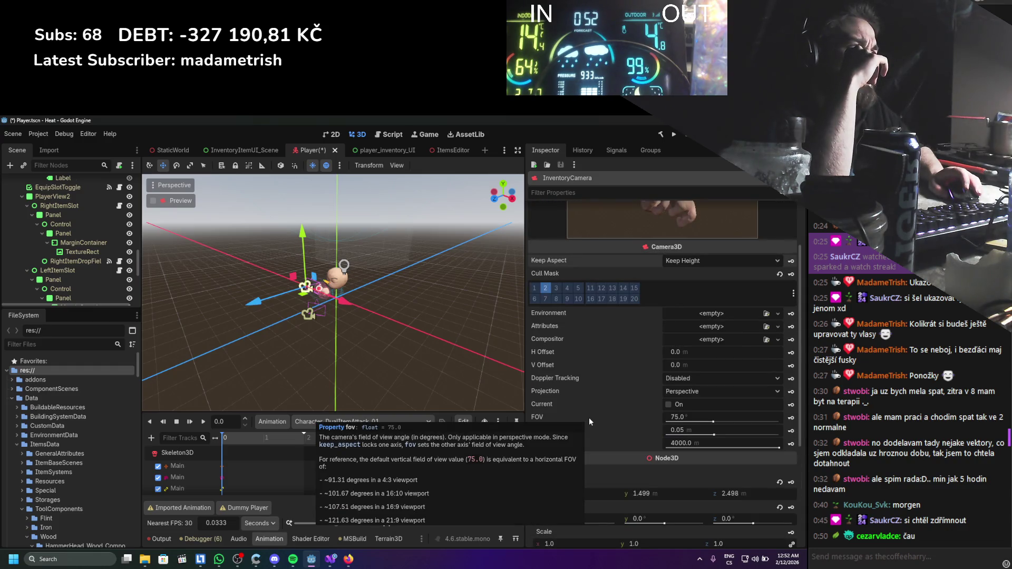
scroll(583, 420, up, 2)
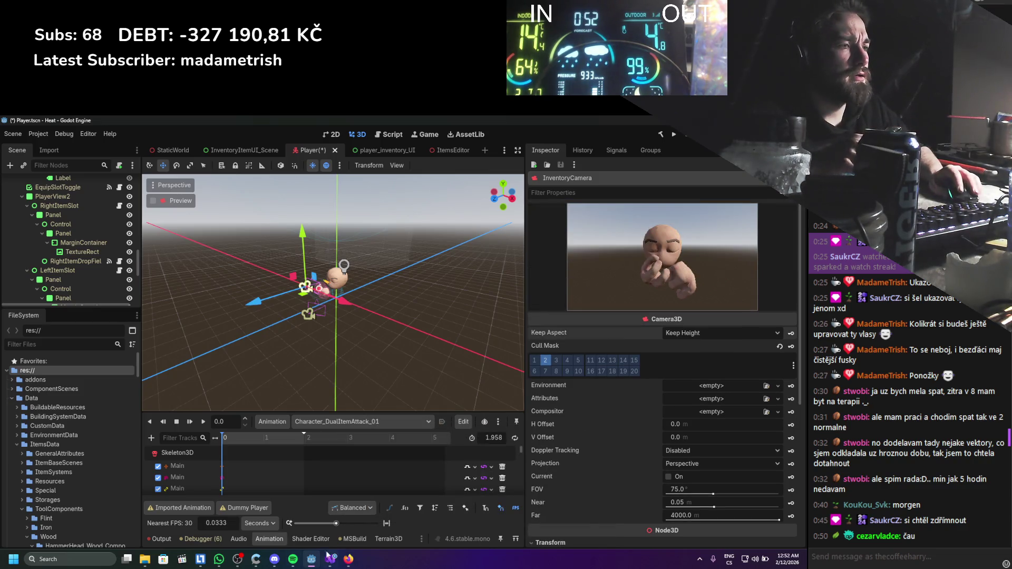
click(348, 559)
double_click(154, 123)
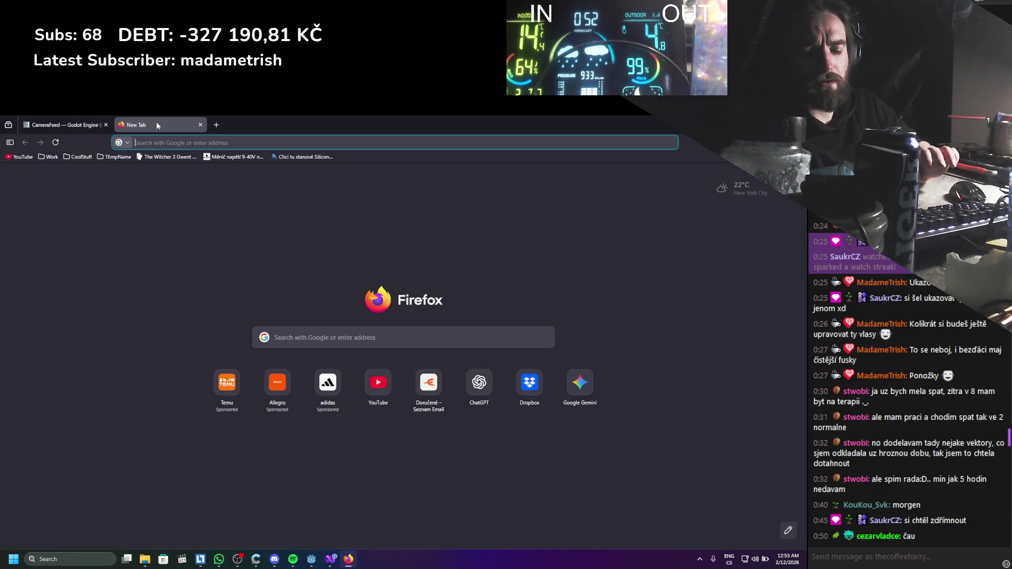
Search 'godot virtual texture', read the ViewportTexture class reference, and return to Godot.
text(godot vir)
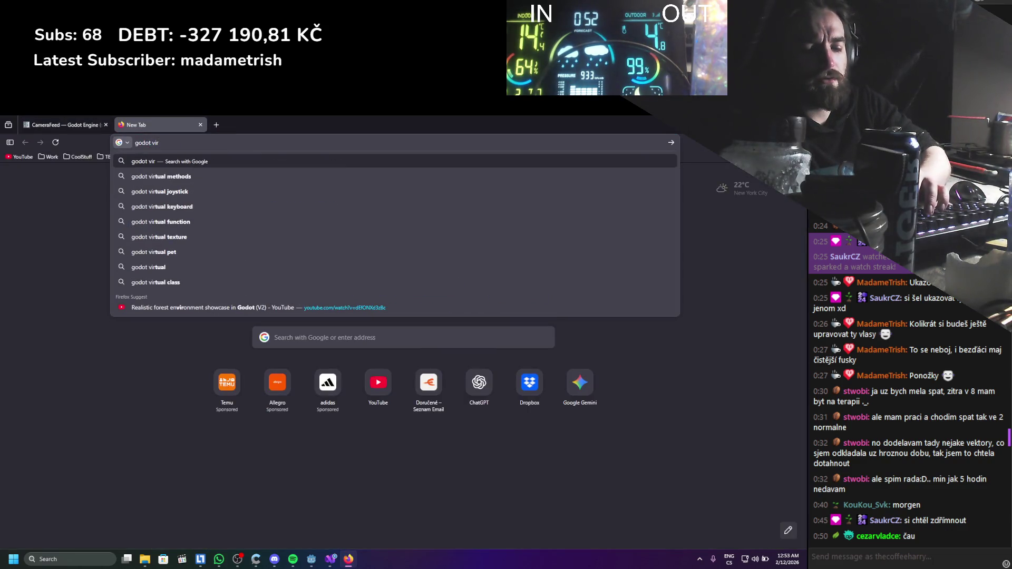
text(tual texture)
key(Return)
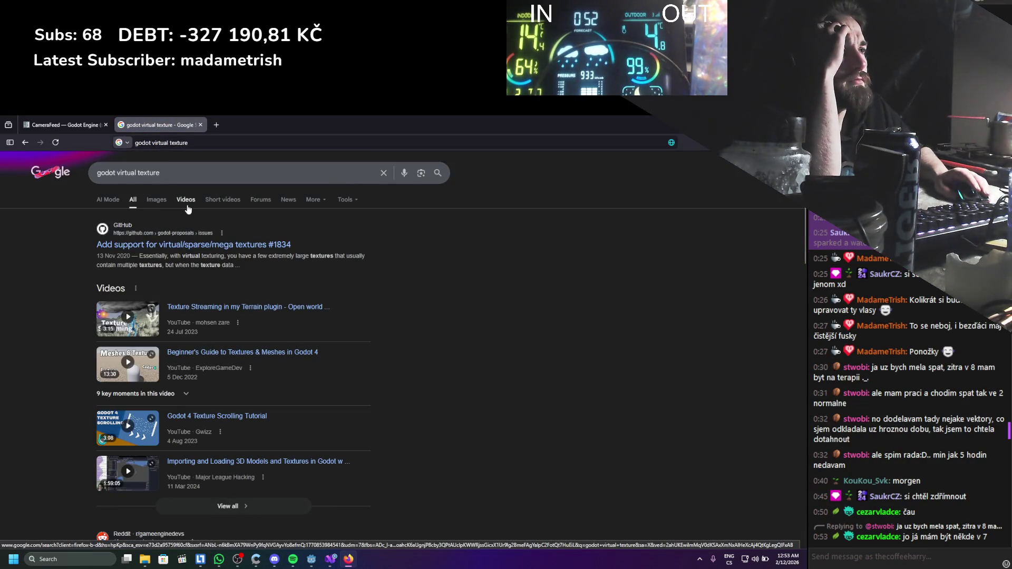
scroll(180, 237, down, 3)
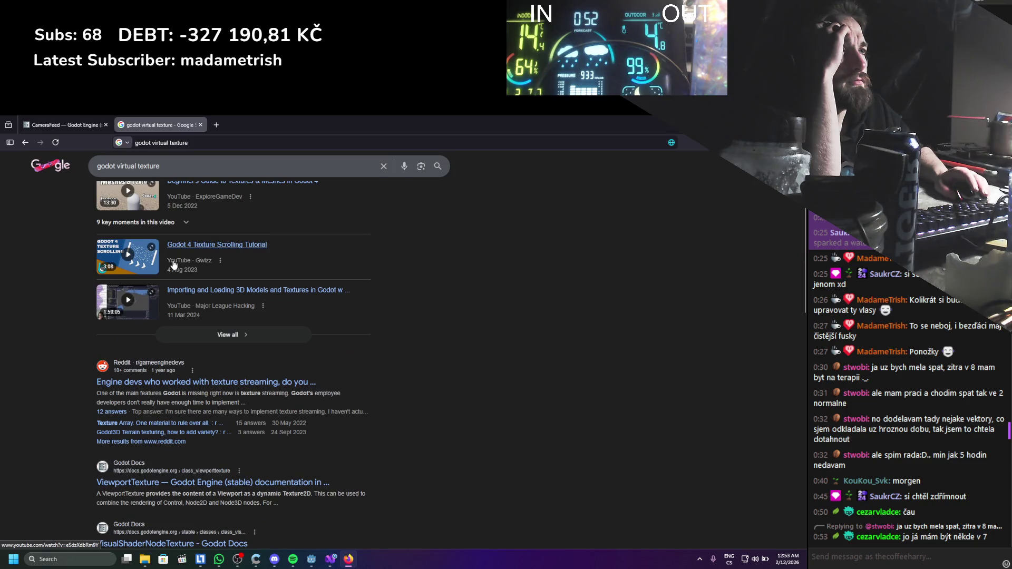
scroll(174, 265, down, 4)
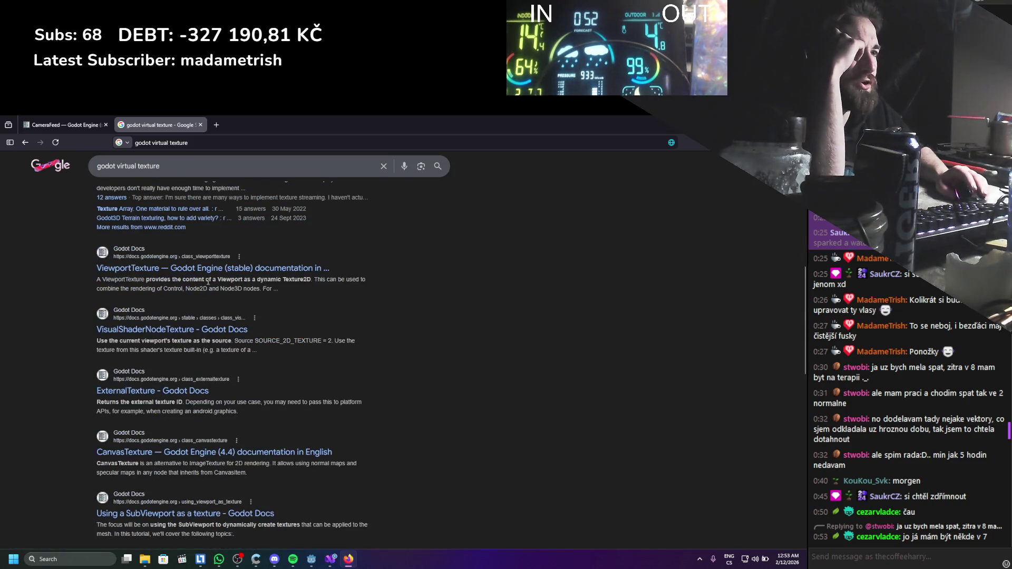
click(230, 128)
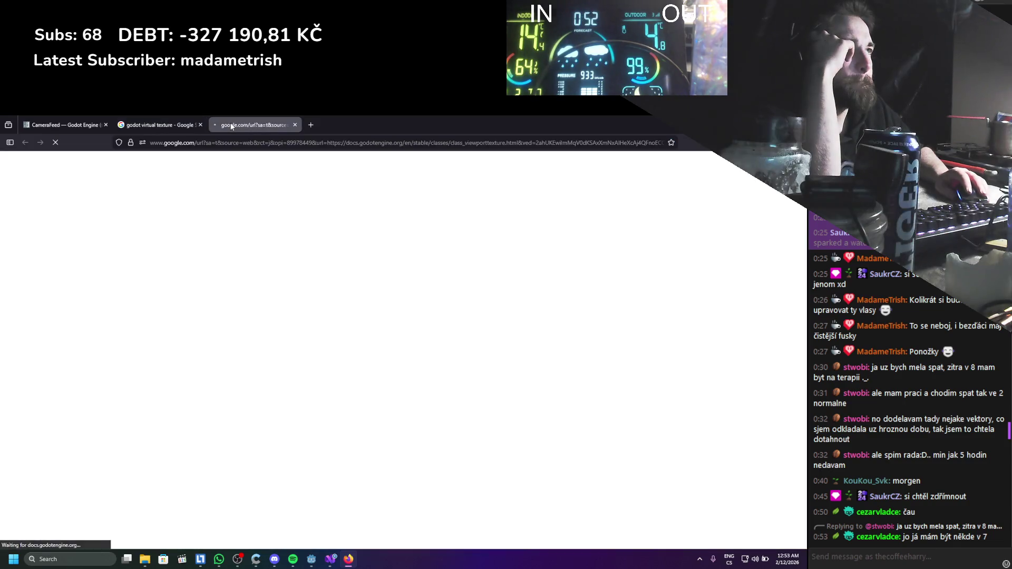
scroll(382, 270, down, 6)
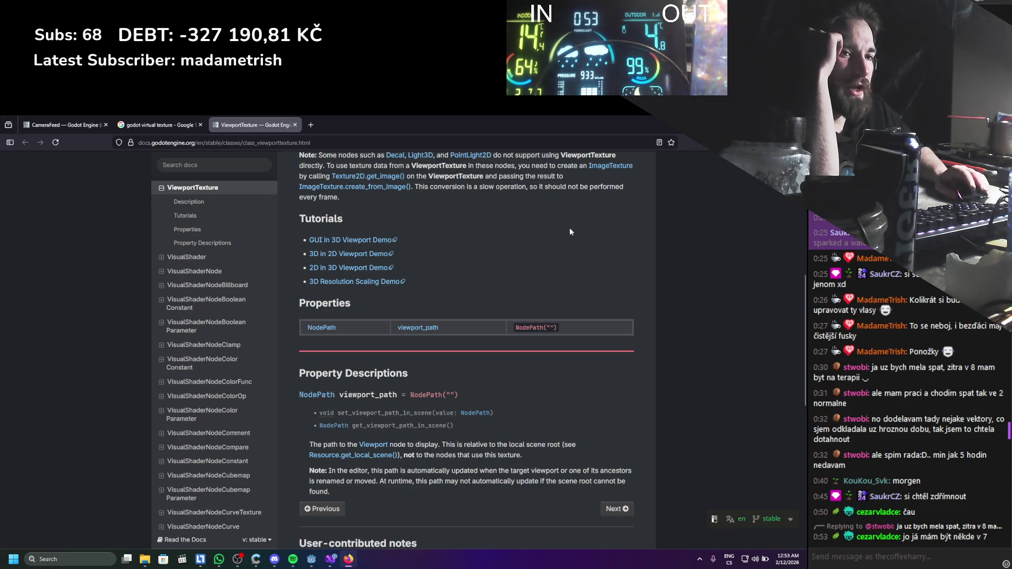
key(alt+Tab)
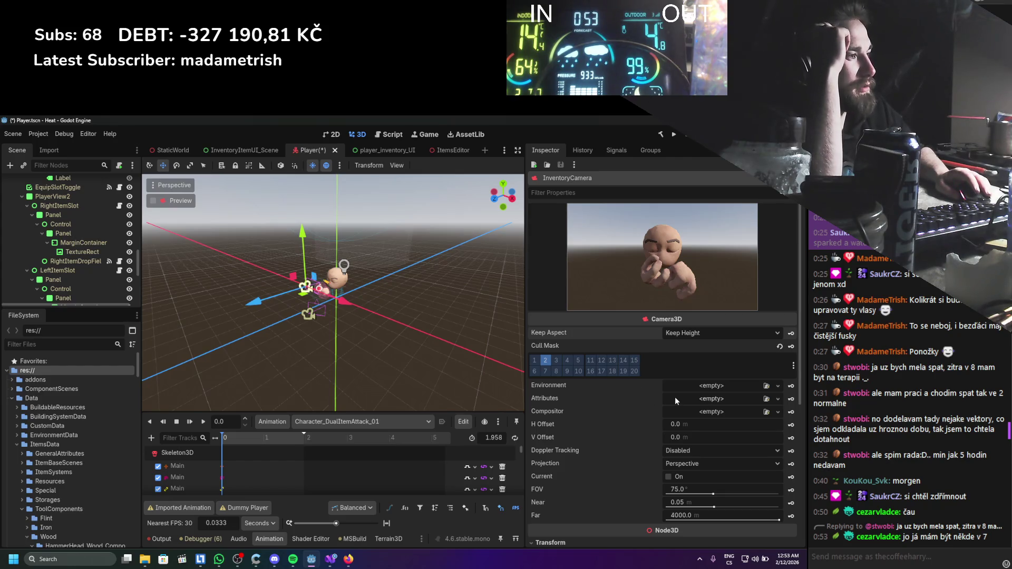
scroll(674, 397, down, 4)
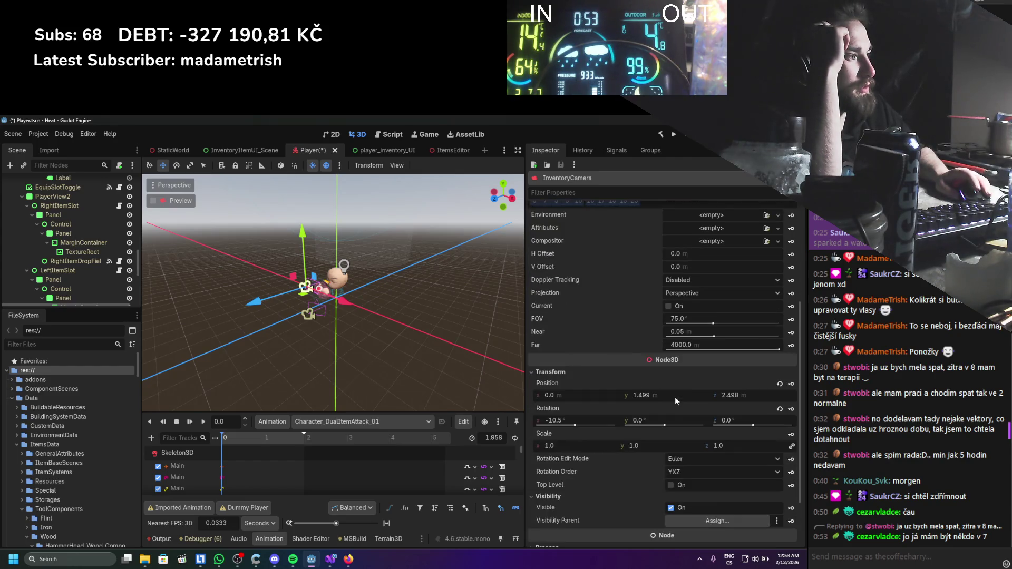
scroll(675, 400, down, 2)
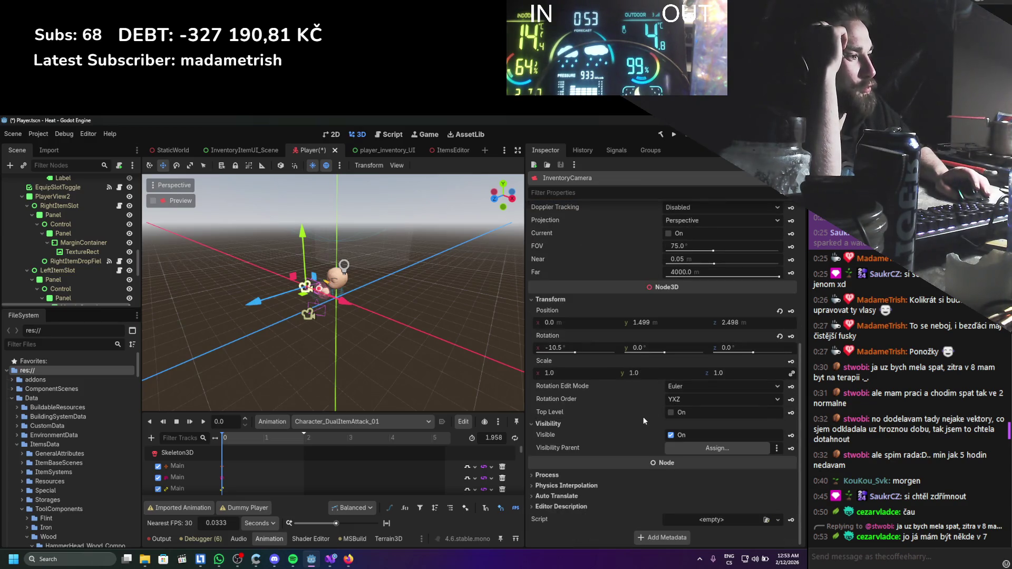
scroll(643, 417, up, 1)
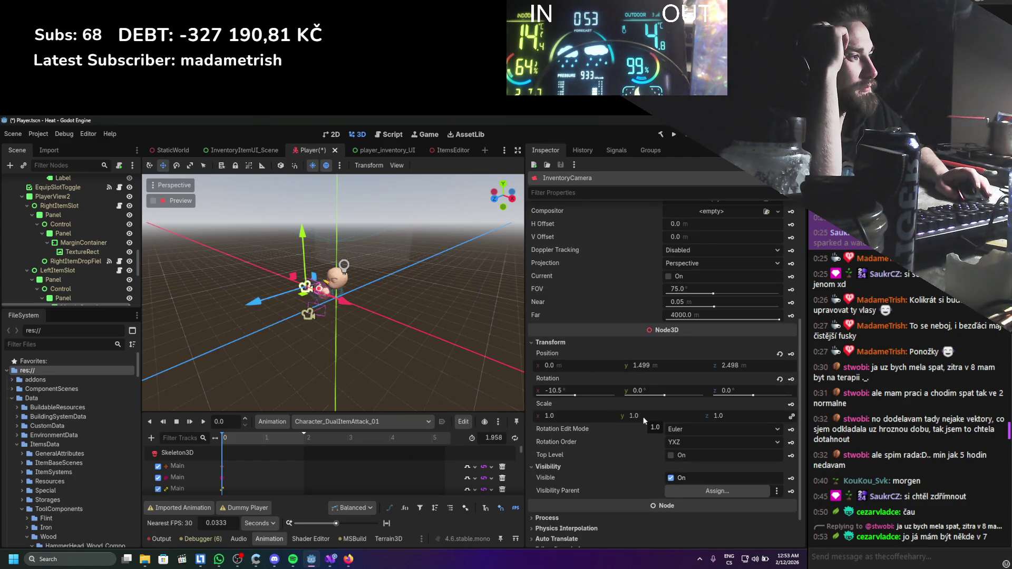
scroll(69, 247, down, 5)
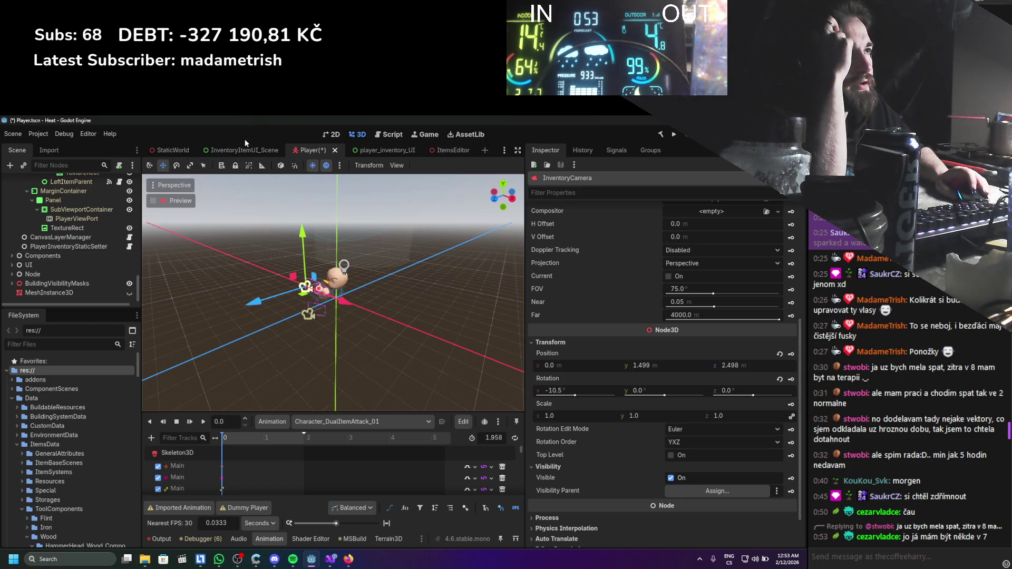
click(176, 151)
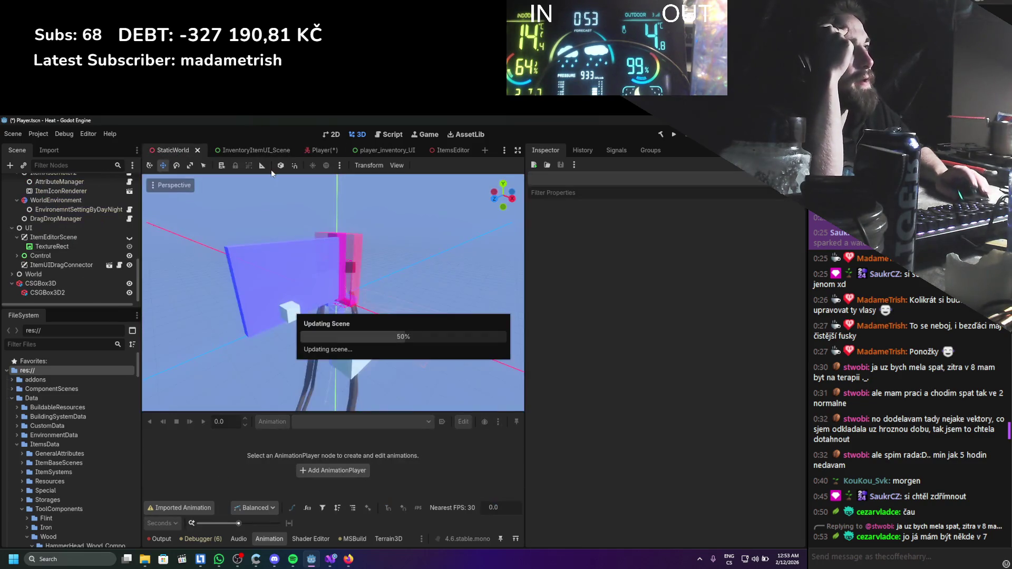
scroll(87, 278, up, 5)
scroll(60, 254, down, 2)
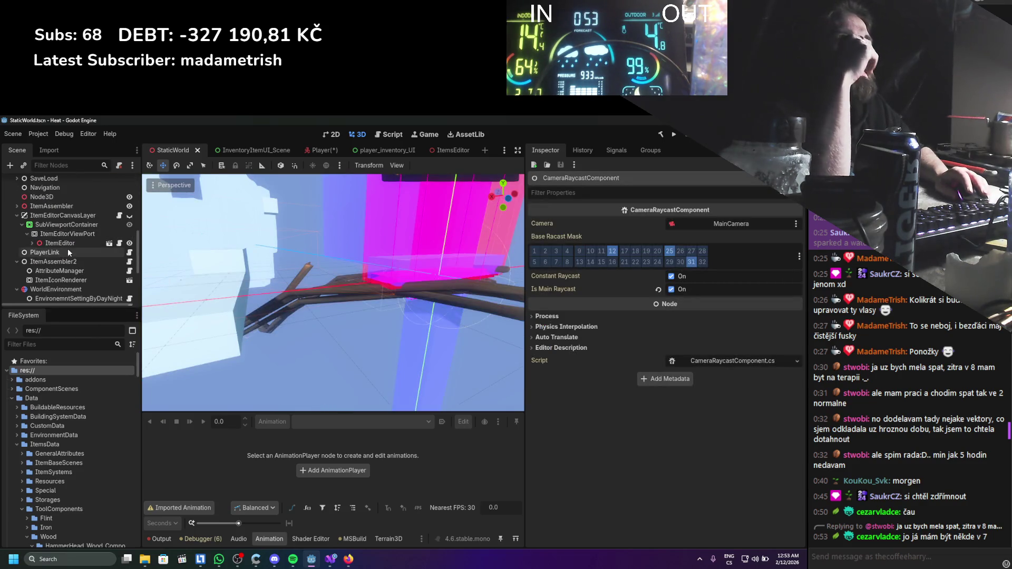
click(68, 242)
click(69, 234)
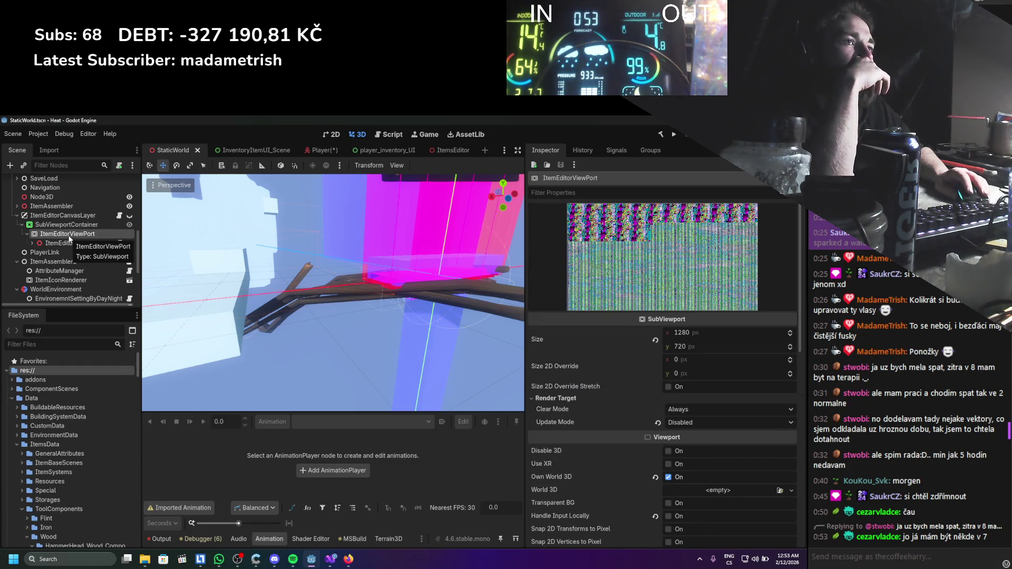
click(70, 226)
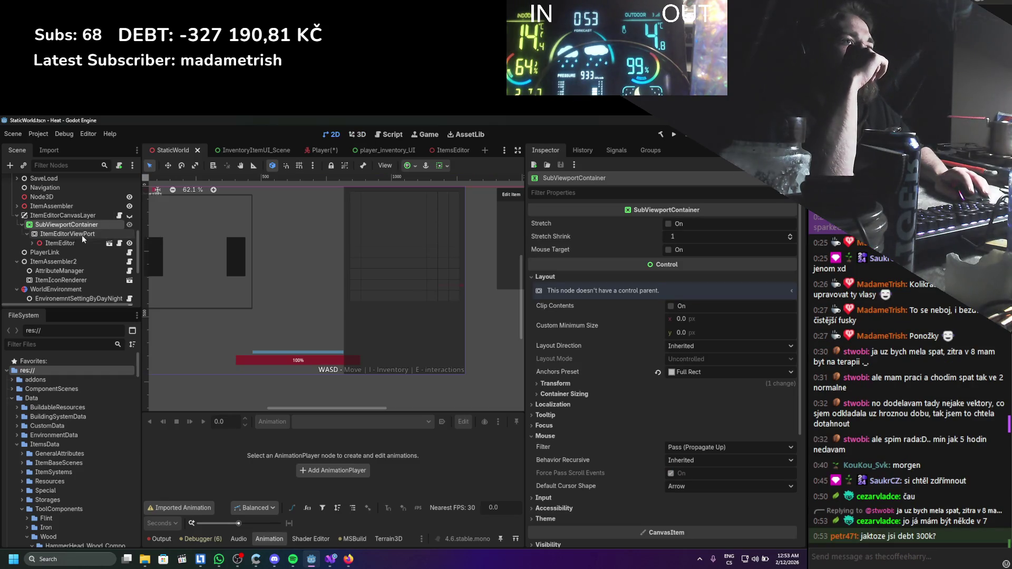
click(81, 236)
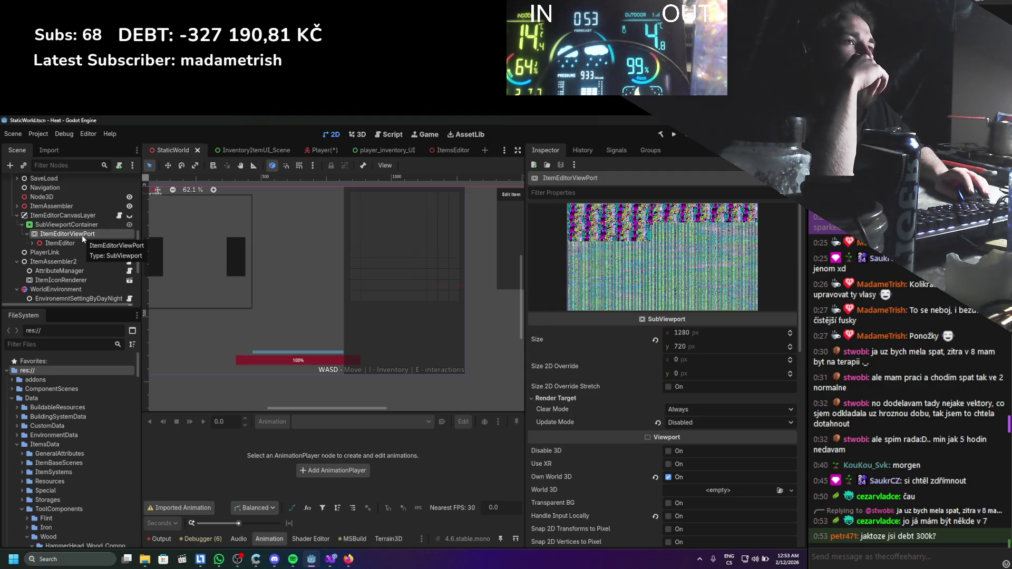
scroll(79, 234, down, 4)
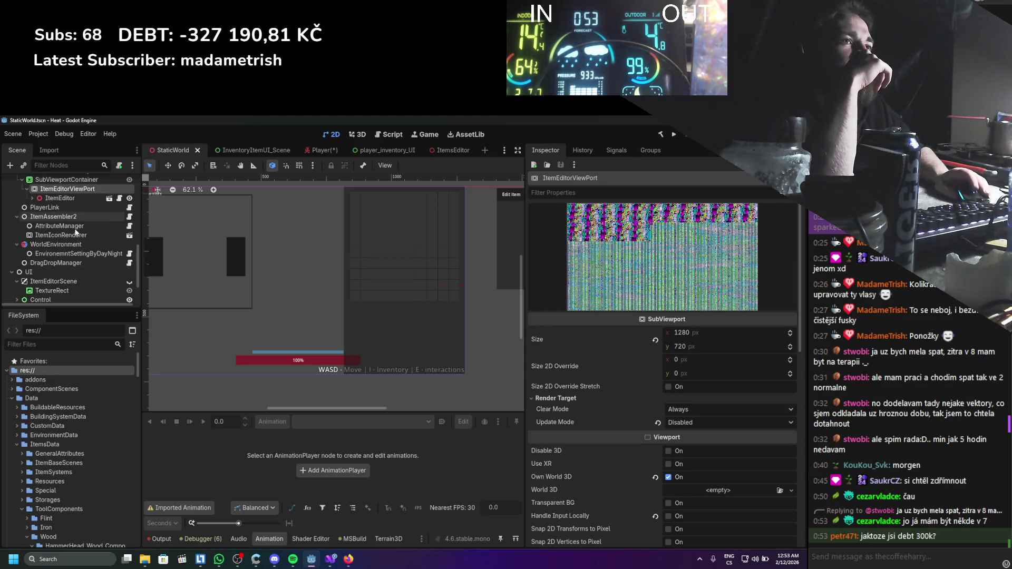
scroll(75, 233, down, 1)
click(66, 247)
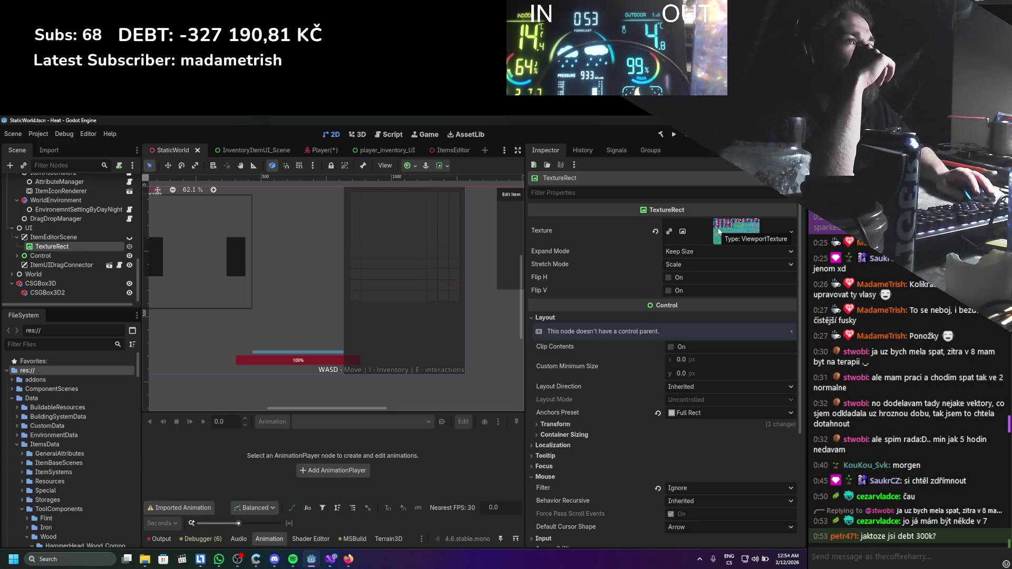
mouse_move(329, 157)
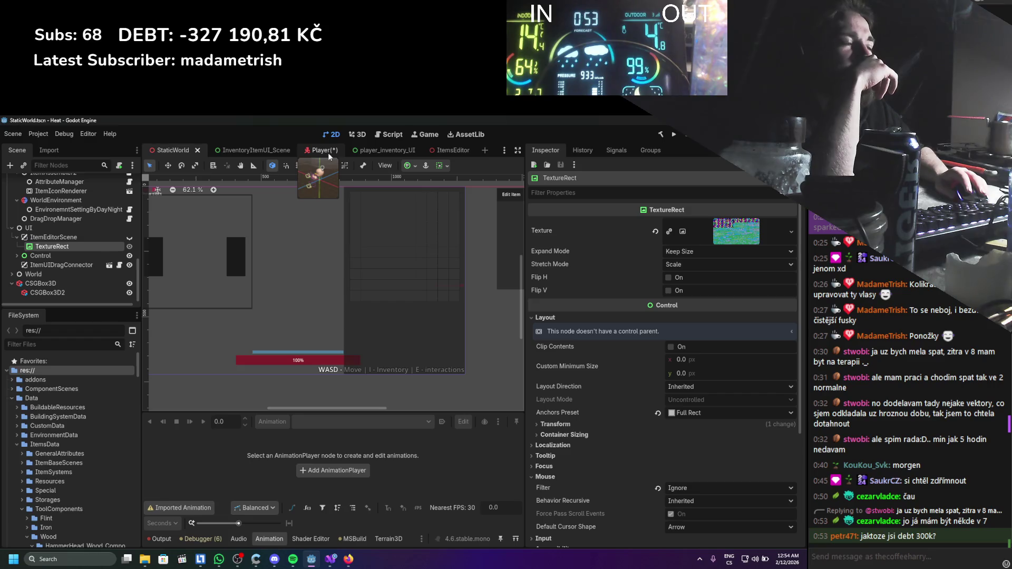
click(329, 154)
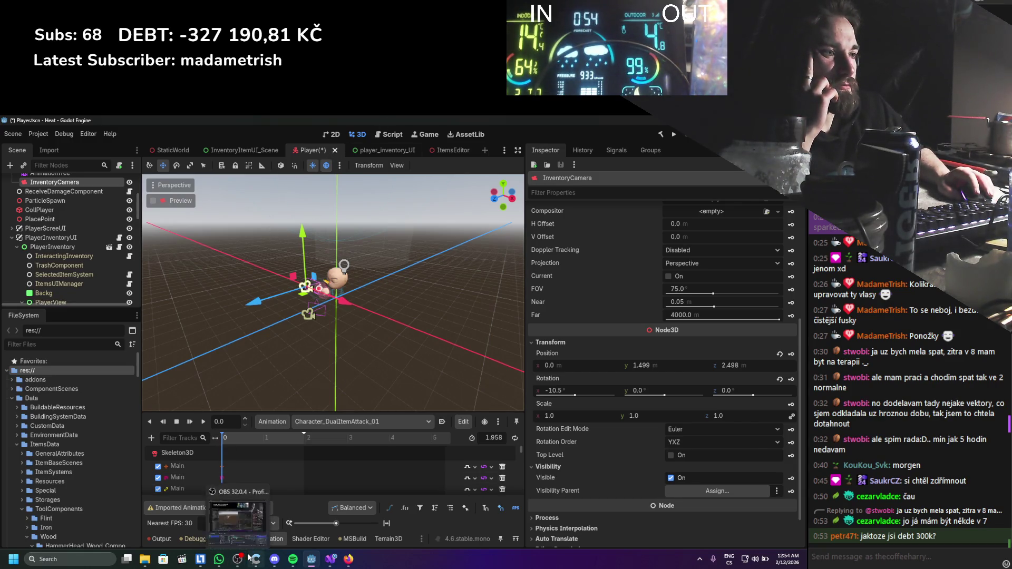
Search 'godot camera to texturte' in a new Firefox tab, open the r/godot thread, and return to Godot.
click(348, 558)
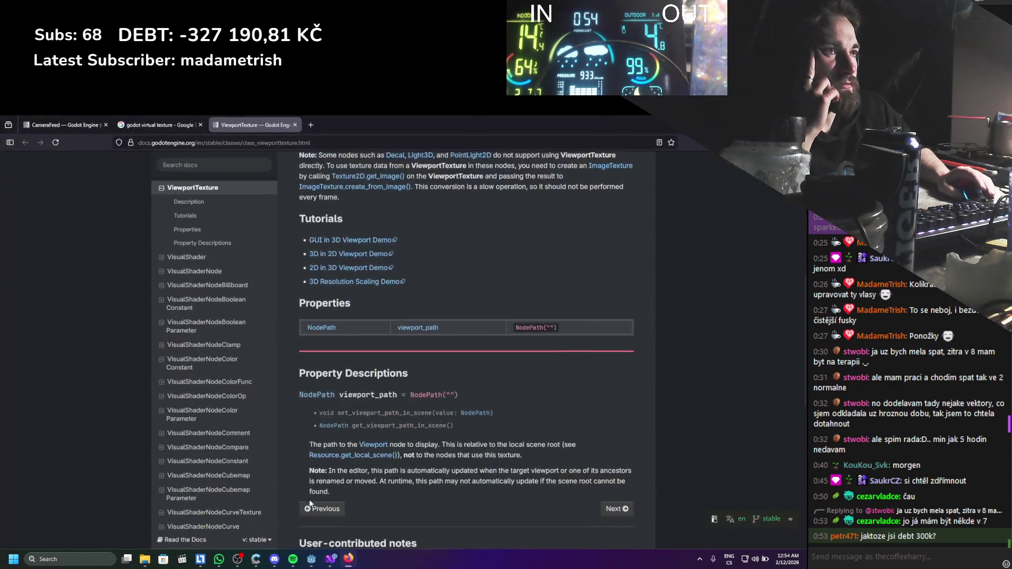
click(310, 124)
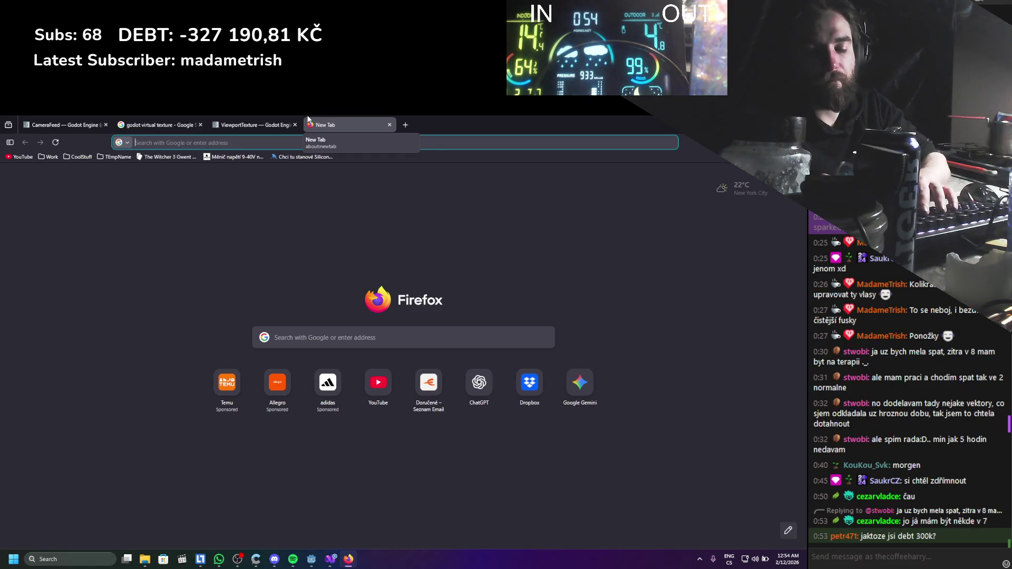
text(godot camera )
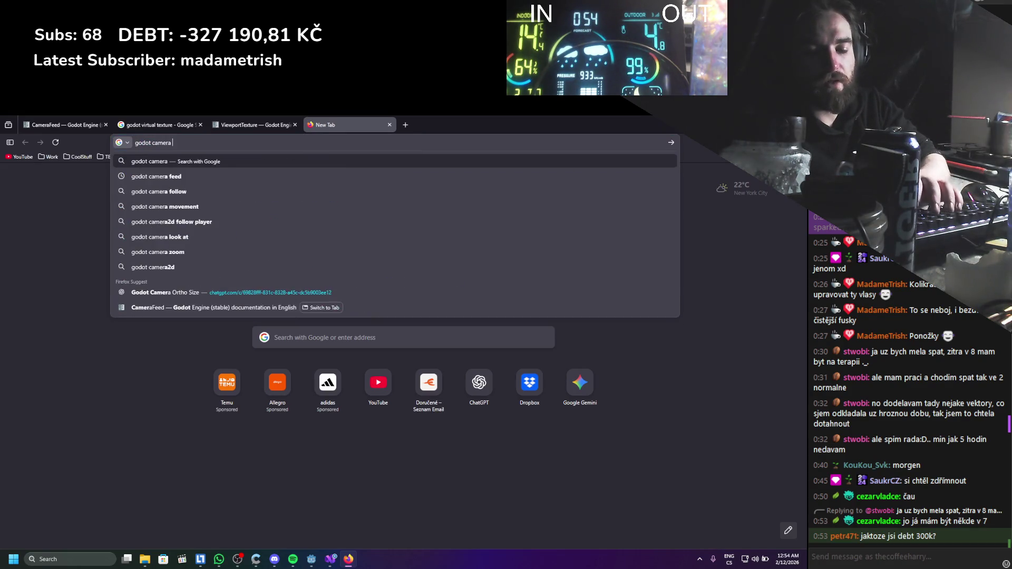
text(to texturte)
key(Return)
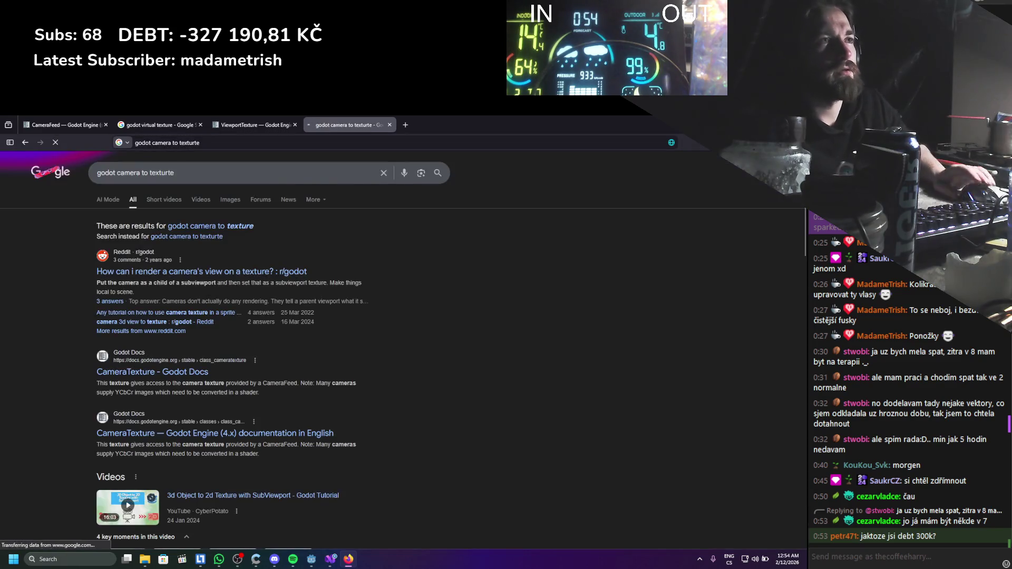
click(210, 270)
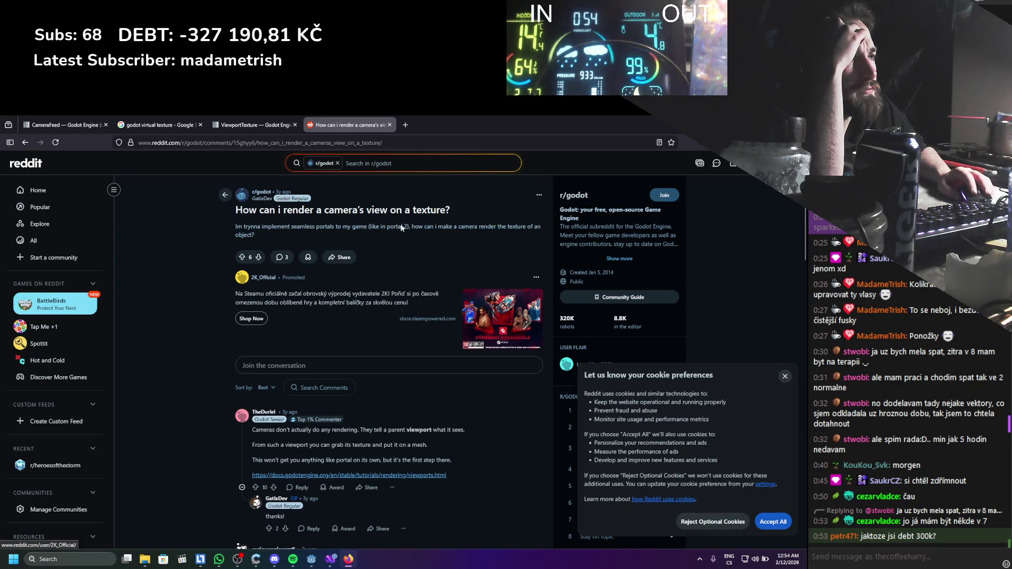
key(alt+Tab)
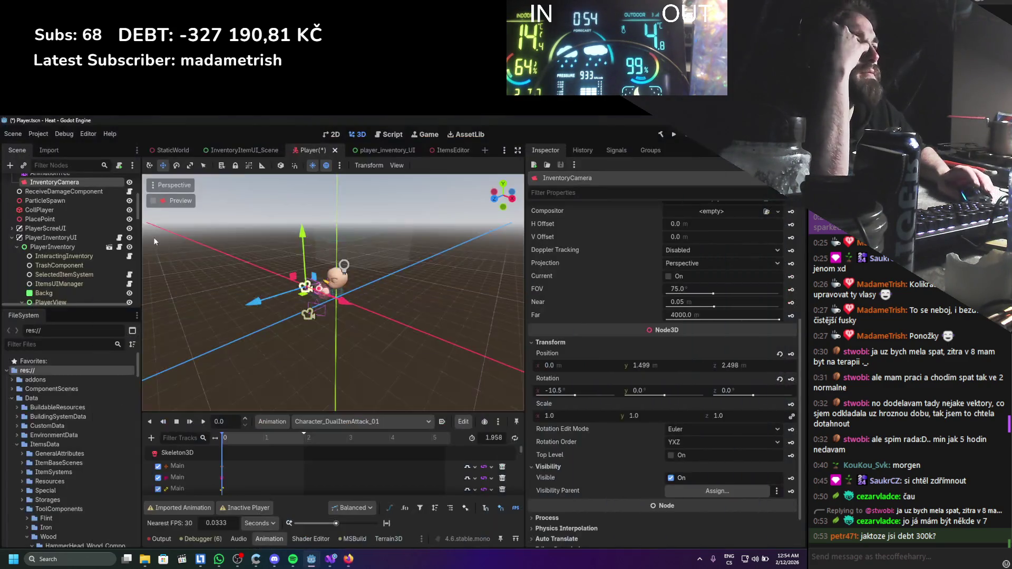
Inspect the Player scene's PlayerViewPort and SubViewportContainer properties.
scroll(60, 244, down, 1)
scroll(60, 245, down, 10)
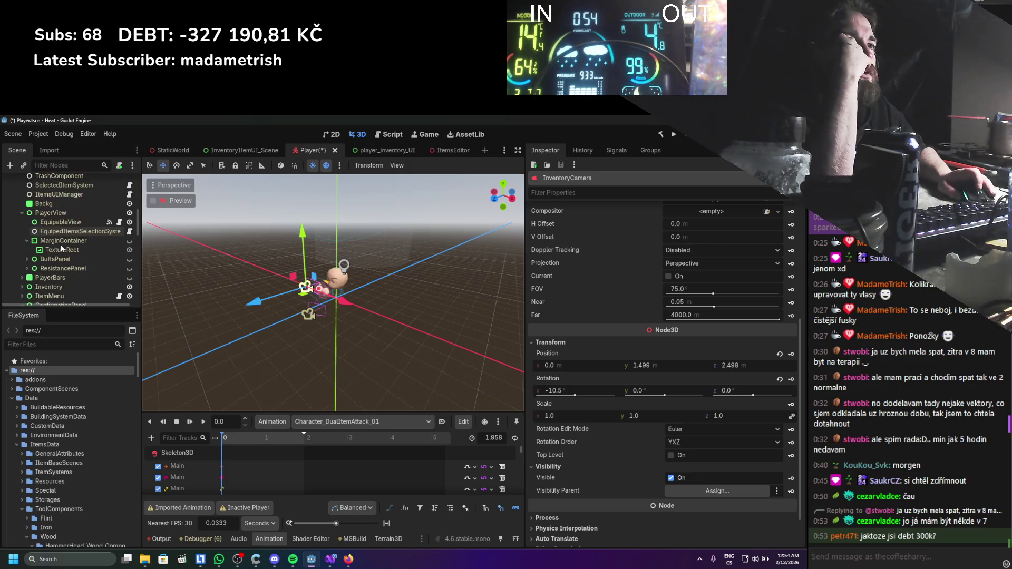
scroll(61, 248, down, 4)
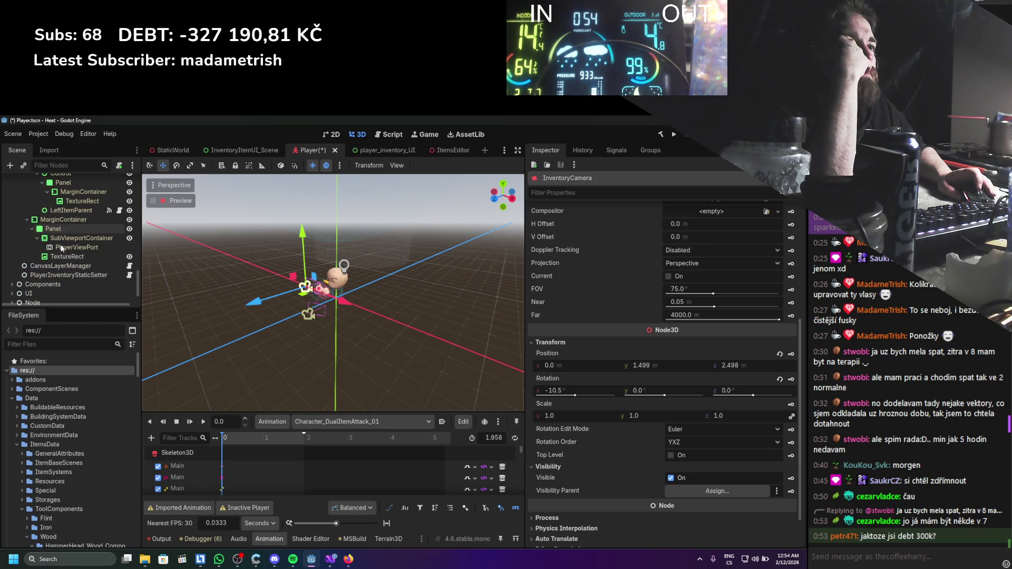
click(72, 247)
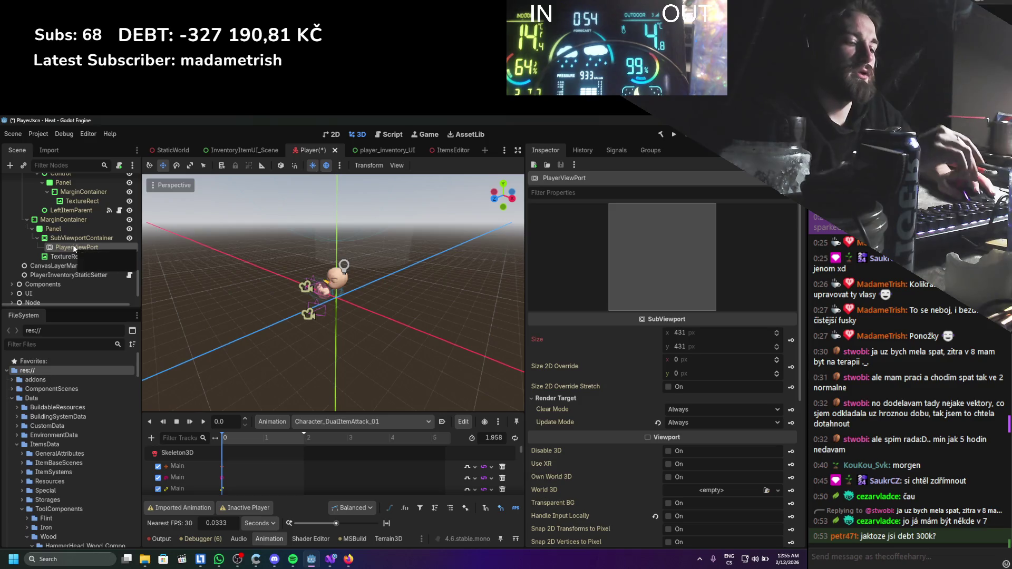
click(71, 238)
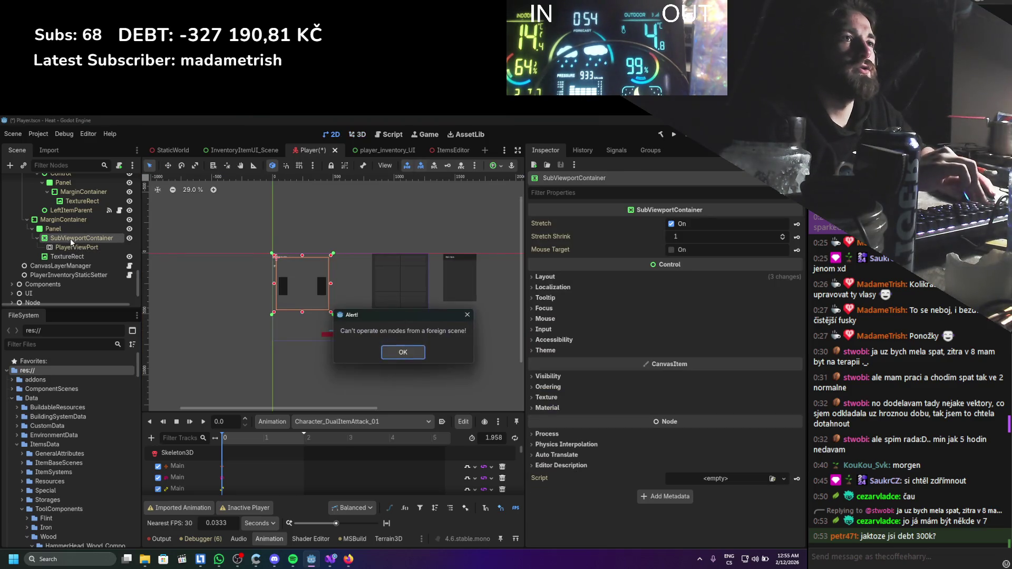
click(65, 246)
scroll(69, 243, up, 5)
Delete PlayerViewPort and SubViewportContainer from the player_inventory_UI scene.
click(350, 153)
click(65, 298)
key(Delete)
key(Return)
key(Delete)
key(Return)
Delete the TextureRect node from the Player scene.
click(313, 151)
click(81, 230)
key(Delete)
key(Return)
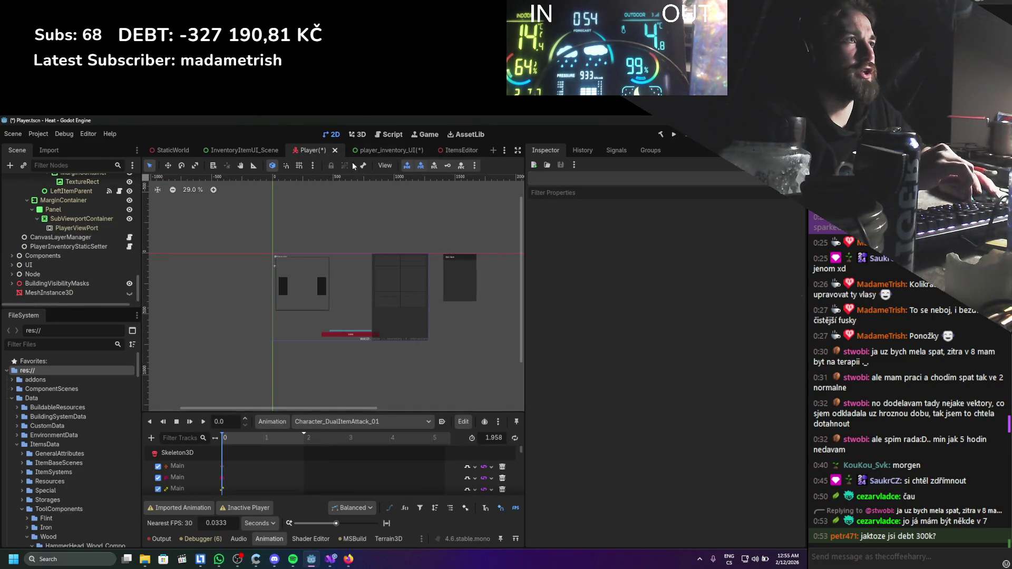
Begin adding a child node under player_inventory_UI's MarginContainer.
click(380, 150)
right_click(56, 290)
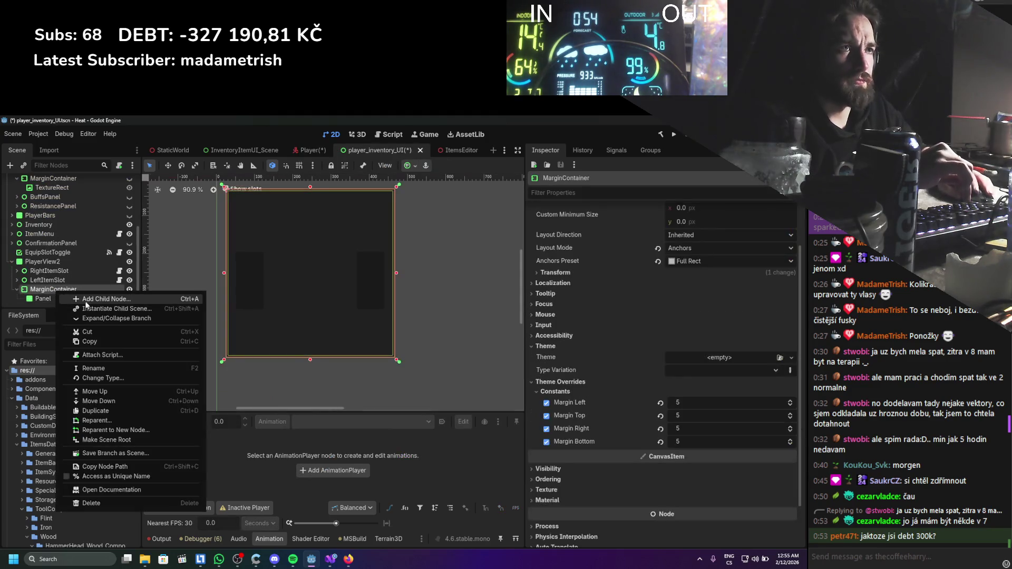
click(84, 302)
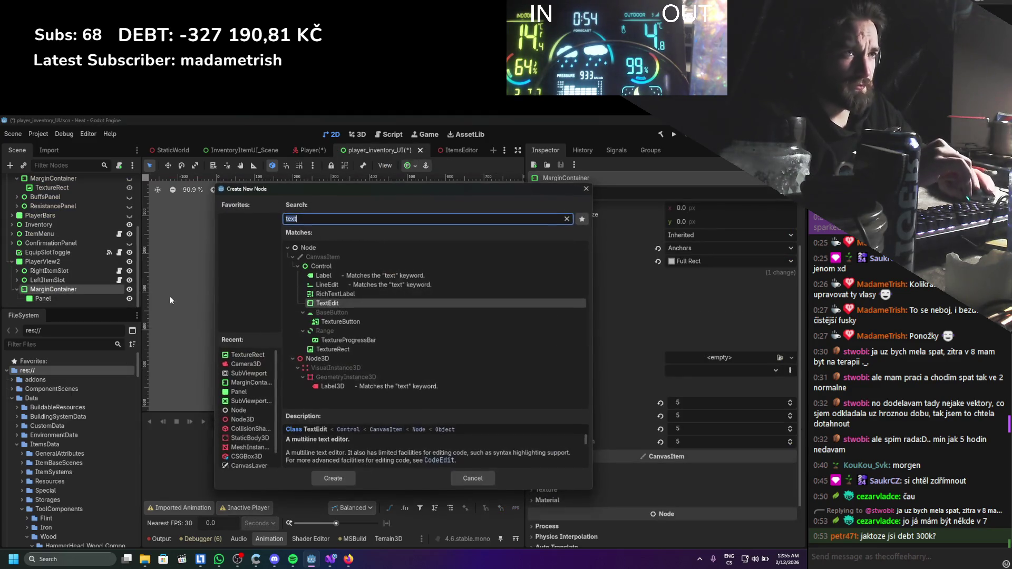
Add a TextureRect under MarginContainer, save, and give the Player TextureRect a new ViewportTexture.
double_click(350, 349)
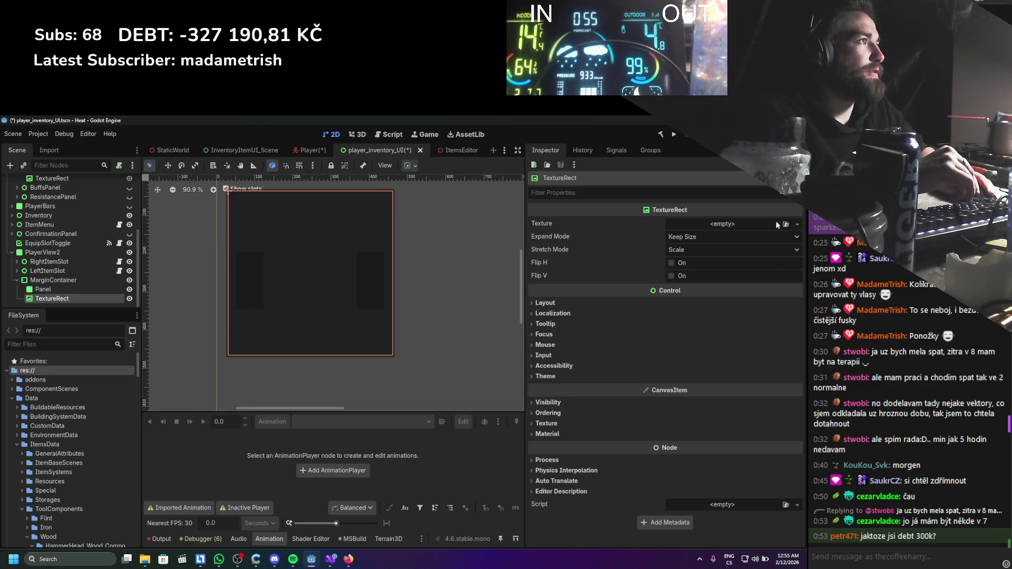
key(ctrl+s)
click(309, 152)
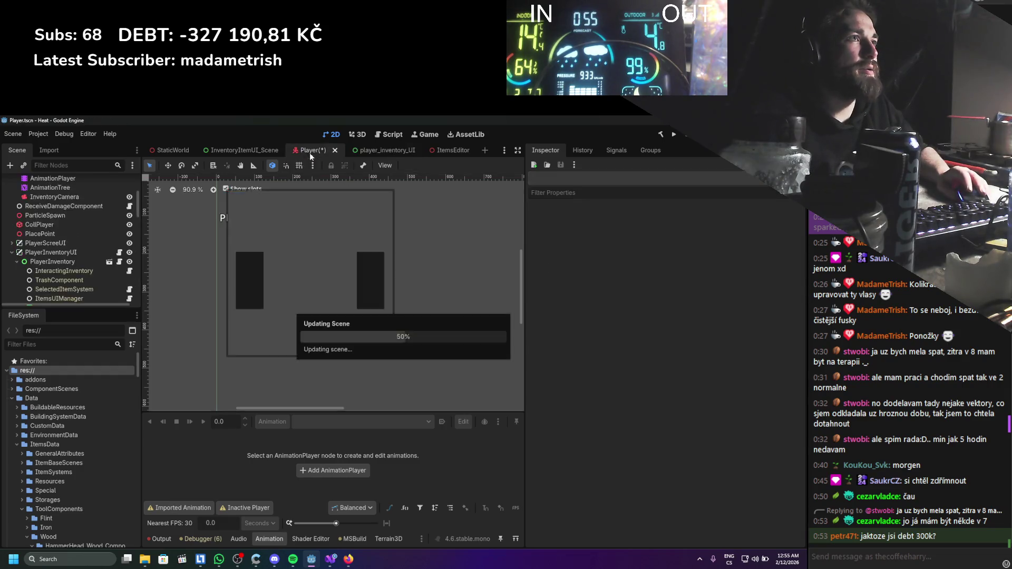
click(60, 259)
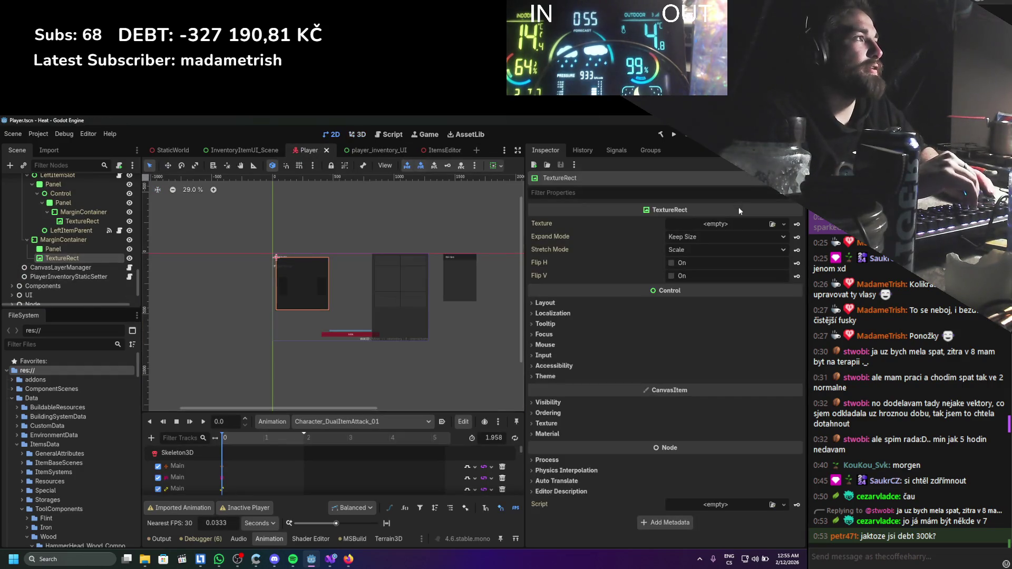
click(784, 224)
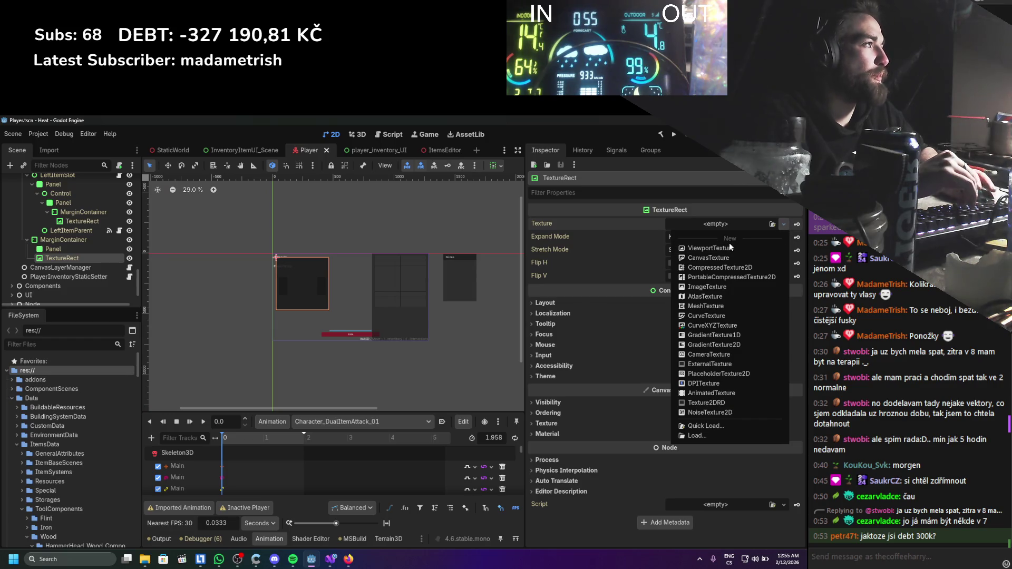
click(723, 250)
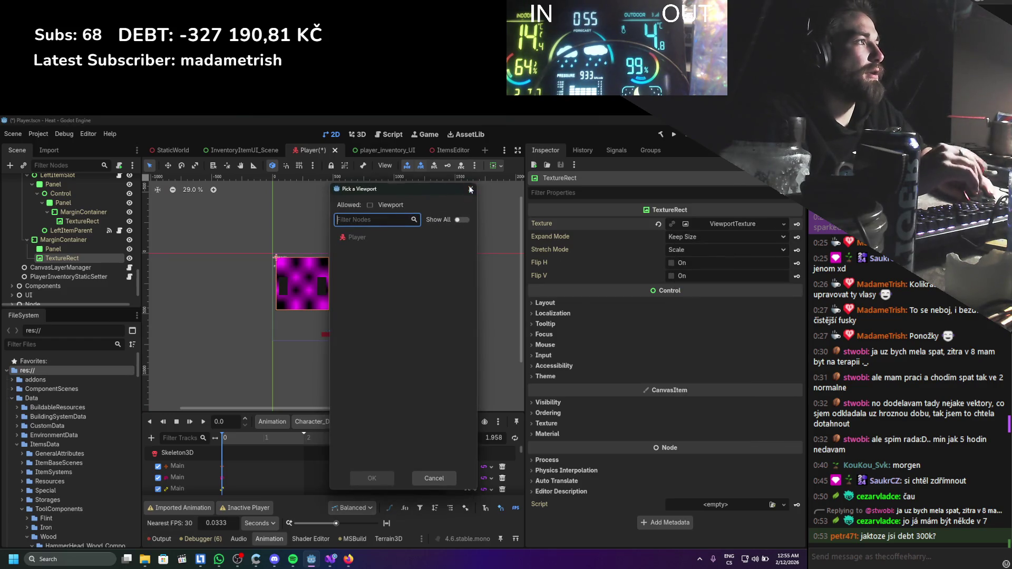
click(471, 189)
Begin adding a child node under InventoryCamera in the Player scene.
scroll(83, 251, up, 5)
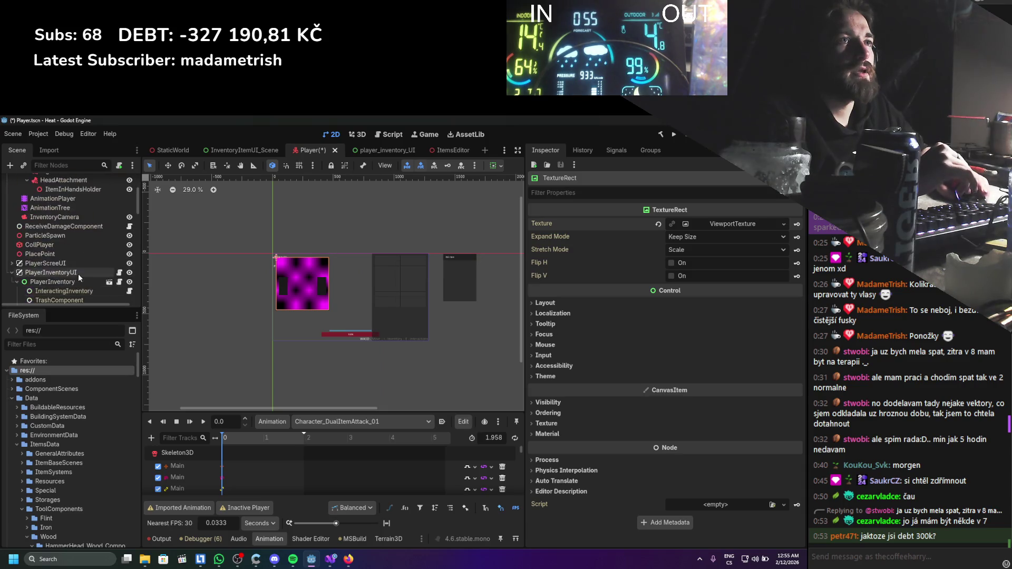
scroll(78, 274, up, 3)
right_click(39, 276)
click(158, 285)
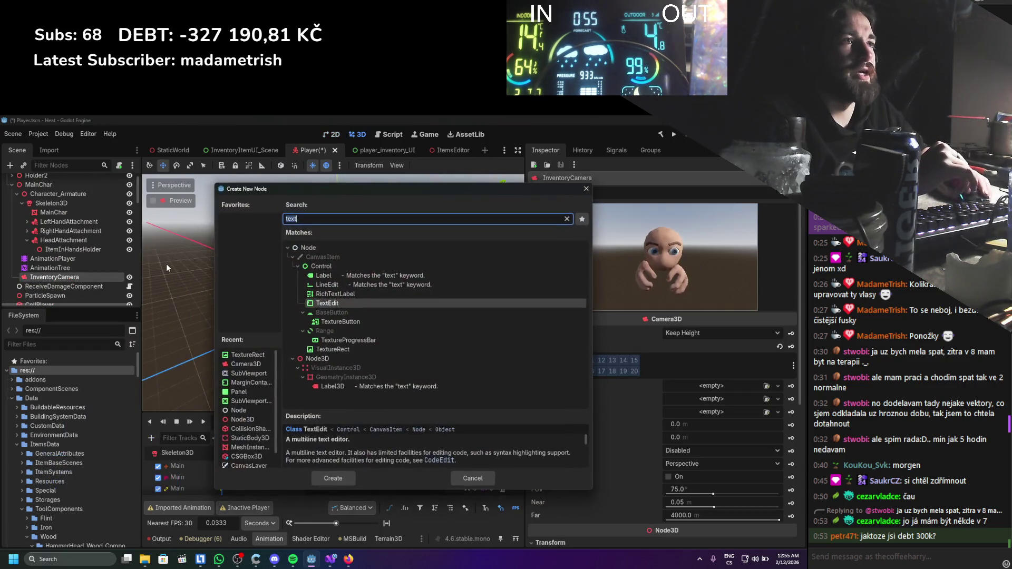
Add a SubViewport node and make it the parent of InventoryCamera.
text(view)
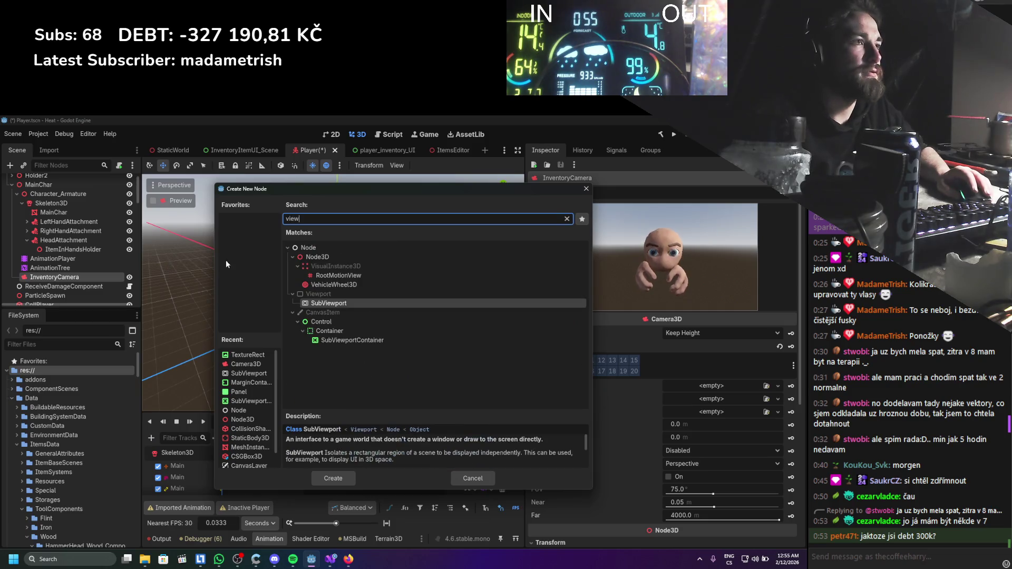
double_click(353, 304)
drag(61, 285, 59, 277)
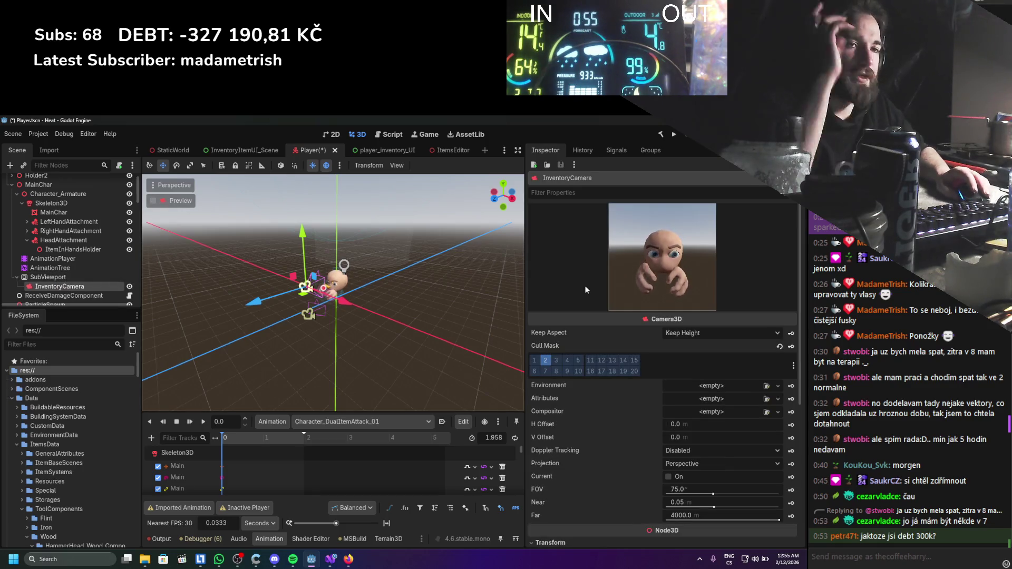
Set the SubViewport size to 1024 × 1024 and check the InventoryCamera preview.
click(45, 278)
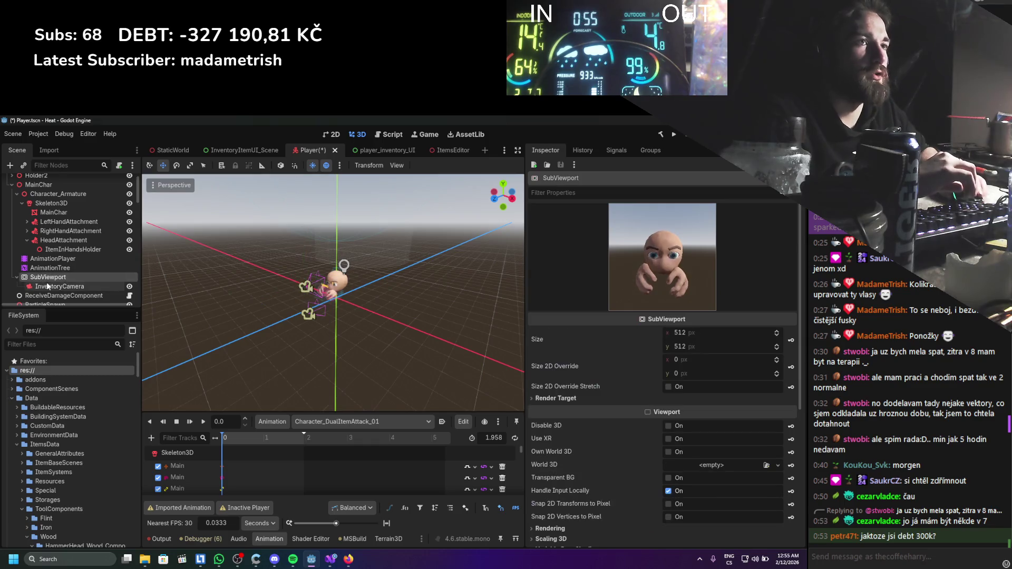
click(688, 333)
text(1024)
click(686, 346)
text(1024)
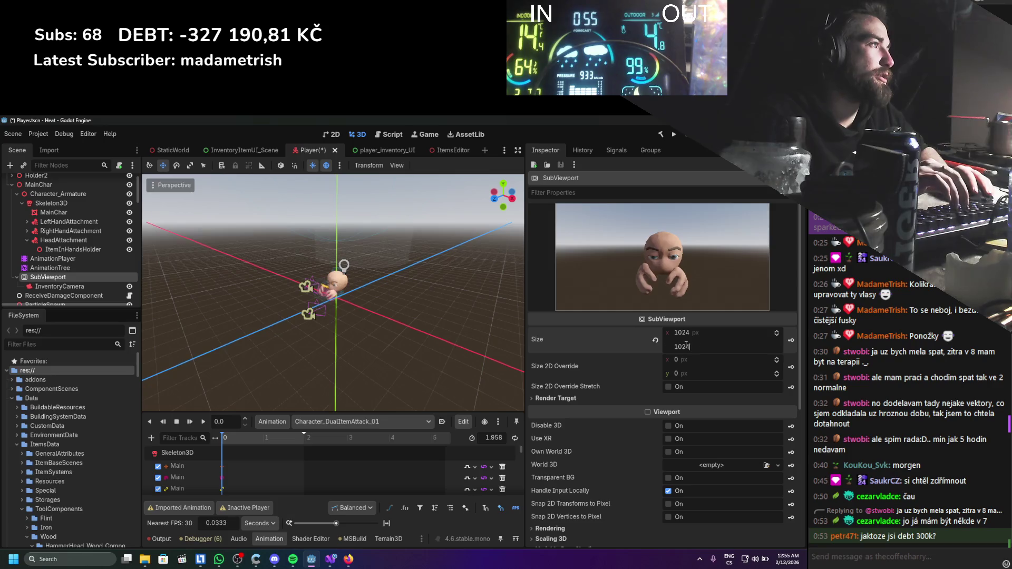
key(Return)
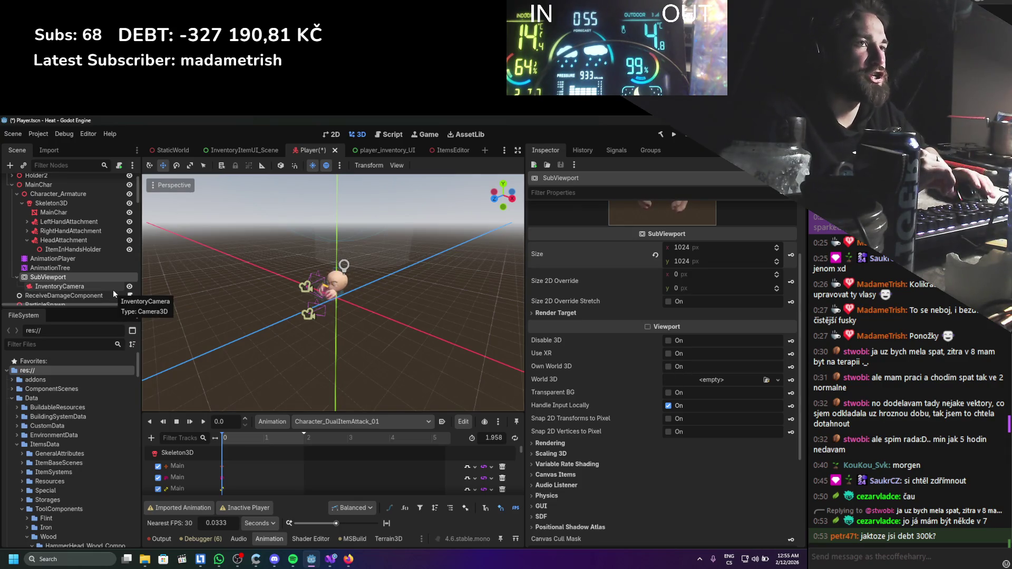
click(68, 285)
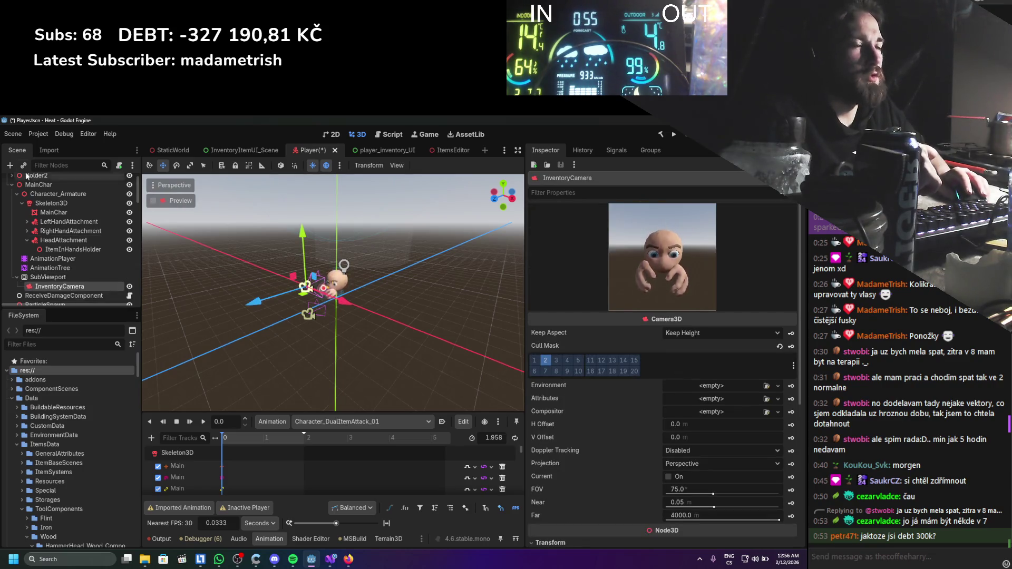
Give the Player TextureRect a new ViewportTexture sourced from the SubViewport.
scroll(39, 276, down, 3)
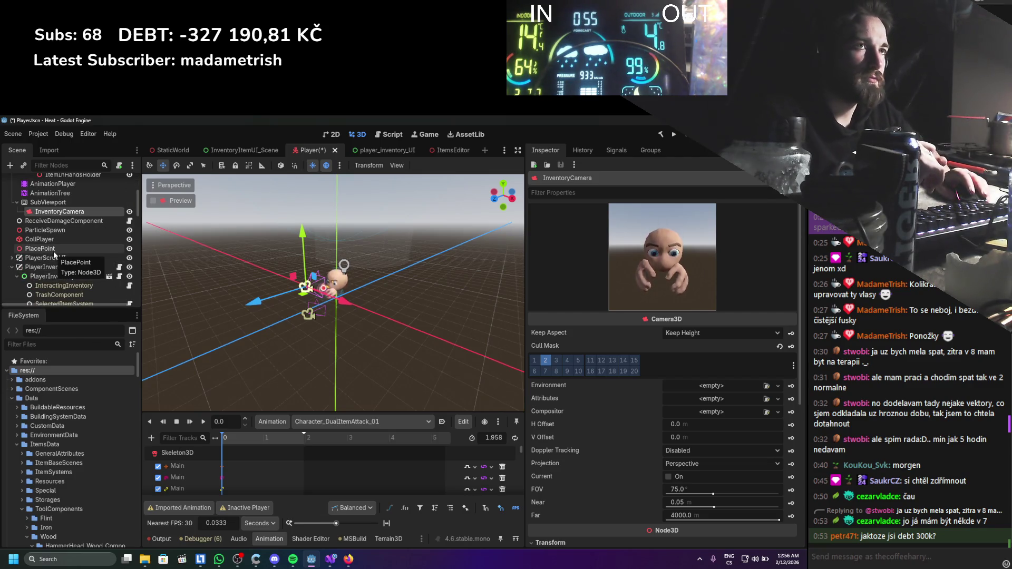
scroll(53, 251, down, 10)
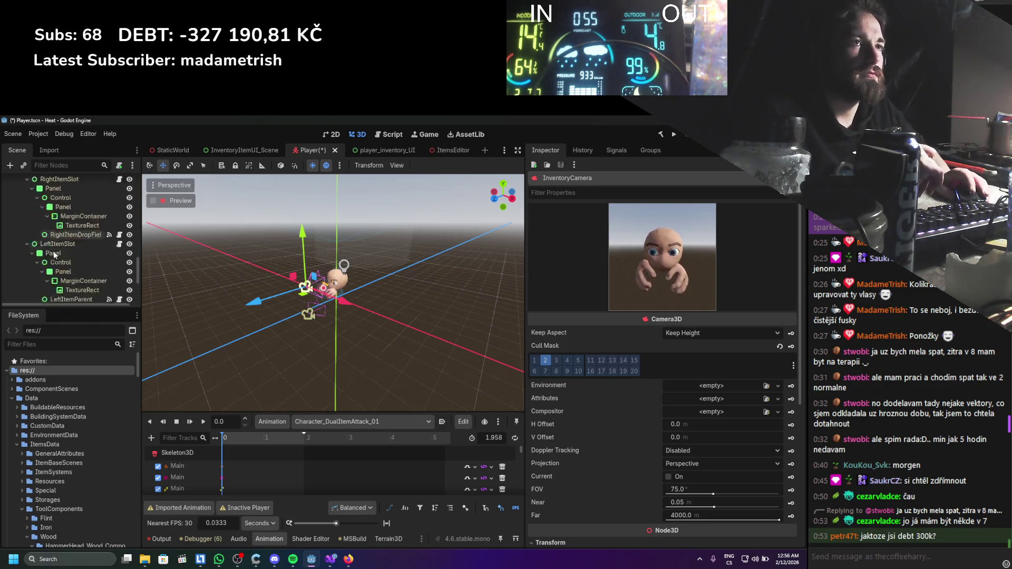
click(62, 228)
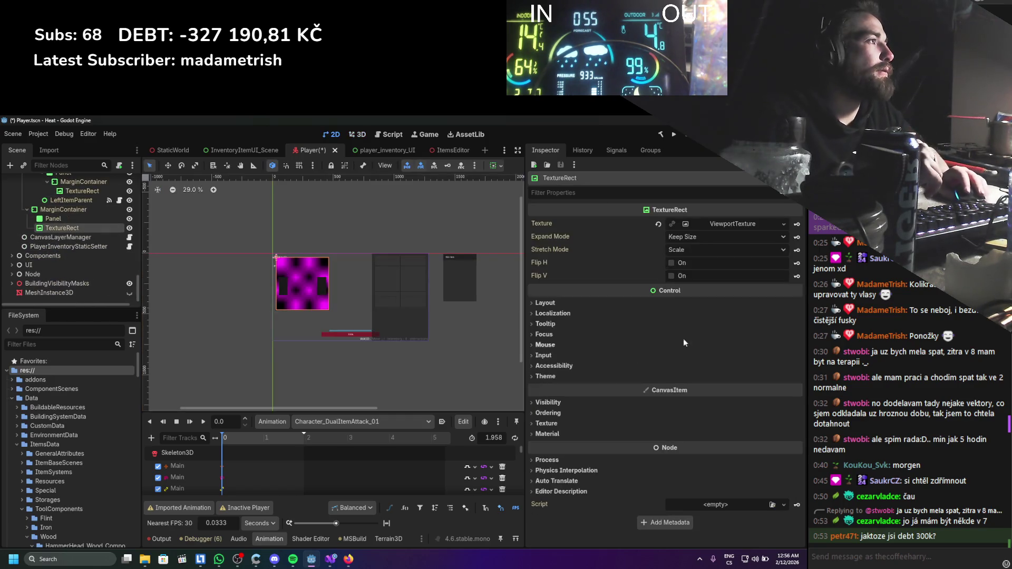
click(783, 224)
click(719, 247)
click(403, 257)
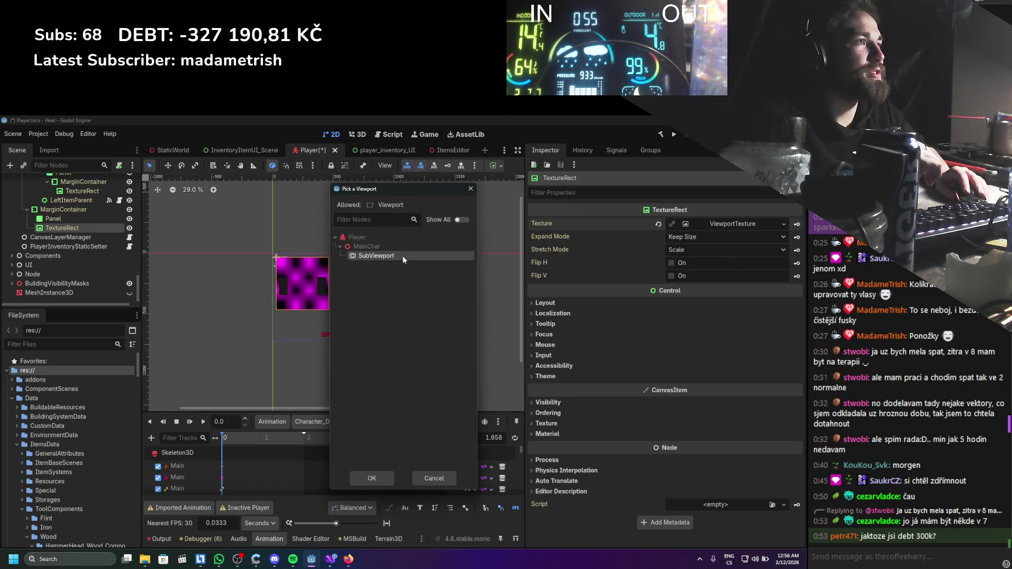
click(381, 476)
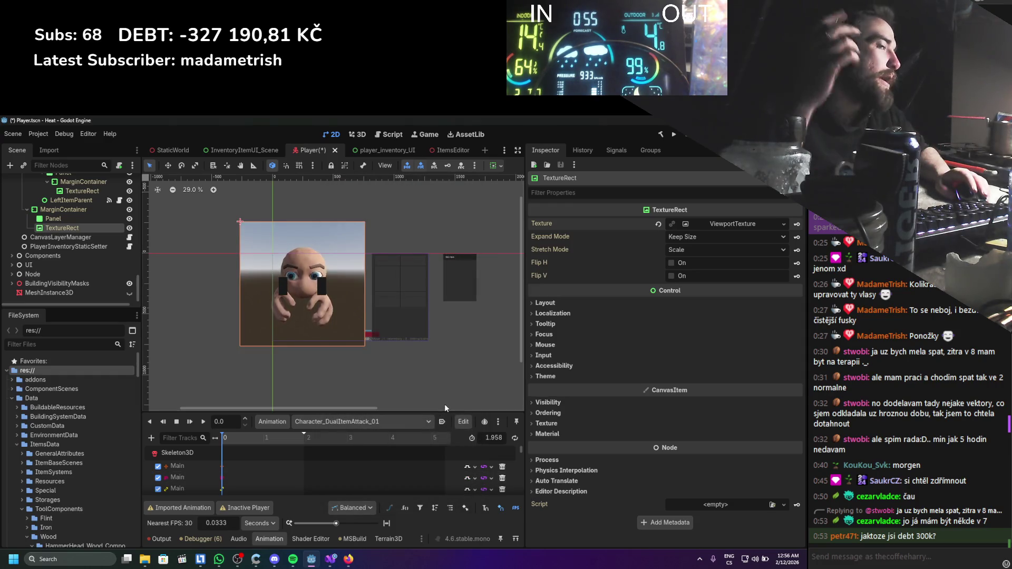
Browse TextureRect layout settings unchanged, then move player_inventory_UI's TextureRect inside the Panel.
click(549, 302)
click(701, 375)
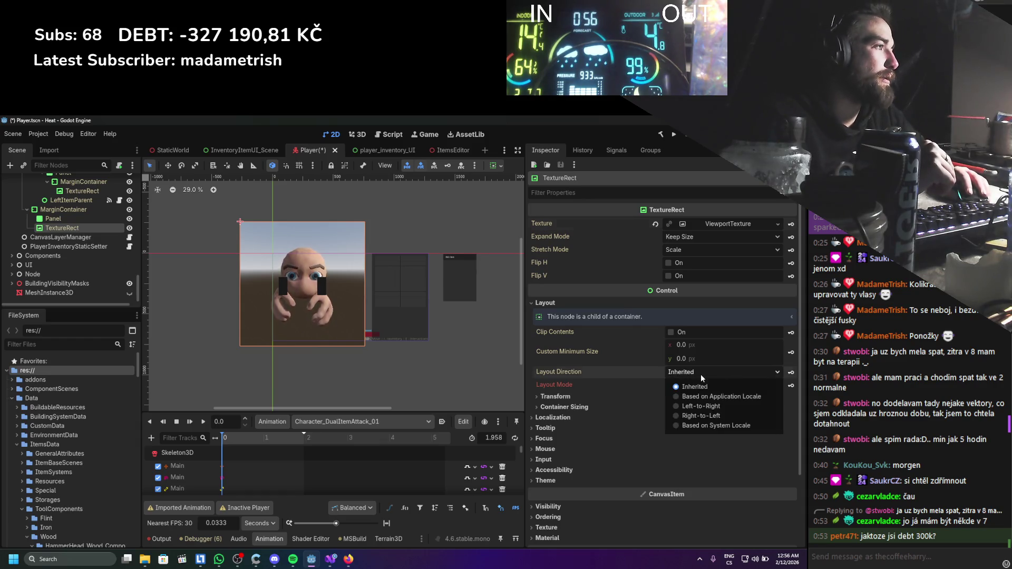
click(699, 372)
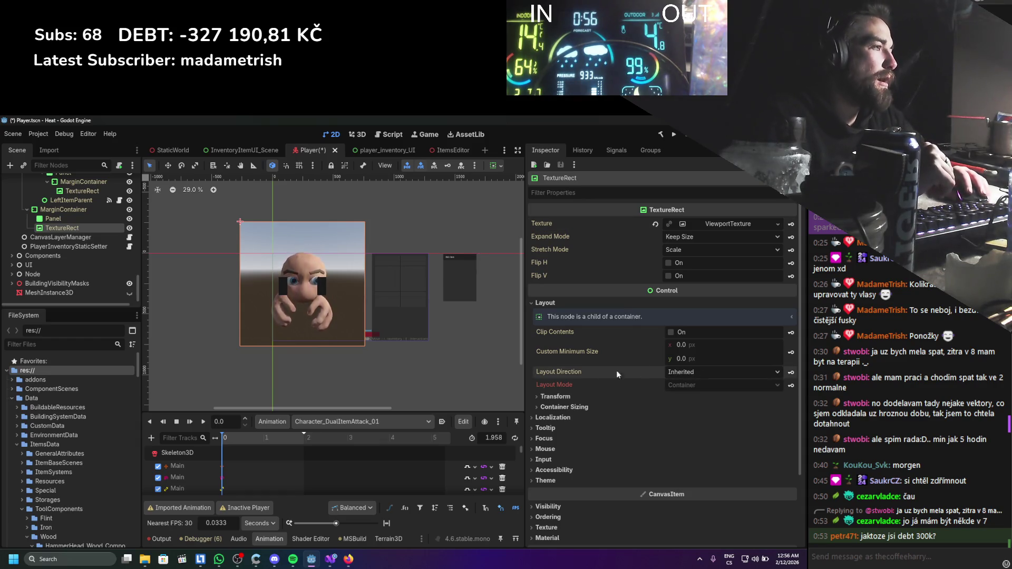
click(584, 406)
click(580, 406)
click(580, 398)
click(580, 398)
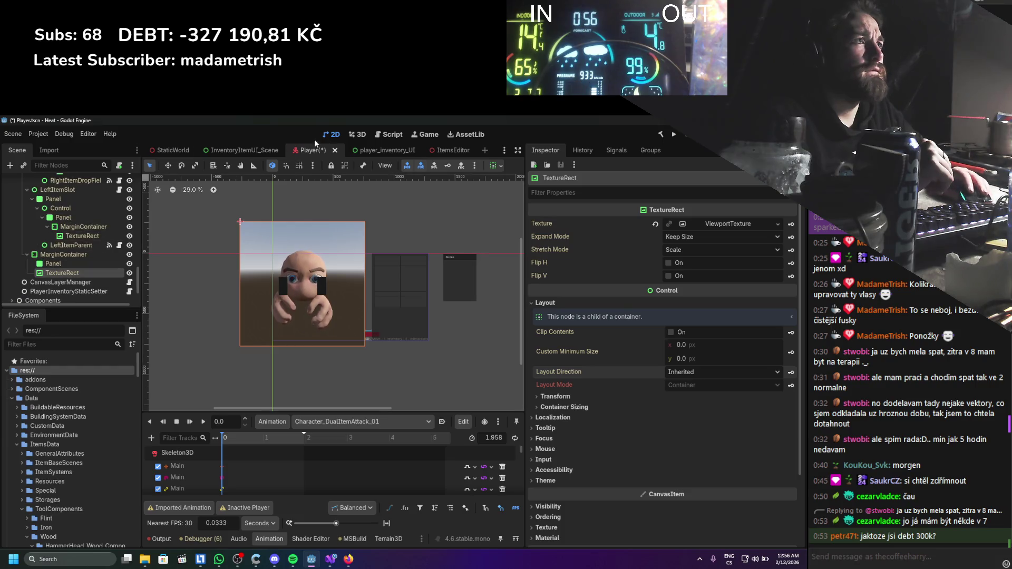
click(382, 150)
drag(52, 299, 43, 289)
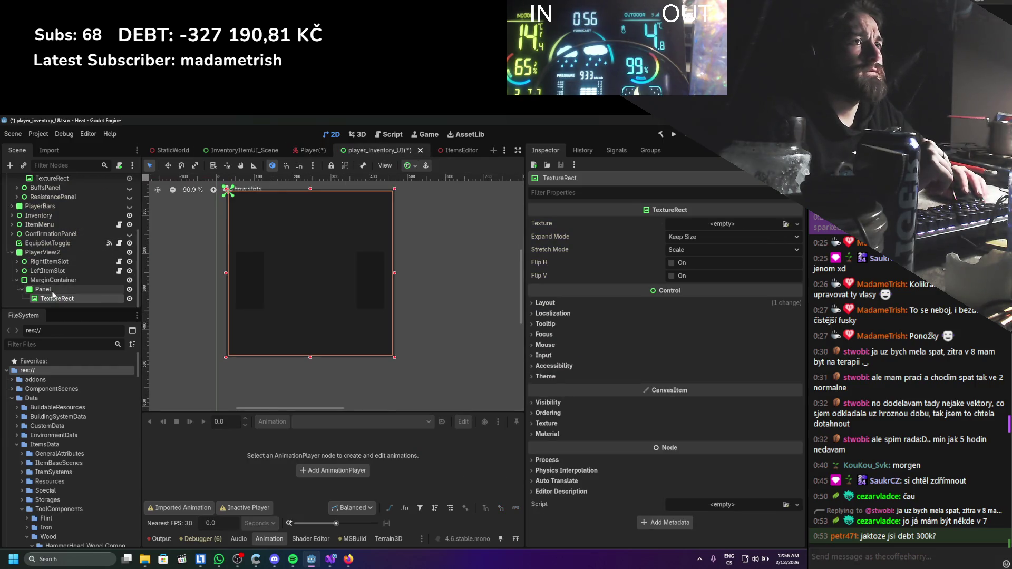
Set the TextureRect's Layout Mode to Anchors with the Full Rect preset, then return to Player.
click(675, 240)
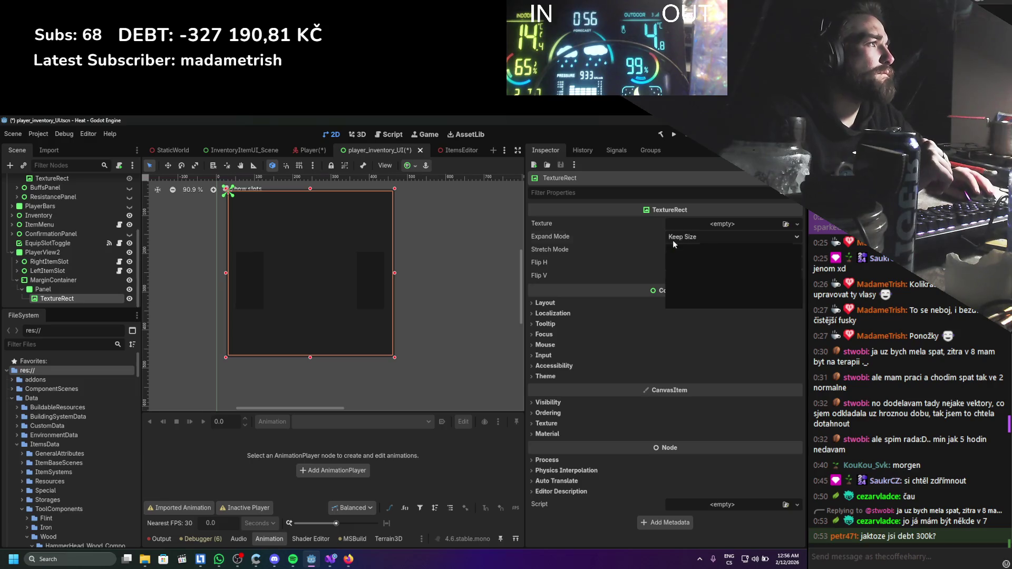
click(569, 310)
click(584, 304)
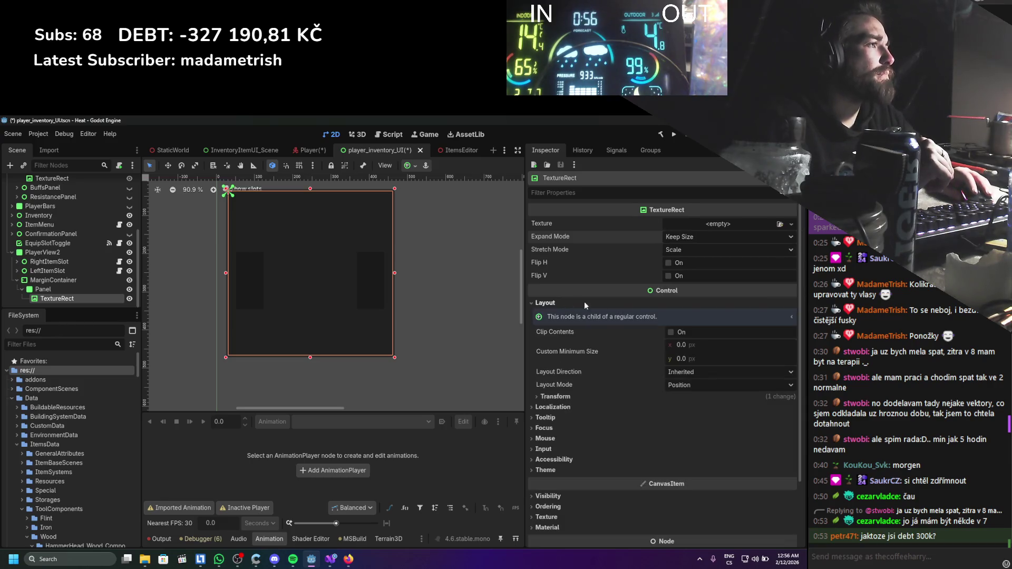
click(703, 385)
click(700, 411)
click(685, 399)
click(698, 387)
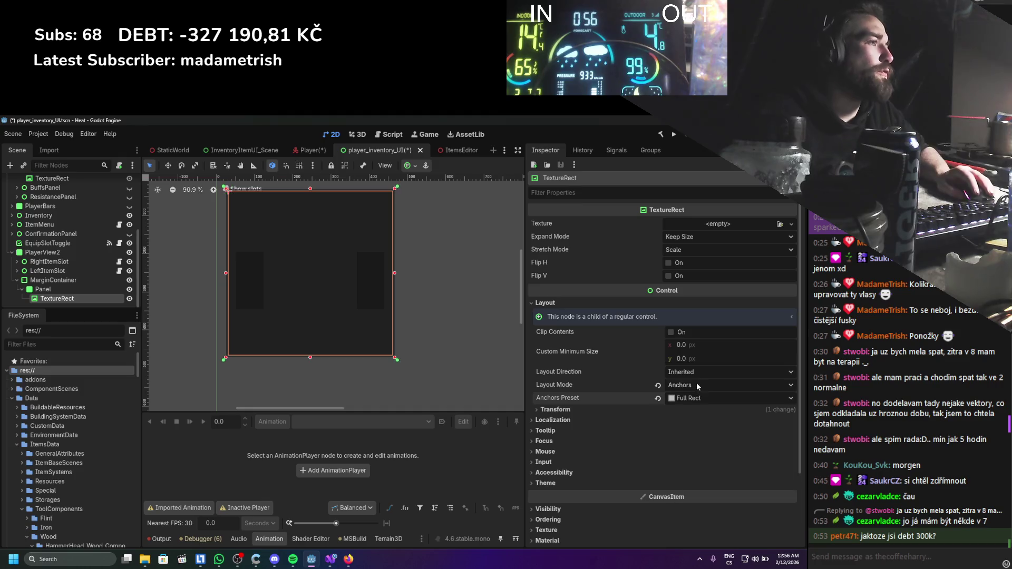
click(311, 151)
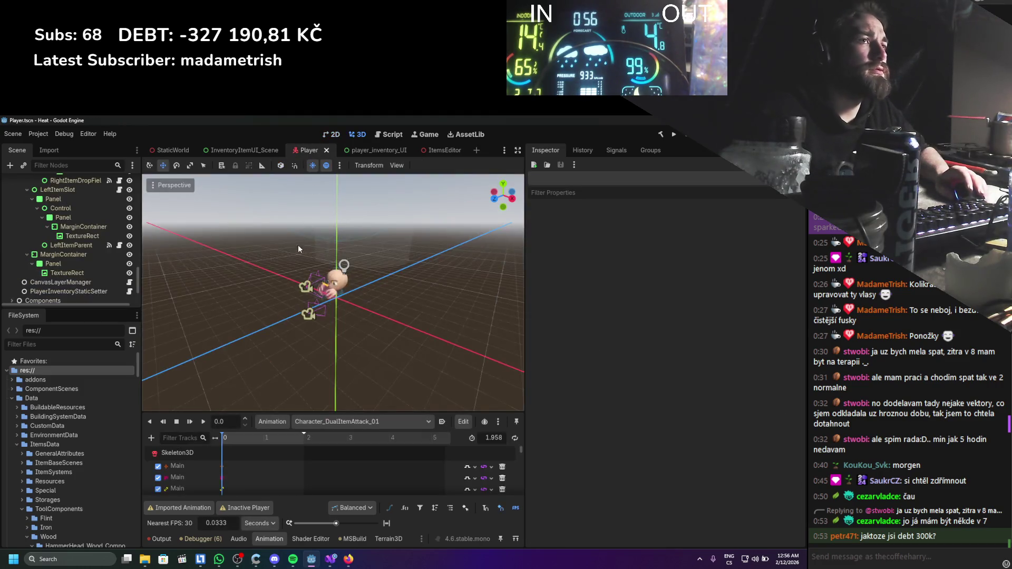
Check the Panel, TextureRect and SubViewport settings in the Player scene.
click(117, 267)
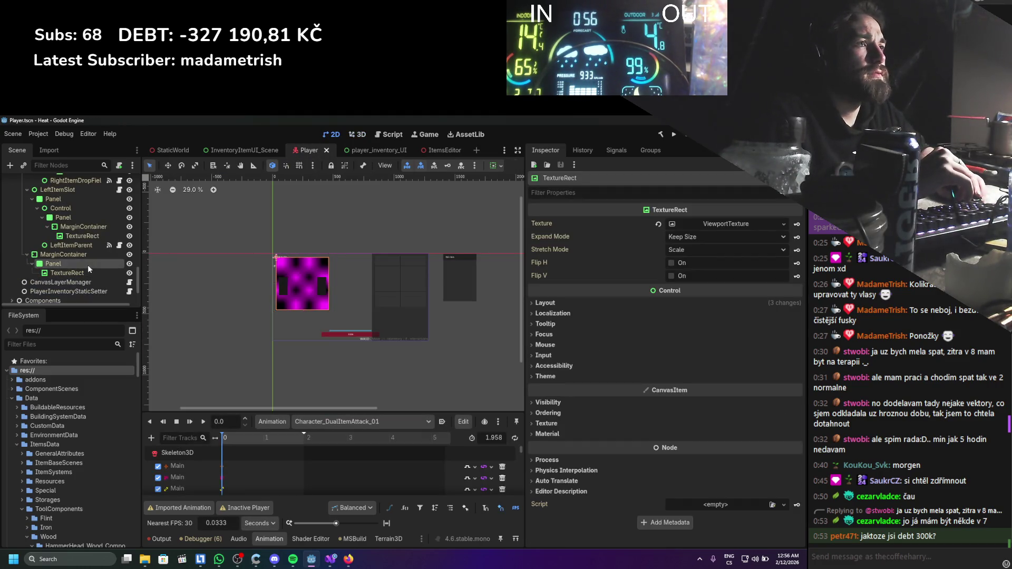
click(85, 275)
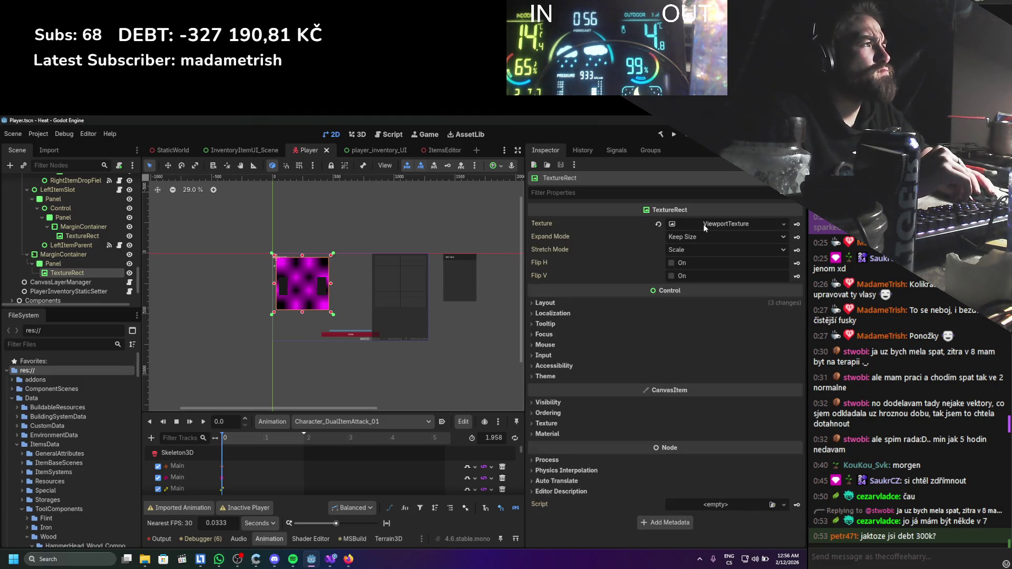
scroll(83, 271, up, 5)
scroll(83, 271, up, 8)
scroll(46, 256, up, 1)
click(56, 209)
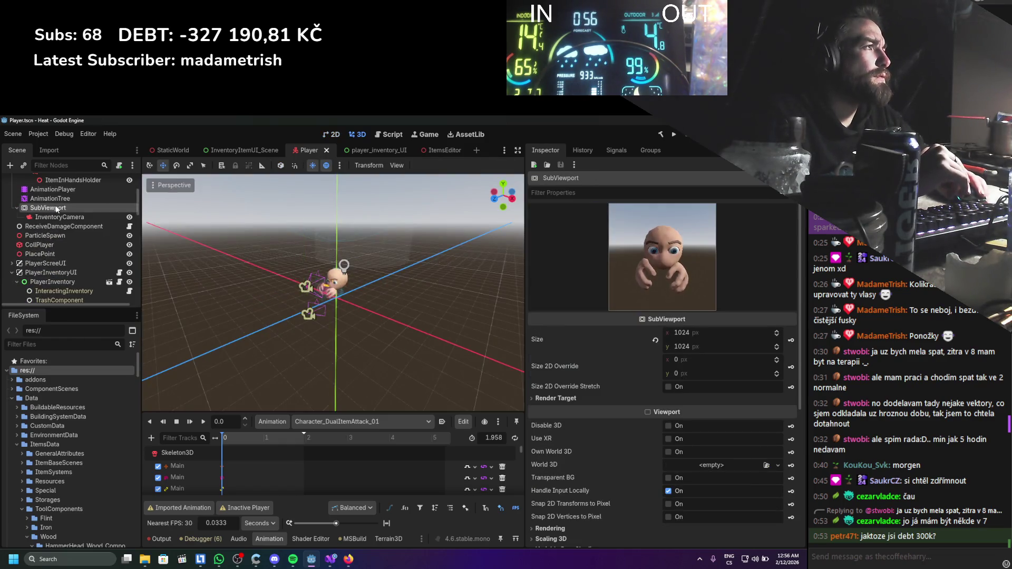
scroll(63, 269, down, 10)
scroll(71, 260, down, 2)
click(65, 271)
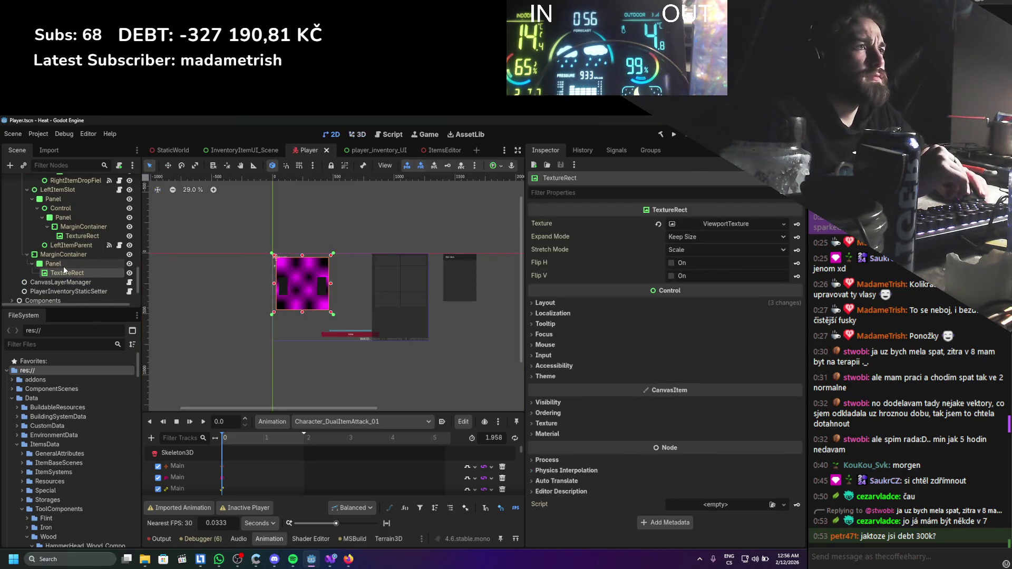
Revert the TextureRect's Texture to empty and bring up the texture file loader.
scroll(64, 270, up, 4)
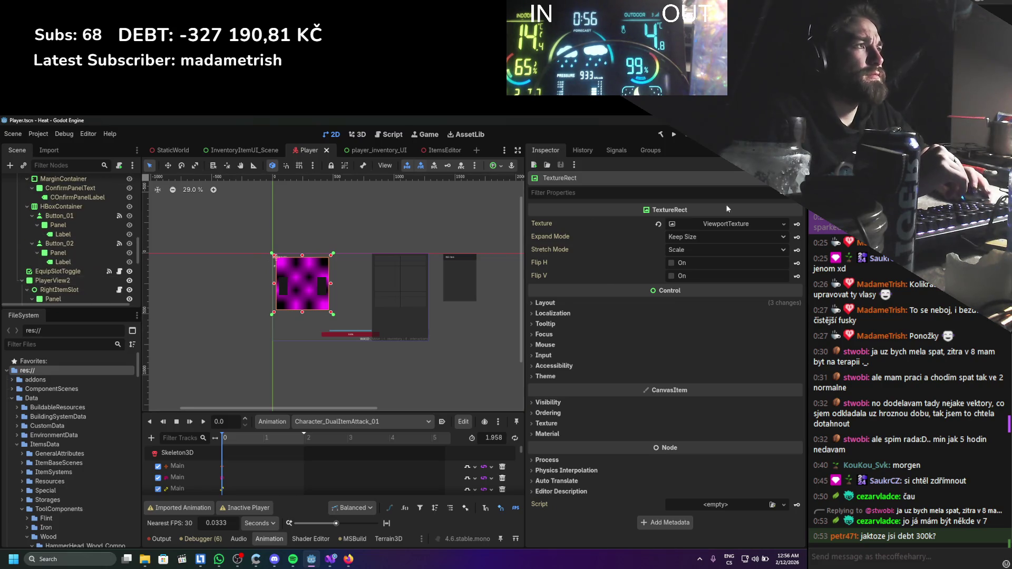
click(658, 224)
click(774, 225)
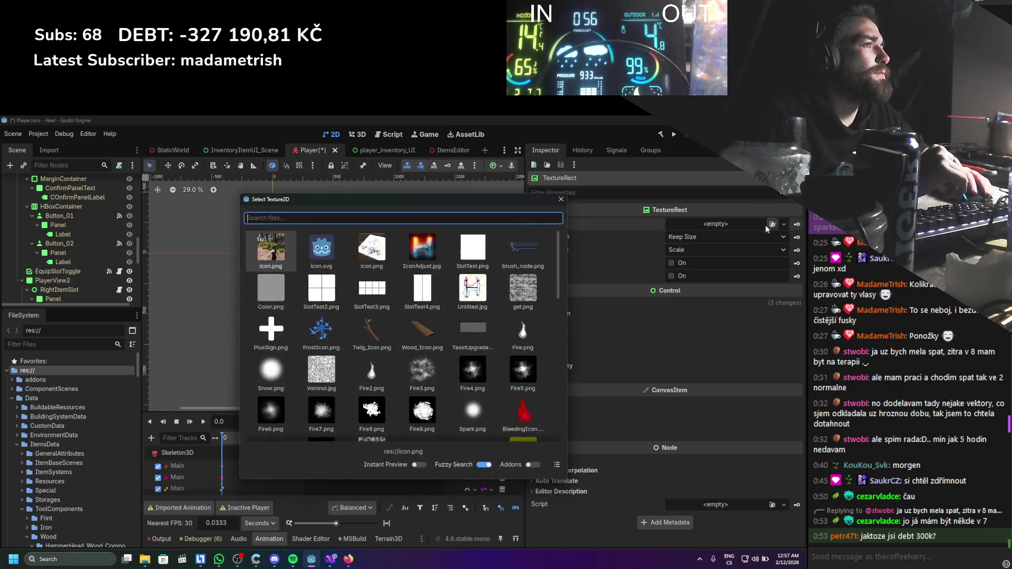
Assign the TextureRect a new ViewportTexture sourced from the SubViewport and save the scene.
click(580, 201)
click(784, 224)
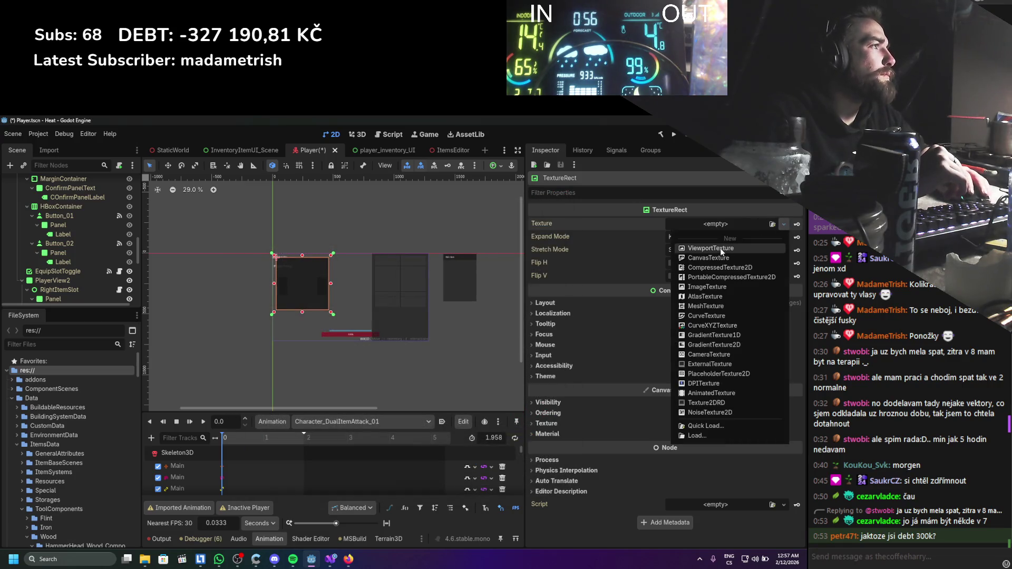
click(722, 411)
double_click(396, 258)
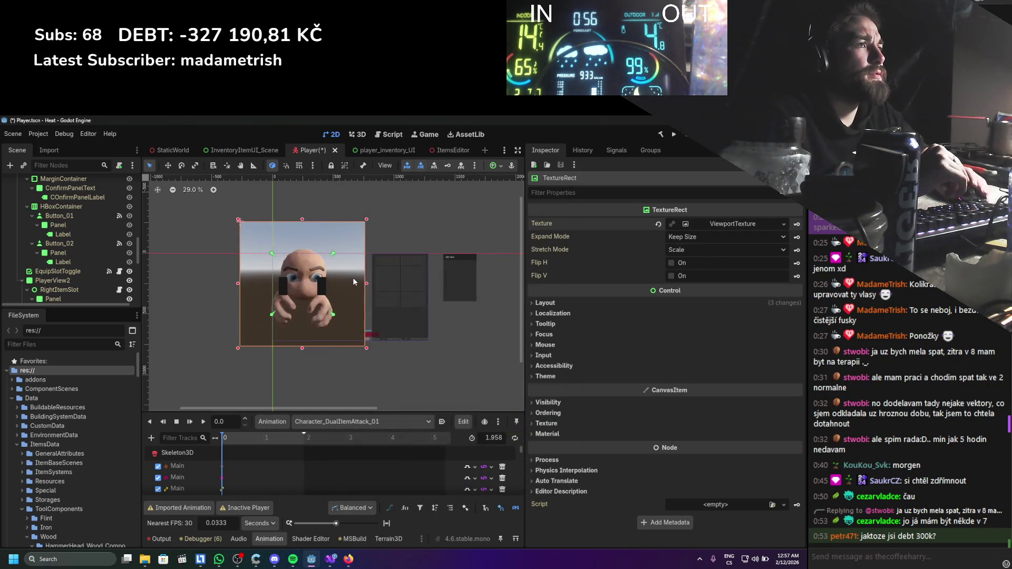
scroll(347, 278, up, 2)
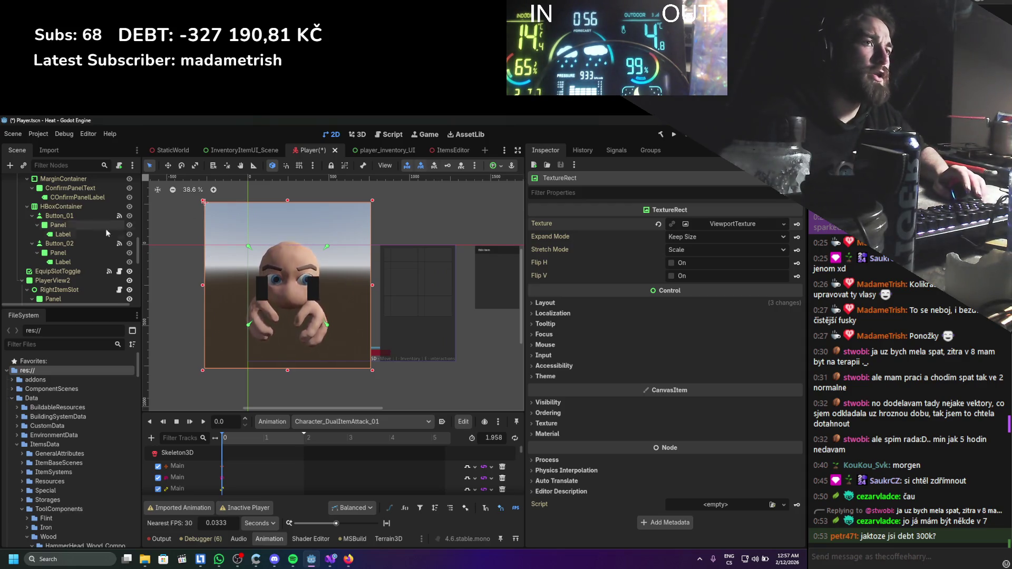
key(ctrl+s)
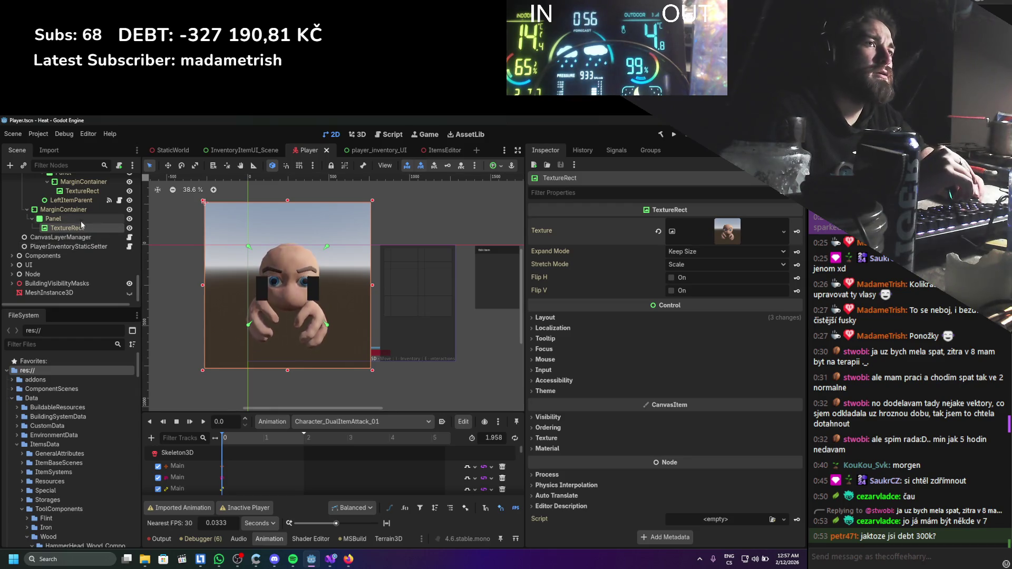
Try the Keep Aspect, Keep Aspect Centered and Keep stretch modes, settling back on Scale.
click(699, 263)
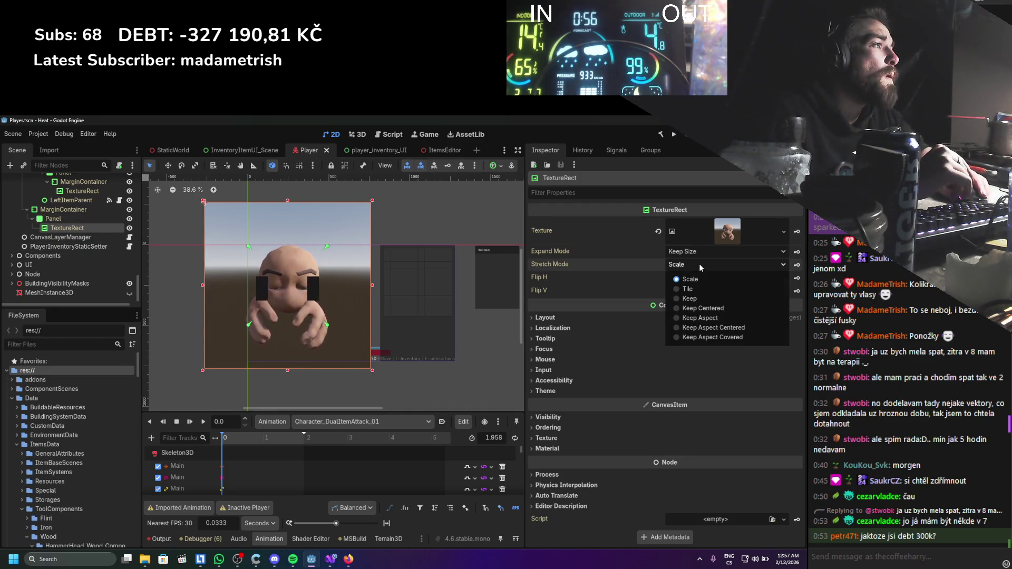
click(704, 316)
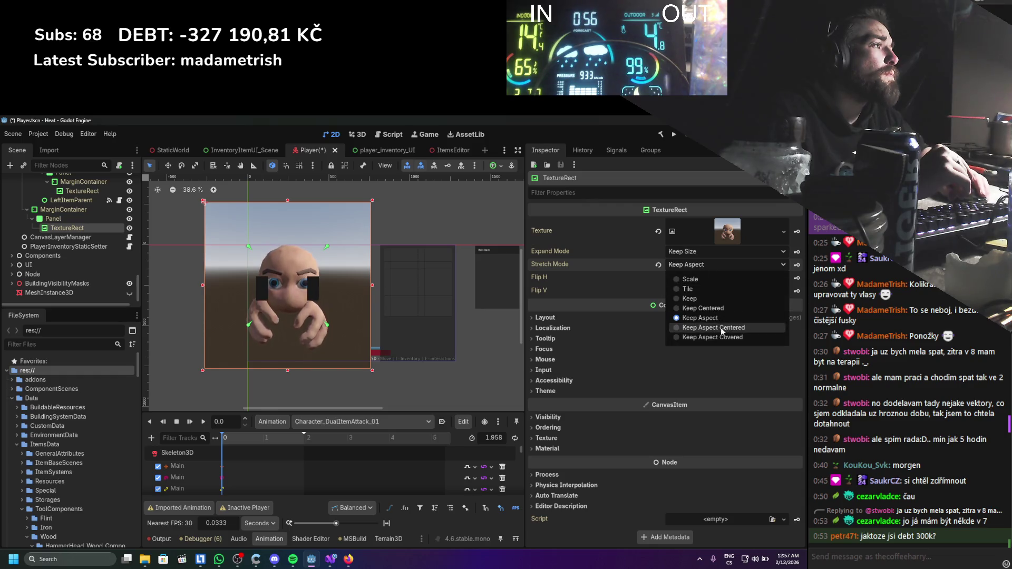
click(692, 255)
click(685, 266)
click(685, 265)
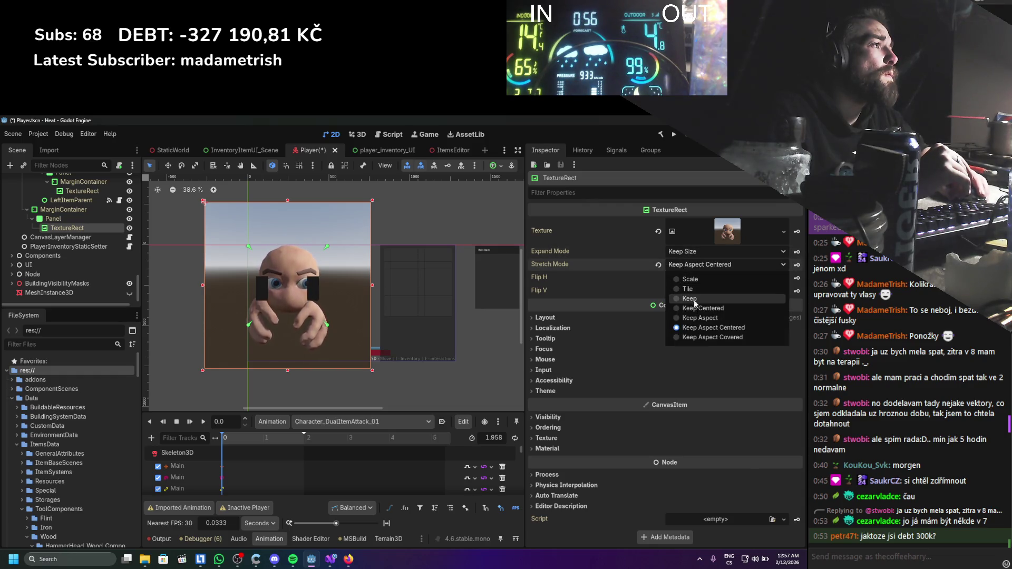
click(689, 299)
click(693, 265)
click(691, 279)
click(696, 264)
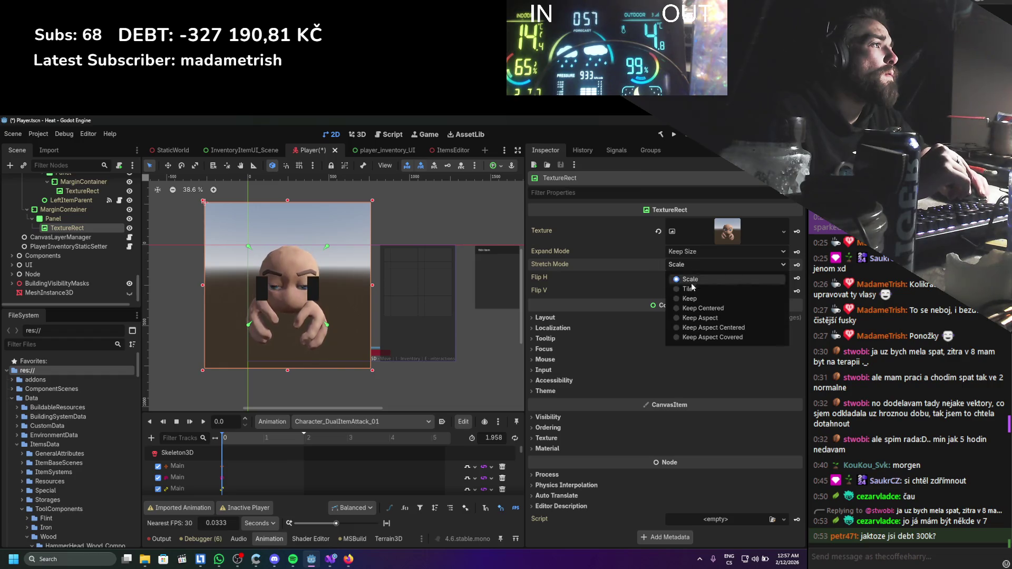
click(472, 262)
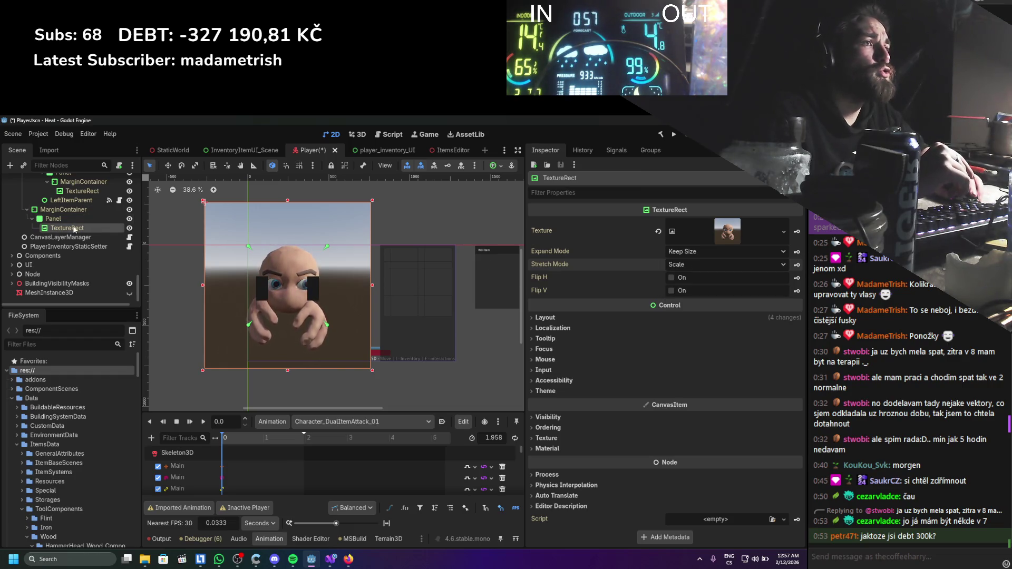
Set the TextureRect's Expand Mode to Fit Width and save the Player scene.
click(671, 264)
click(690, 279)
click(671, 265)
click(685, 251)
click(685, 252)
click(695, 286)
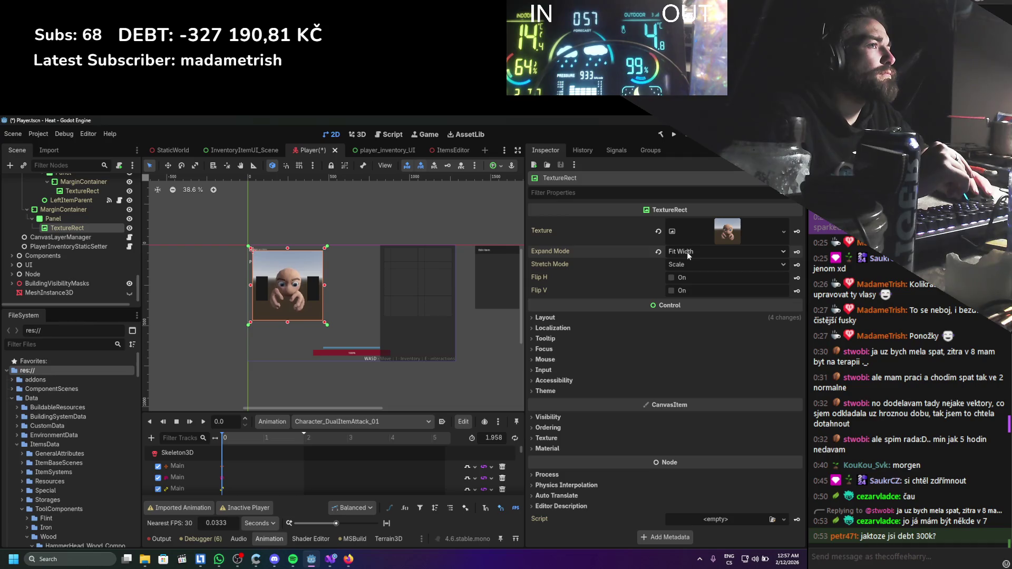
scroll(333, 254, up, 5)
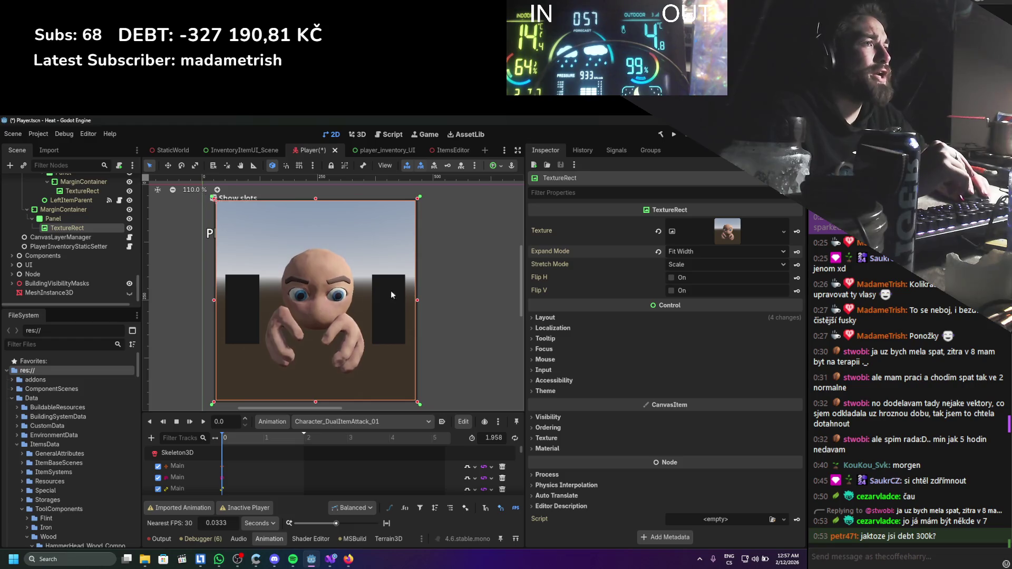
key(ctrl+s)
scroll(51, 255, up, 3)
scroll(51, 255, up, 5)
click(59, 277)
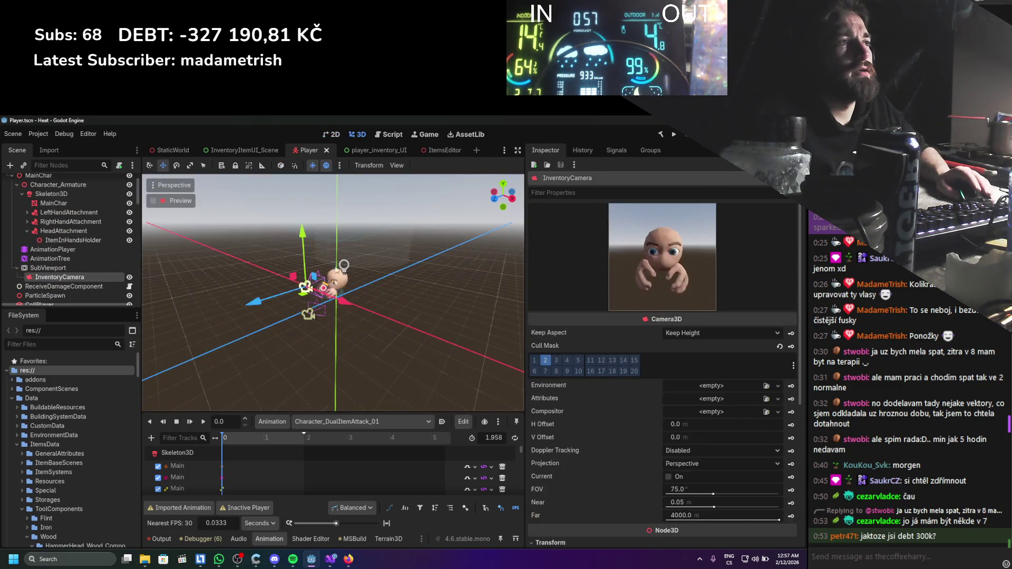
Move the InventoryCamera left and slightly up, switch to rotate mode, and save the scene.
drag(249, 302, 227, 306)
drag(295, 239, 291, 231)
key(e)
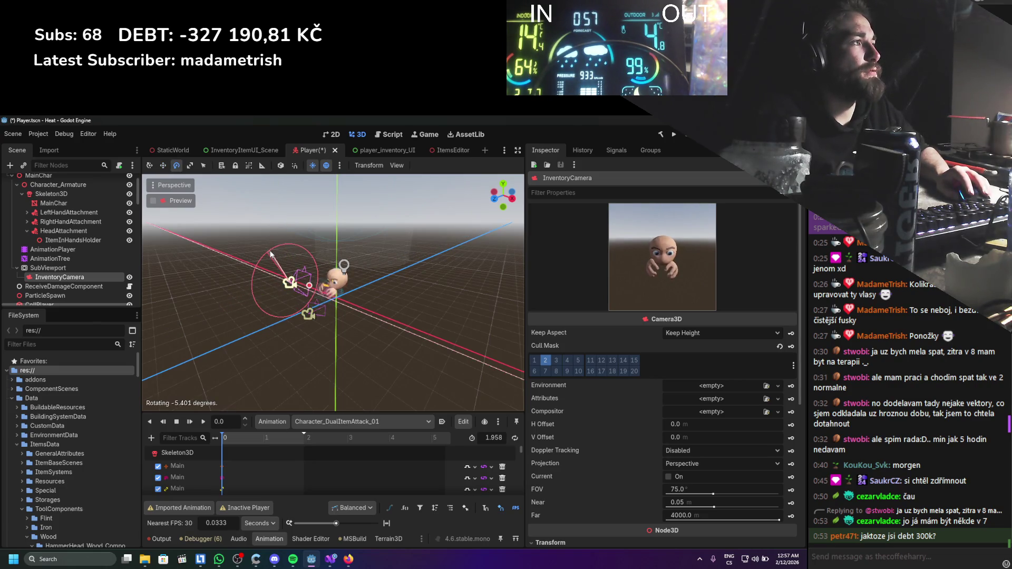
key(ctrl+s)
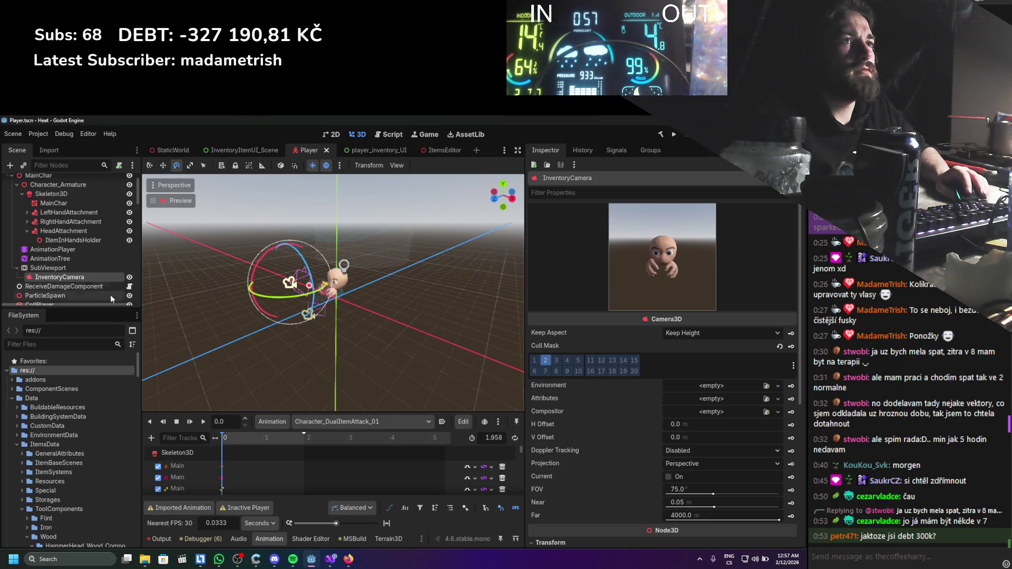
scroll(167, 275, up, 3)
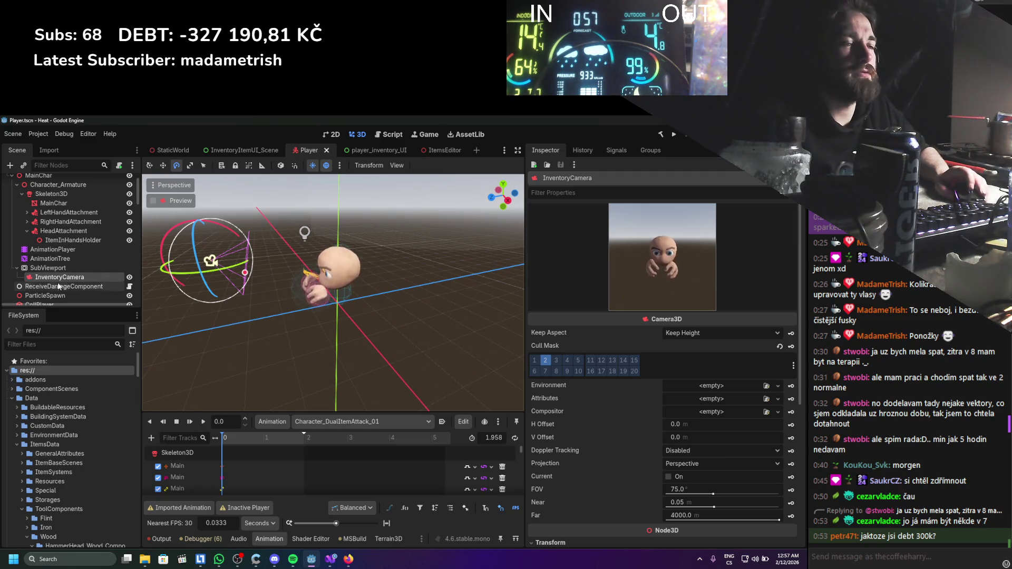
scroll(45, 224, up, 1)
right_click(50, 189)
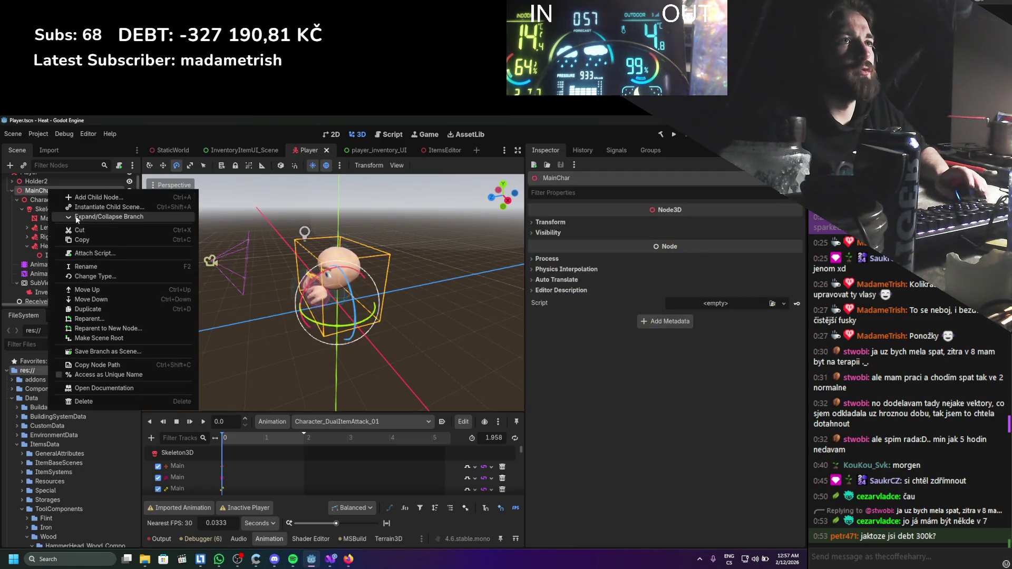
Add a Node3D under the SubViewport, move InventoryCamera into it, and name it RotationParent.
click(68, 198)
double_click(317, 257)
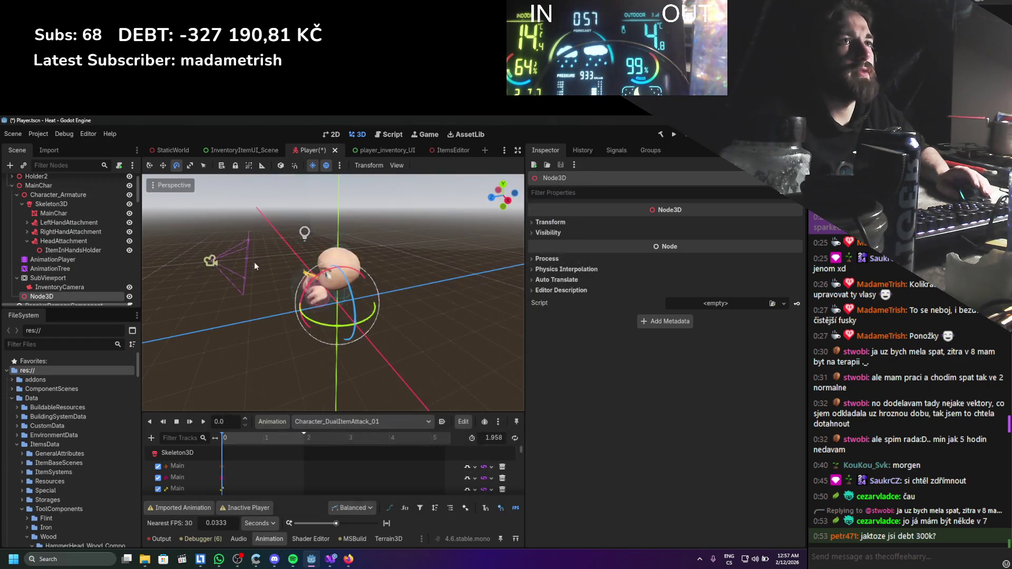
mouse_move(42, 297)
mouse_down()
mouse_move(47, 271)
mouse_move(50, 287)
mouse_up()
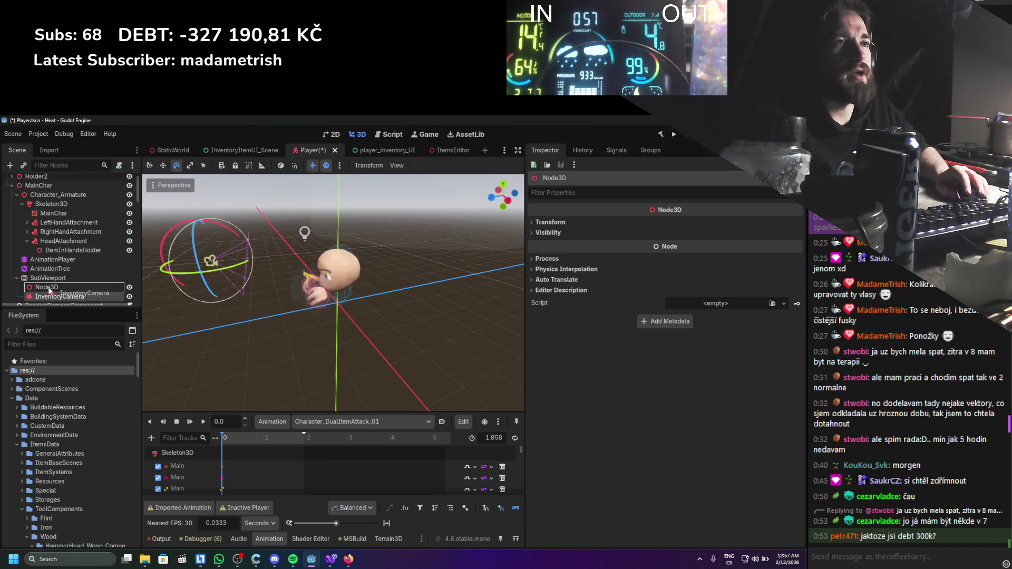
double_click(51, 288)
text(R)
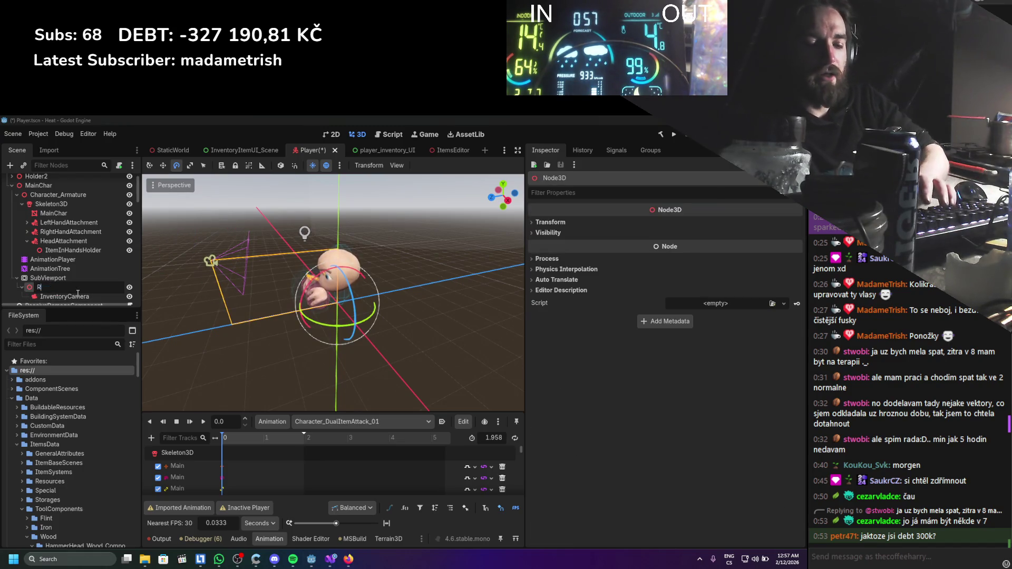
text(rent)
key(Return)
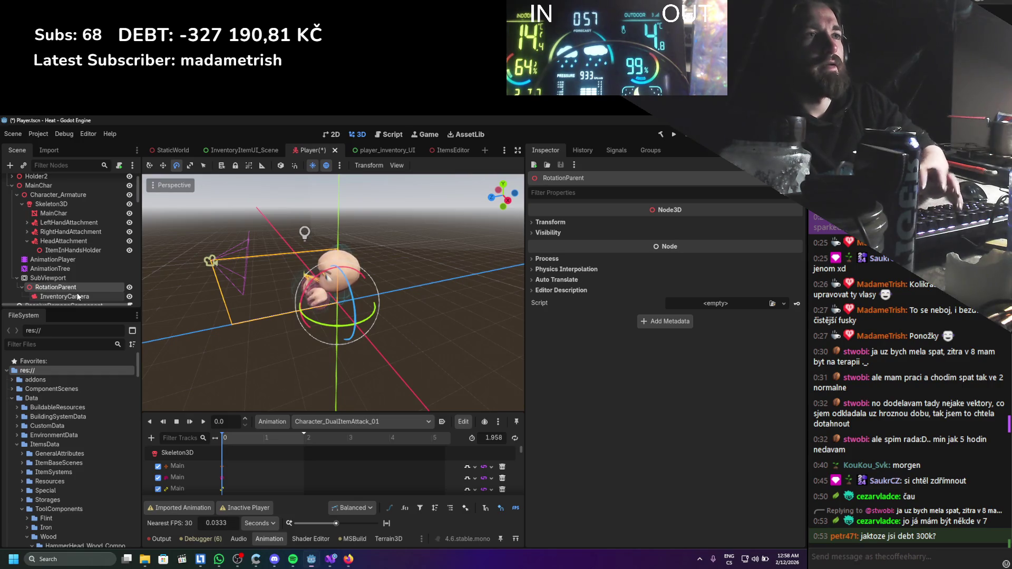
Rotate RotationParent around its vertical axis and save the Player scene.
mouse_move(321, 325)
mouse_down()
mouse_move(358, 335)
mouse_move(287, 297)
mouse_move(291, 280)
mouse_move(288, 325)
mouse_up()
key(ctrl+s)
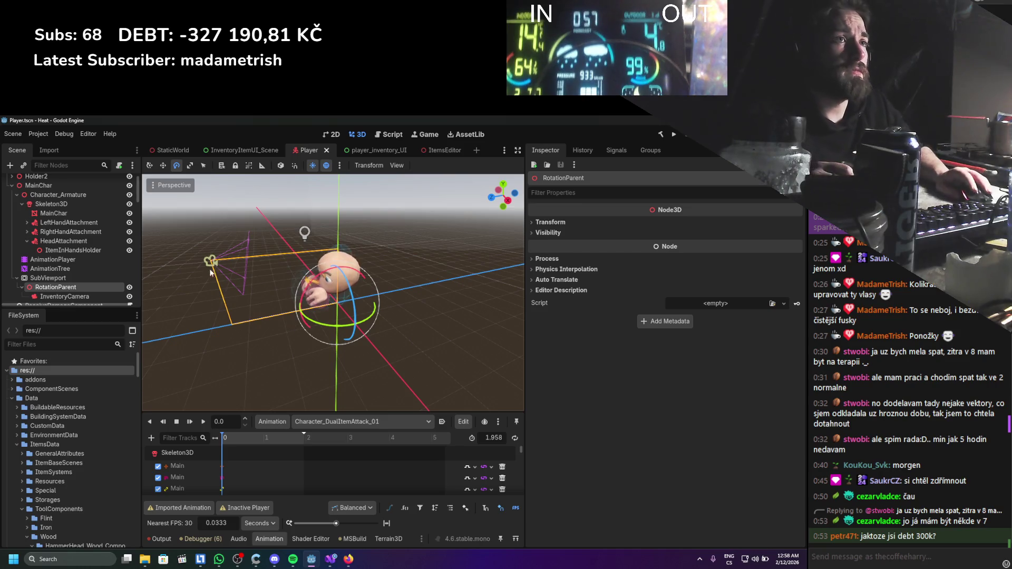
click(48, 278)
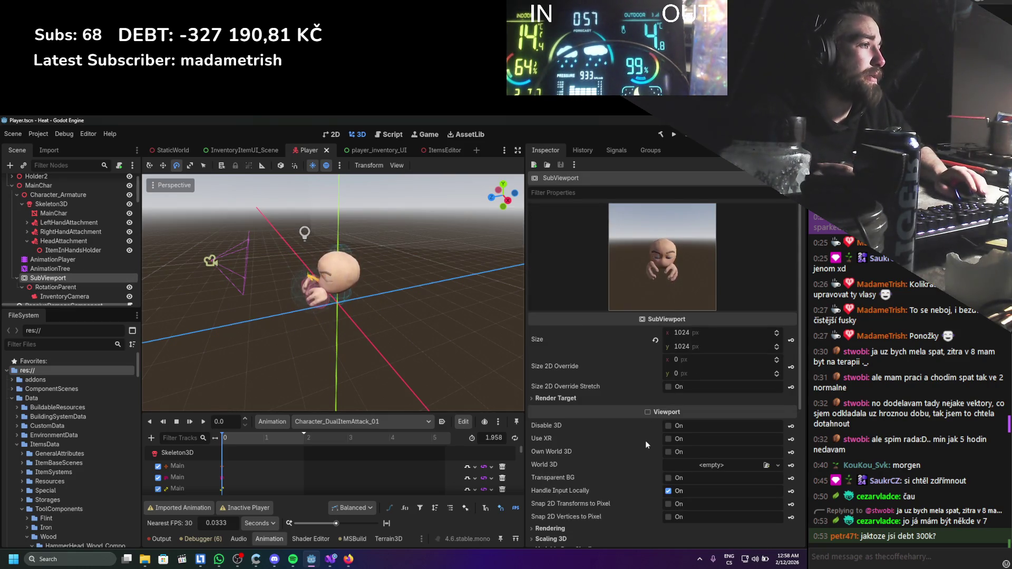
Enable Transparent BG on the SubViewport, leave Own World 3D off, and save the scene.
scroll(653, 432, down, 2)
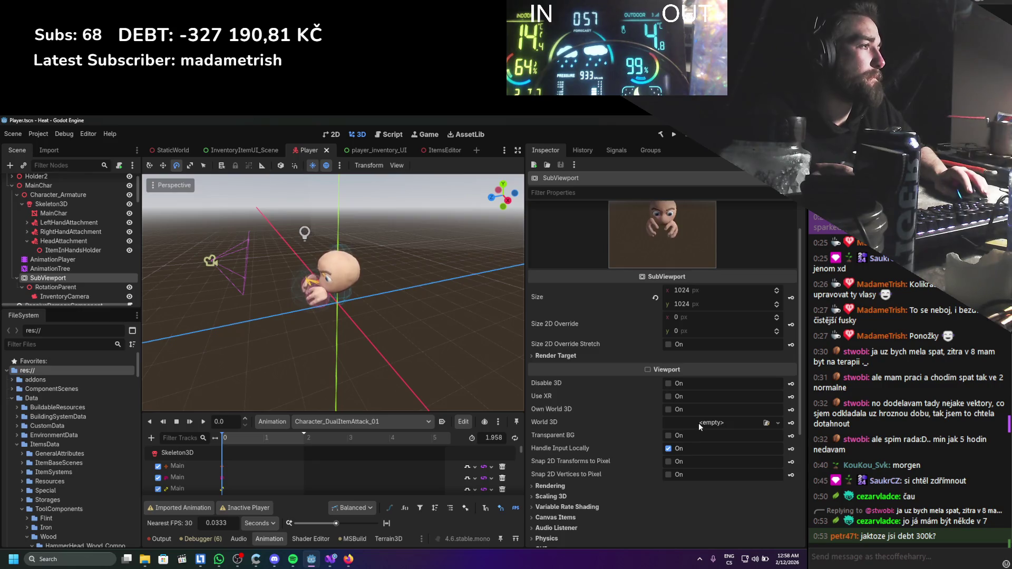
click(684, 409)
click(683, 408)
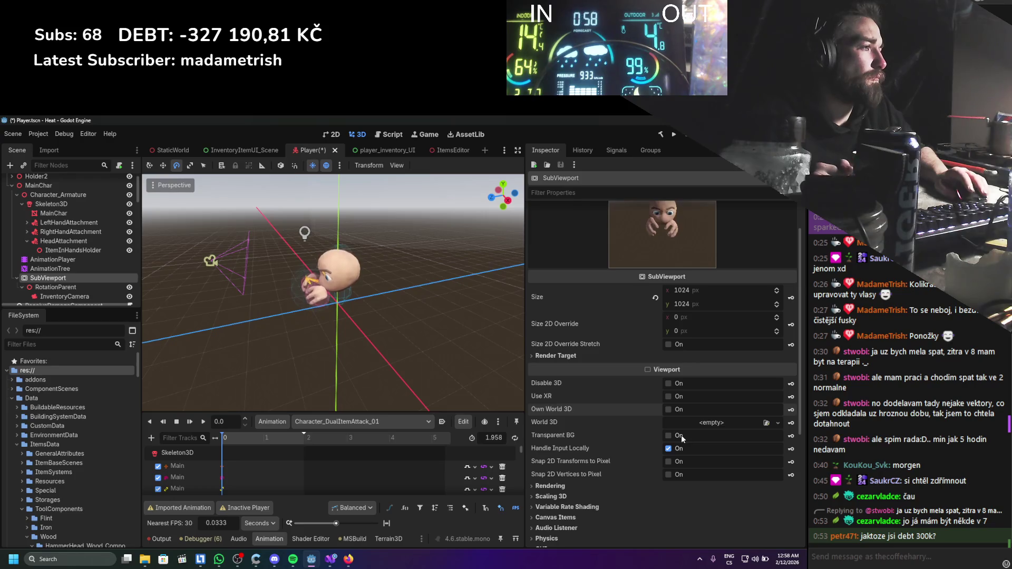
click(681, 436)
key(ctrl+s)
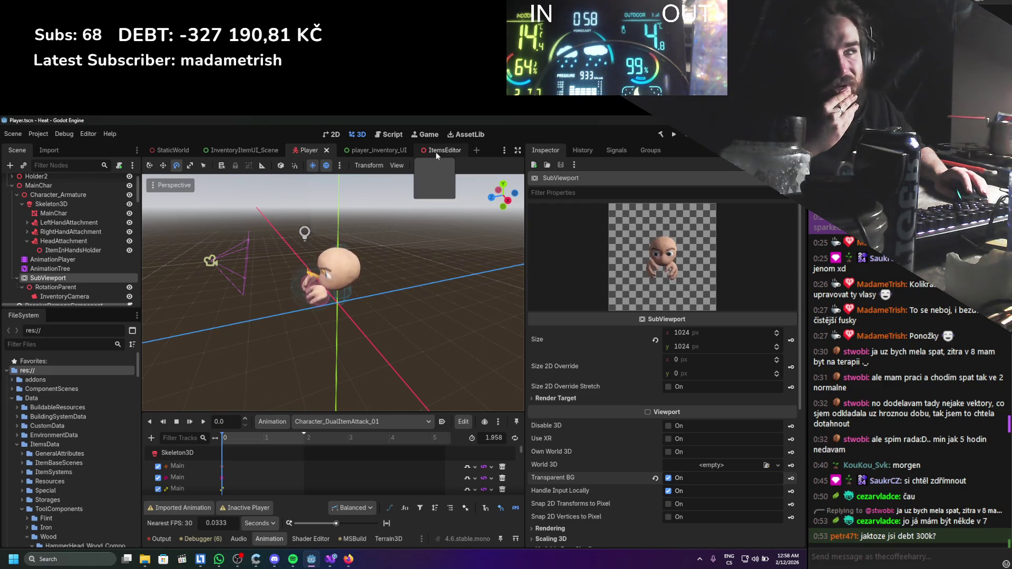
scroll(82, 247, down, 10)
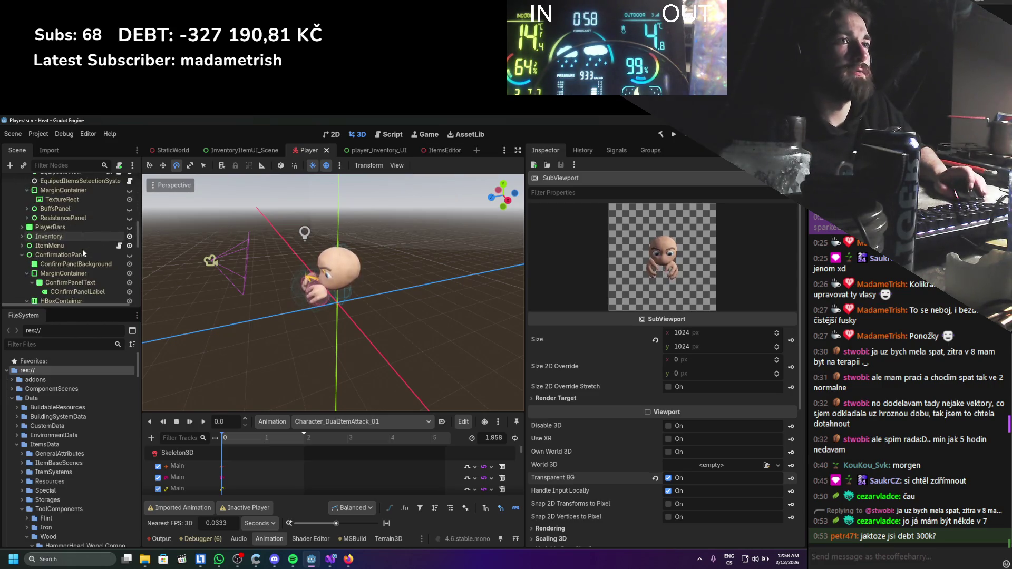
scroll(79, 247, down, 5)
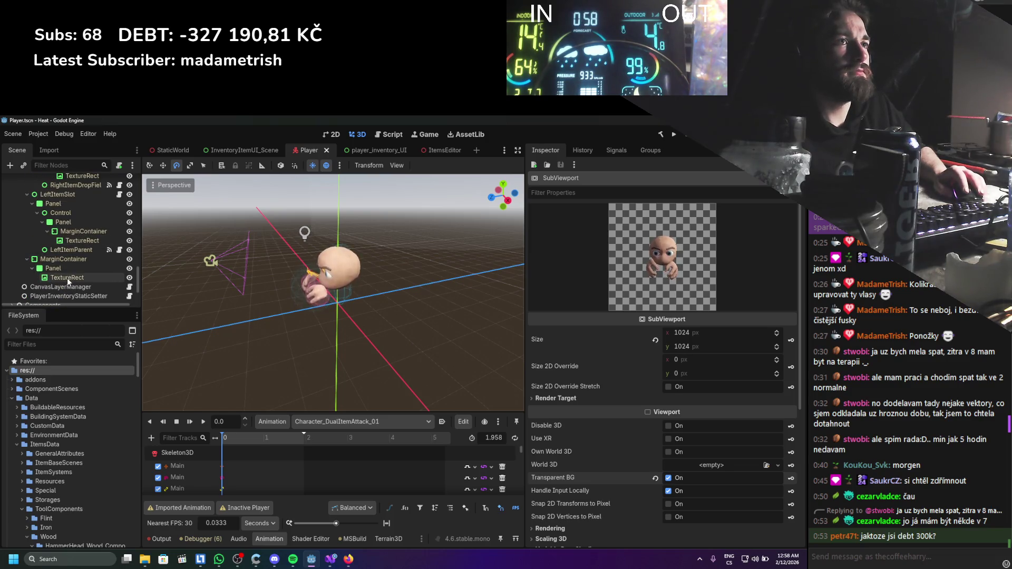
click(68, 277)
scroll(427, 257, down, 4)
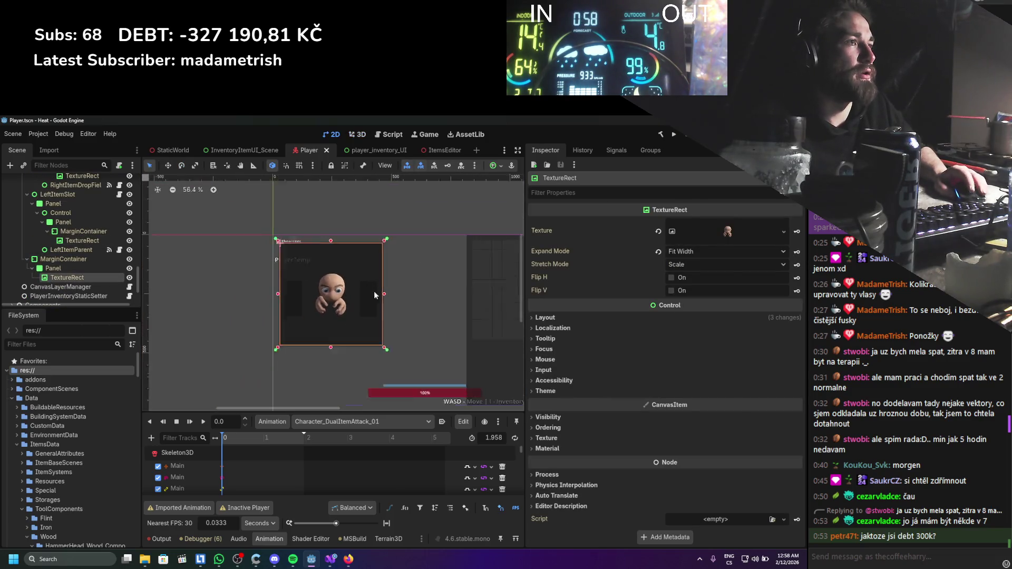
Select the PlayerInventoryUI node and open PlayerInventoryInteractable.cs in Visual Studio.
scroll(360, 274, up, 2)
scroll(57, 273, down, 3)
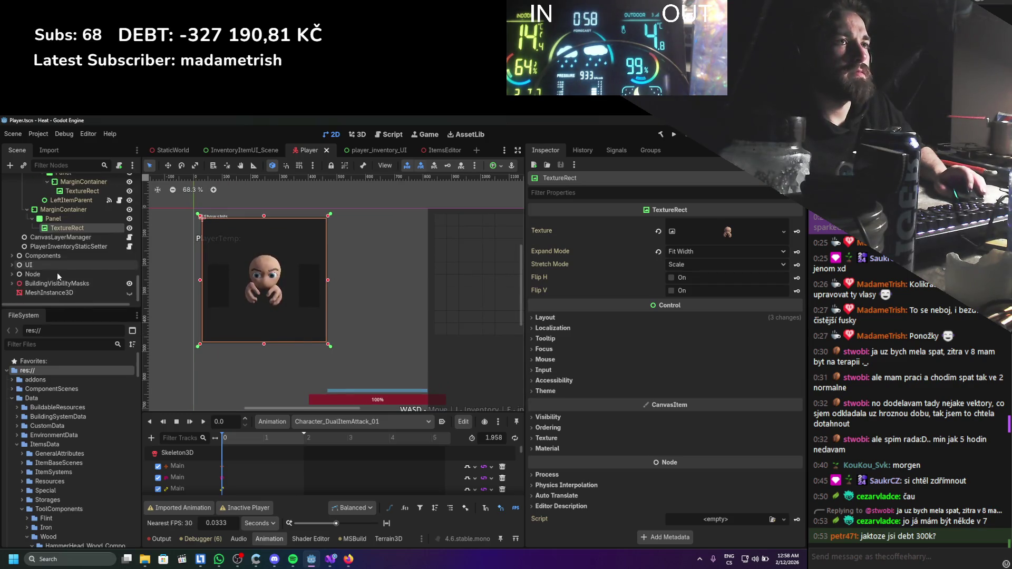
scroll(74, 264, up, 10)
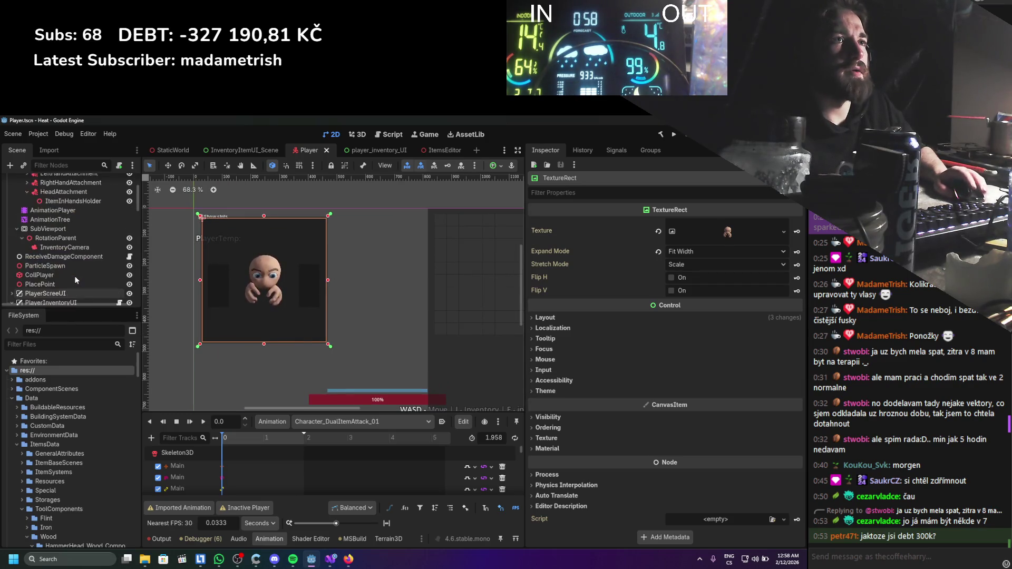
click(80, 258)
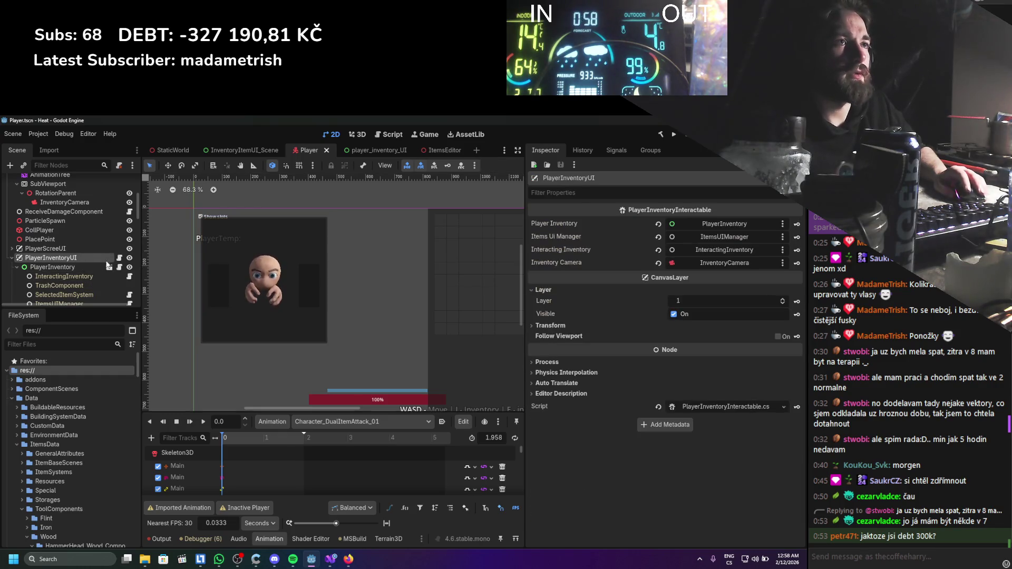
click(120, 258)
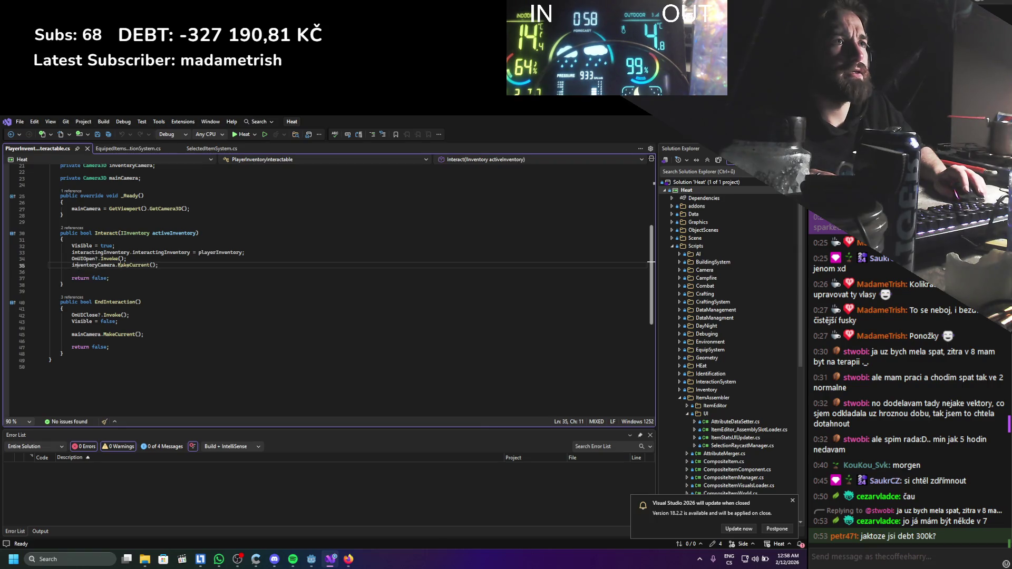
Delete both MakeCurrent calls, the inventoryCamera and mainCamera fields, and the _Ready method.
scroll(161, 274, up, 1)
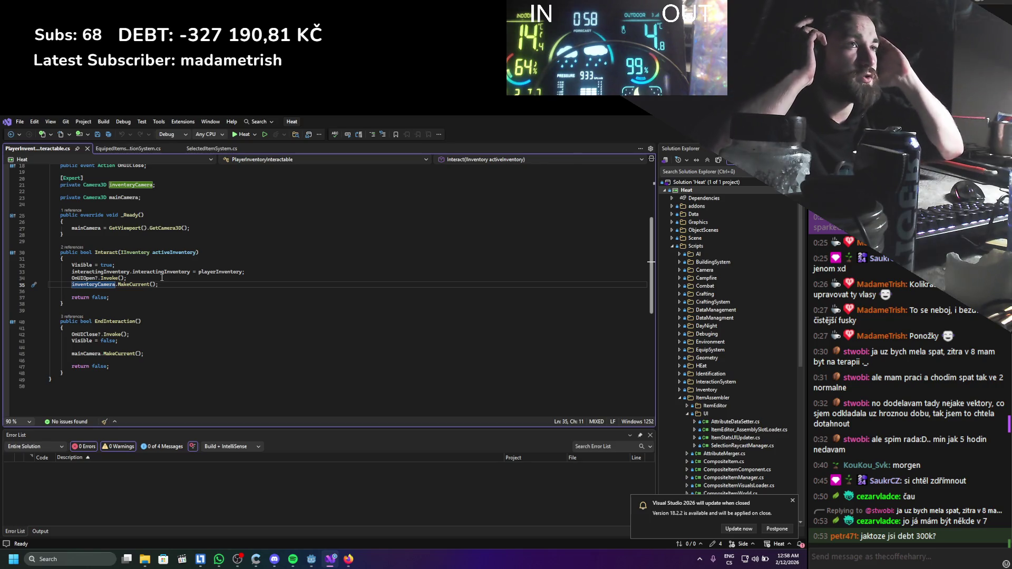
scroll(144, 198, up, 1)
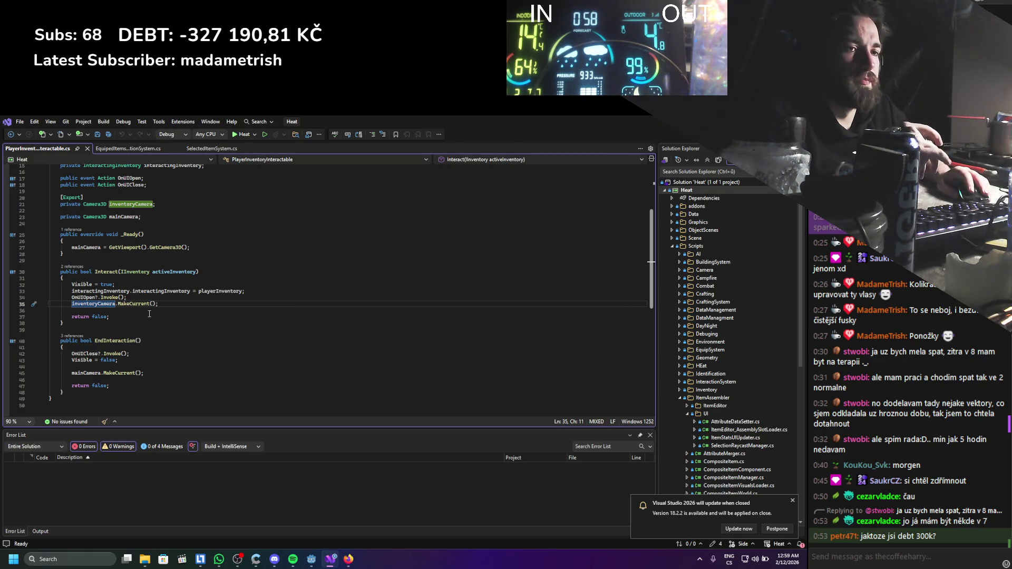
click(160, 303)
key(shift+Up)
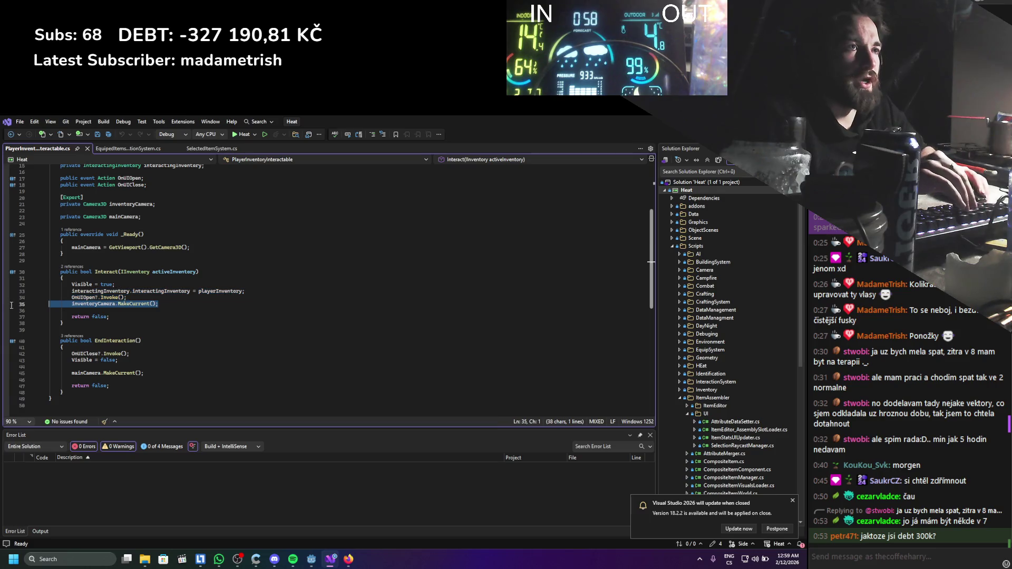
key(BackSpace)
key(BackSpace)
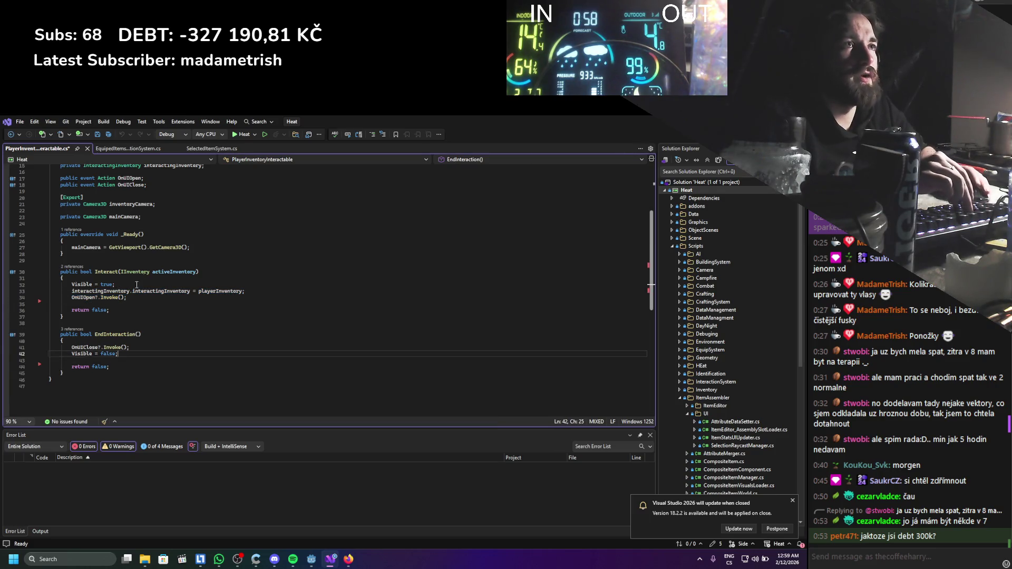
scroll(147, 274, up, 3)
drag(149, 275, 50, 260)
key(BackSpace)
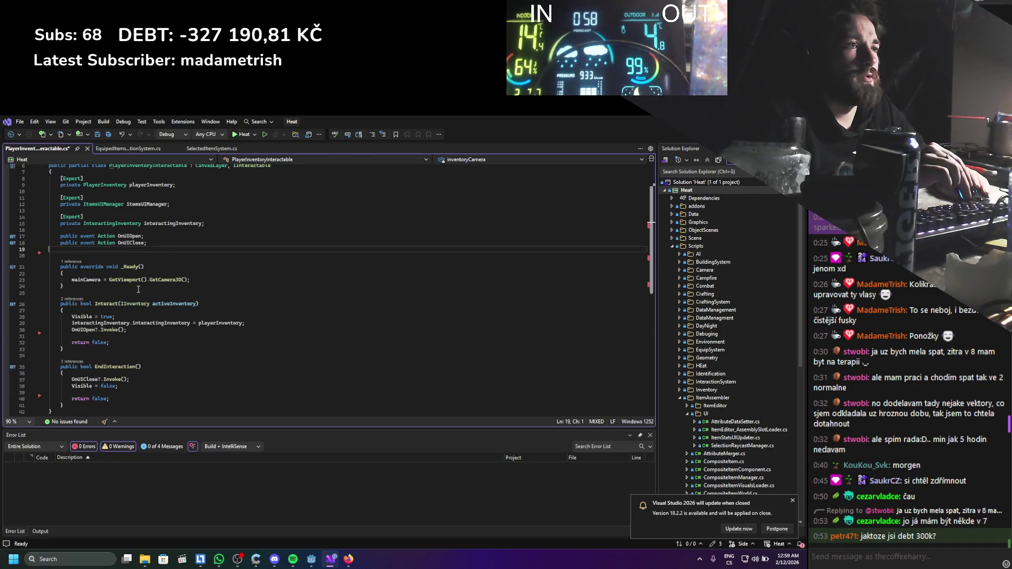
drag(111, 294, 50, 254)
key(BackSpace)
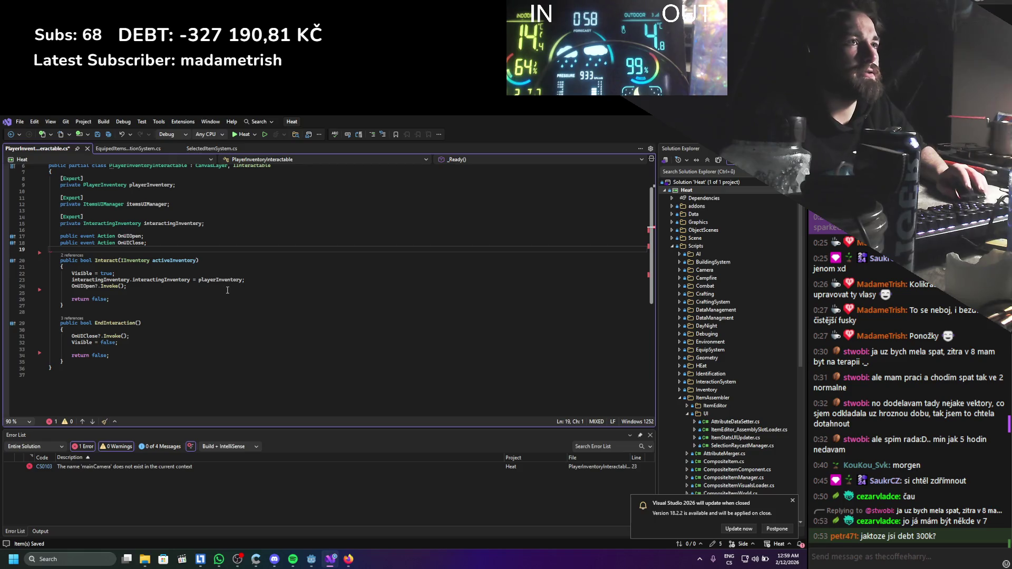
Open the PlayerInventory node's PlayerInventory.cs script from Godot, look through it, and return to Godot.
key(alt+Tab)
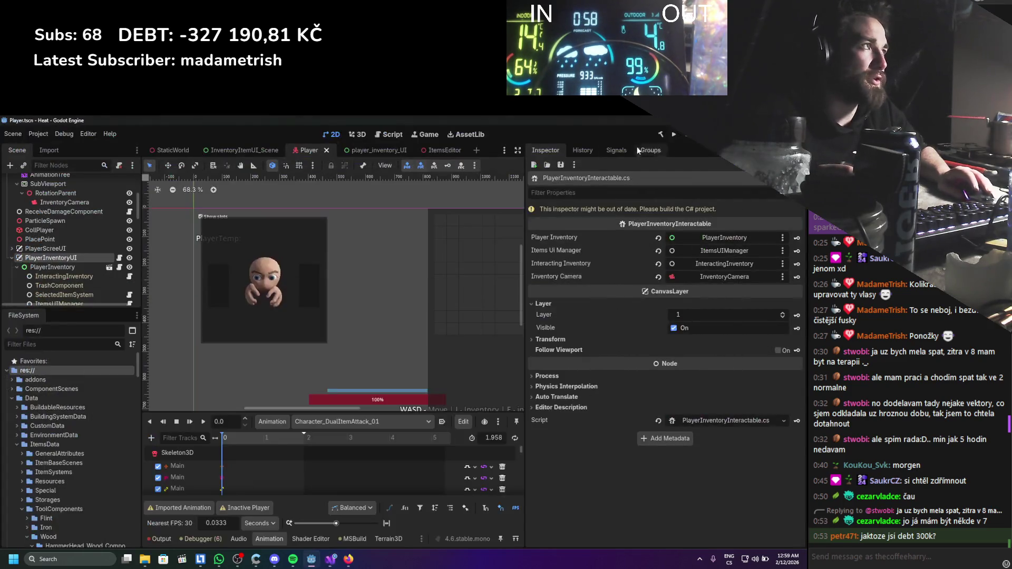
click(84, 263)
click(121, 273)
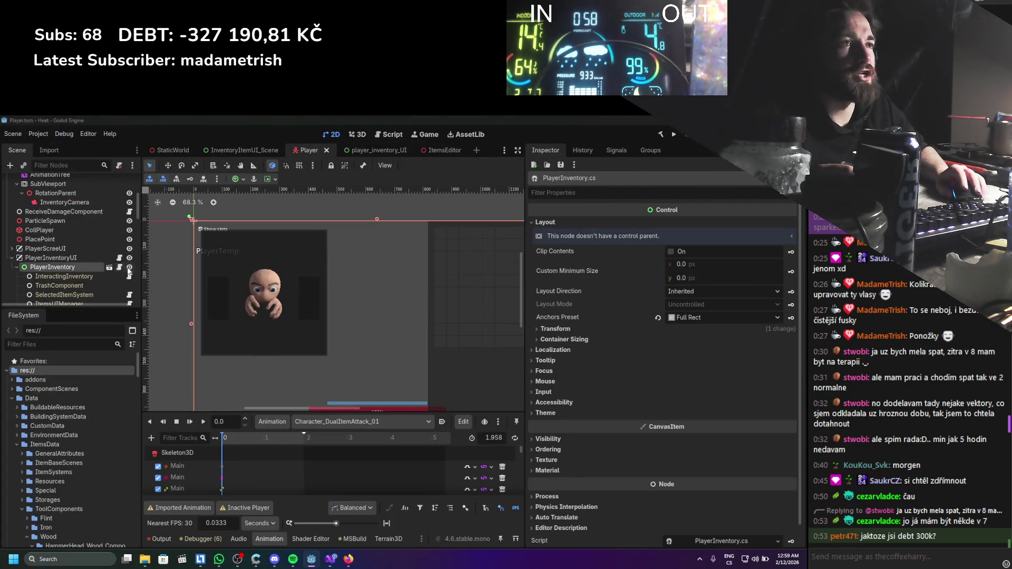
scroll(145, 273, down, 13)
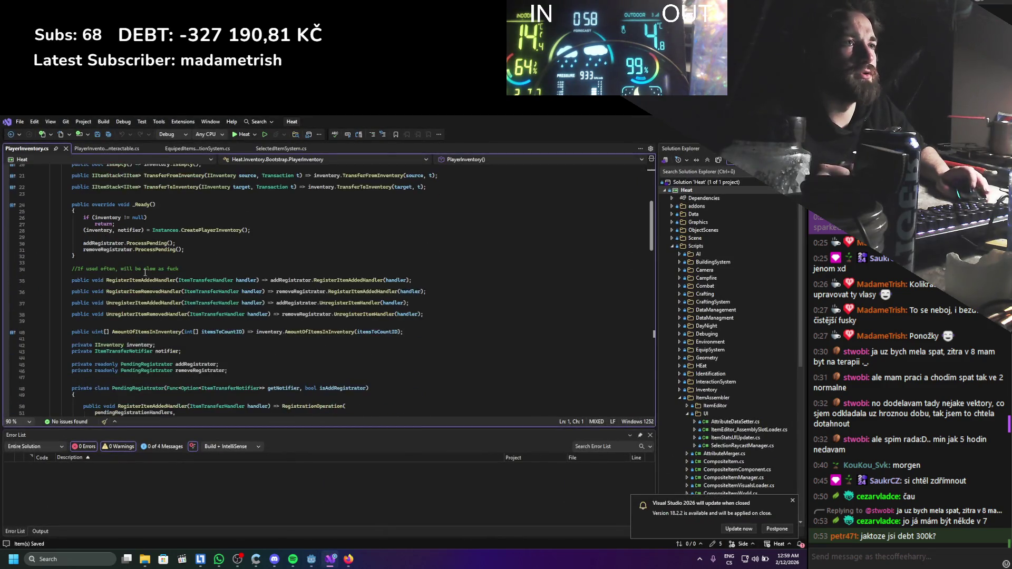
scroll(148, 272, down, 15)
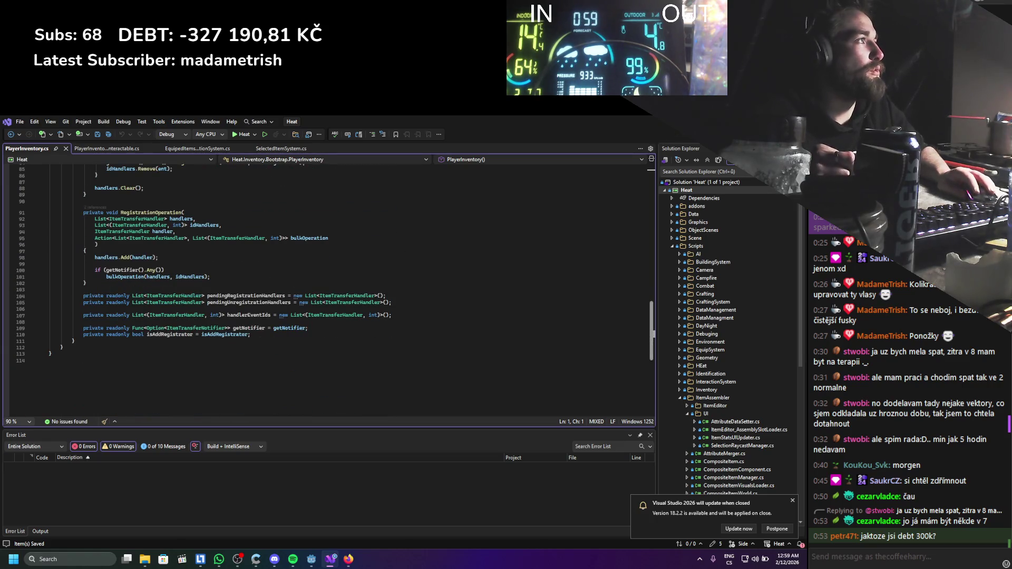
key(alt+Tab)
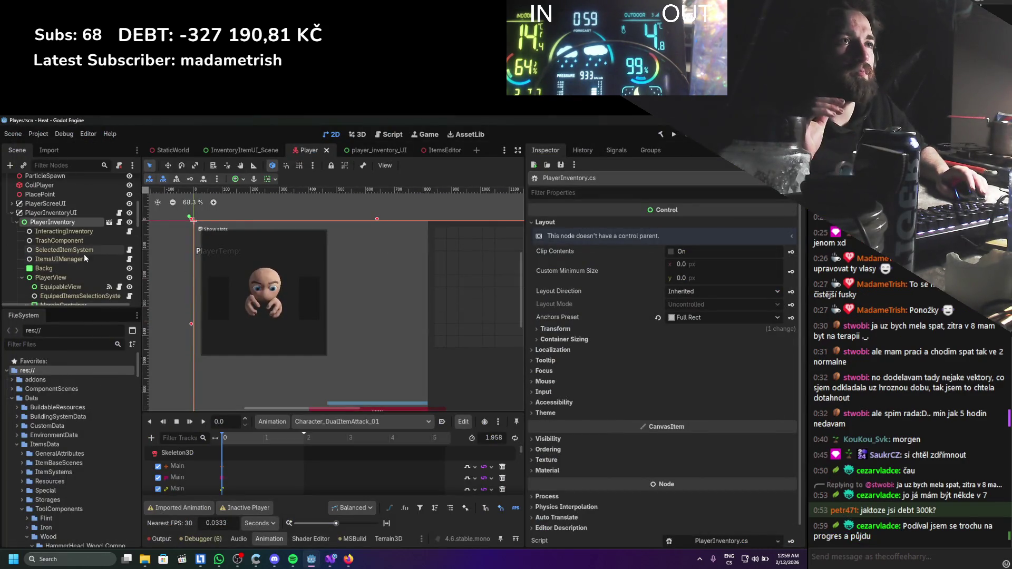
Expand the Components node in the Player scene tree to list its children.
scroll(84, 254, up, 2)
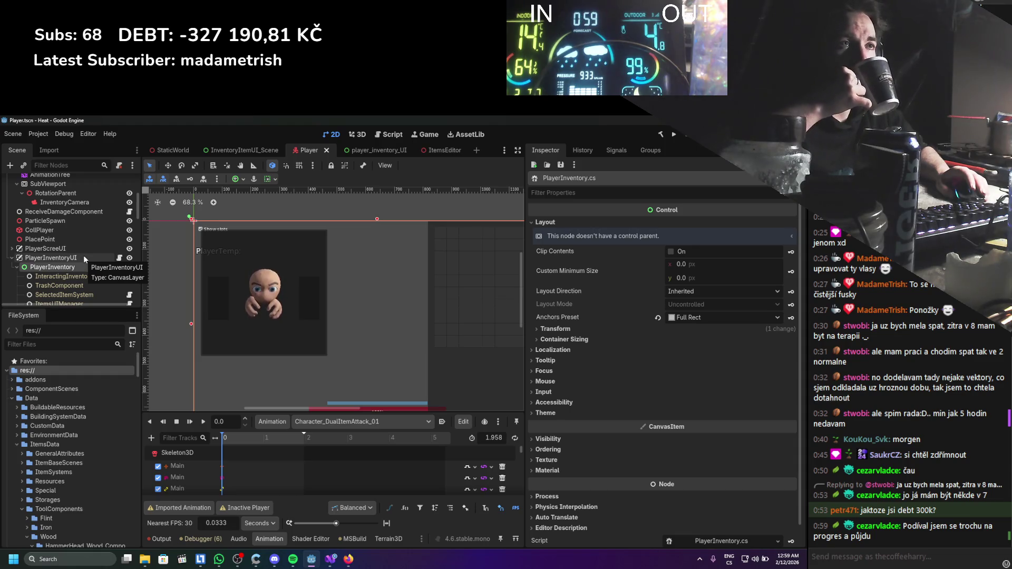
scroll(83, 256, down, 10)
scroll(84, 255, down, 10)
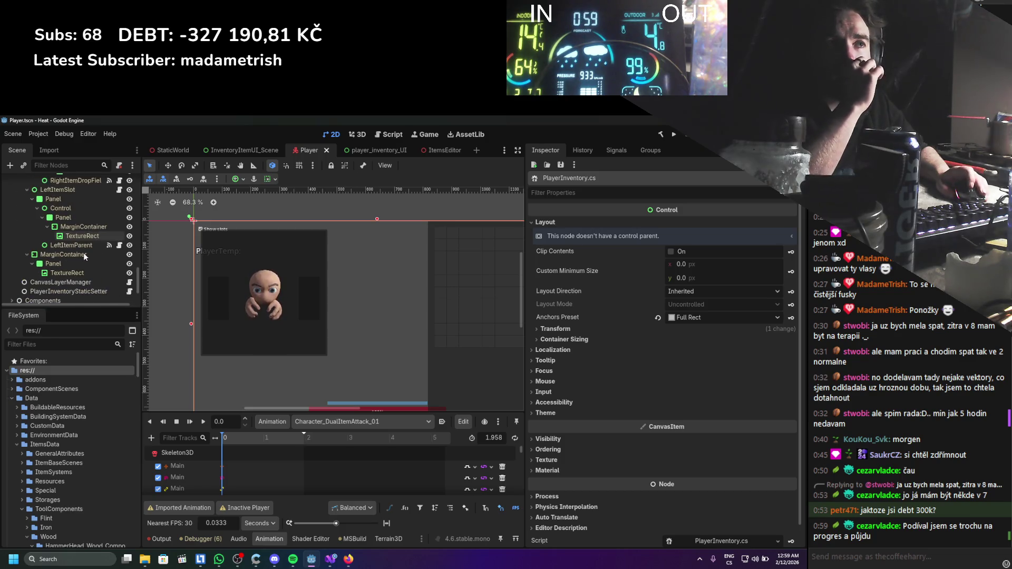
scroll(83, 252, down, 2)
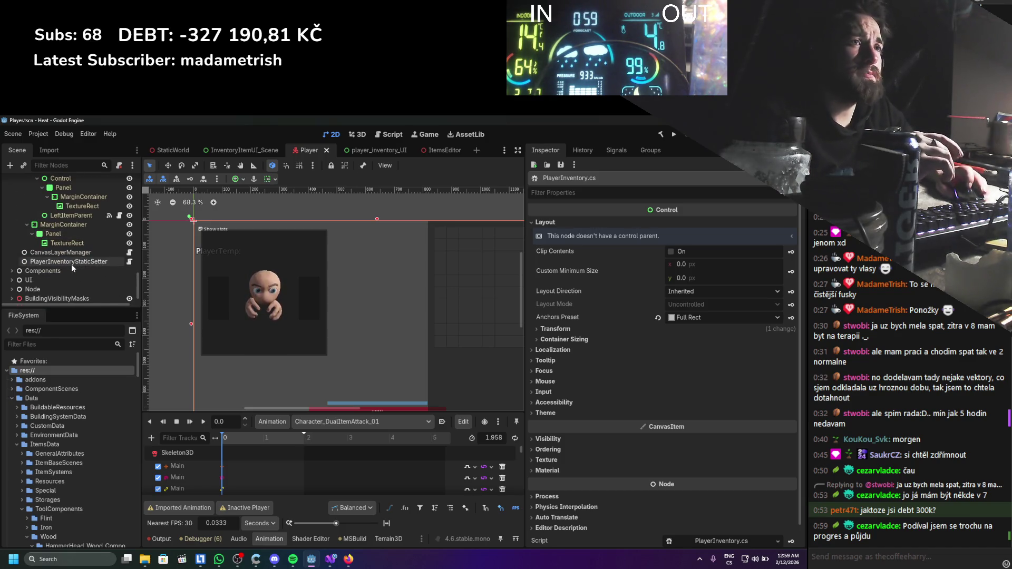
scroll(71, 264, up, 10)
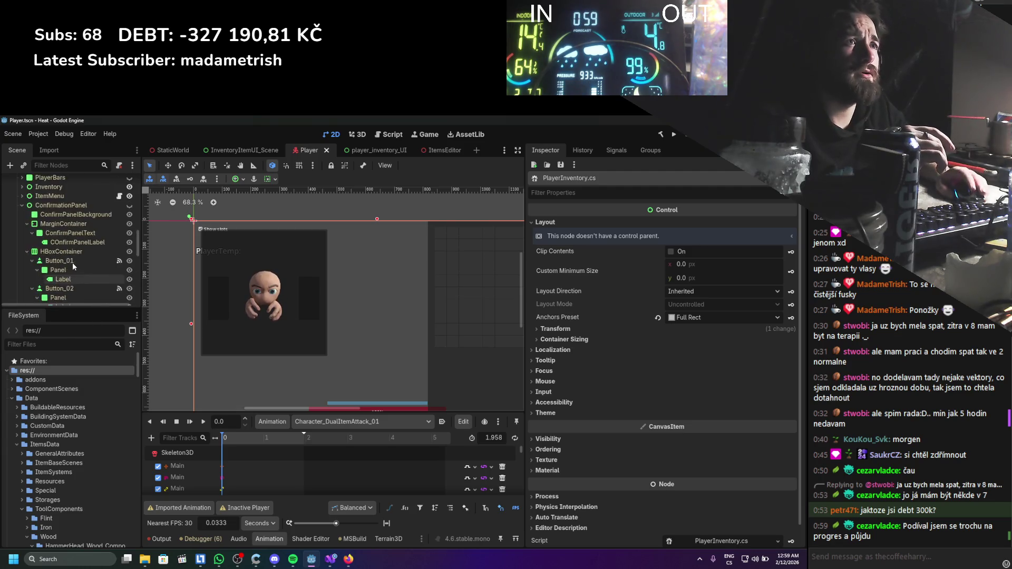
scroll(73, 265, up, 5)
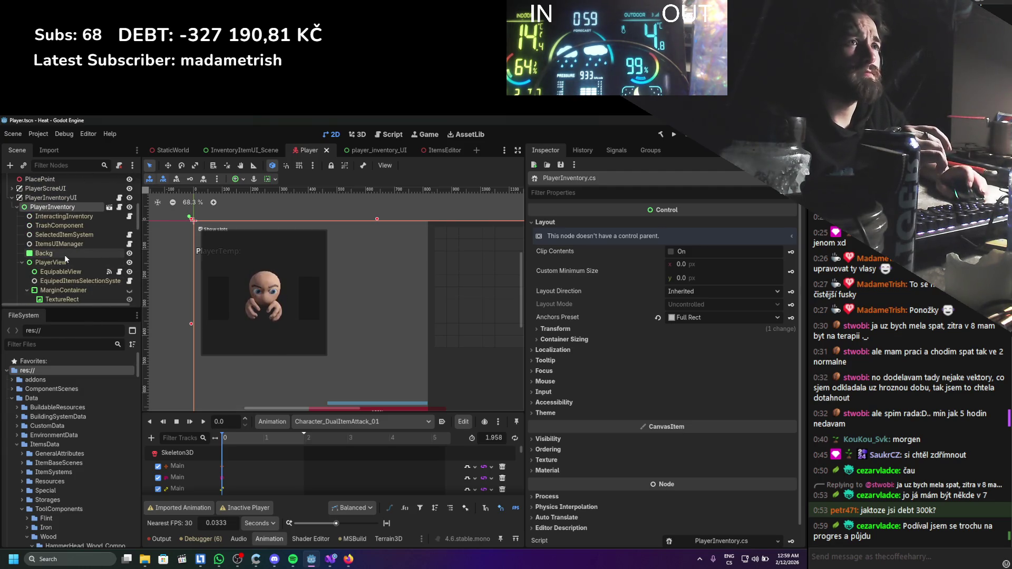
scroll(37, 248, up, 2)
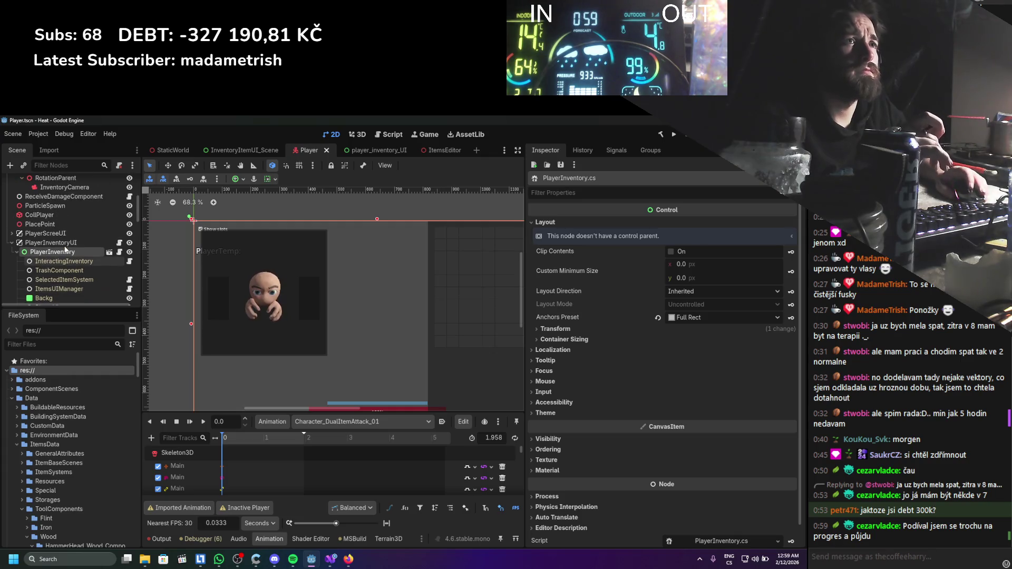
scroll(34, 264, down, 15)
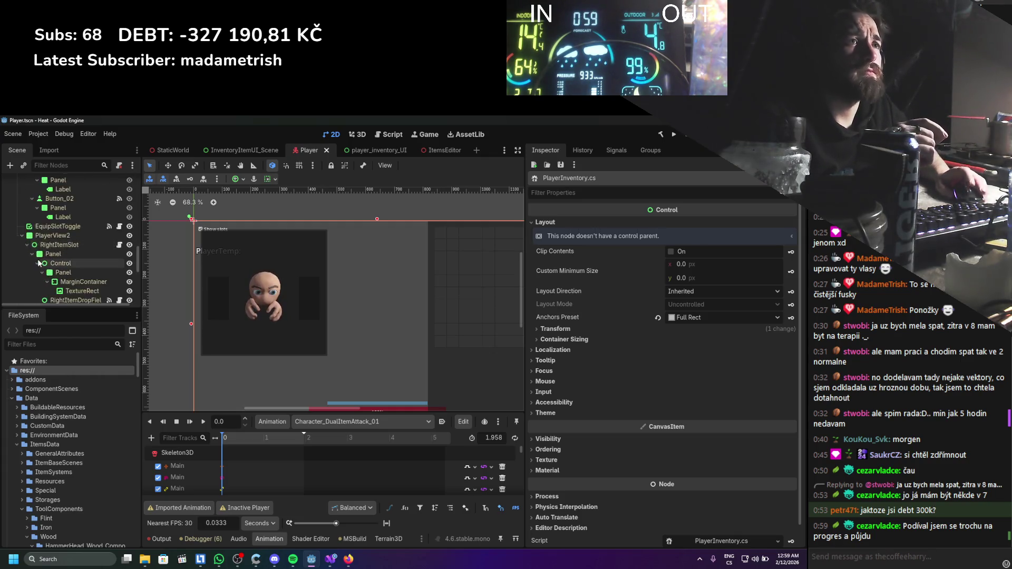
click(11, 256)
Collapse the AnimationController, EquipSystem, SavingComponents and BlockComponent nodes.
scroll(46, 270, down, 1)
scroll(73, 267, down, 3)
click(17, 267)
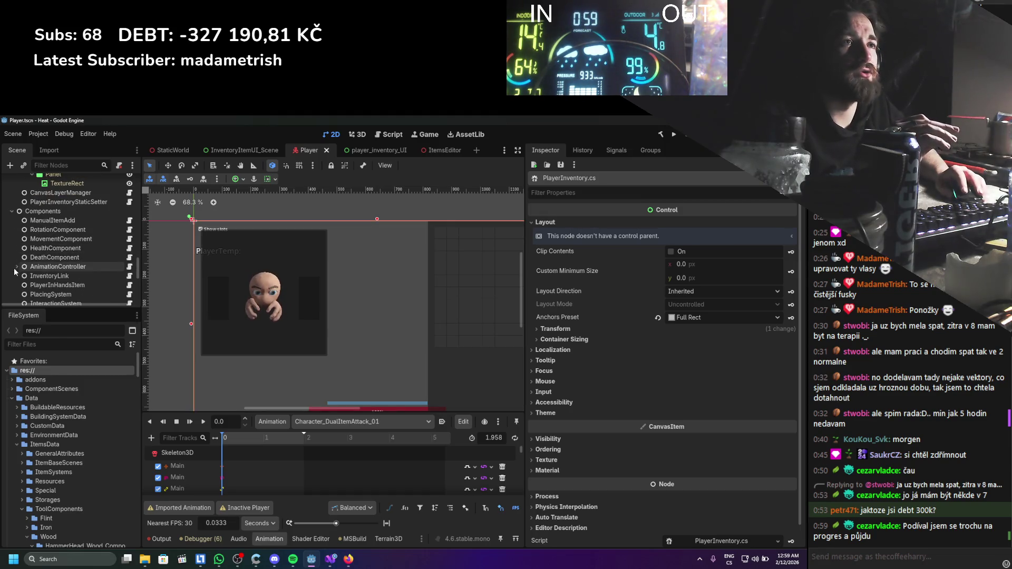
scroll(58, 275, down, 3)
scroll(59, 265, down, 2)
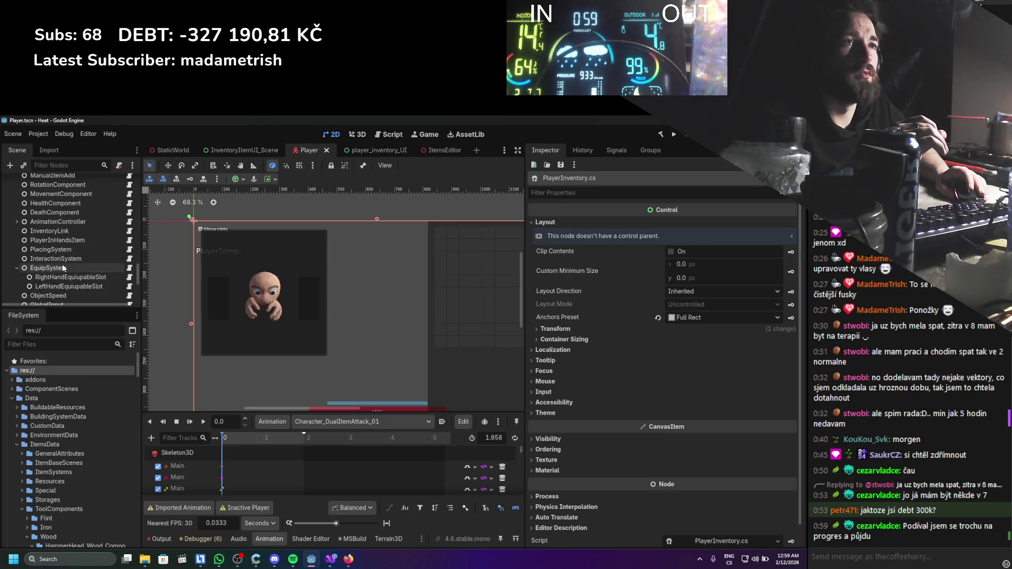
click(16, 238)
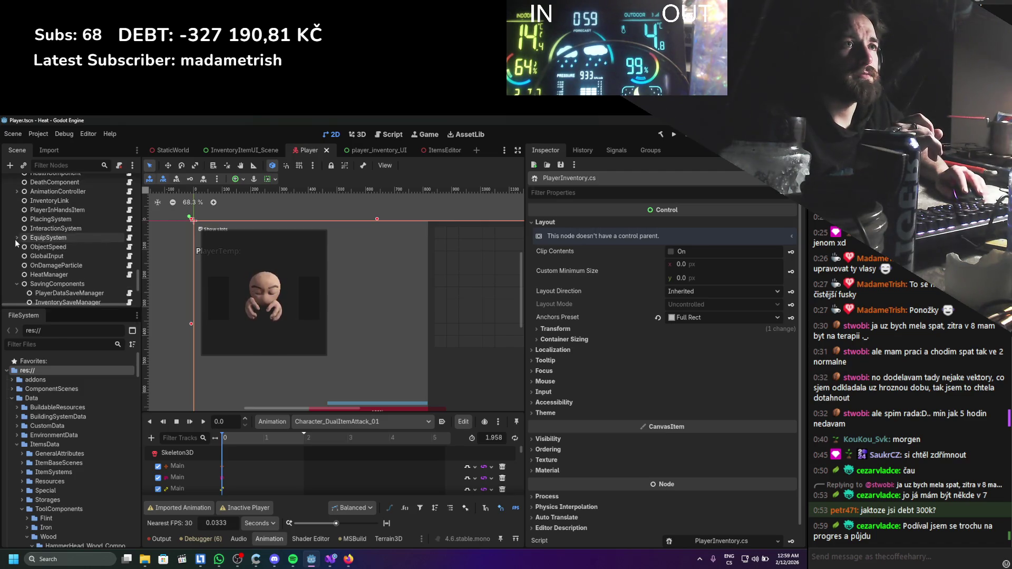
scroll(21, 258, down, 1)
click(17, 270)
scroll(78, 279, down, 2)
click(17, 256)
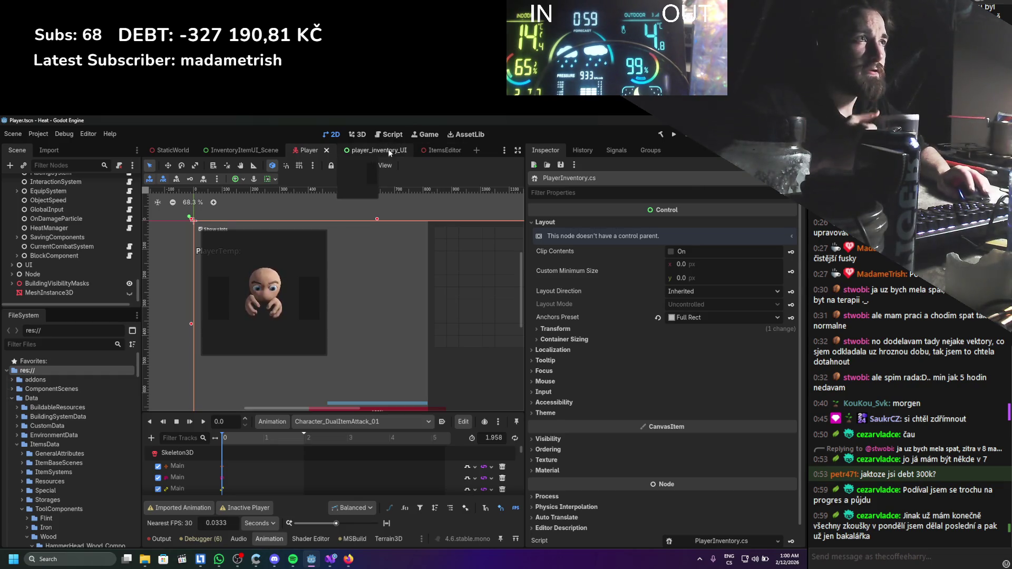
Switch to the player_inventory_UI scene, select ItemsUIManager, and open its script in Visual Studio.
click(385, 151)
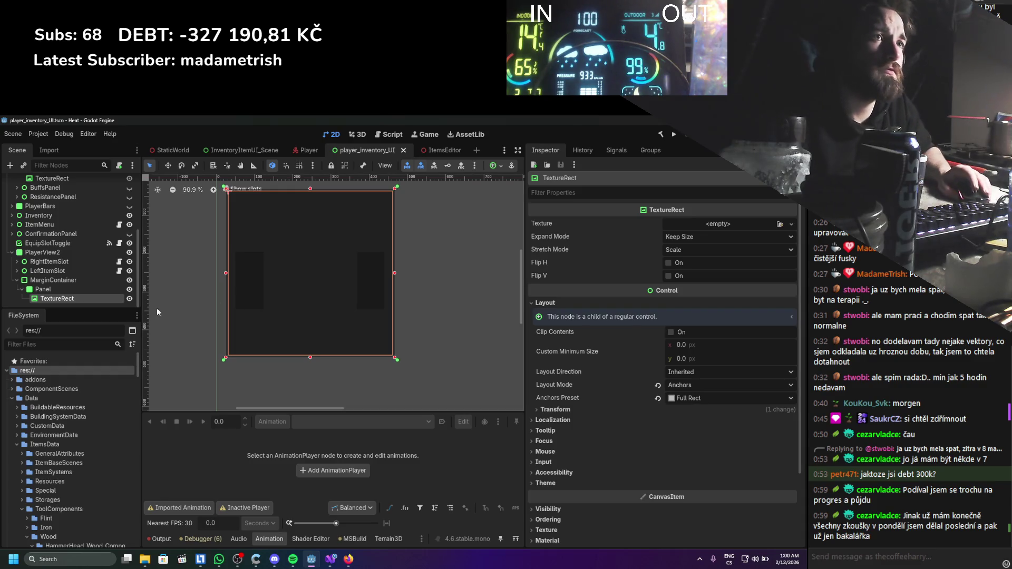
scroll(78, 268, up, 5)
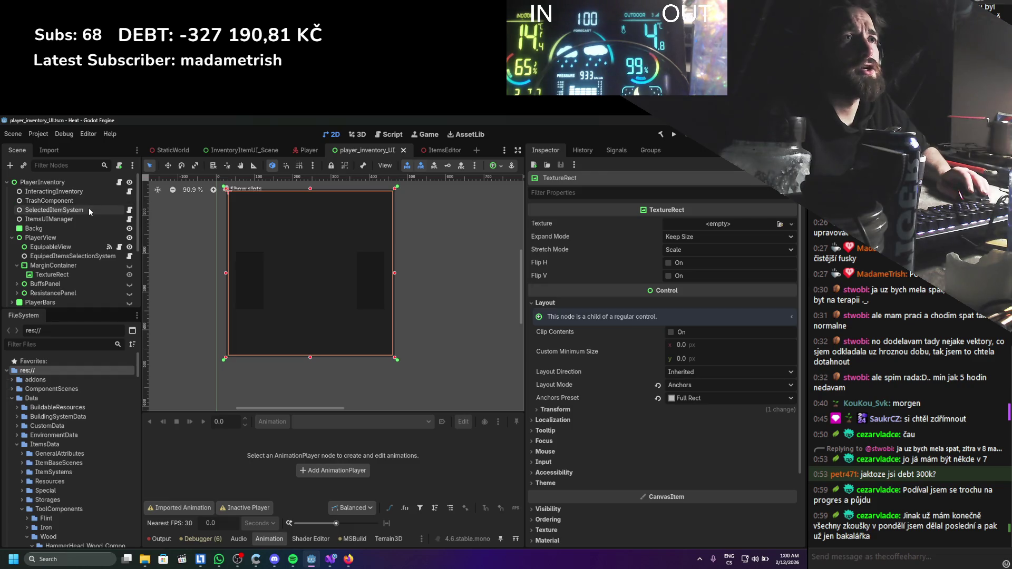
click(88, 210)
click(106, 220)
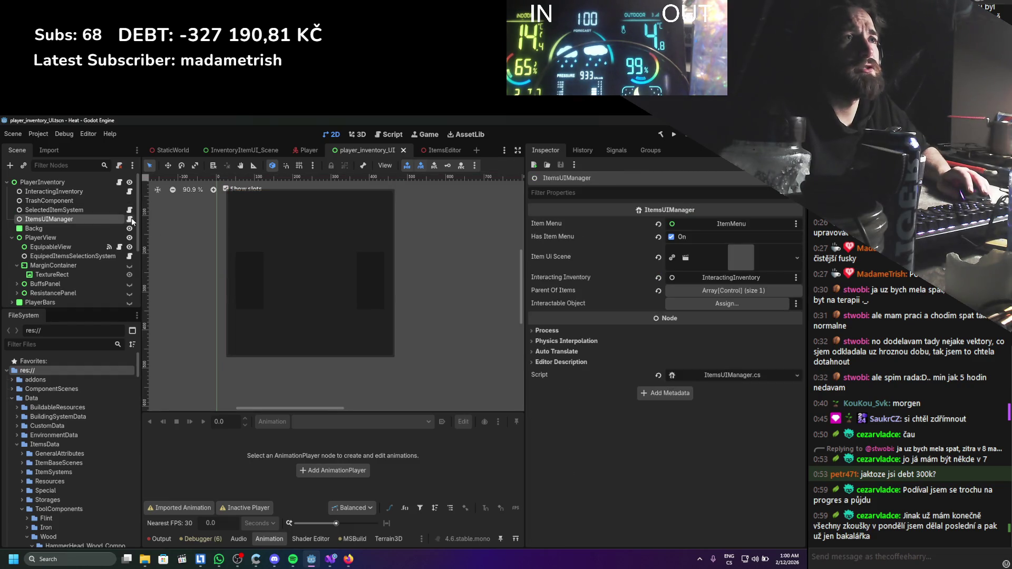
click(131, 219)
scroll(208, 281, down, 2)
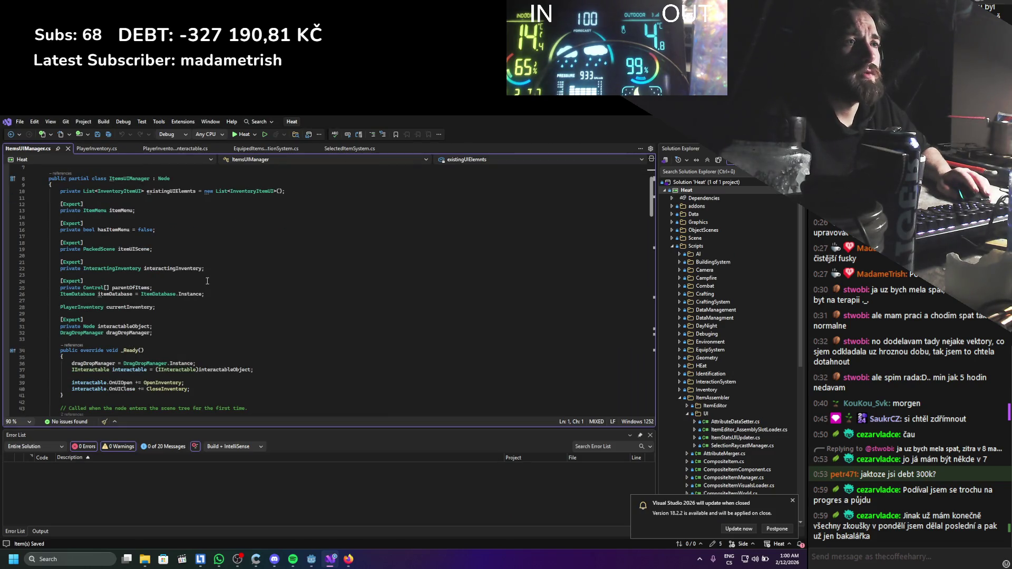
Read ItemsUIManager.cs down to its UpdateItemMenu and _Input methods, then return to Godot.
scroll(207, 281, down, 12)
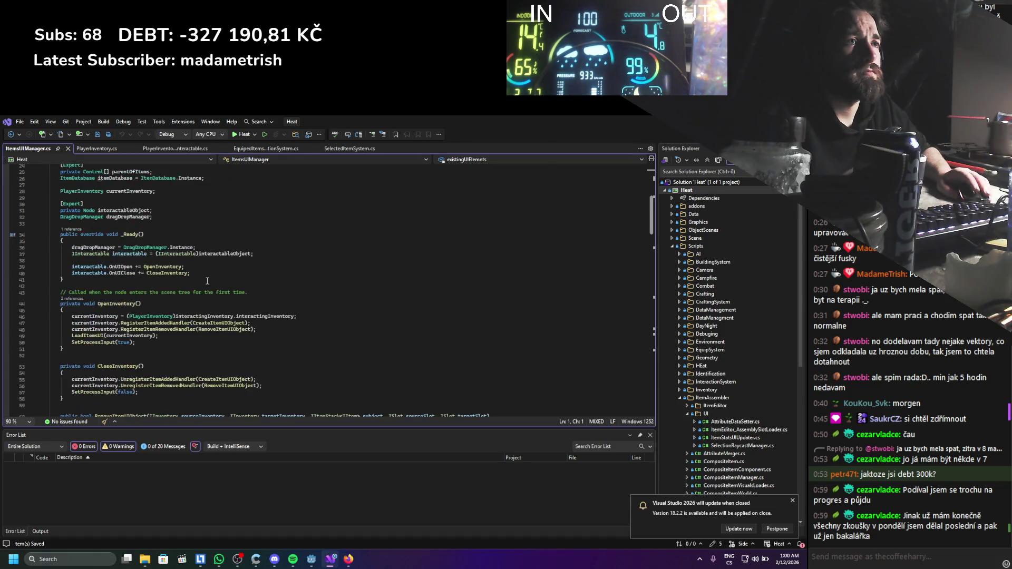
scroll(207, 281, down, 5)
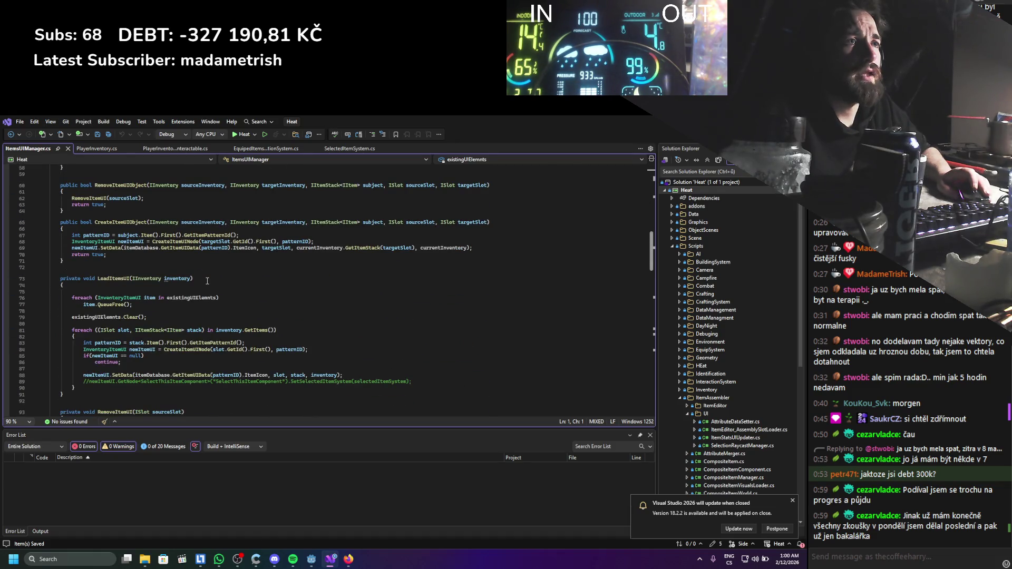
scroll(207, 281, down, 13)
scroll(207, 281, down, 19)
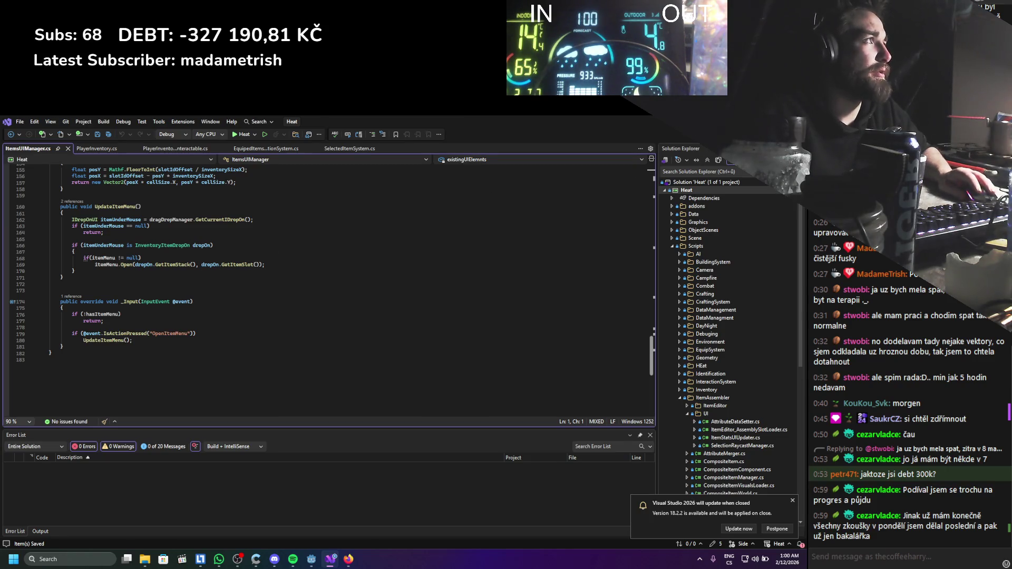
key(alt+Tab)
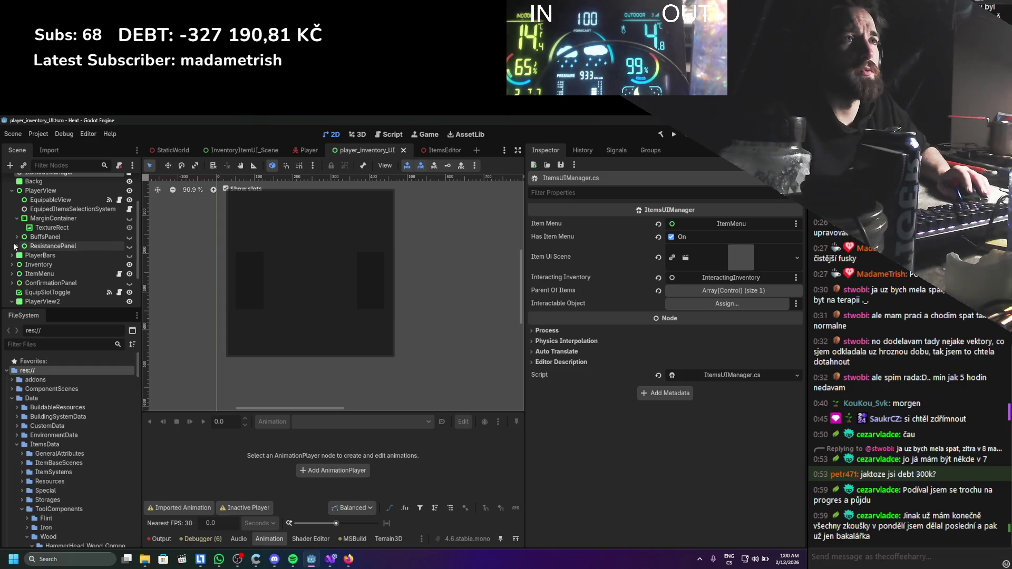
Expand and then collapse the Inventory node in the player_inventory_UI scene tree.
scroll(19, 252, down, 1)
click(12, 250)
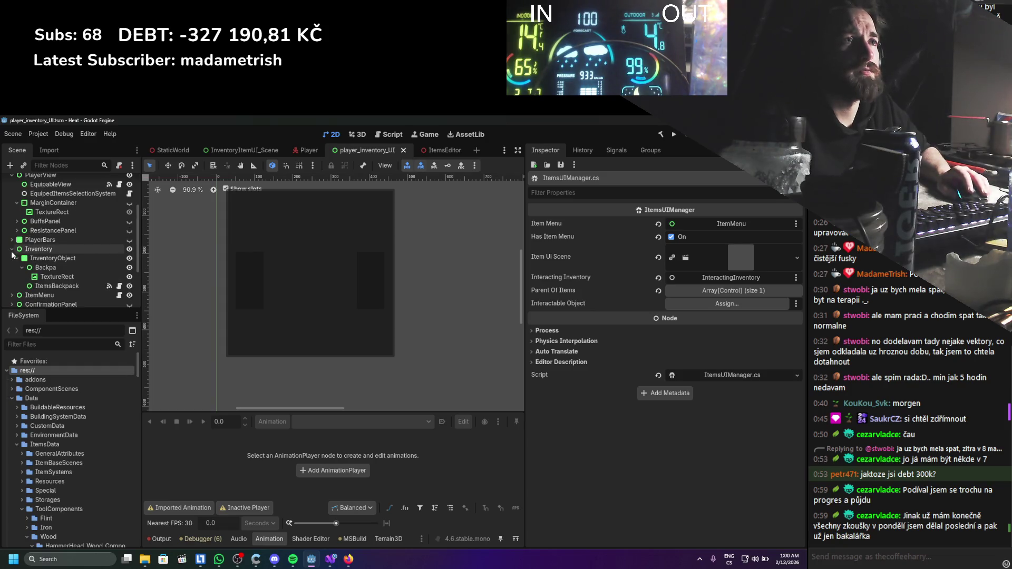
click(12, 250)
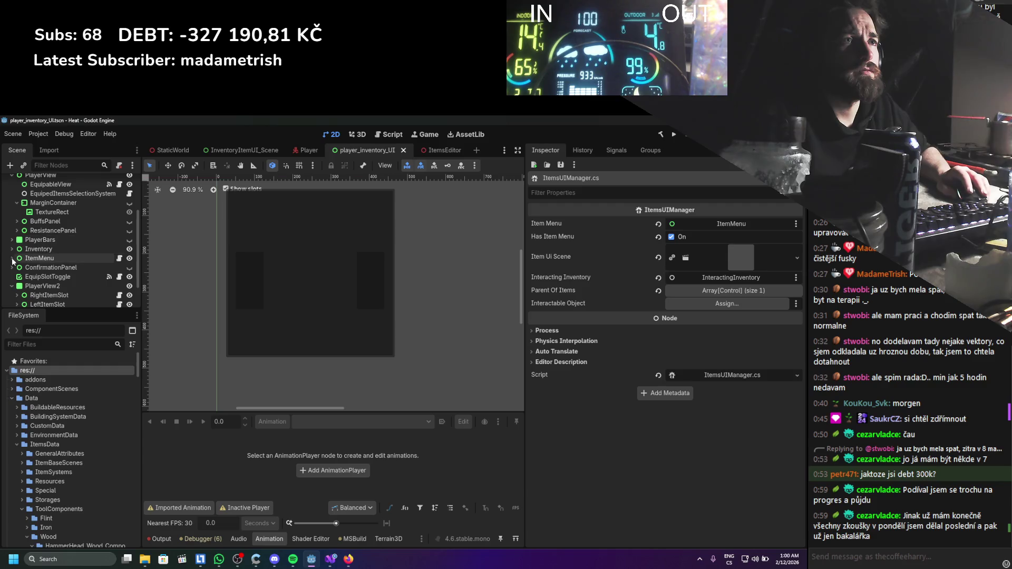
scroll(11, 267, down, 2)
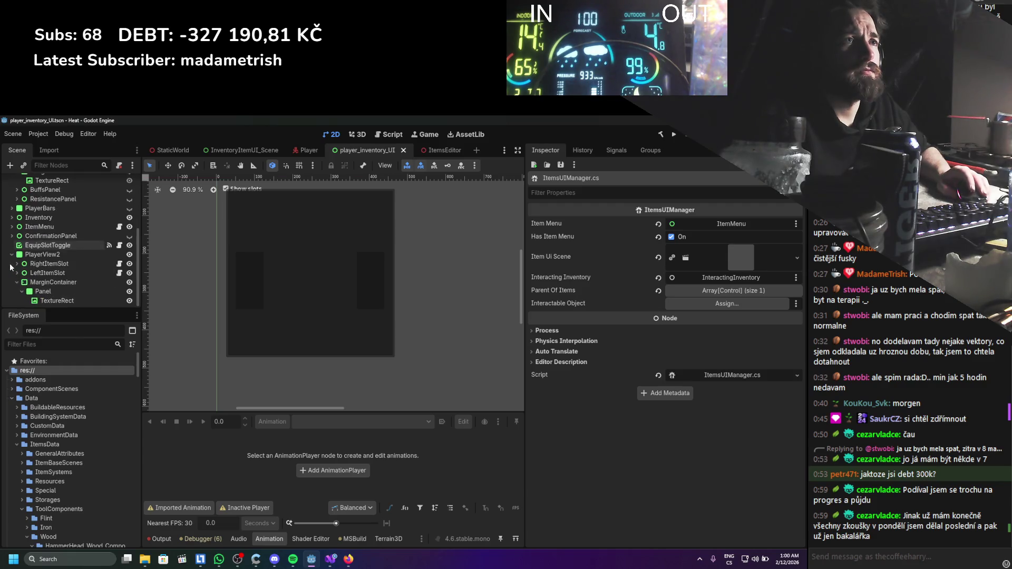
scroll(71, 271, down, 1)
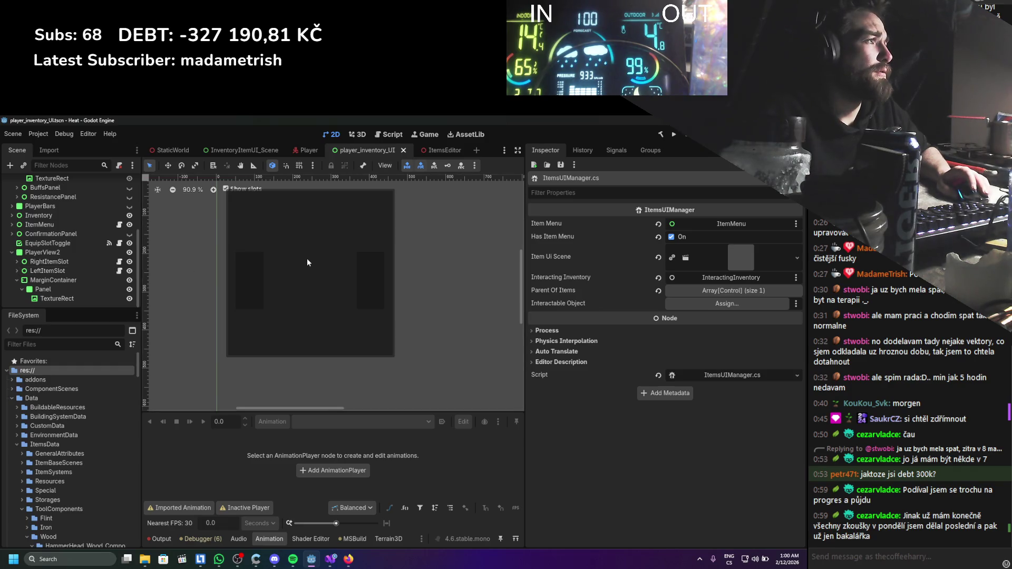
Switch to the Player scene and expand its Node branch to show WindIndicator and its meshes.
click(306, 150)
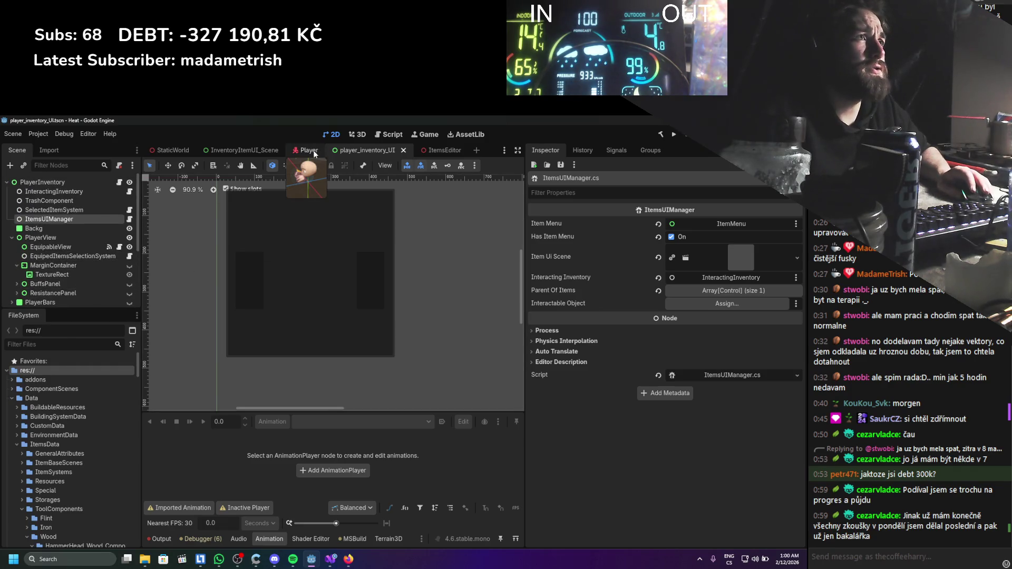
scroll(78, 251, up, 3)
scroll(81, 255, down, 2)
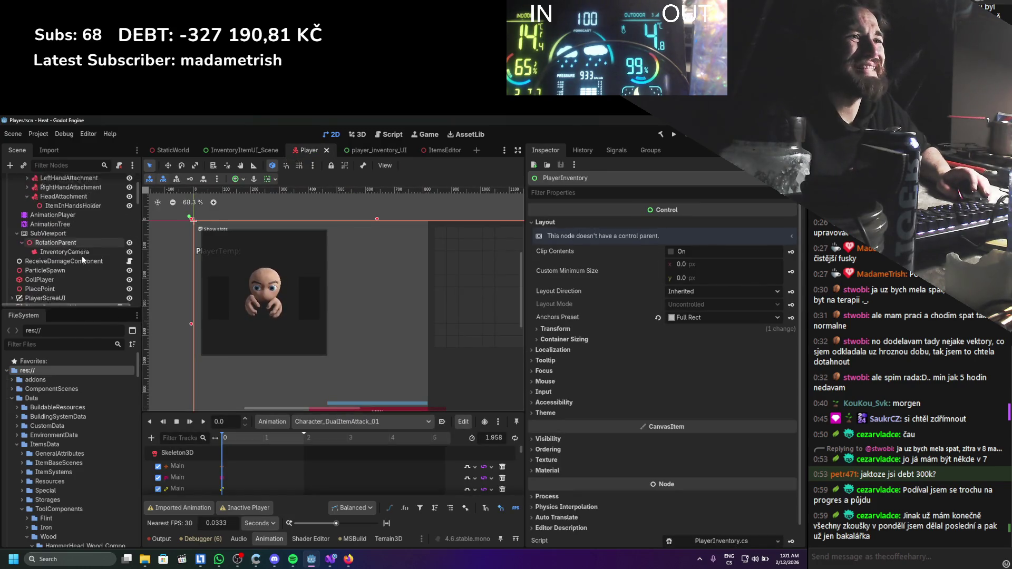
scroll(81, 255, down, 3)
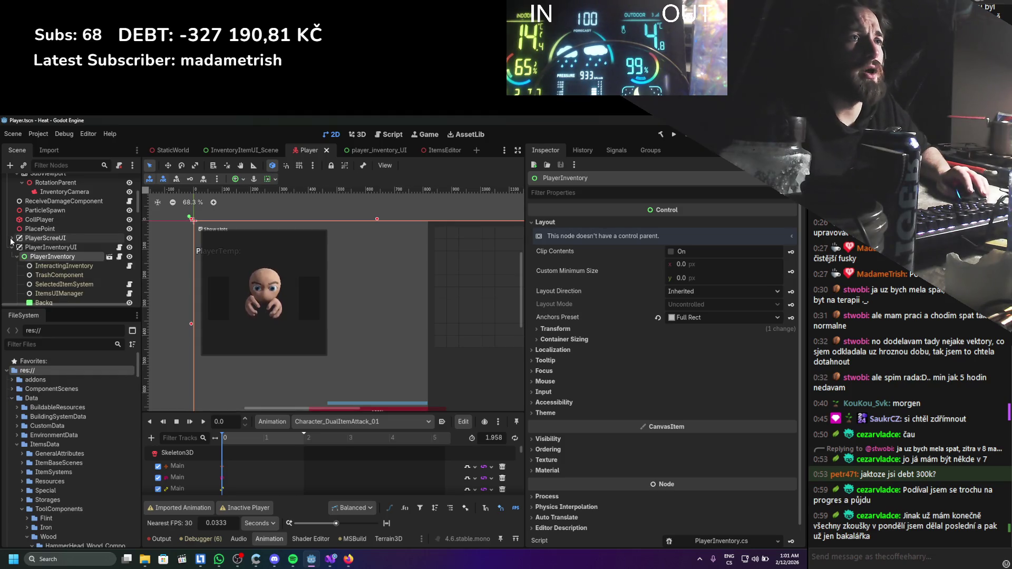
scroll(44, 257, down, 10)
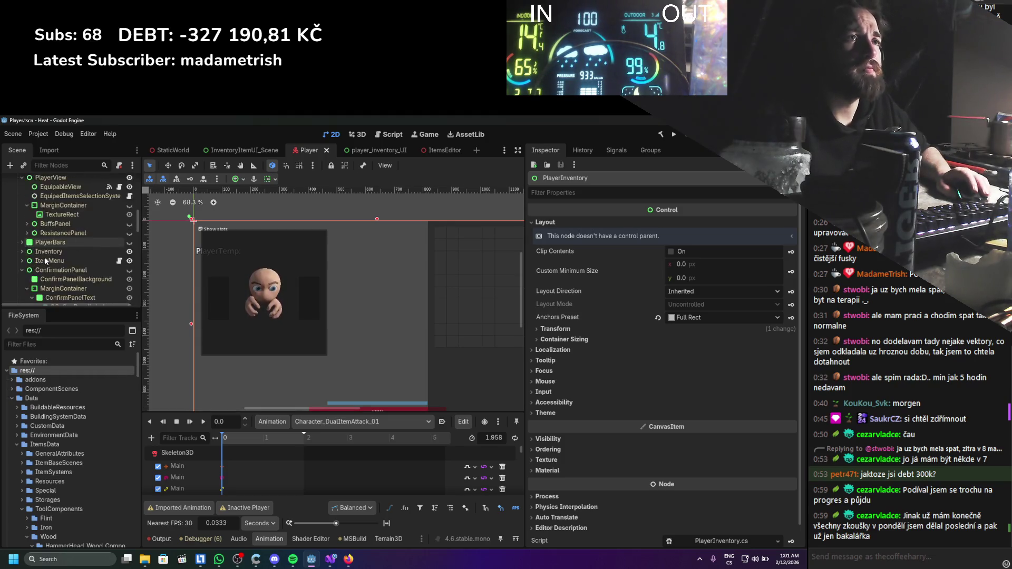
scroll(44, 258, down, 10)
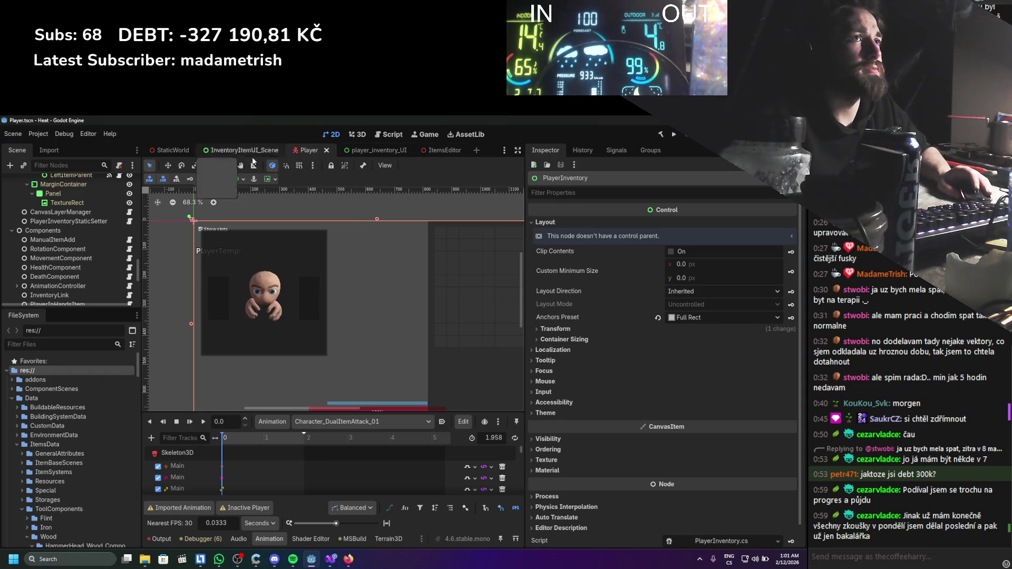
scroll(100, 212, up, 3)
scroll(100, 212, down, 10)
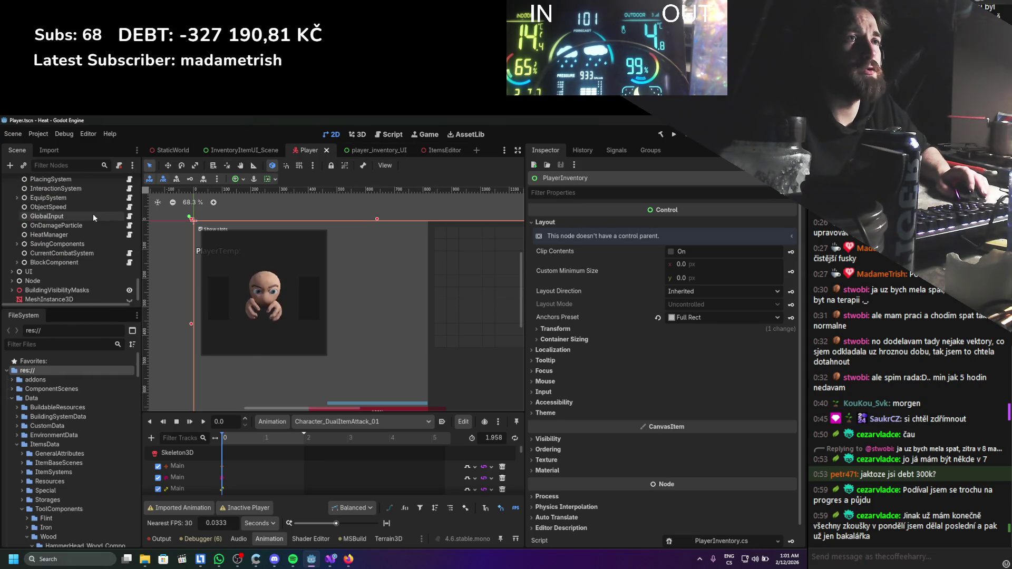
click(11, 275)
scroll(11, 264, down, 1)
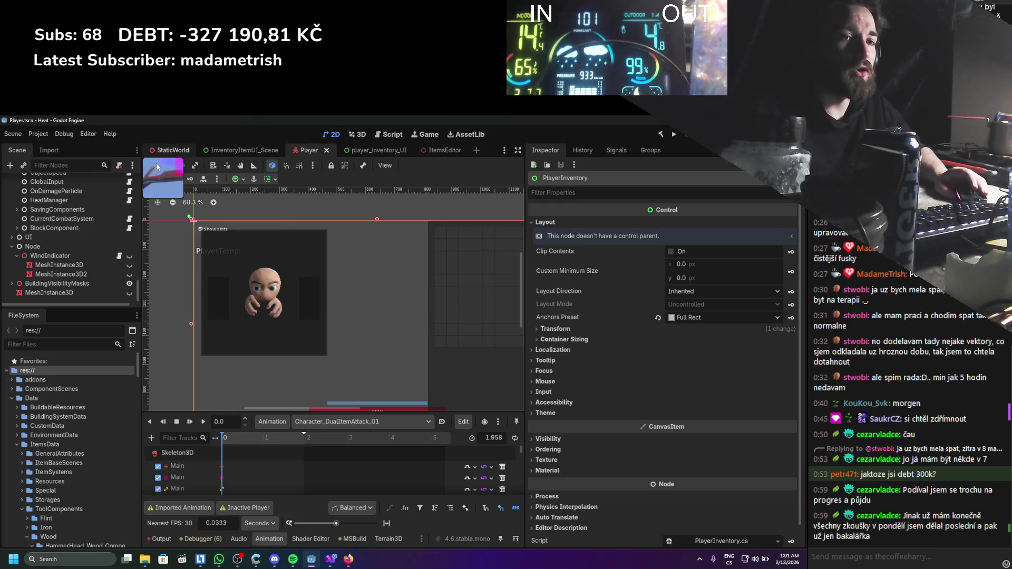
In the StaticWorld scene, open the CameraRaycastComponent node's C# script in Visual Studio.
click(163, 151)
scroll(77, 229, up, 5)
scroll(80, 256, up, 4)
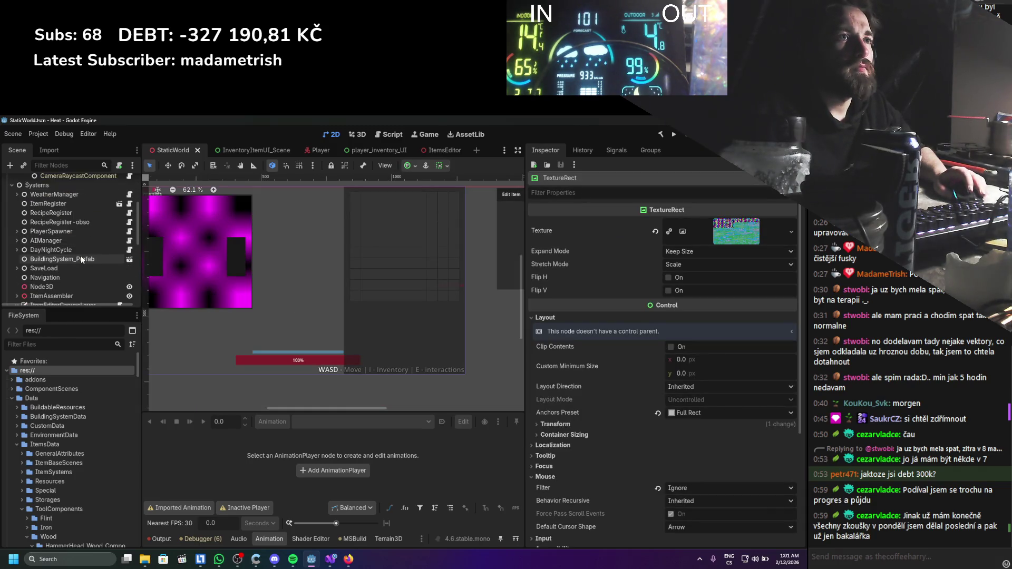
click(76, 265)
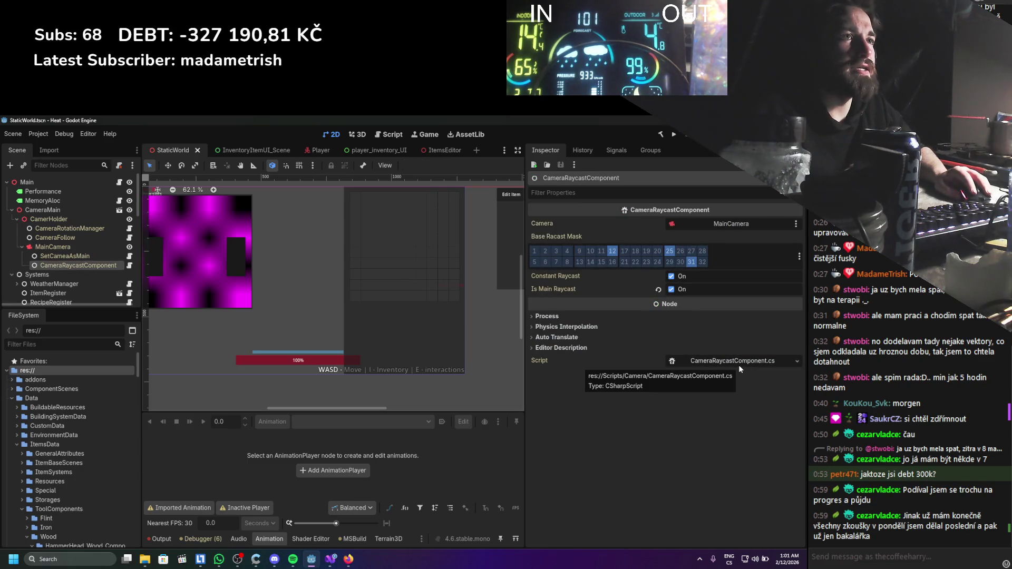
click(105, 238)
click(129, 265)
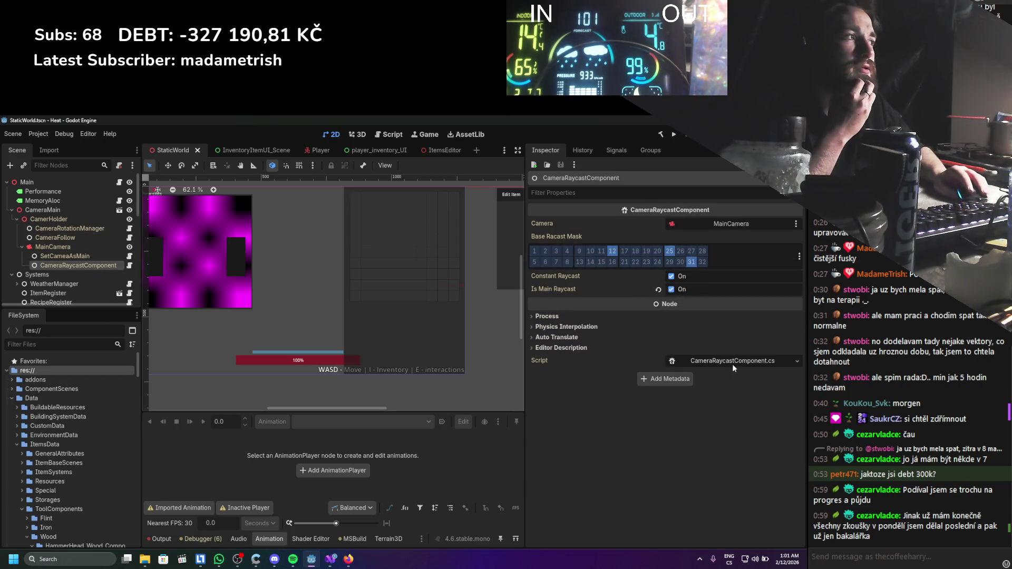
scroll(420, 321, down, 5)
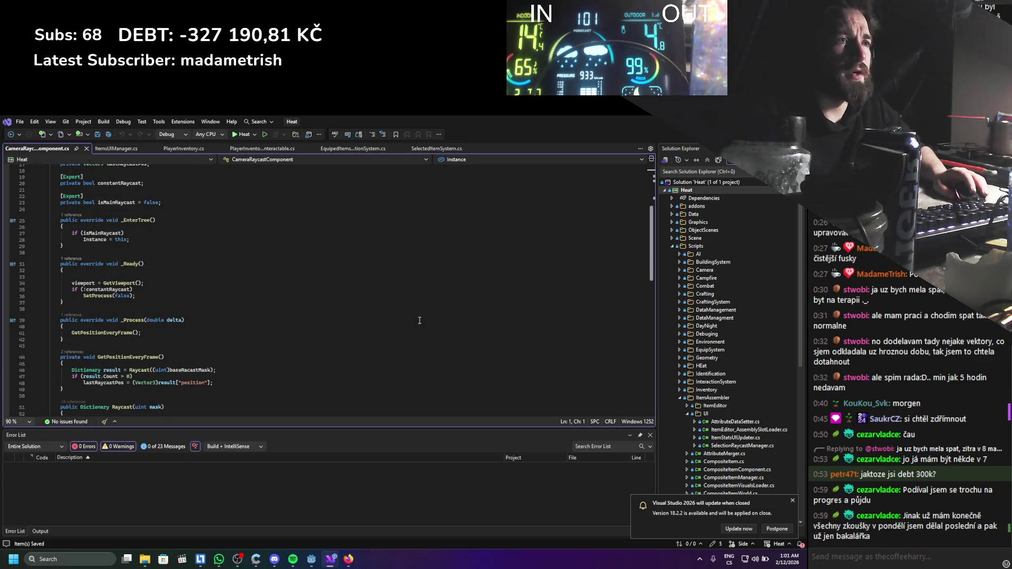
Finish reading CameraRaycastComponent.cs, then open the SetCameaAsMain script in Visual Studio.
scroll(420, 321, down, 8)
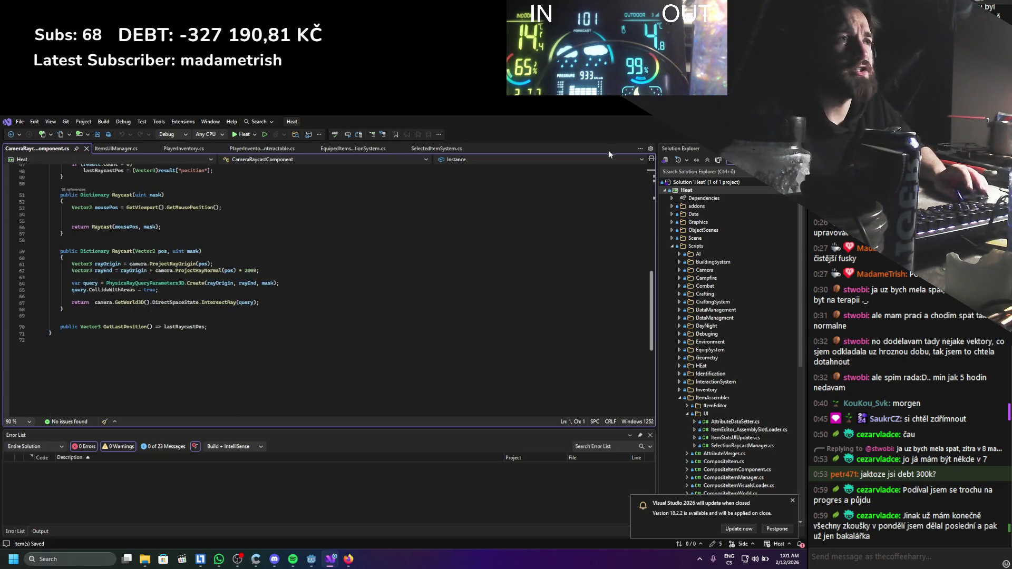
key(alt+Tab)
click(109, 255)
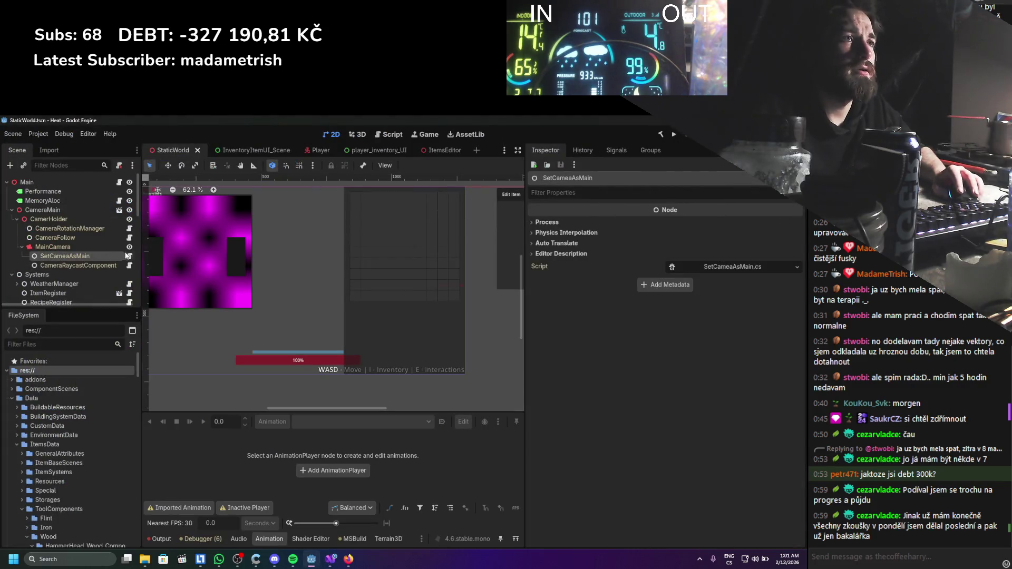
click(129, 255)
drag(240, 282, 64, 168)
click(403, 255)
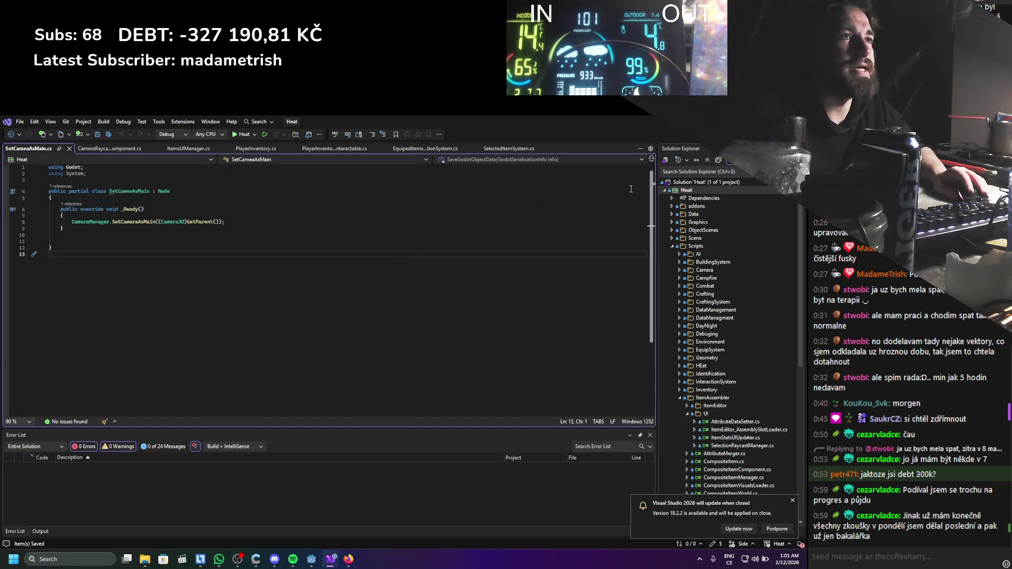
Open the CameraFollow node's script and read through CameraFollow.cs.
key(alt+Tab)
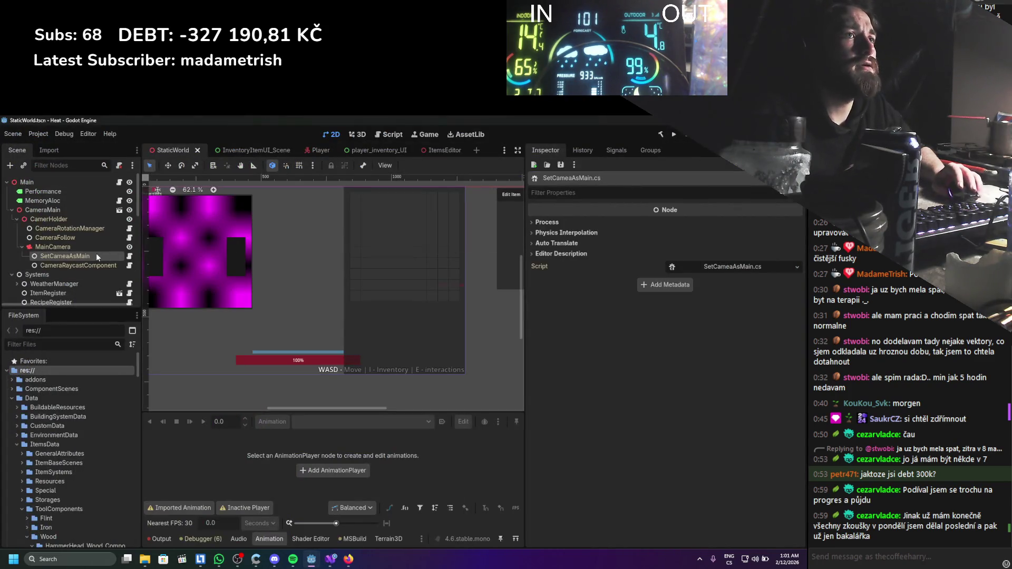
click(84, 239)
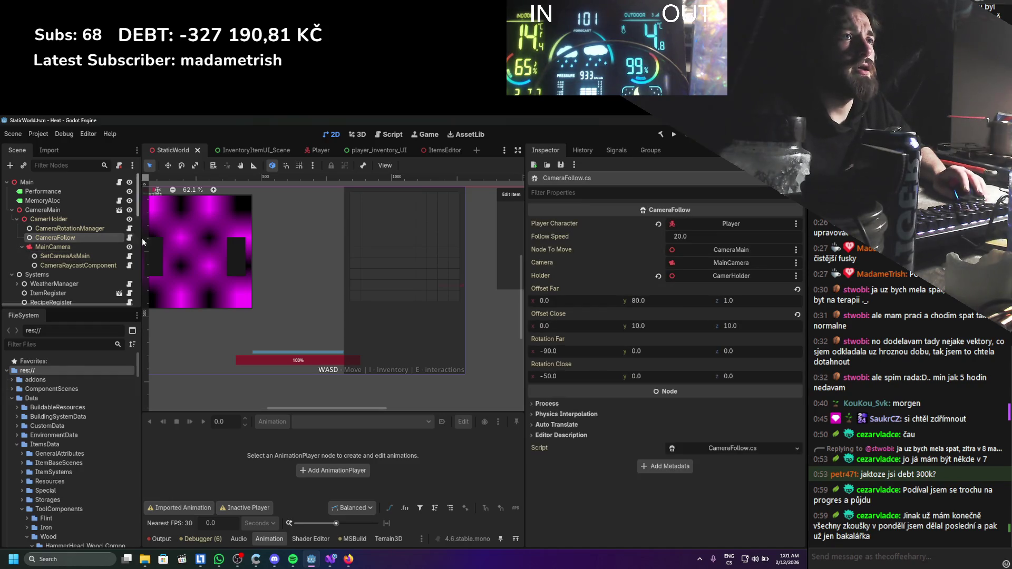
click(129, 238)
scroll(226, 260, down, 10)
scroll(226, 259, down, 2)
scroll(228, 258, down, 2)
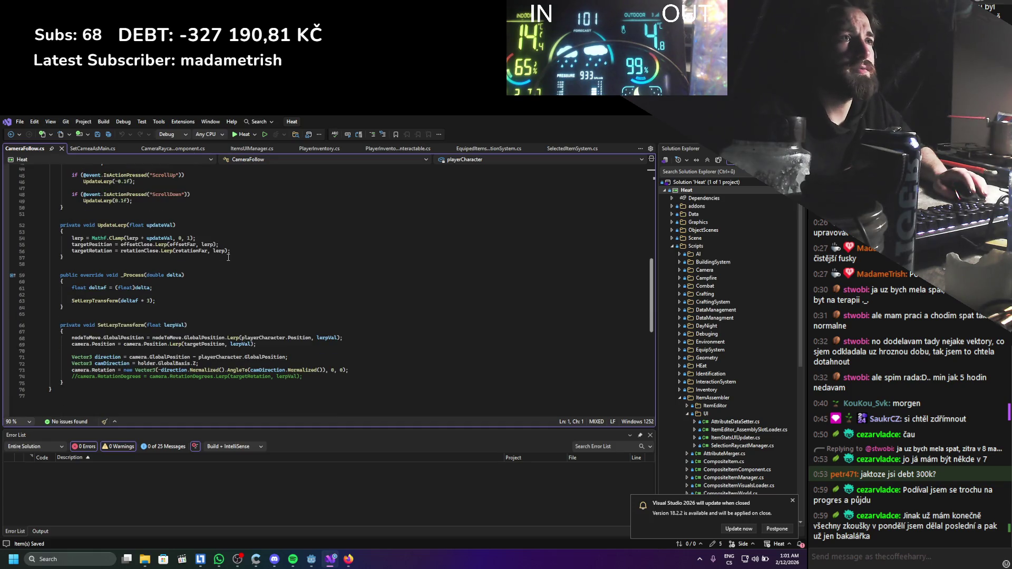
scroll(229, 257, down, 1)
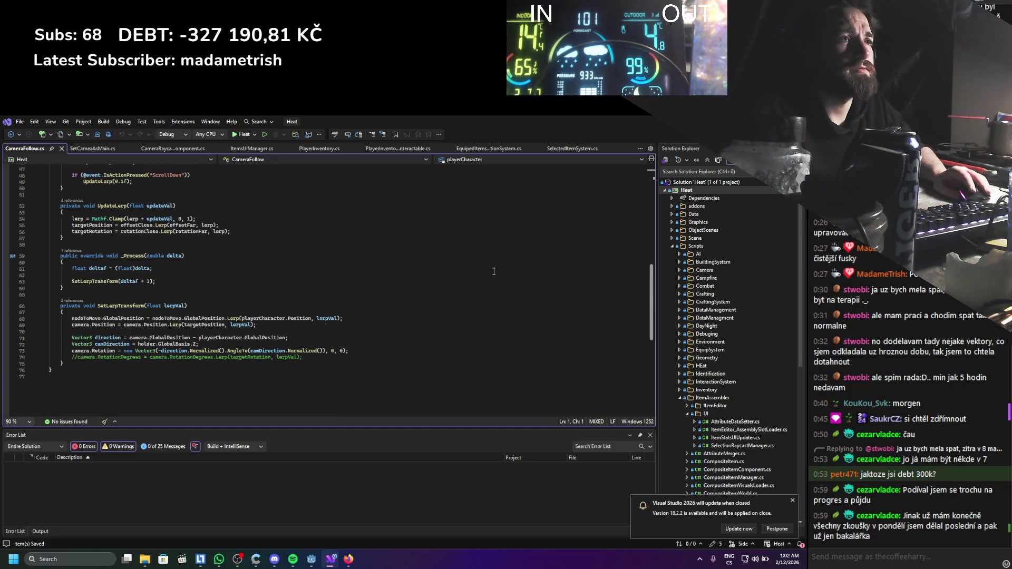
Back in Godot, return to the Player scene.
key(alt+Tab)
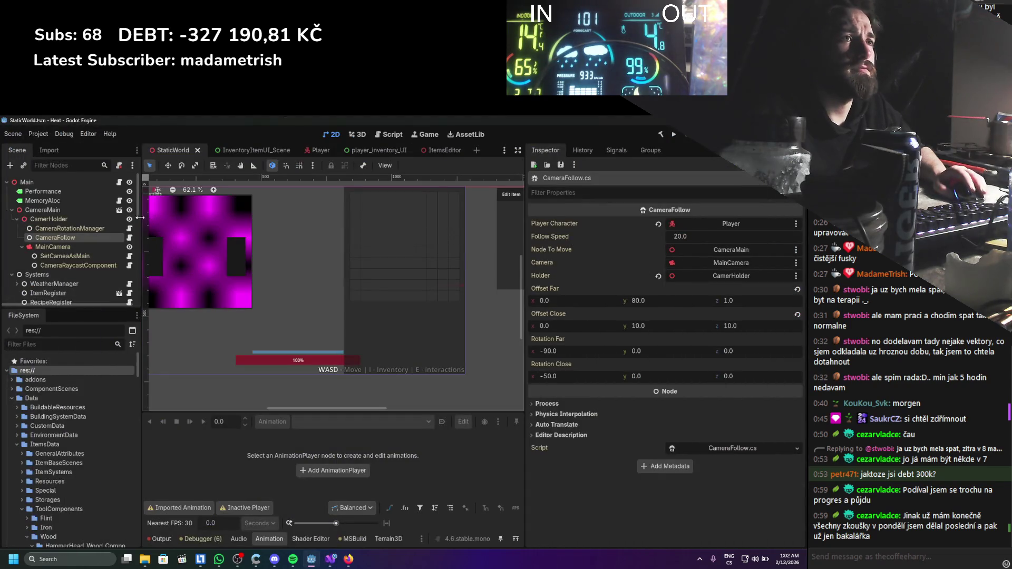
scroll(108, 226, down, 3)
scroll(105, 227, down, 6)
scroll(104, 228, down, 7)
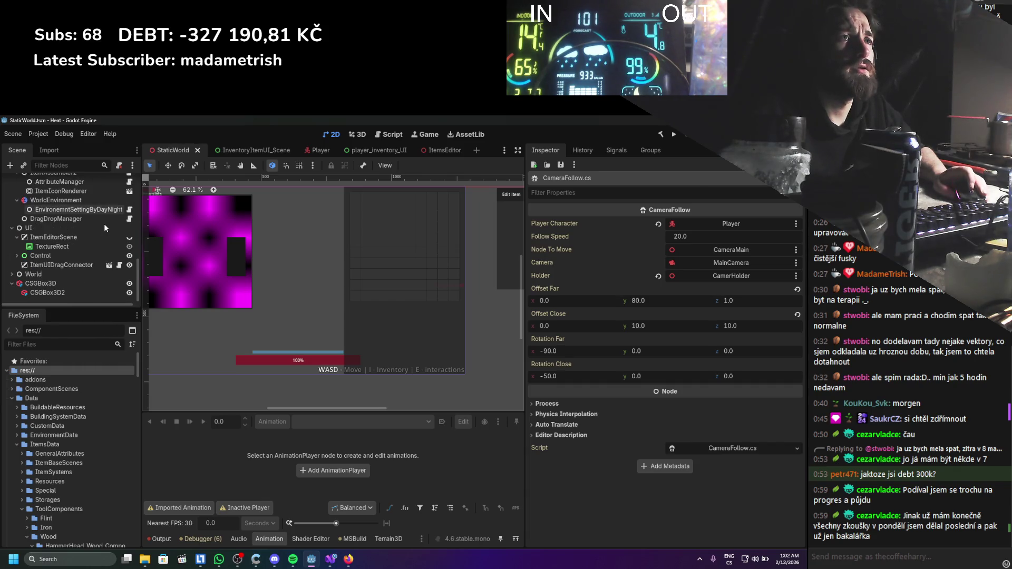
click(318, 151)
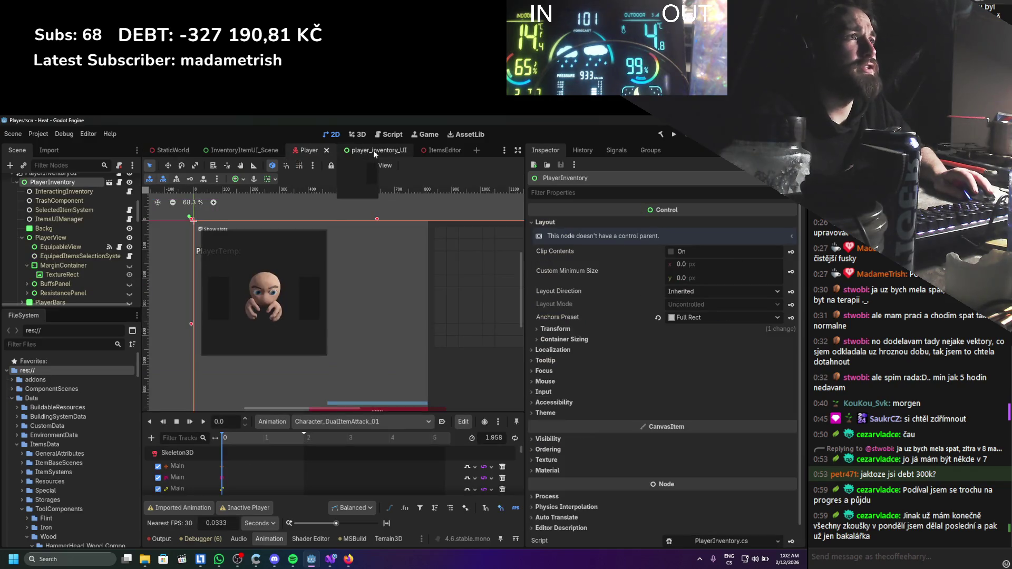
Run the project from the Player scene to start building the .NET code.
scroll(59, 235, up, 3)
scroll(60, 235, up, 5)
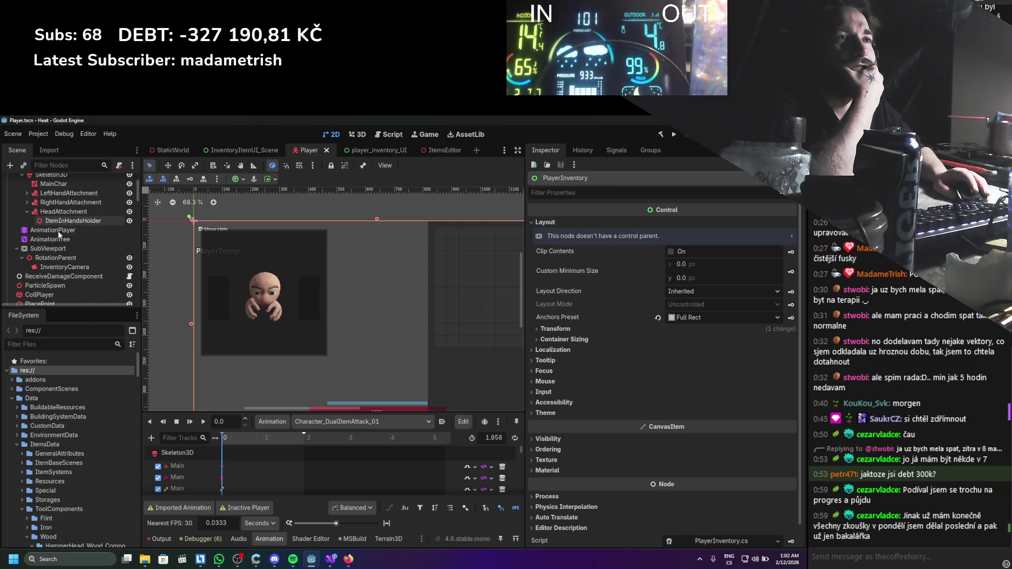
scroll(58, 230, down, 1)
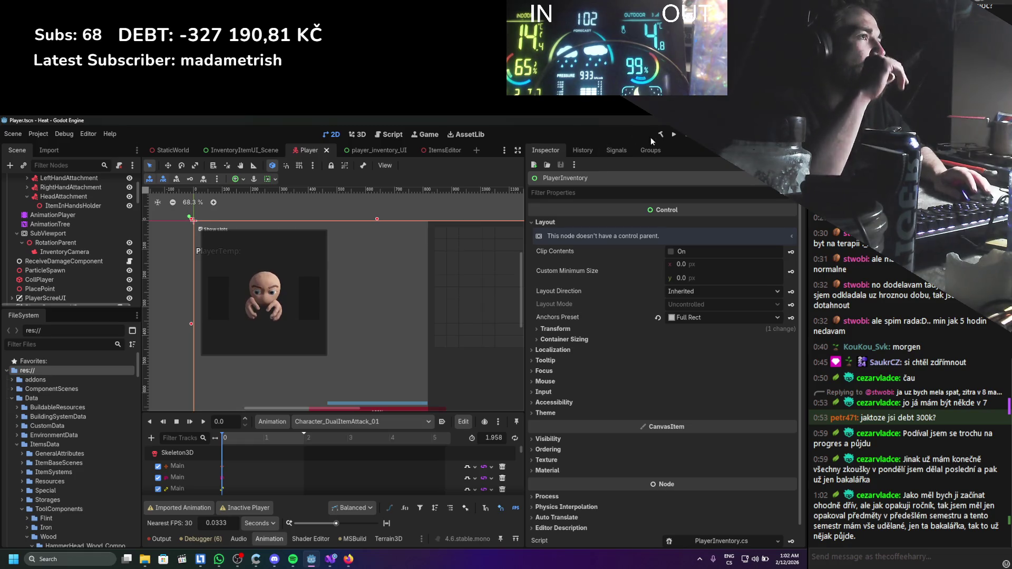
click(674, 135)
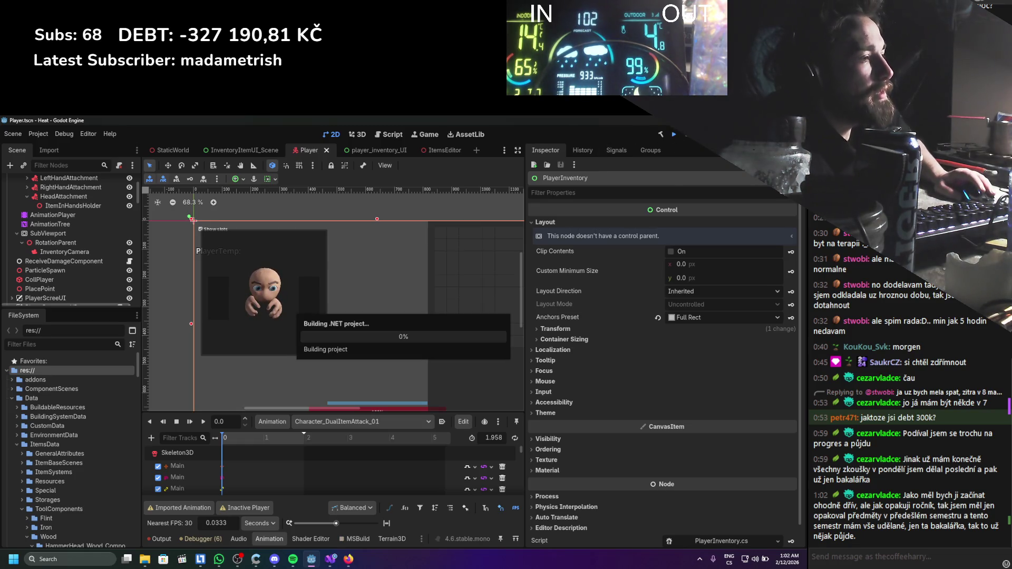
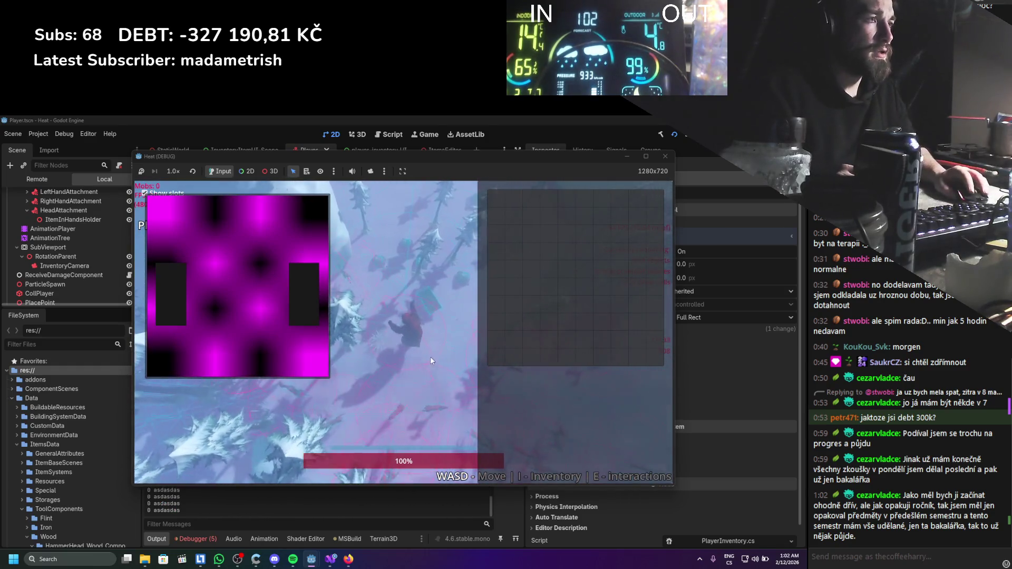
Stop the test run, check the SubViewport path error, and open the SetSlotID error in HandEquipSlot.cs.
key(i)
key(i)
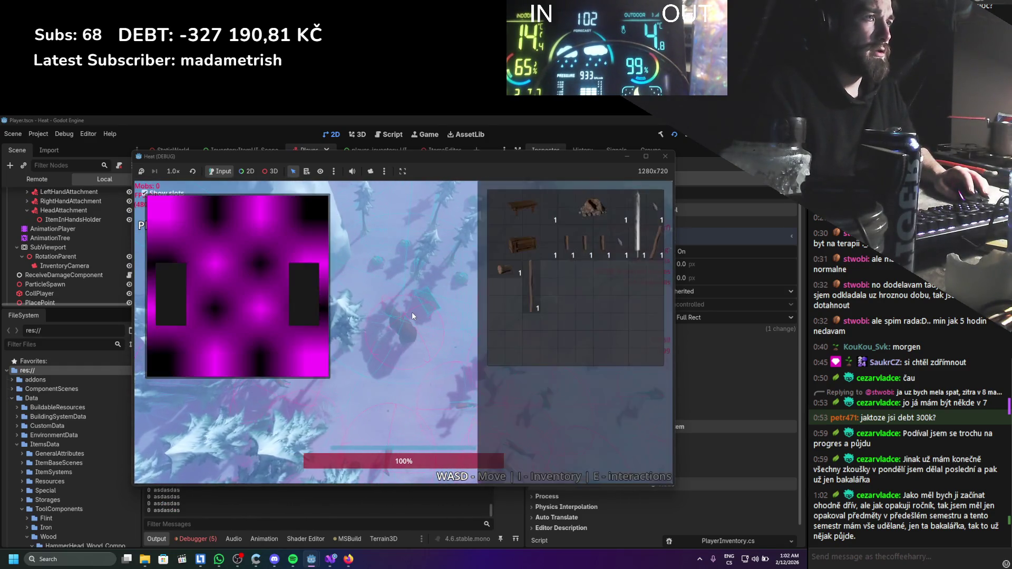
click(665, 156)
click(188, 539)
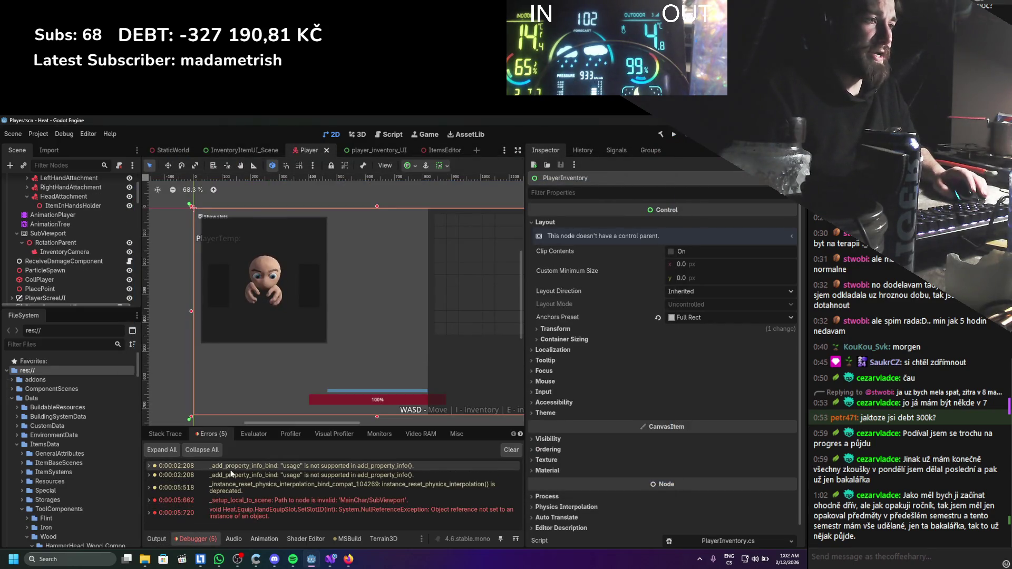
mouse_move(236, 500)
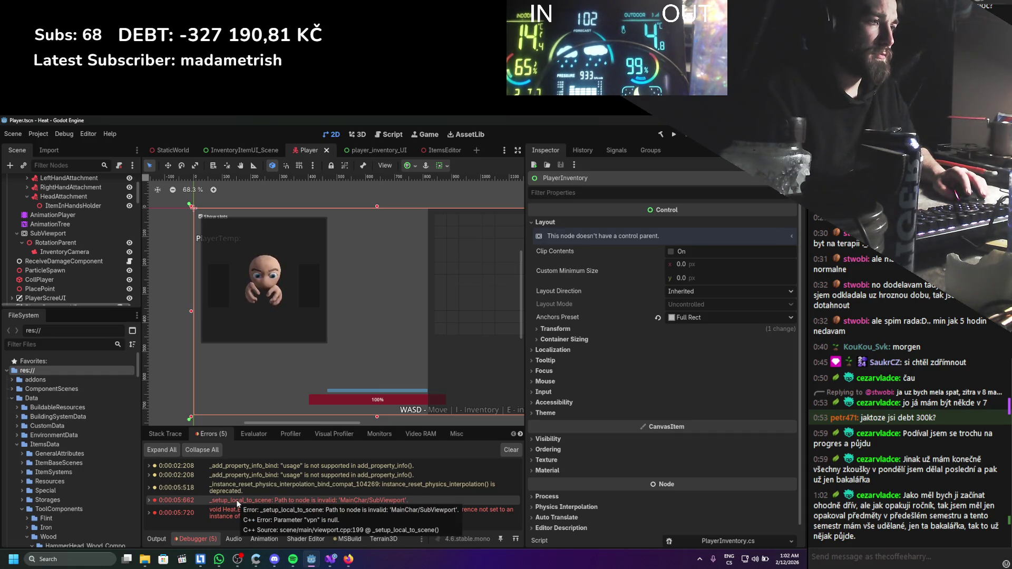
double_click(305, 514)
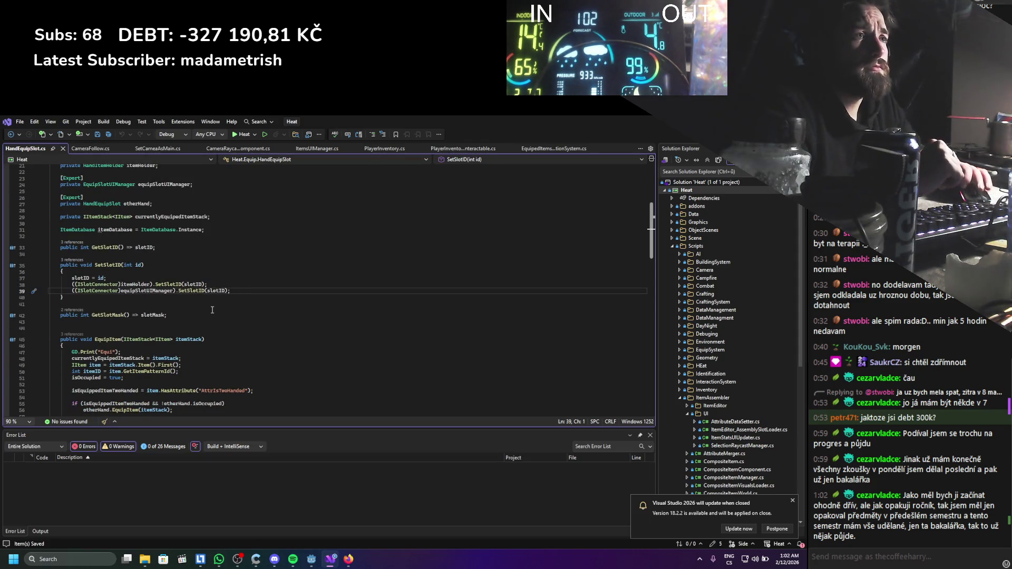
Read through SetSlotID in HandEquipSlot.cs, then return to Godot.
scroll(213, 310, down, 3)
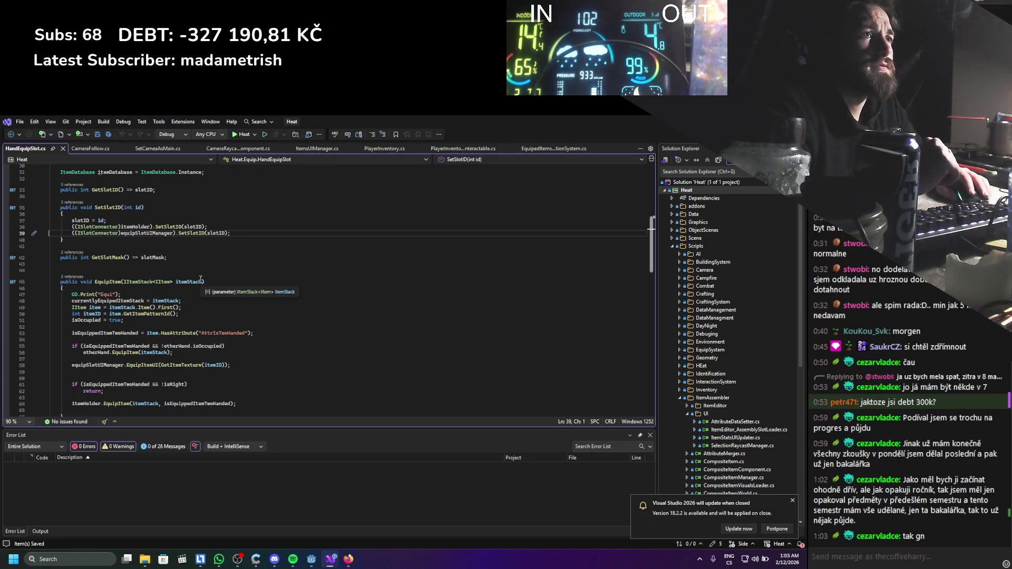
key(alt+Tab)
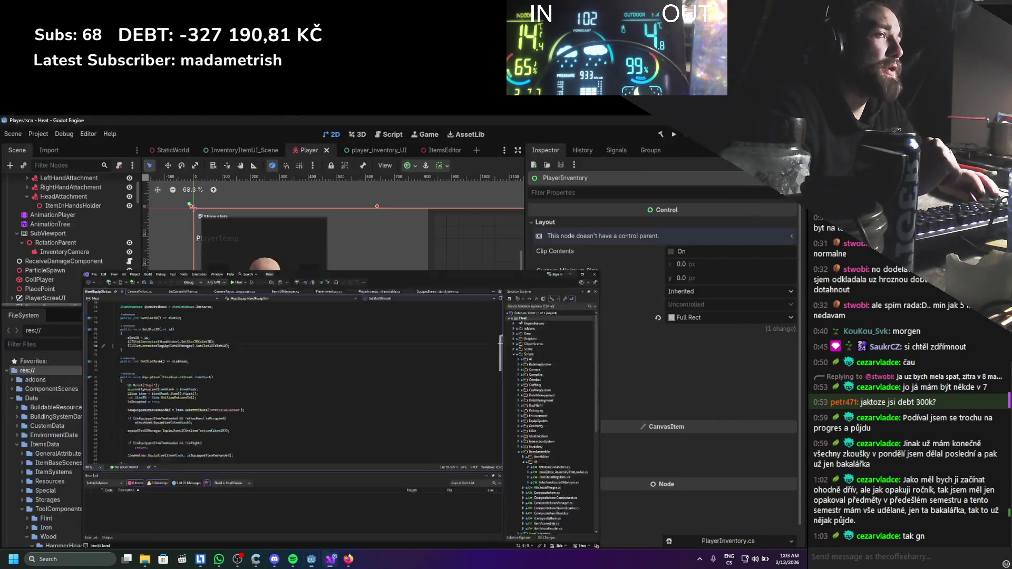
Inspect ItemsUIManager and EquipableView, then open EquipableView's ItemEquipDropField.cs script.
scroll(110, 251, down, 3)
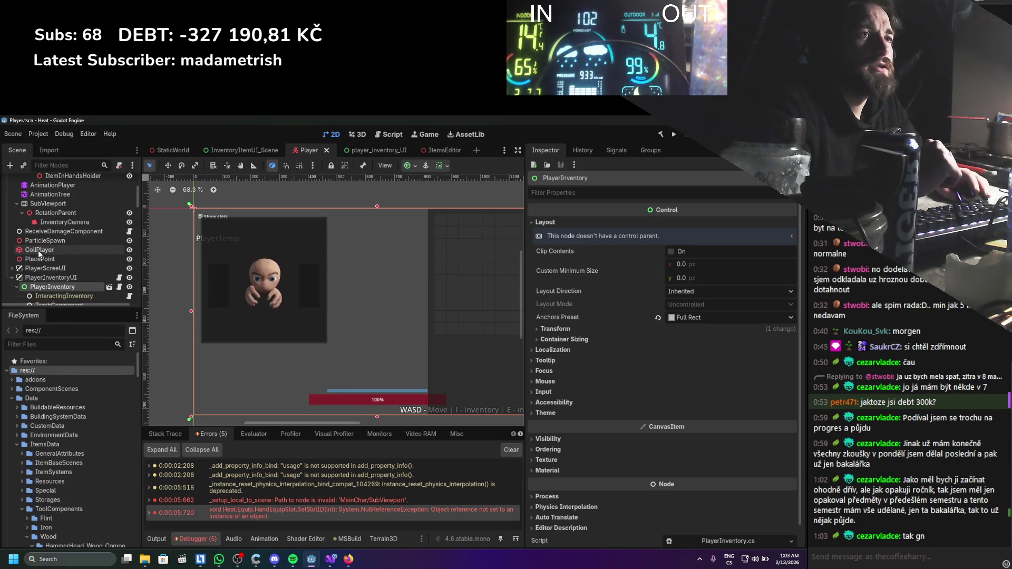
scroll(38, 256, down, 4)
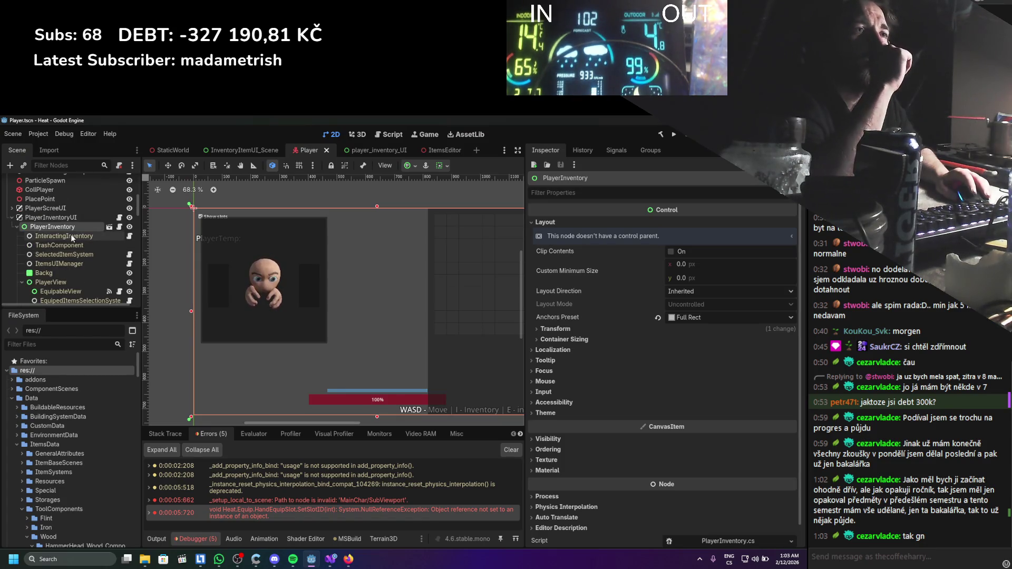
click(68, 263)
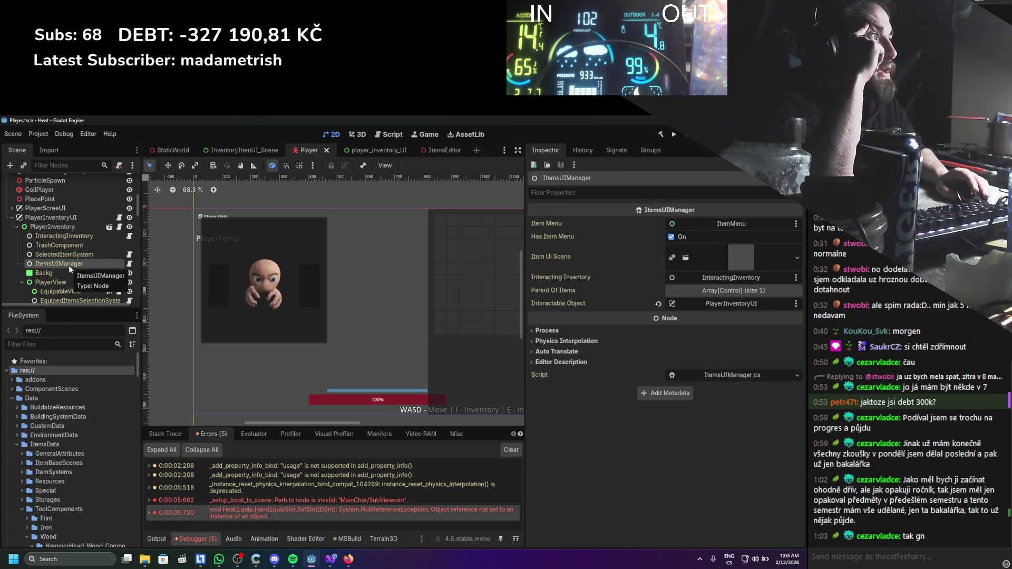
scroll(68, 265, up, 5)
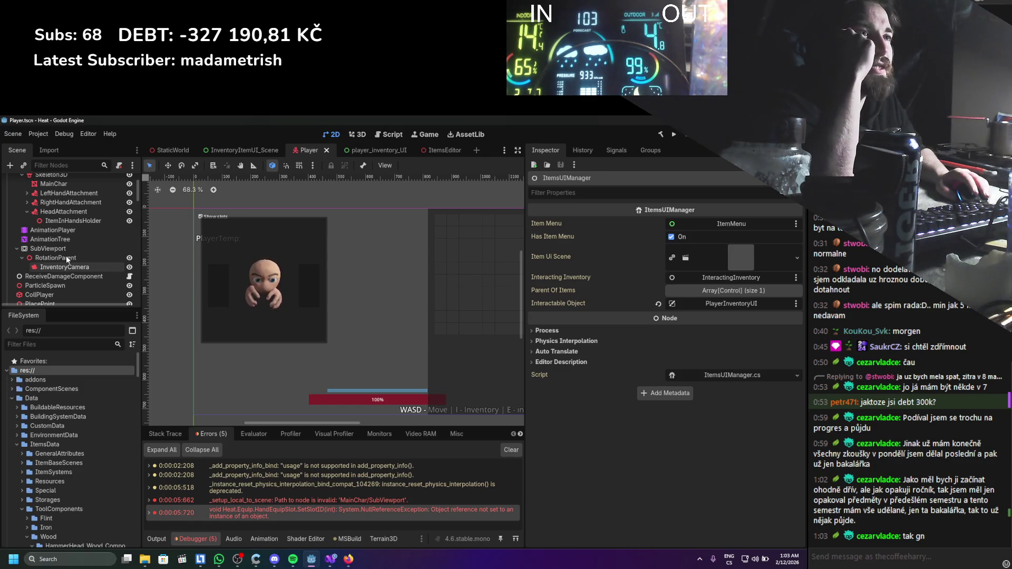
scroll(66, 256, down, 6)
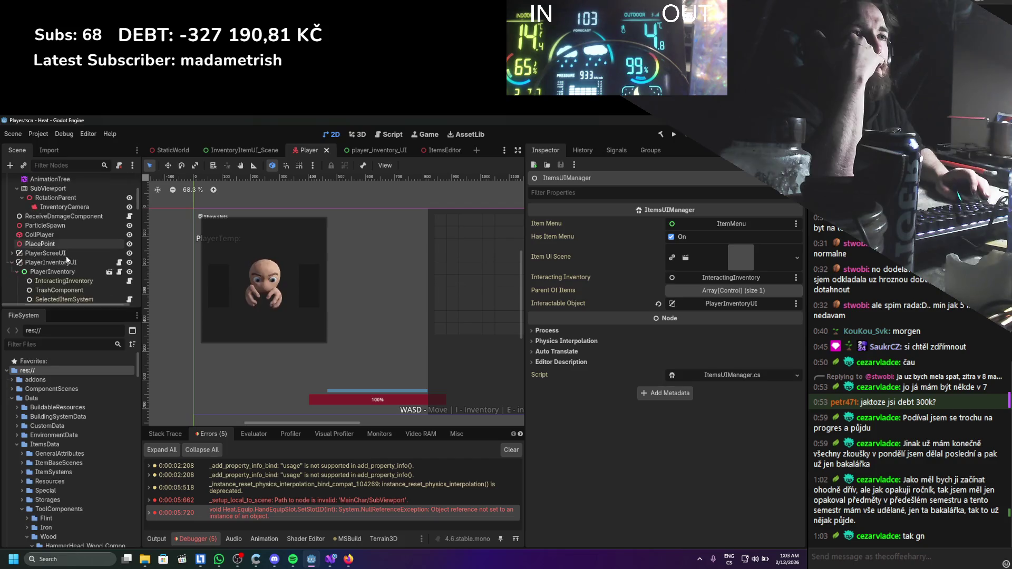
click(66, 263)
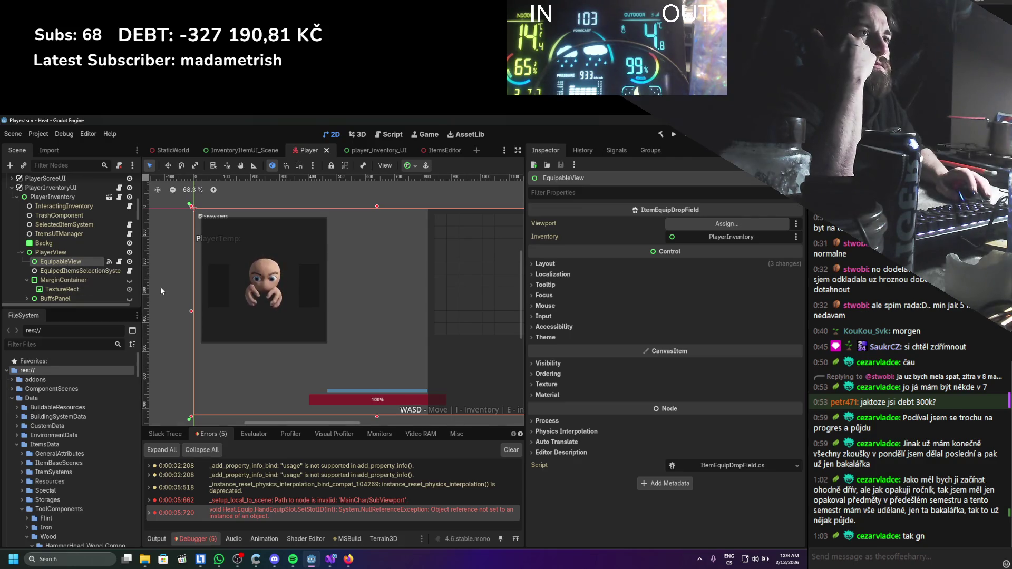
click(119, 262)
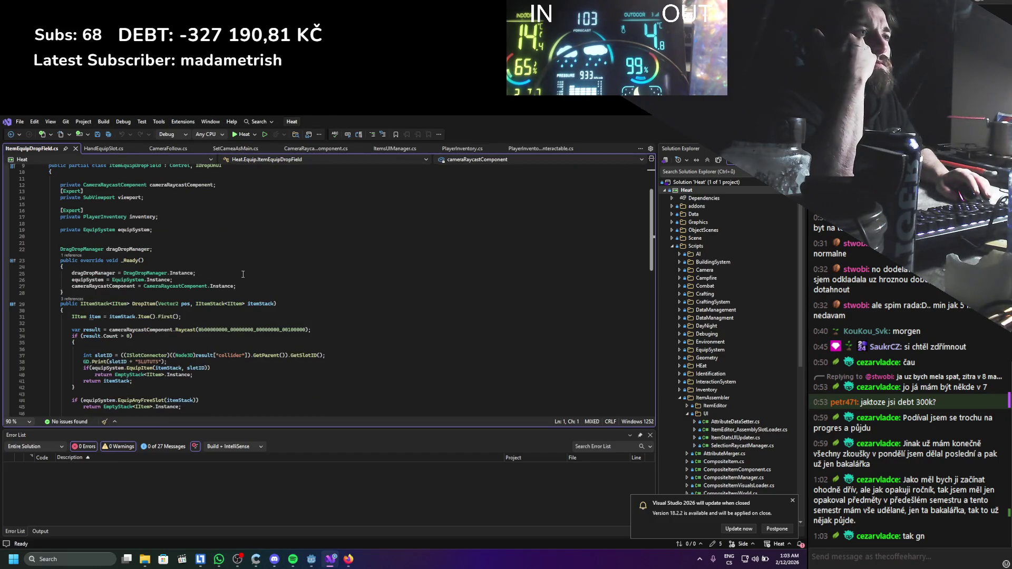
Read ItemEquipDropField.cs and its exported SubViewport field, then return to Godot.
scroll(243, 274, down, 4)
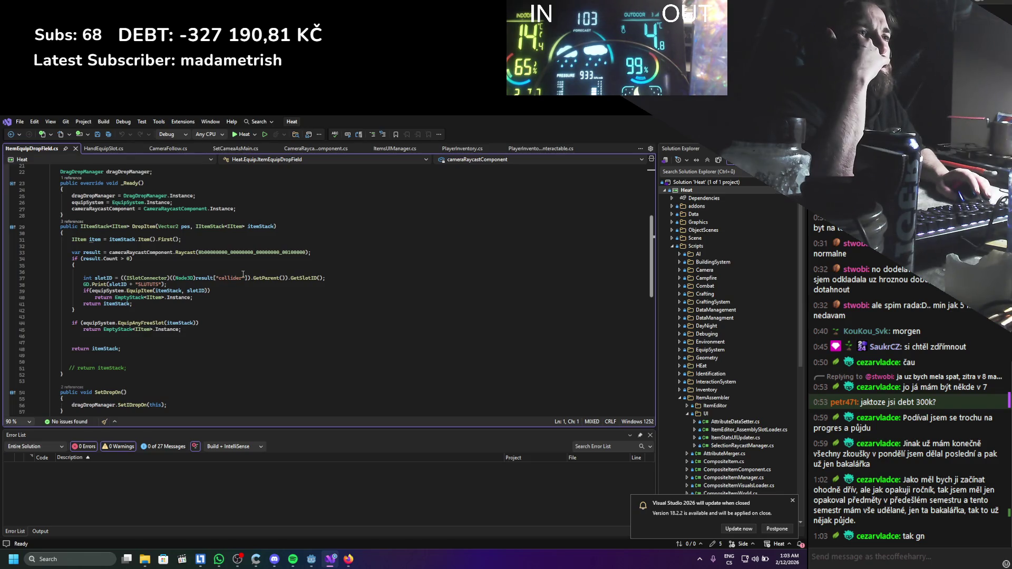
scroll(243, 274, down, 6)
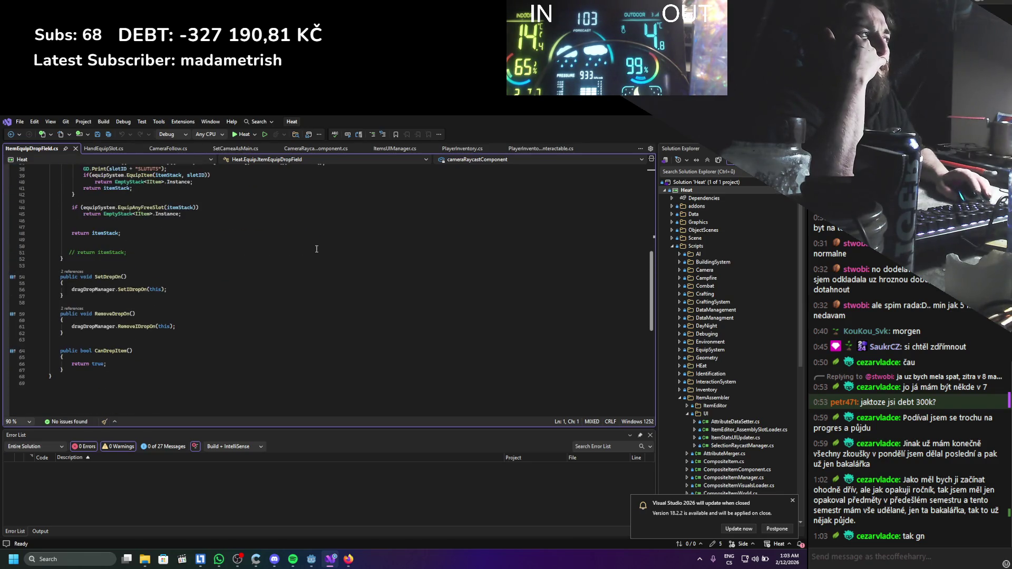
key(alt+Tab)
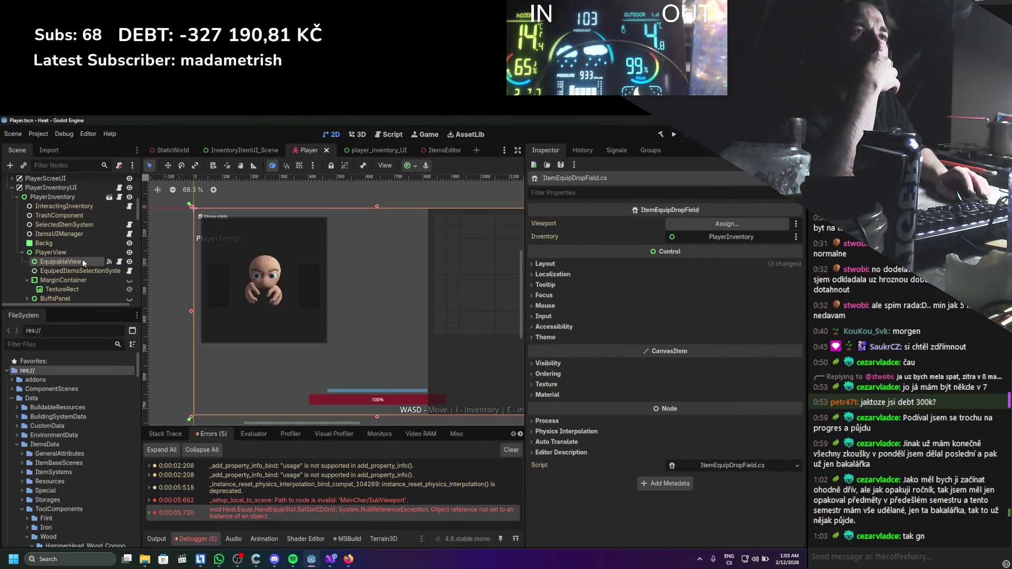
Inspect the EquipedItemsSelectionSystem node's properties.
click(82, 270)
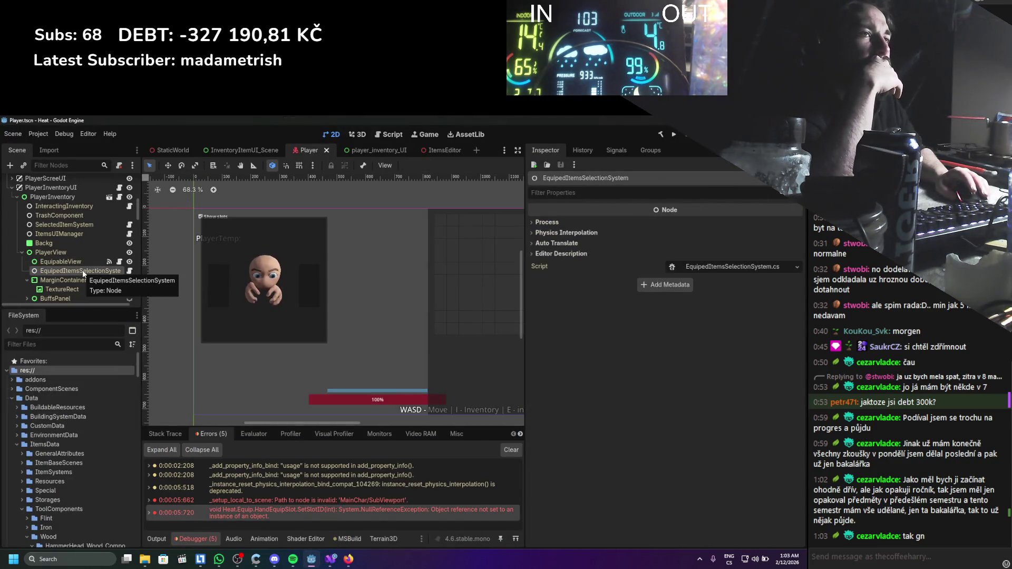
scroll(82, 270, down, 3)
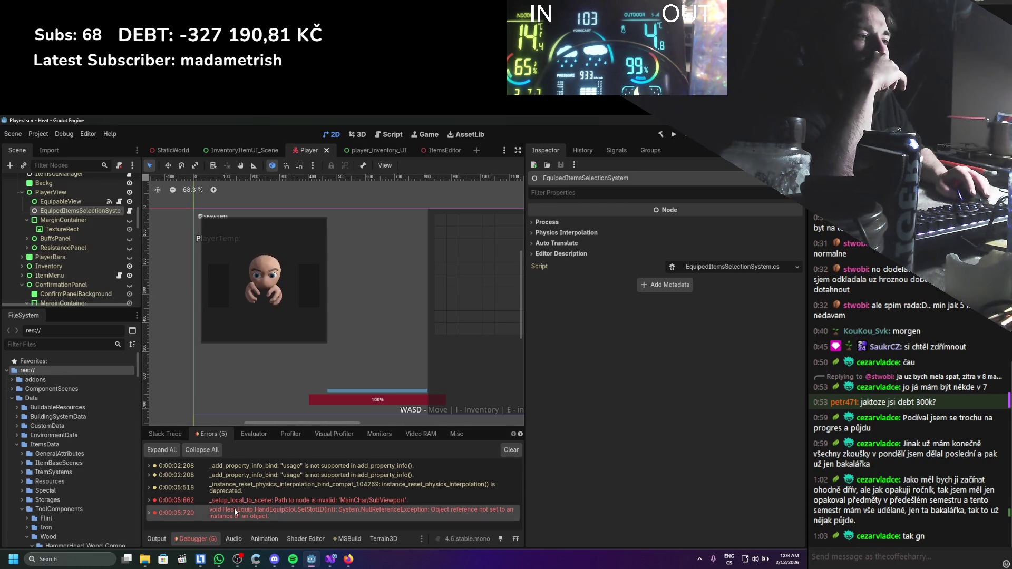
mouse_move(235, 507)
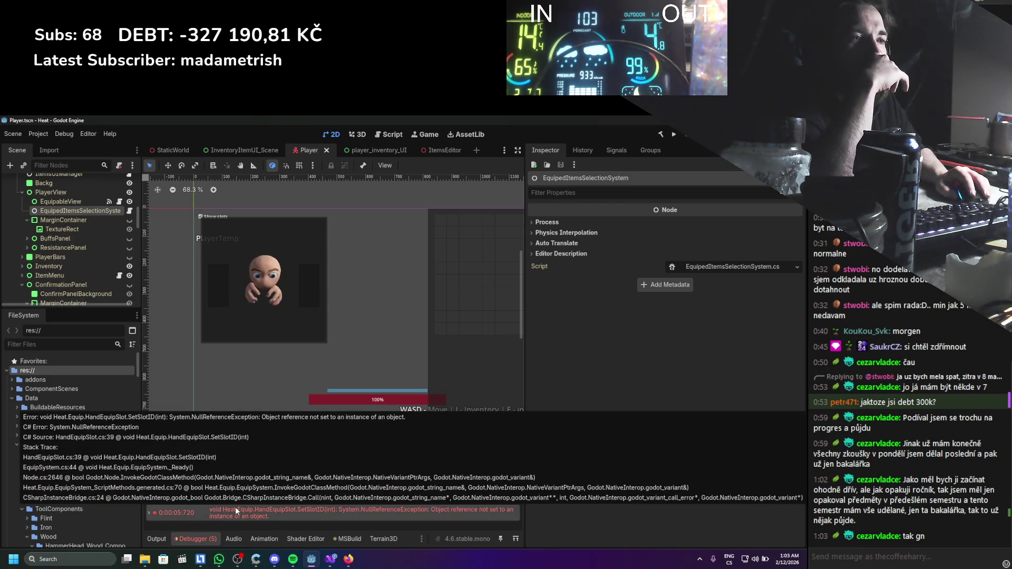
scroll(52, 270, down, 8)
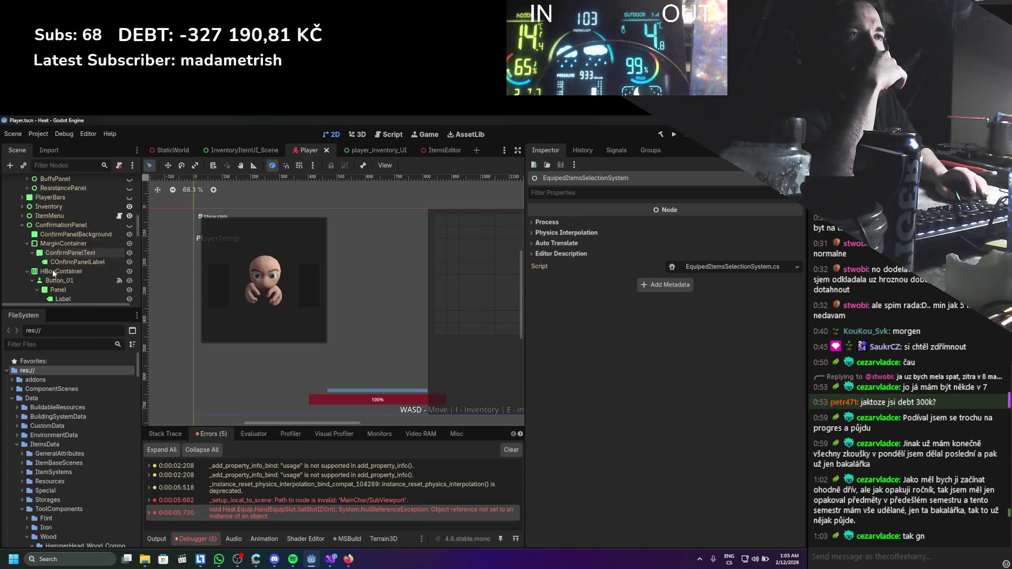
scroll(52, 270, down, 10)
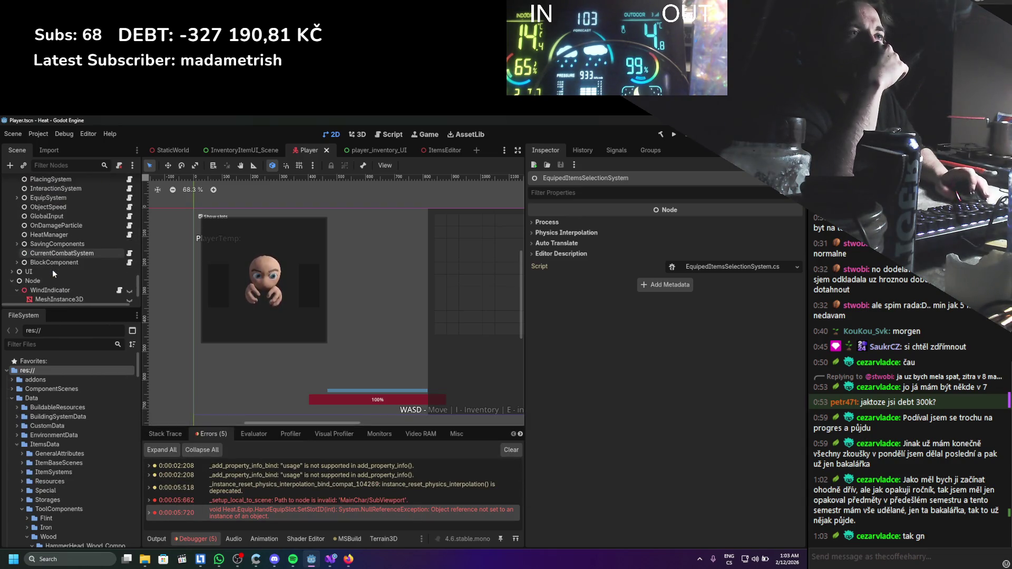
scroll(49, 270, up, 6)
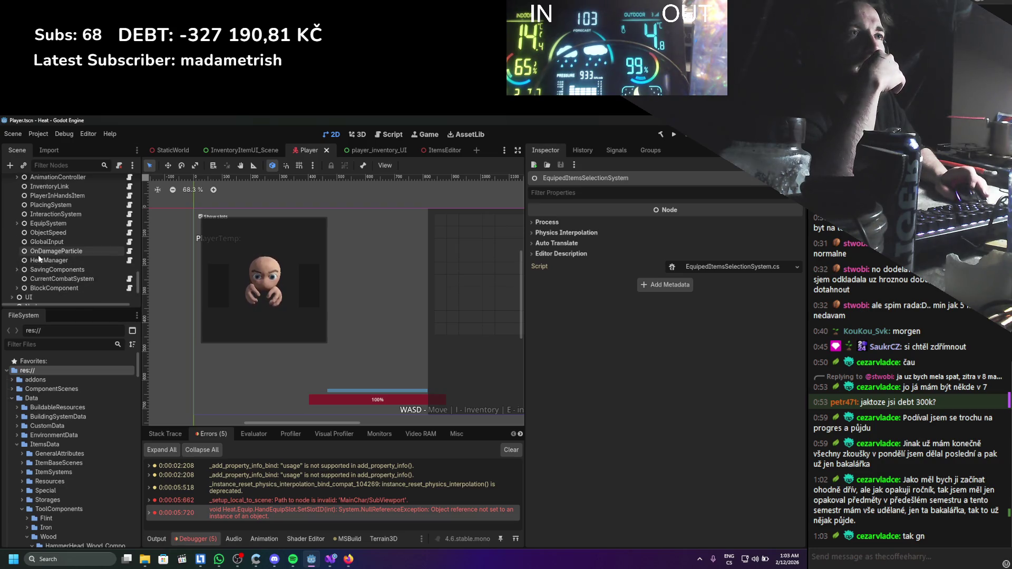
scroll(30, 240, down, 3)
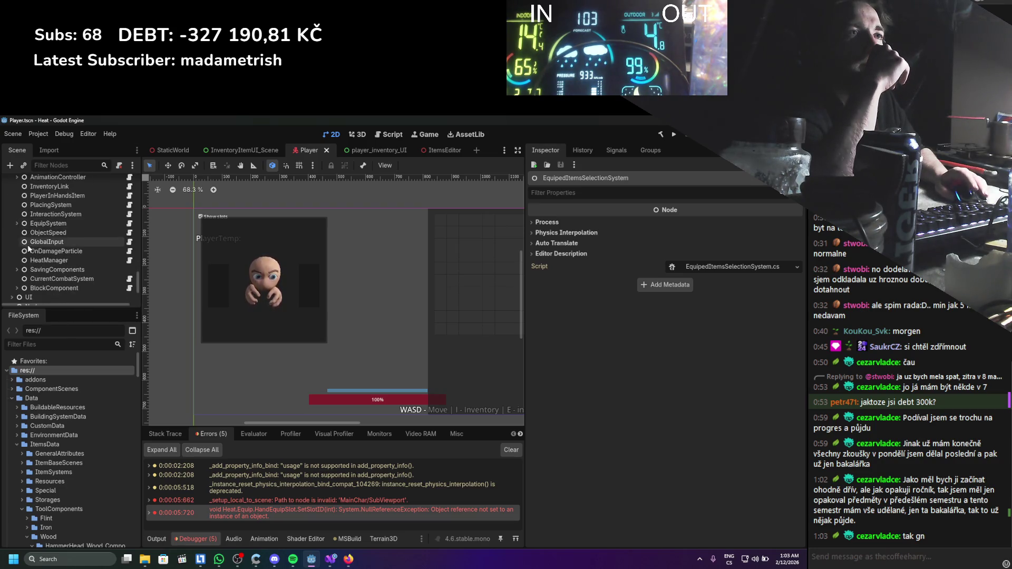
Expand EquipSystem and inspect the right and left hand equip slots.
click(20, 224)
click(18, 224)
click(44, 233)
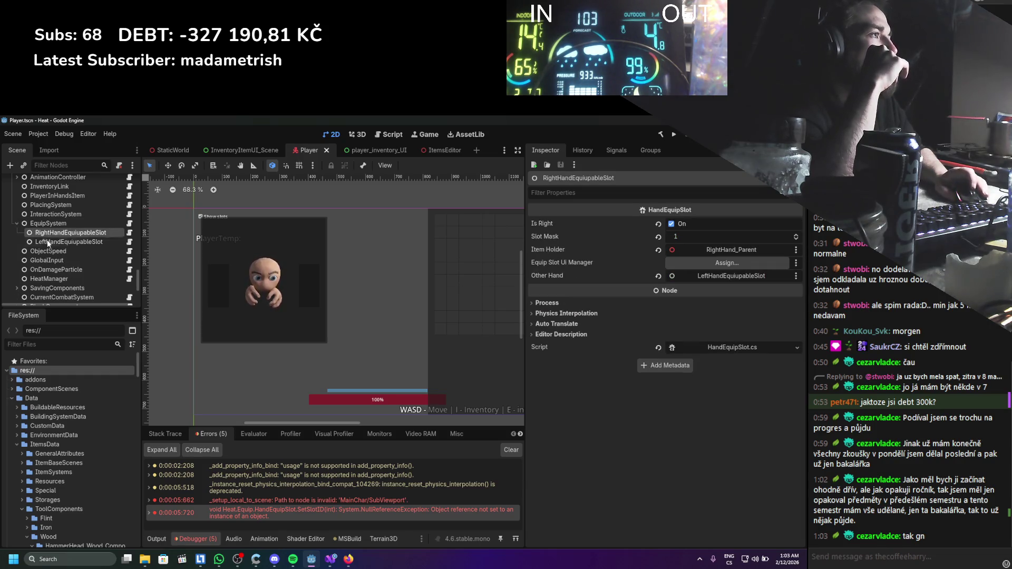
double_click(48, 242)
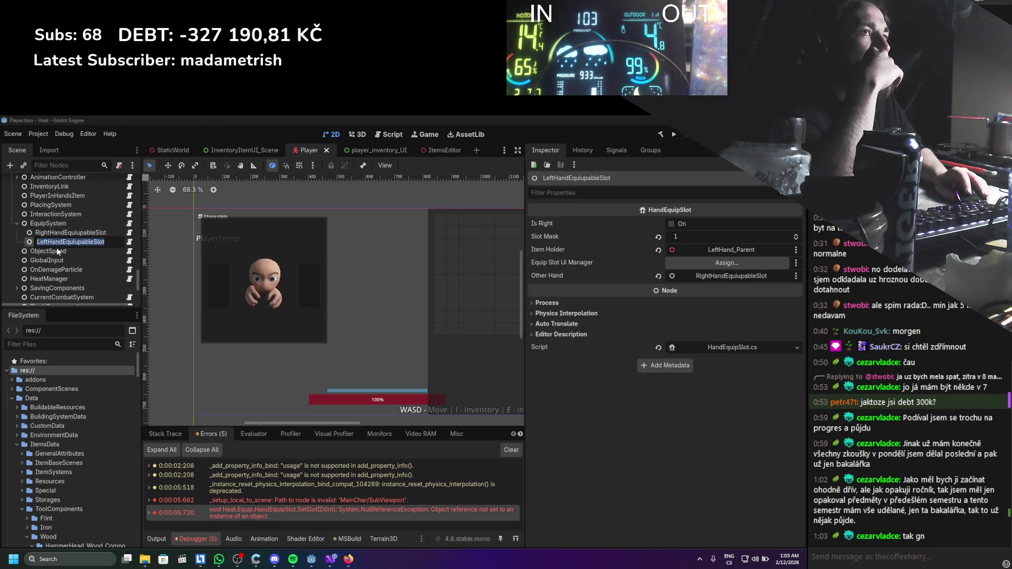
click(57, 233)
scroll(64, 237, down, 10)
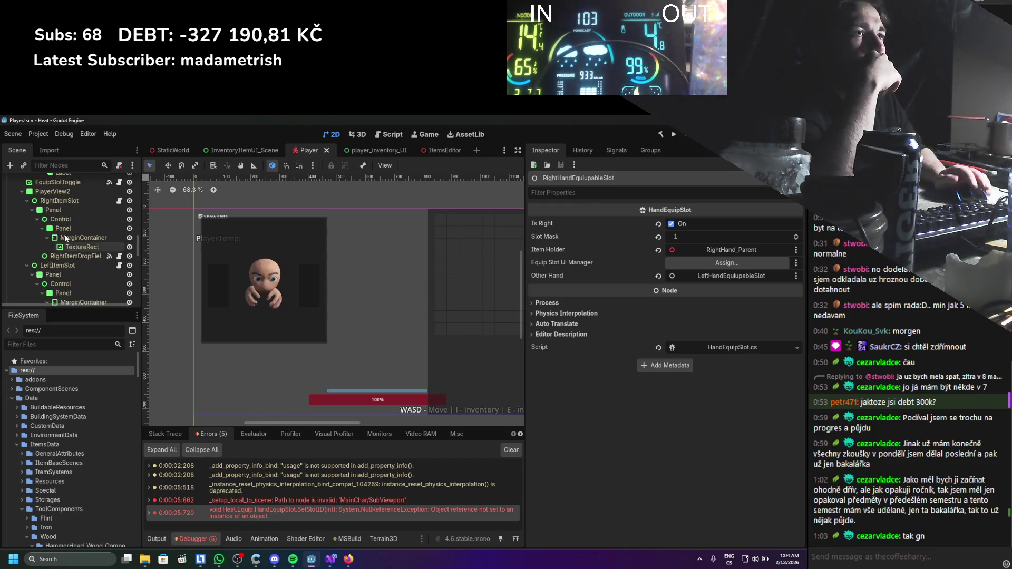
scroll(66, 238, up, 4)
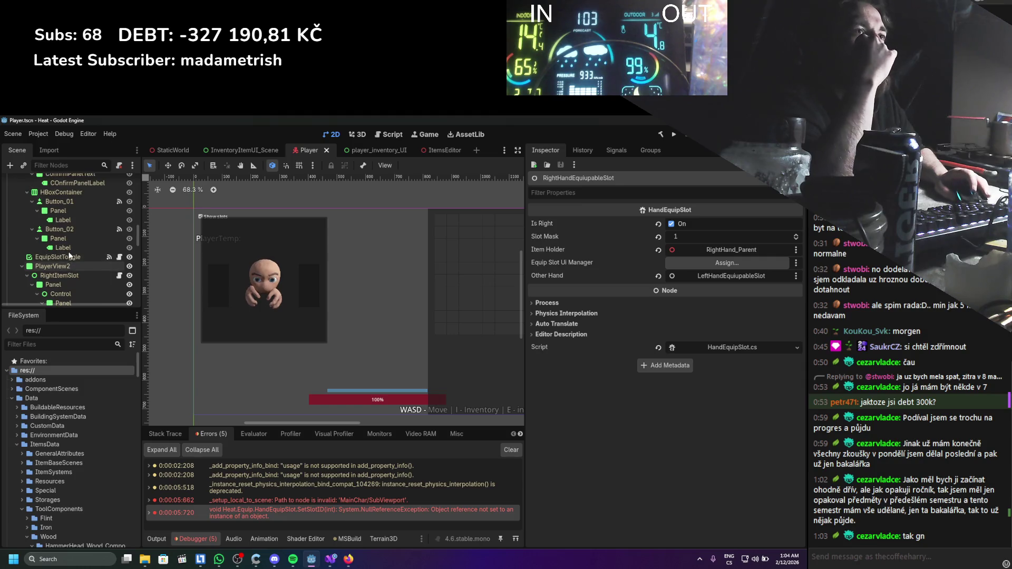
scroll(69, 255, up, 5)
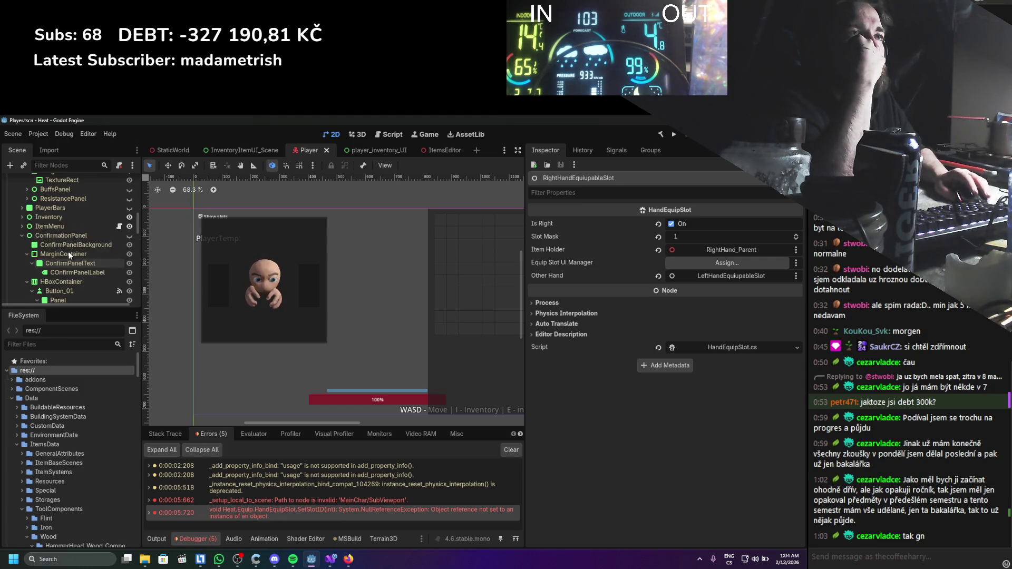
Collapse ConfirmationPanel and expand PlayerView2 to reveal RightItemSlot and LeftItemSlot.
click(22, 235)
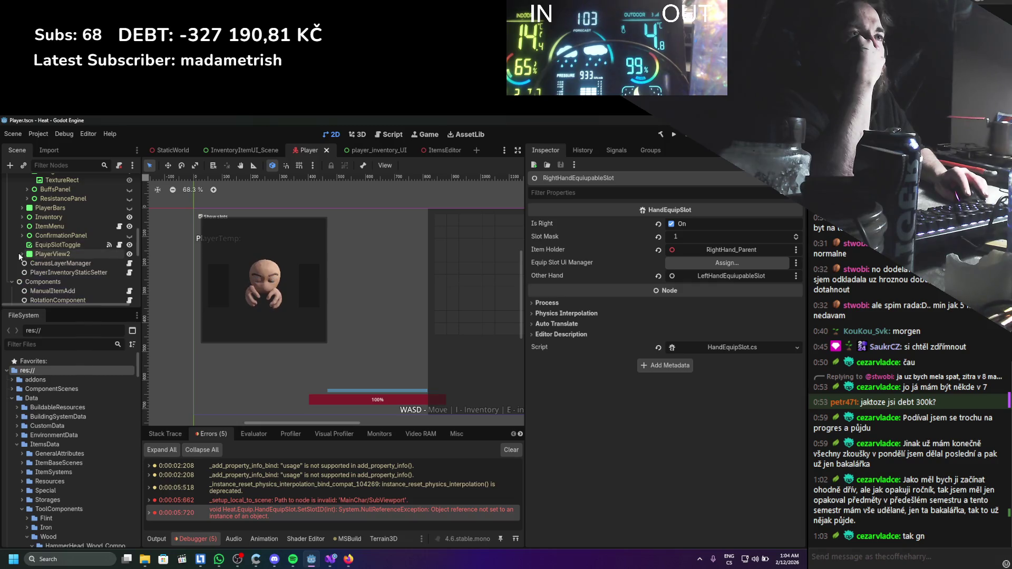
scroll(21, 261, up, 1)
scroll(24, 265, up, 2)
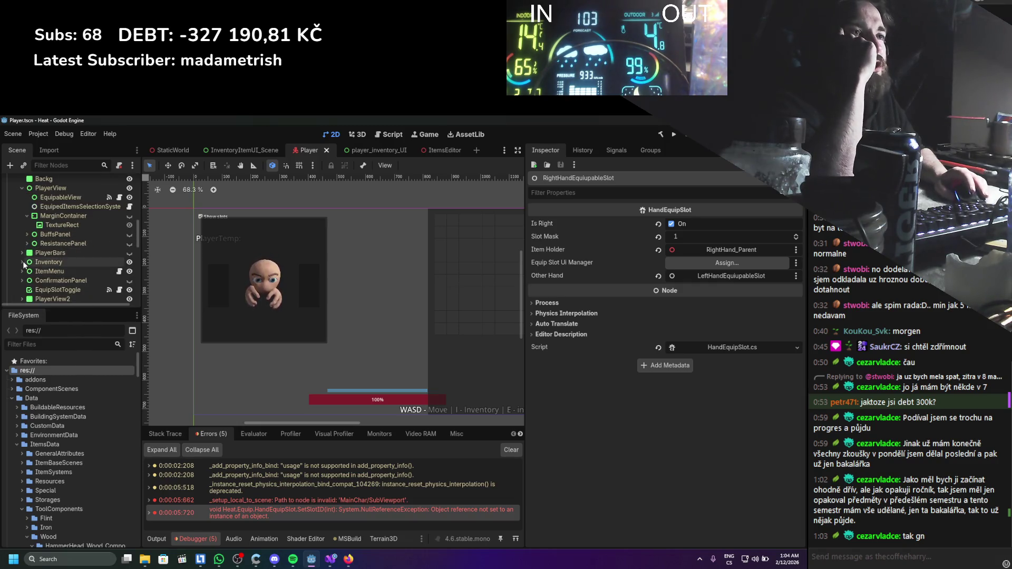
click(22, 299)
scroll(27, 263, down, 3)
scroll(28, 261, down, 4)
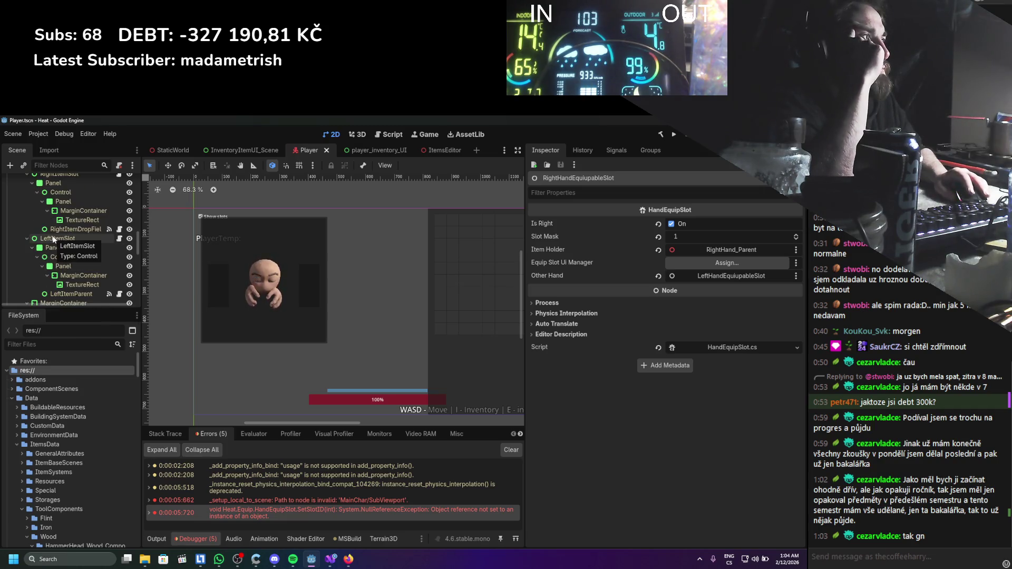
scroll(53, 239, down, 3)
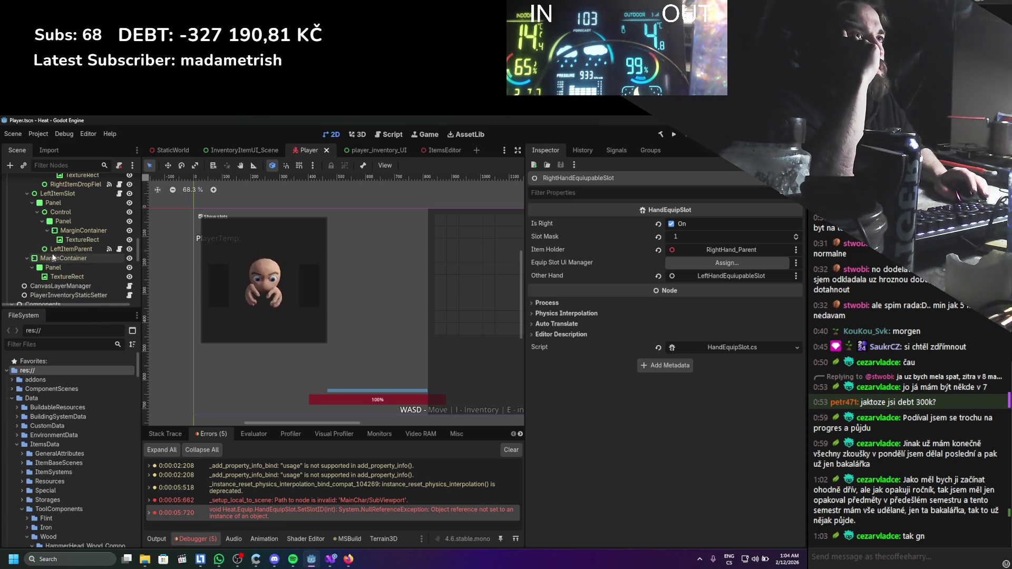
scroll(53, 257, up, 6)
Assign RightItemSlot and LeftItemSlot to the hand slots' Equip Slot Ui Manager and save Player.tscn.
drag(58, 218, 714, 266)
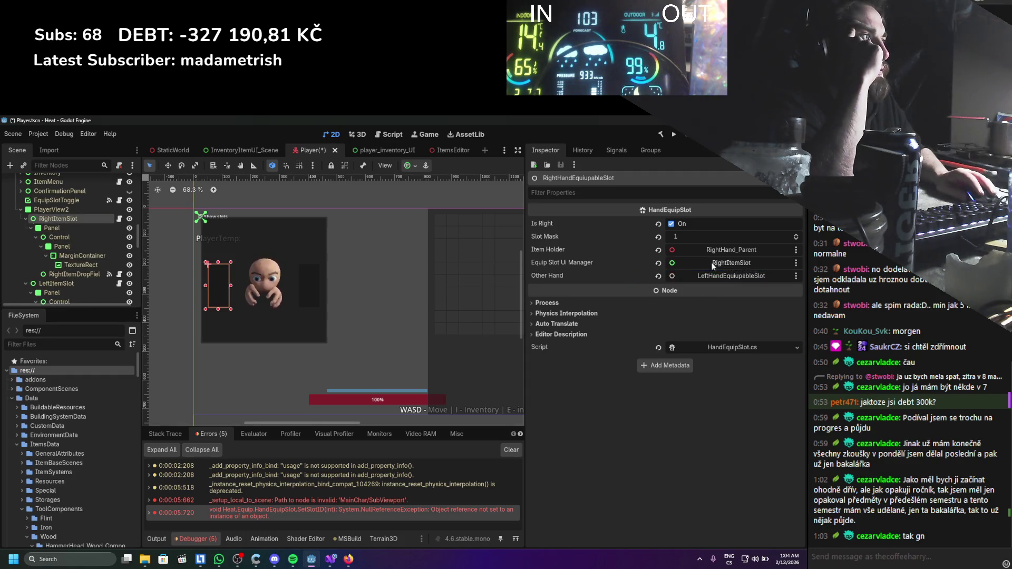
scroll(93, 271, down, 10)
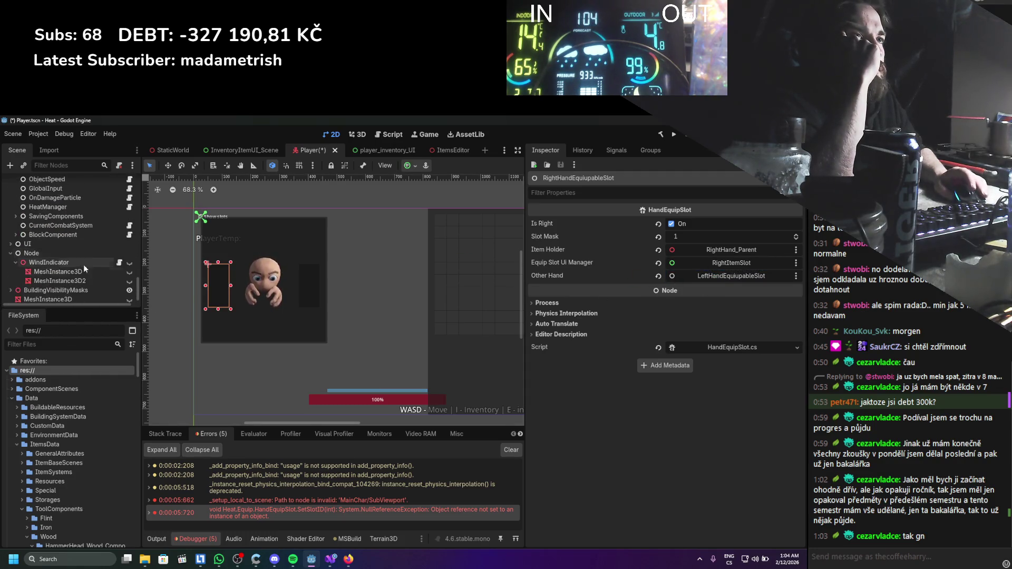
scroll(112, 258, up, 5)
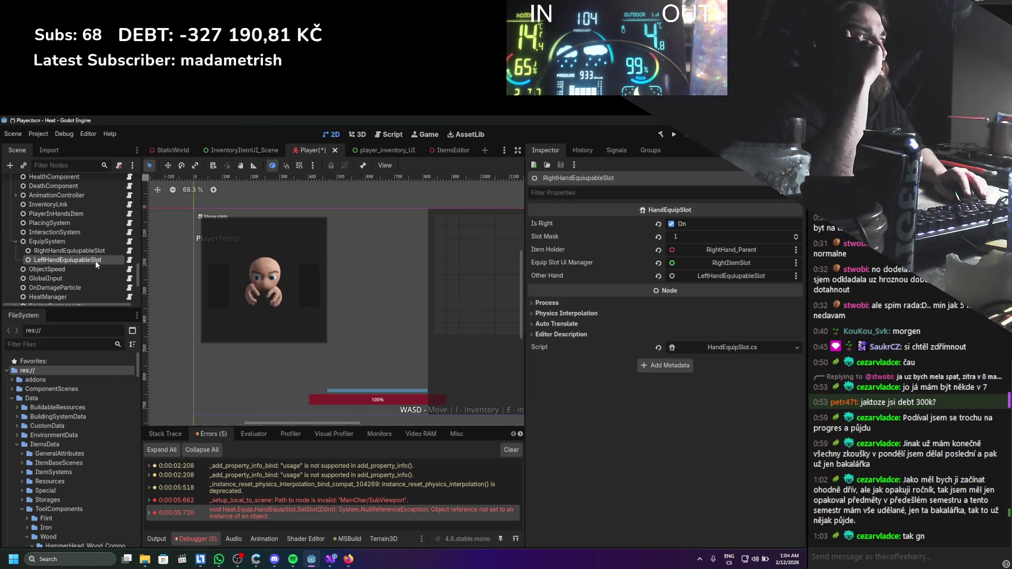
click(96, 261)
scroll(96, 264, up, 5)
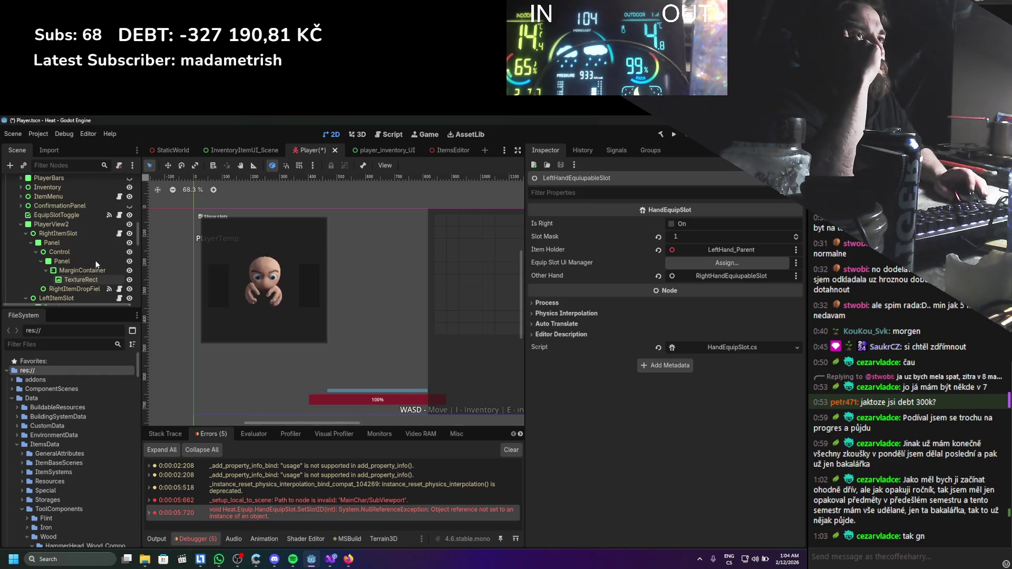
scroll(96, 265, down, 1)
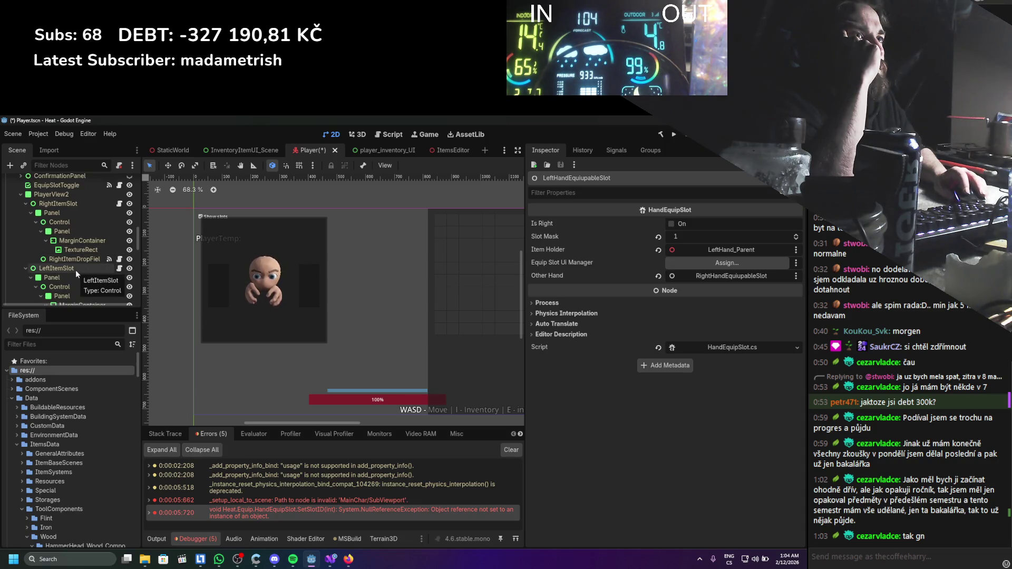
drag(74, 271, 680, 266)
key(ctrl+s)
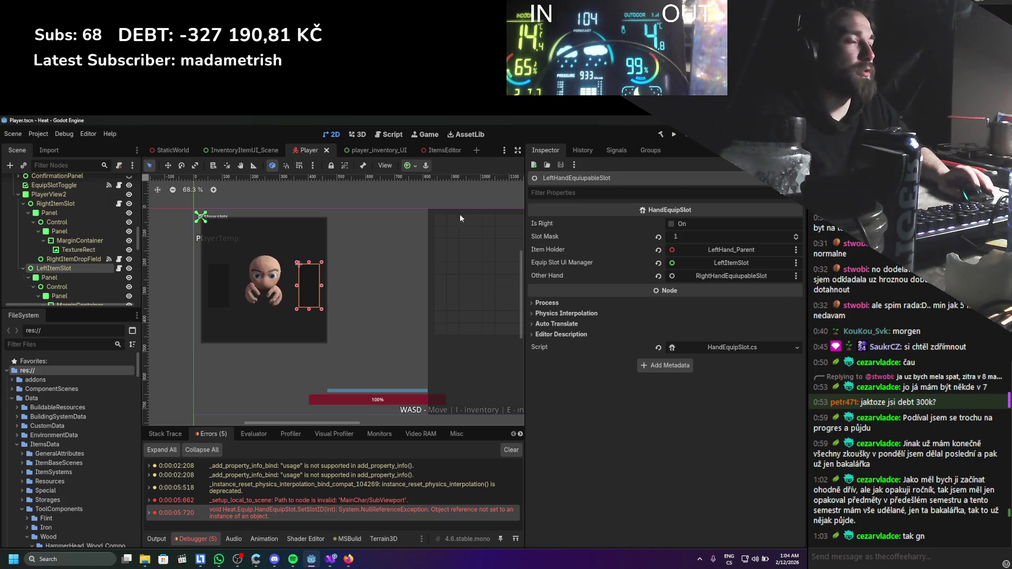
Collapse RightItemSlot, LeftItemSlot and PlayerView2 in the Scene tree.
click(23, 203)
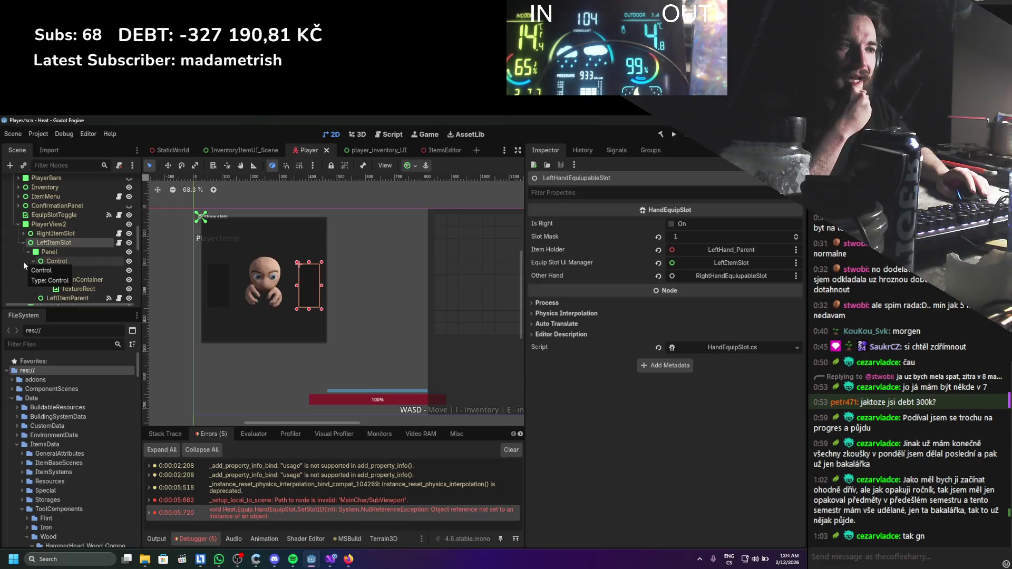
click(23, 243)
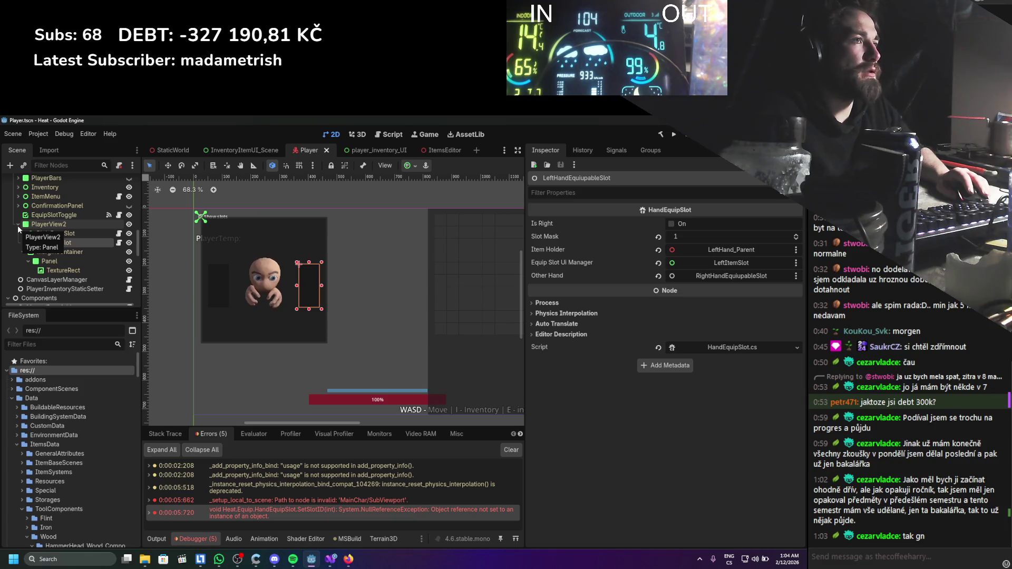
click(17, 225)
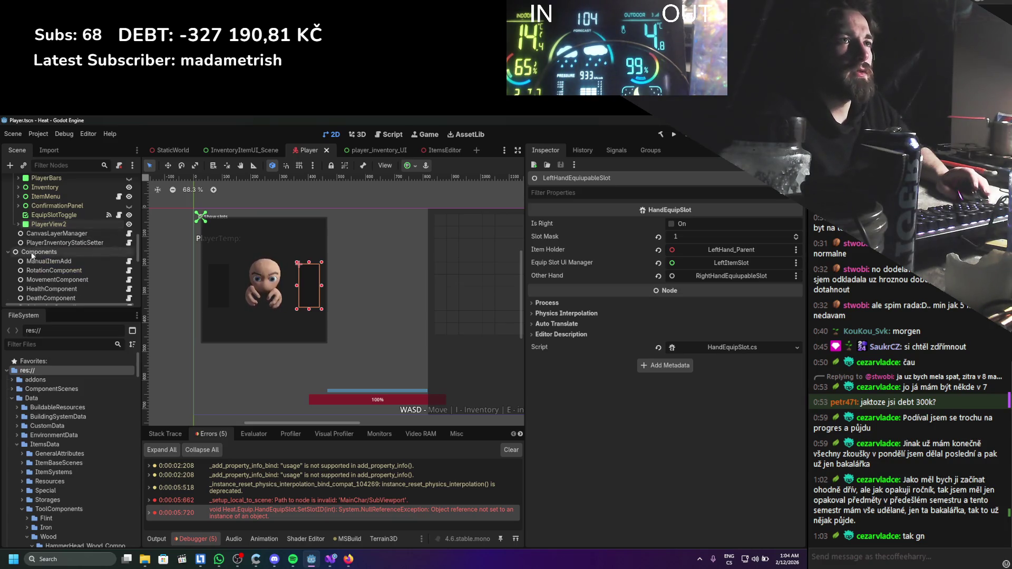
scroll(33, 254, up, 3)
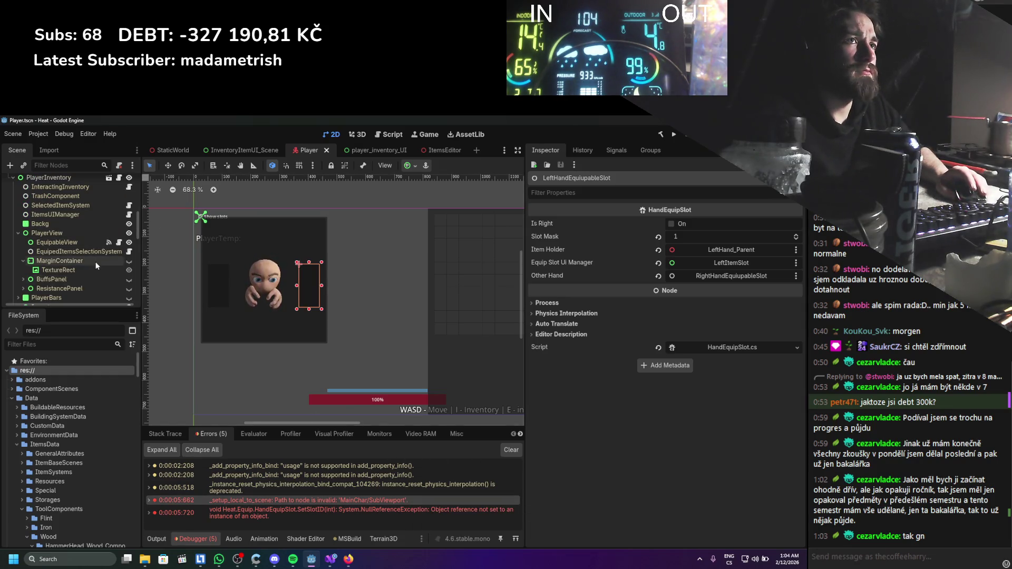
Collapse MainChar and expand PlayerInventoryUI down to PlayerInventory's children.
scroll(96, 258, up, 6)
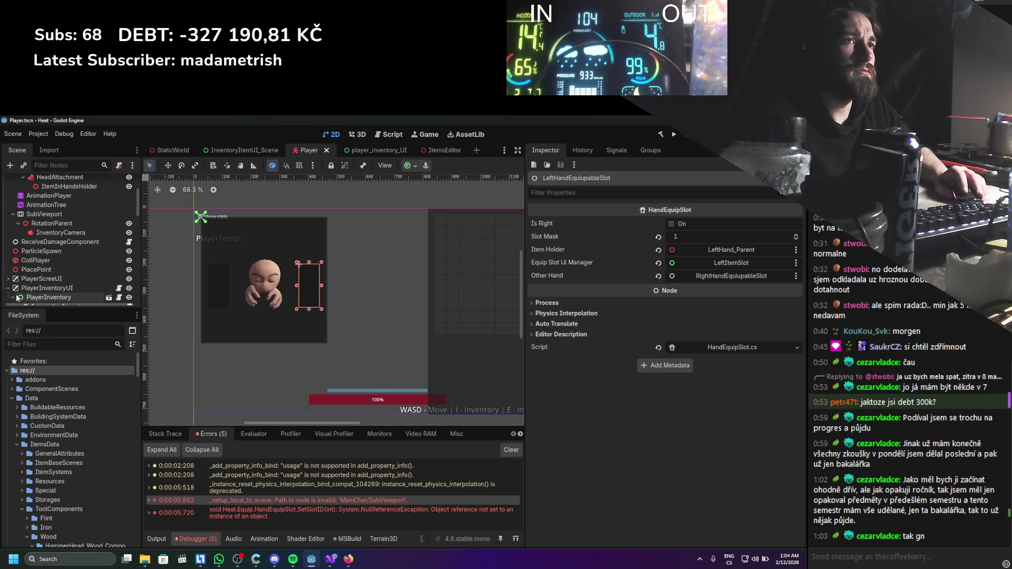
click(8, 288)
click(12, 288)
scroll(47, 277, down, 4)
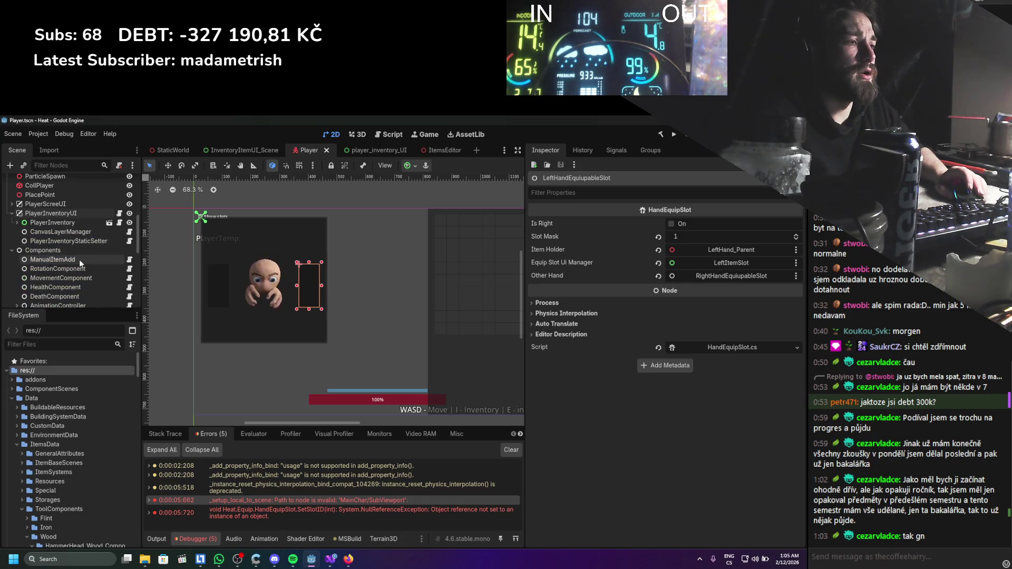
scroll(79, 259, up, 10)
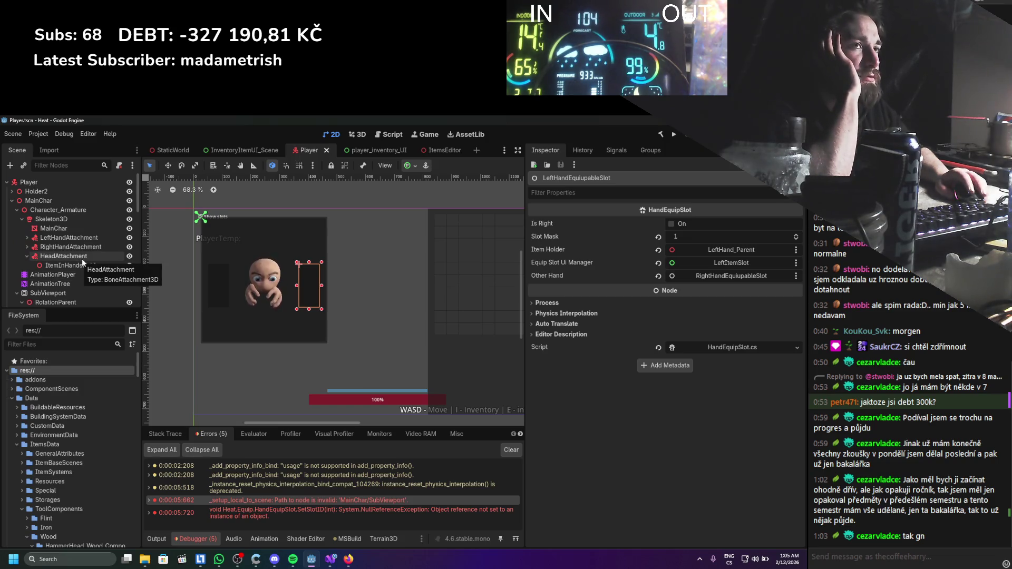
click(12, 201)
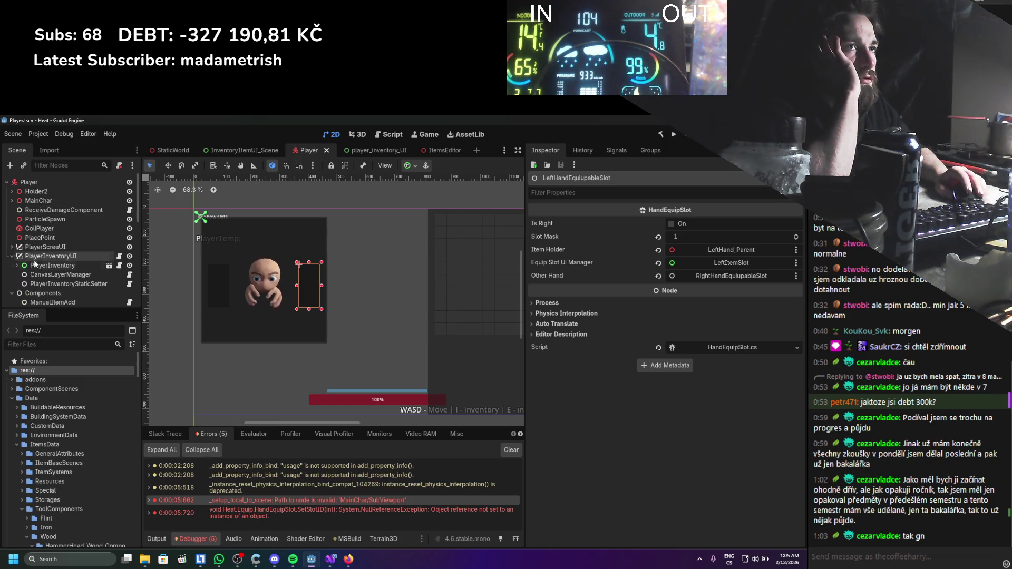
click(17, 265)
Expand PlayerView, MarginContainer and PlayerView2 to reveal the inventory TextureRect.
scroll(19, 269, down, 5)
click(22, 232)
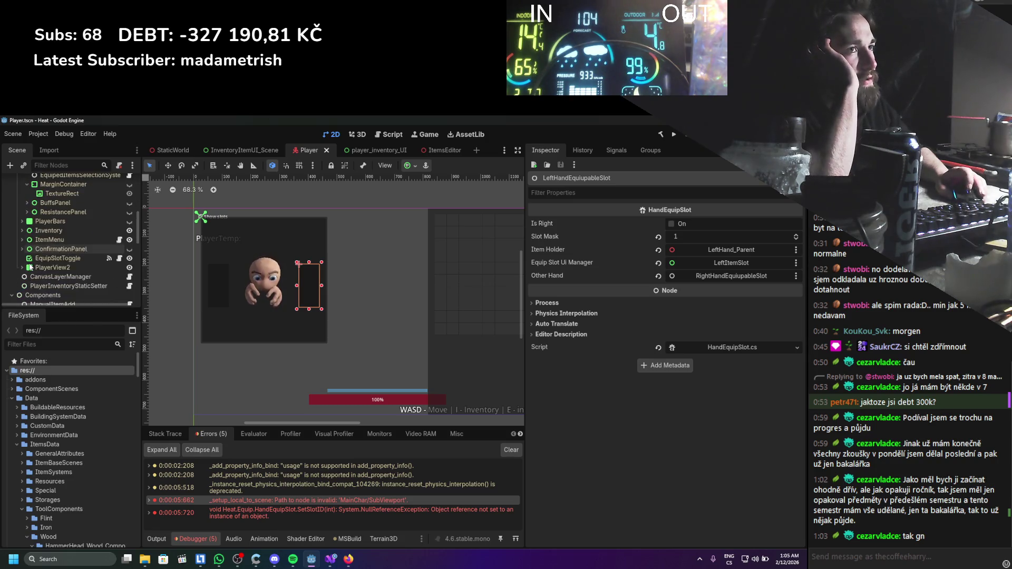
click(26, 259)
scroll(33, 258, up, 5)
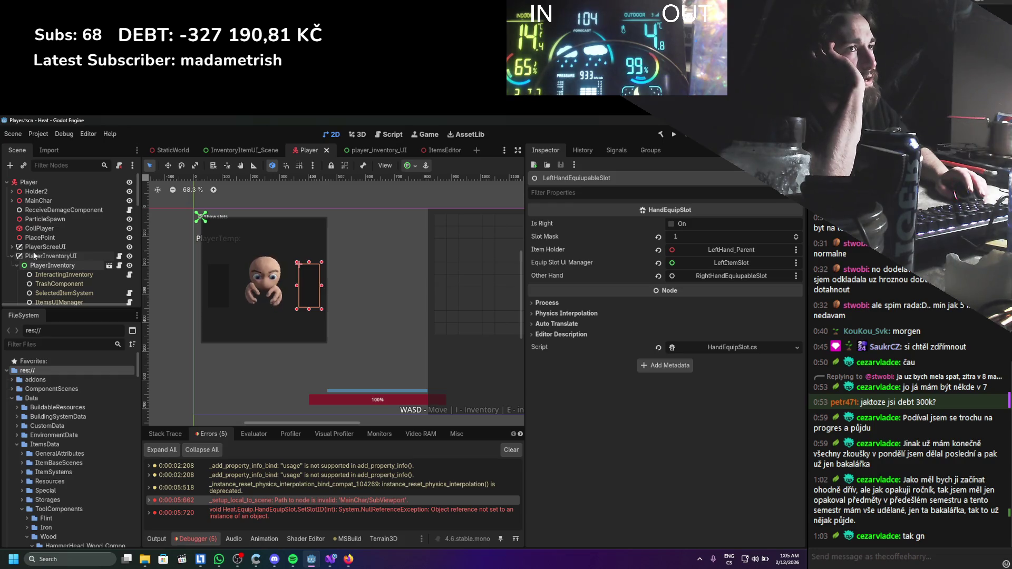
scroll(34, 256, down, 8)
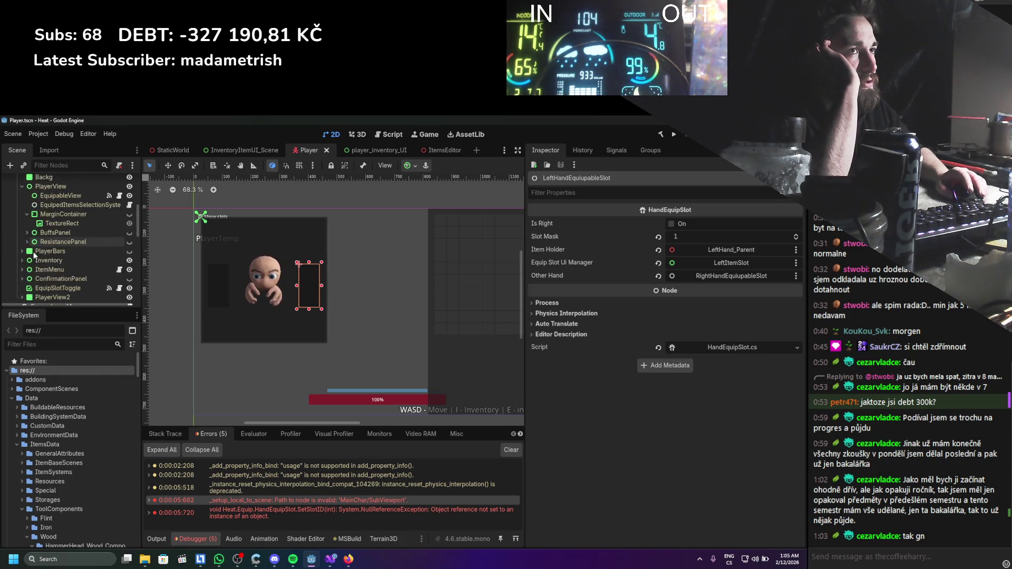
scroll(34, 256, down, 1)
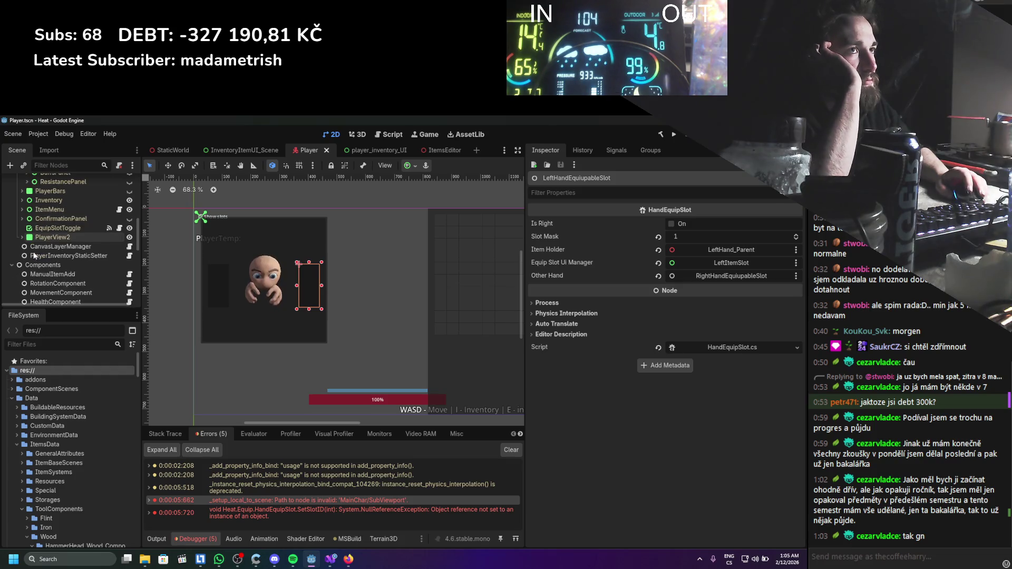
click(22, 237)
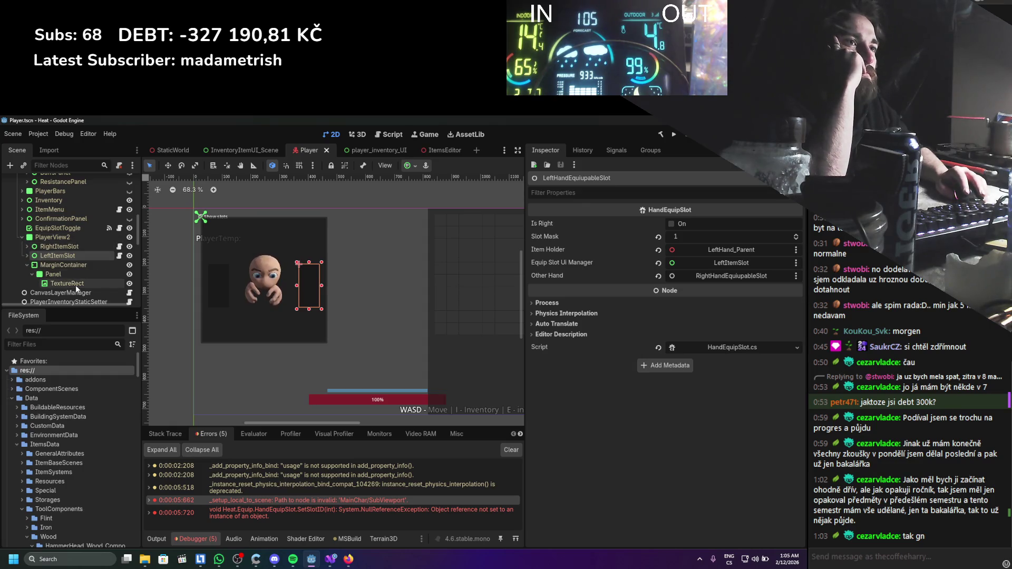
Select the PlayerView2 TextureRect and open its Texture options, cancelling Save Resource As.
click(75, 285)
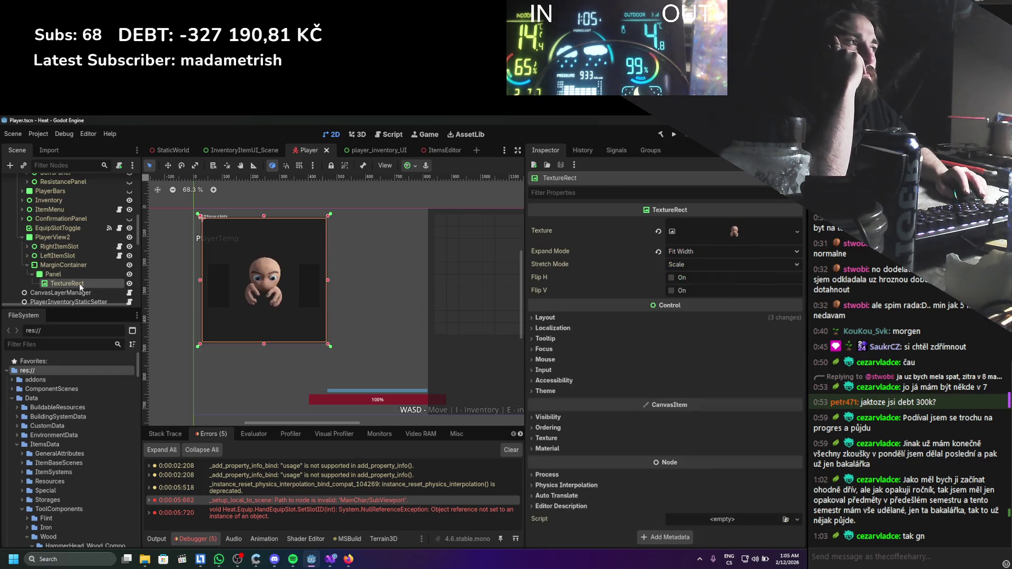
right_click(722, 226)
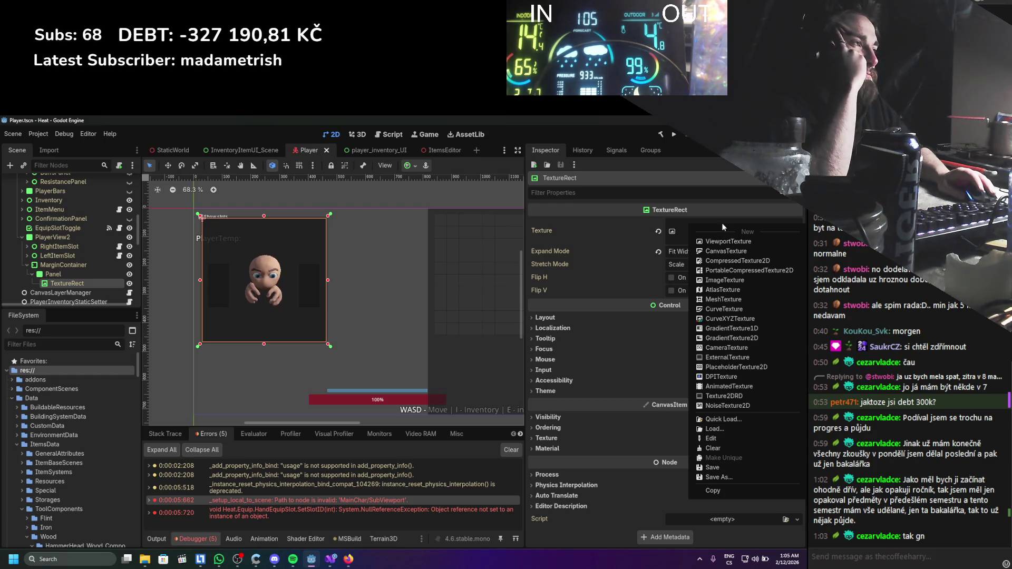
click(648, 159)
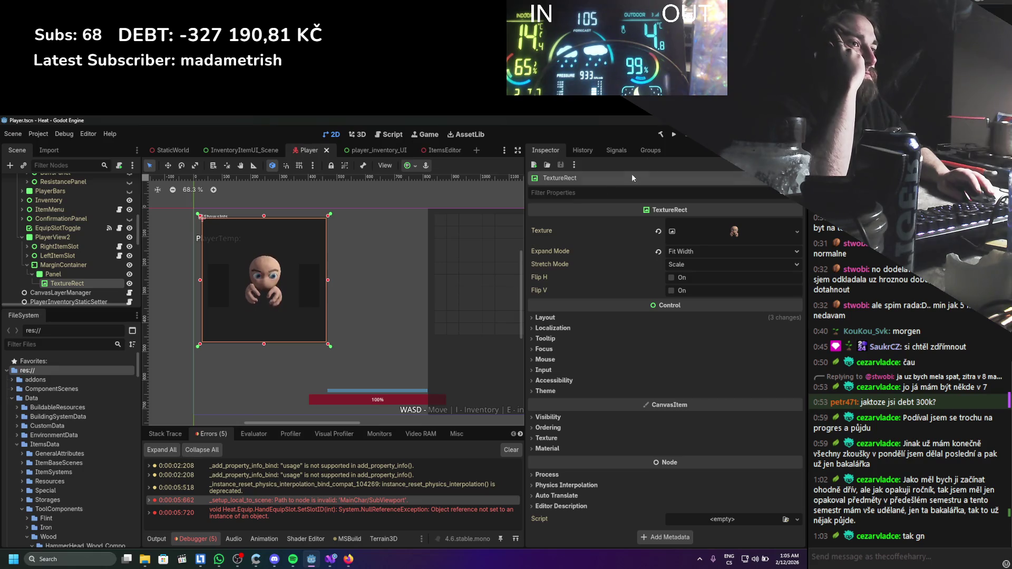
right_click(728, 233)
click(719, 489)
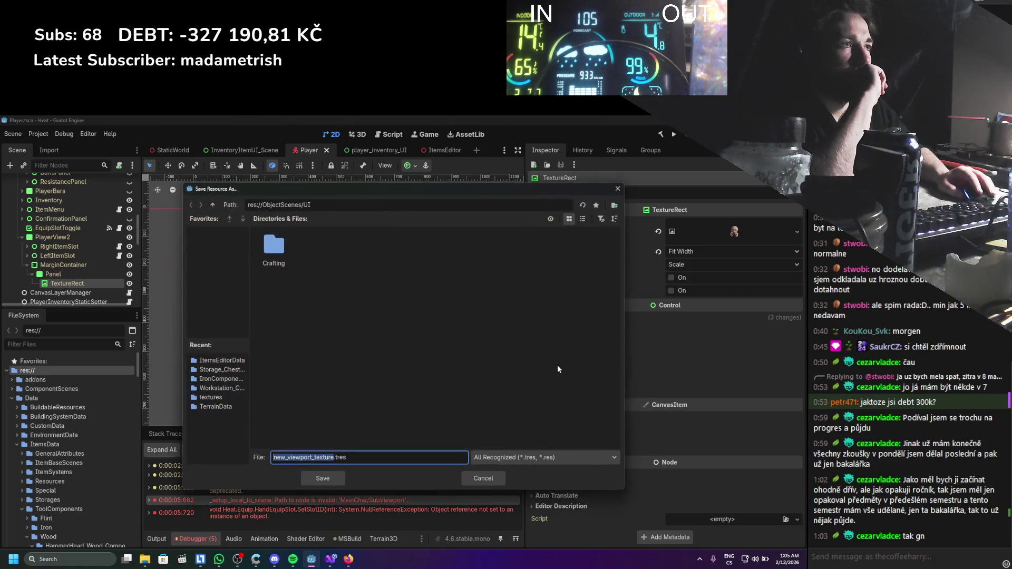
click(618, 189)
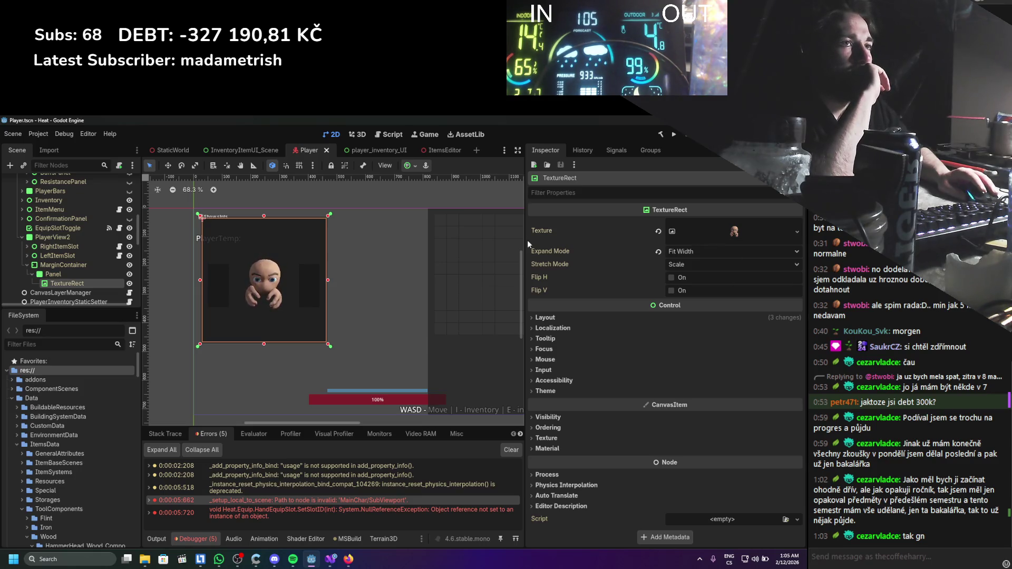
Expand the ViewportTexture to show its Viewport Path set to SubViewport.
scroll(79, 247, down, 2)
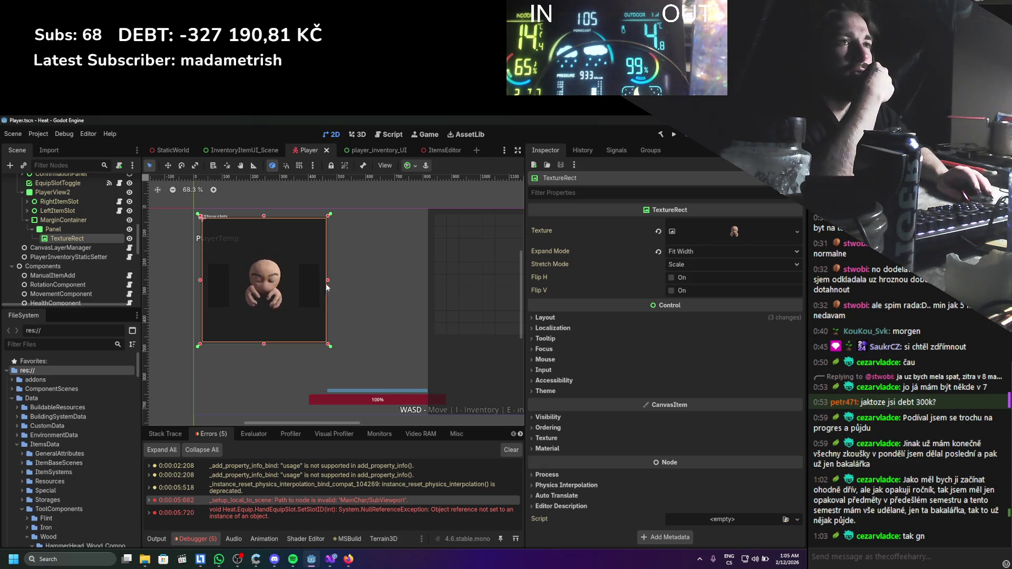
scroll(97, 251, up, 2)
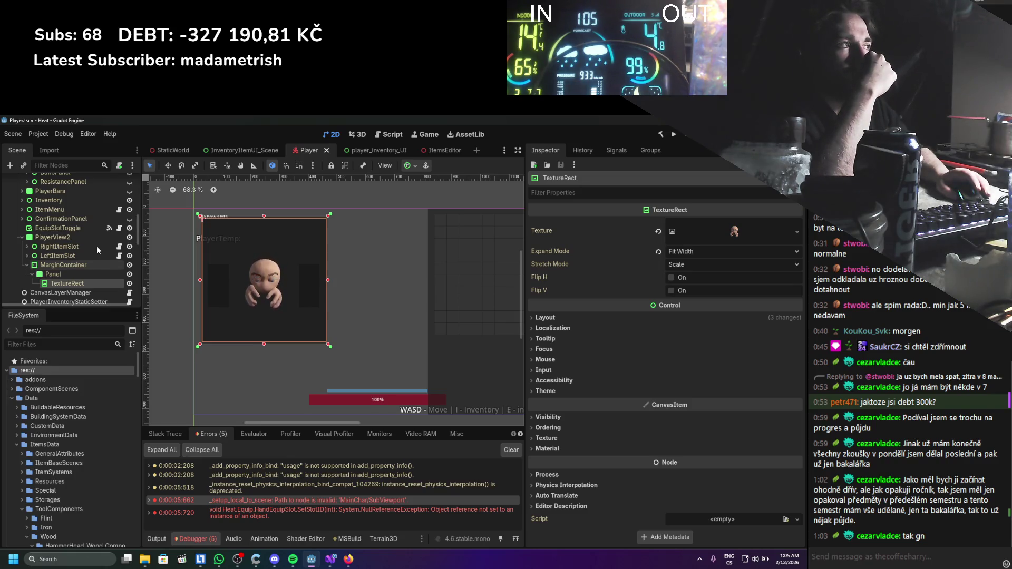
click(751, 238)
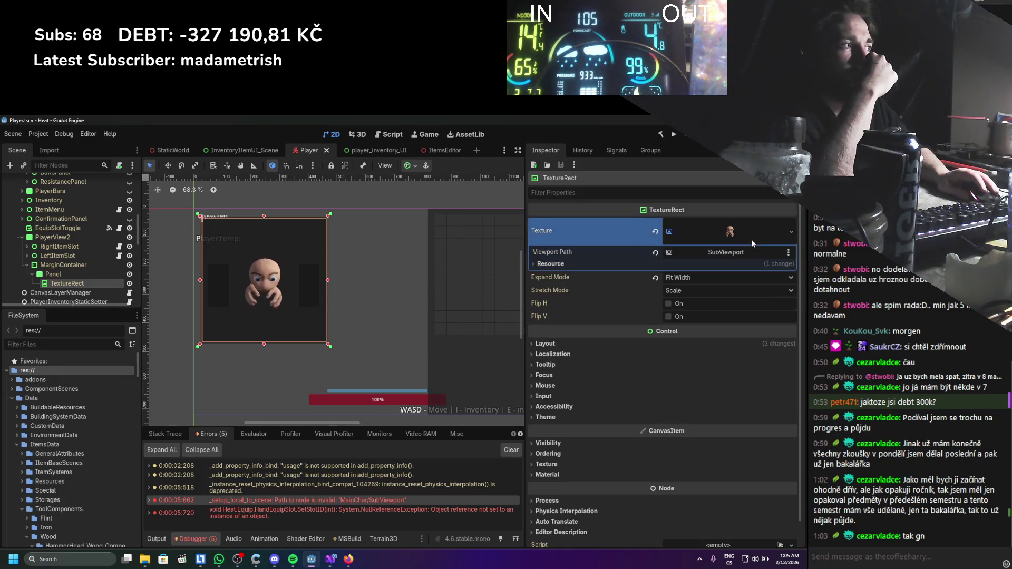
Expand the texture's Resource section to check its resource path, then collapse it.
click(657, 265)
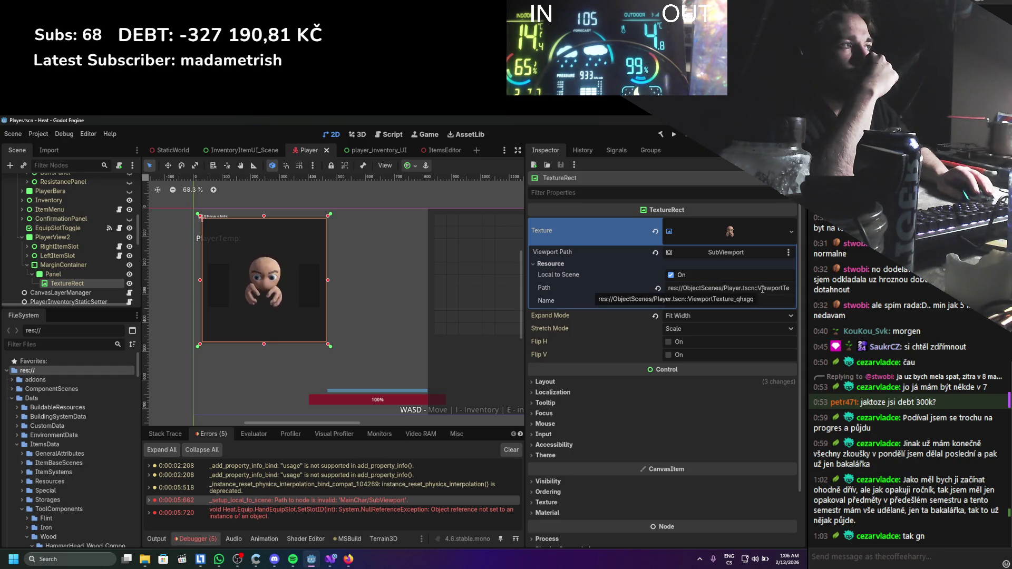
double_click(762, 290)
drag(777, 289, 652, 293)
click(619, 265)
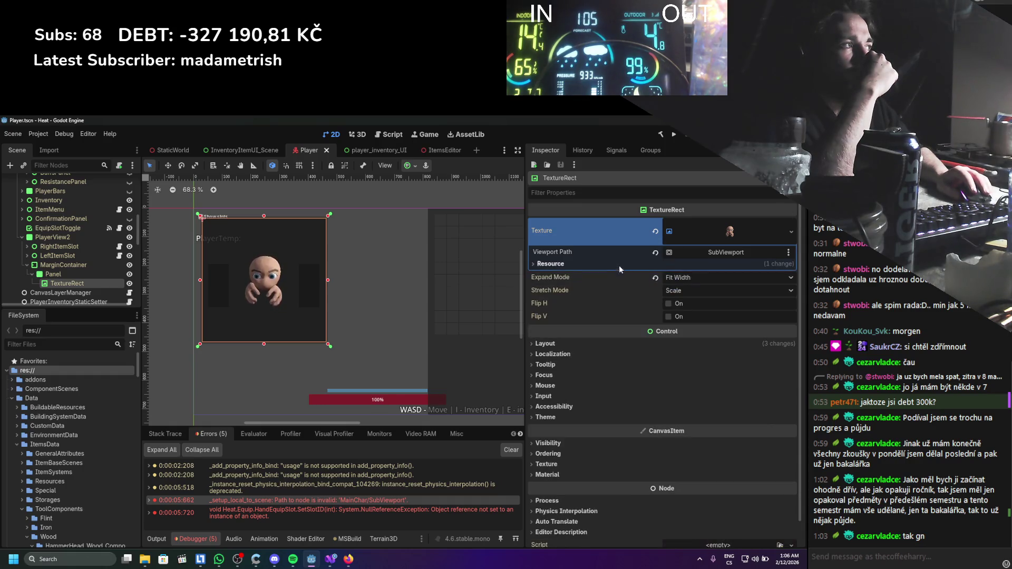
Reassign the Viewport Path to SubViewport and run the game to test.
click(742, 254)
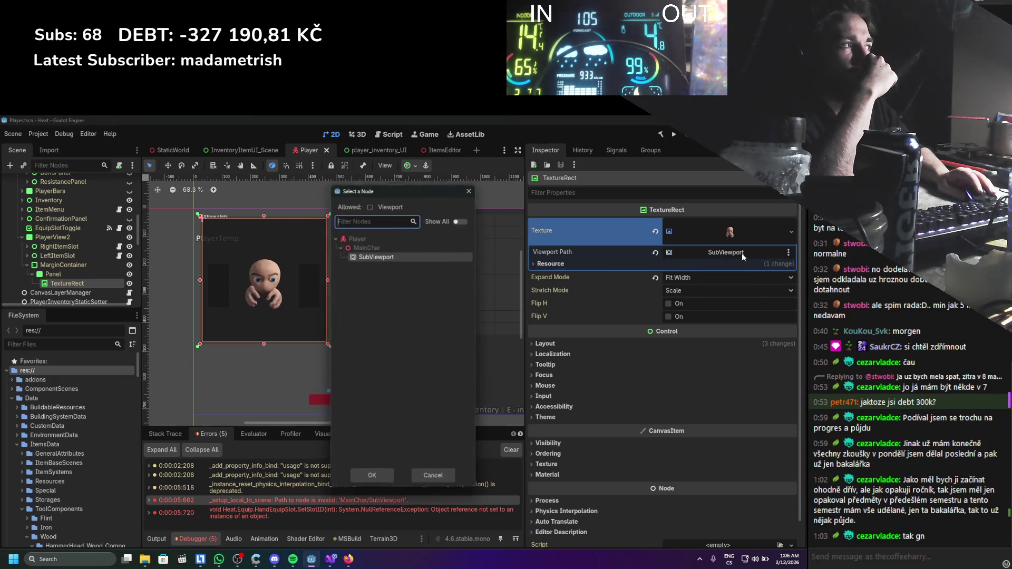
double_click(382, 256)
scroll(96, 267, up, 10)
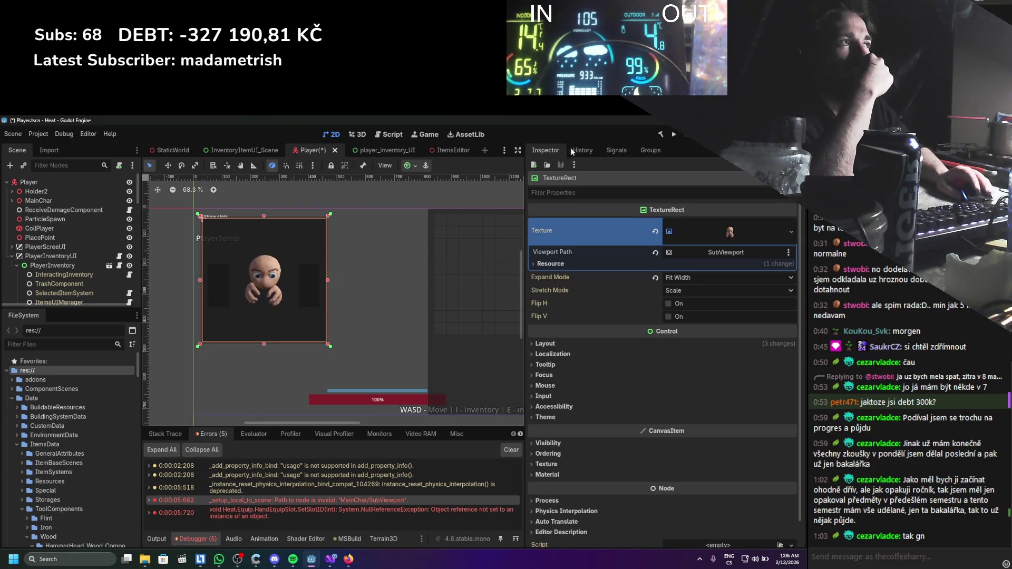
click(677, 135)
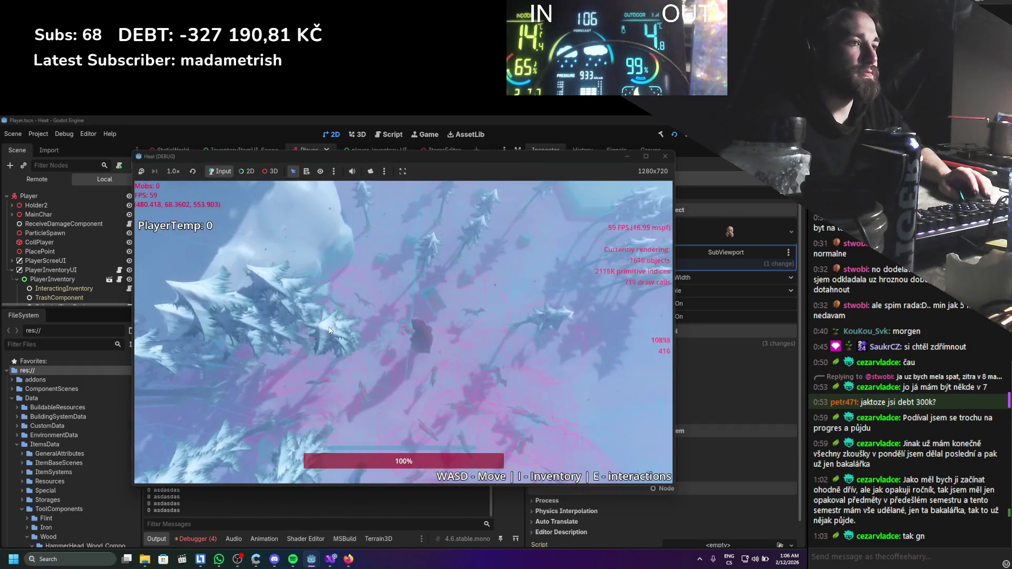
Review the debugger's Errors list, still reporting the 'MainChar/SubViewport' path as invalid.
click(200, 541)
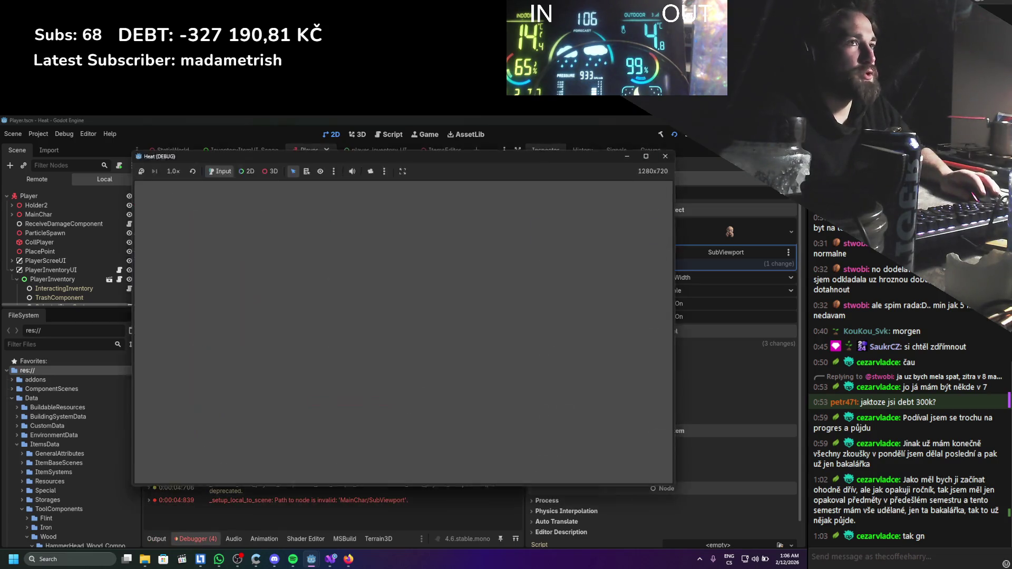
scroll(55, 227, down, 3)
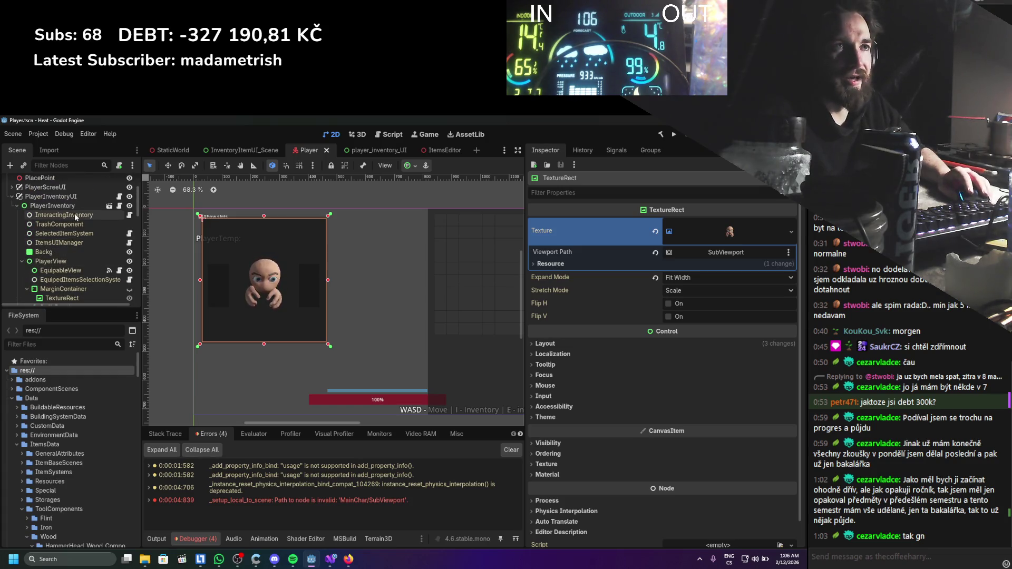
Scroll the Scene tree and inspect the LeftItemSlot node.
scroll(90, 219, down, 5)
scroll(90, 215, up, 5)
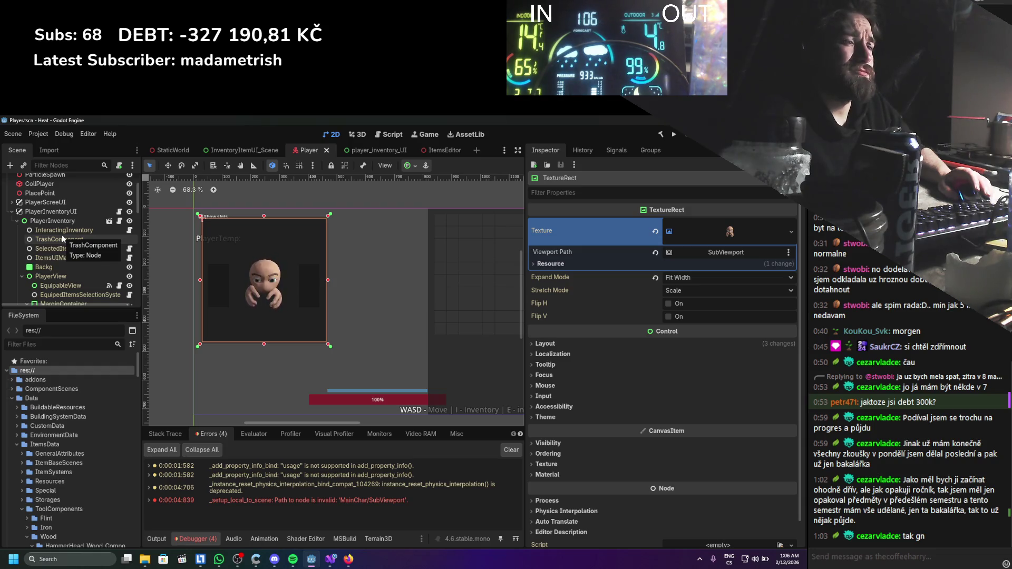
scroll(61, 235, down, 10)
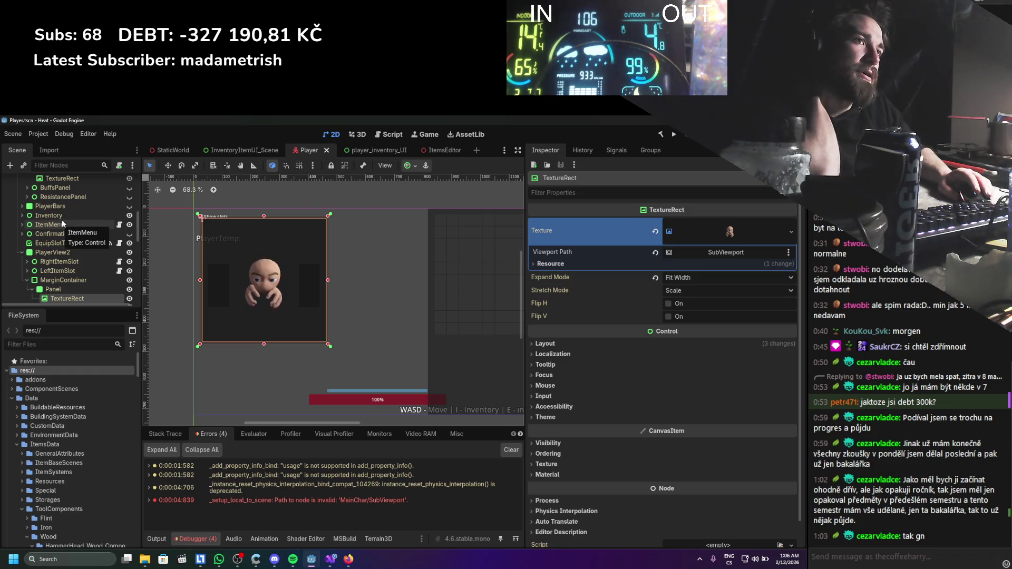
scroll(63, 227, down, 3)
click(69, 242)
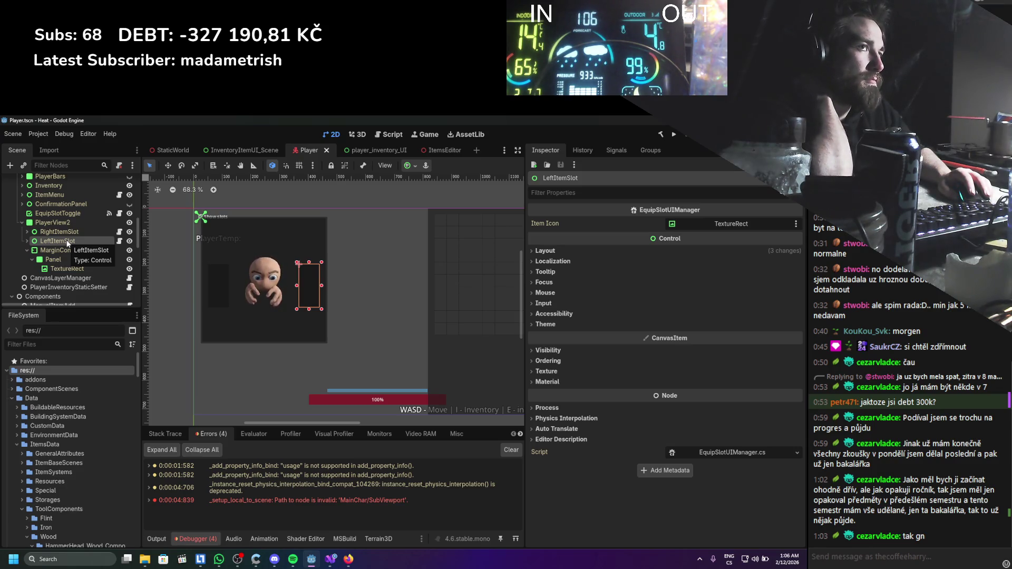
scroll(68, 243, up, 5)
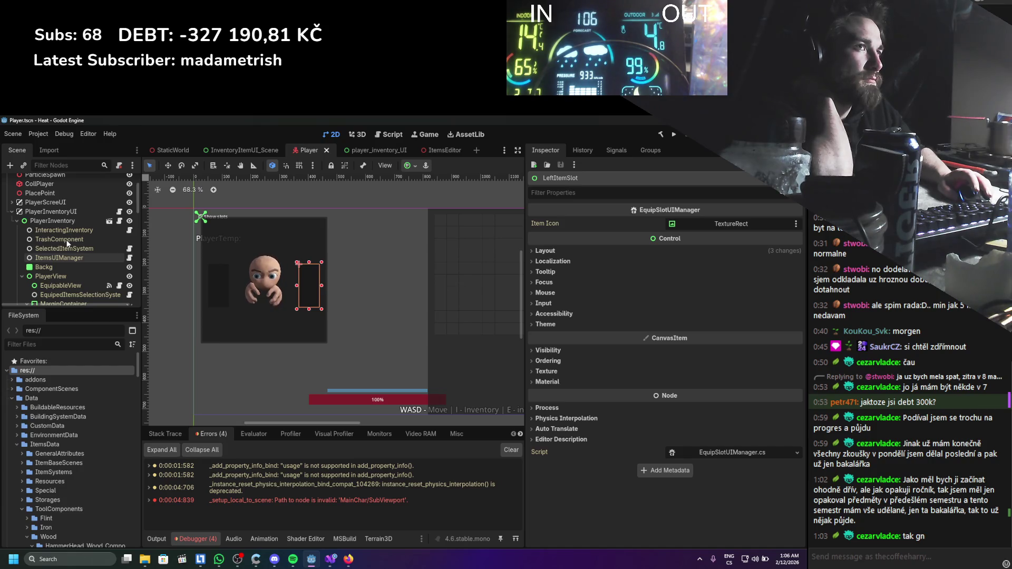
Inspect PlayerInventory, then open PlayerInventoryUI's script in Visual Studio.
click(17, 221)
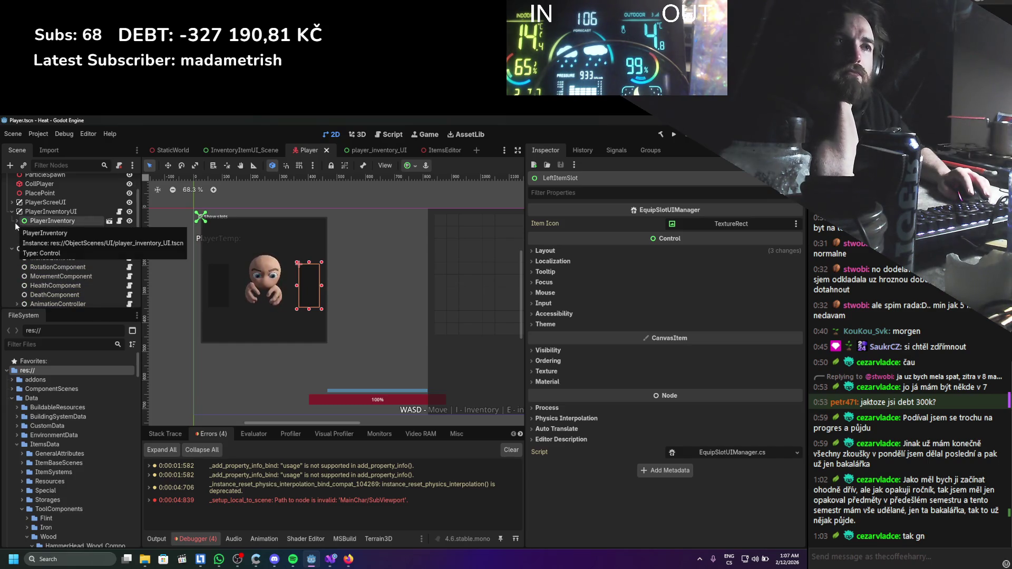
click(16, 222)
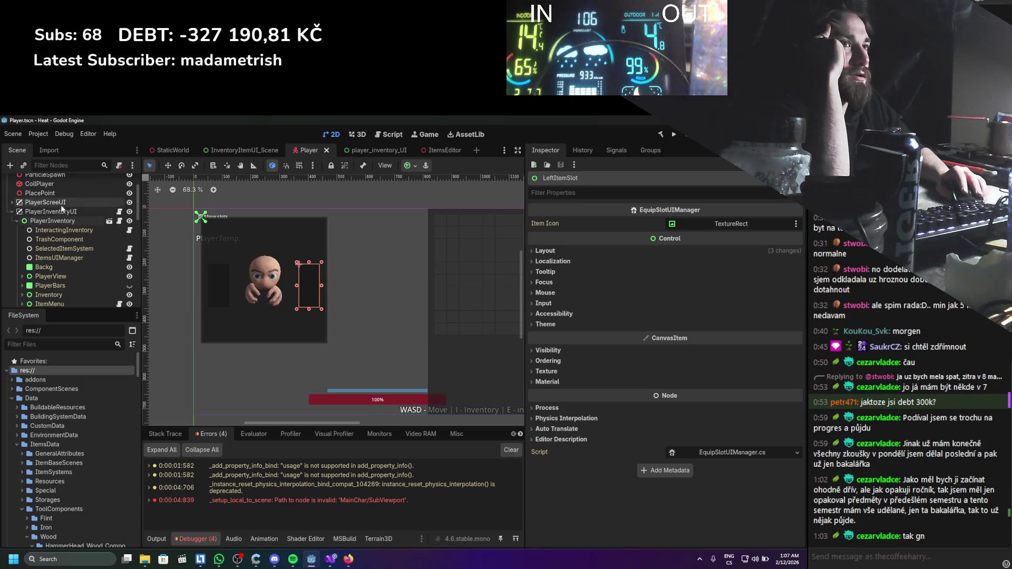
click(53, 221)
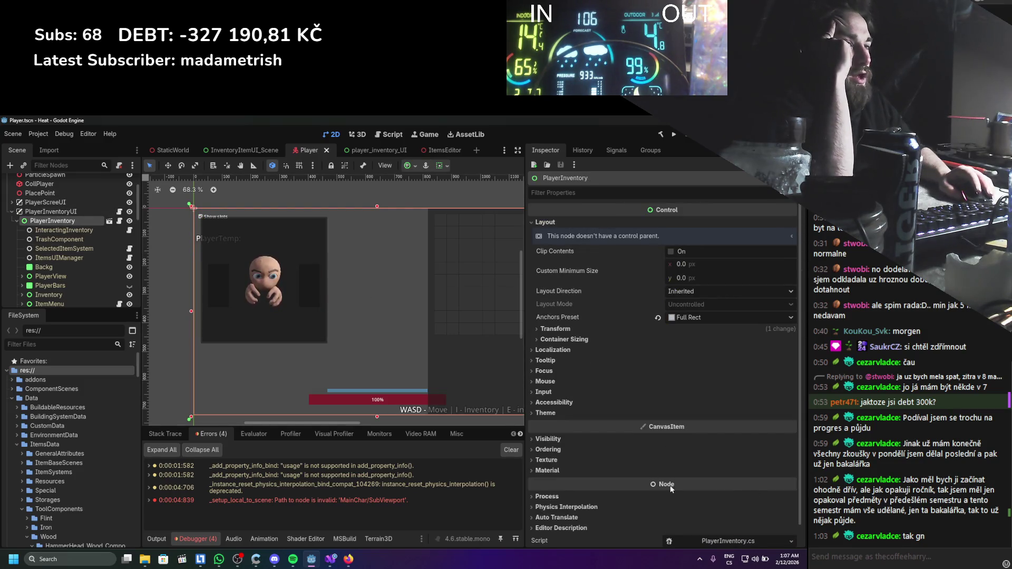
click(49, 211)
click(47, 222)
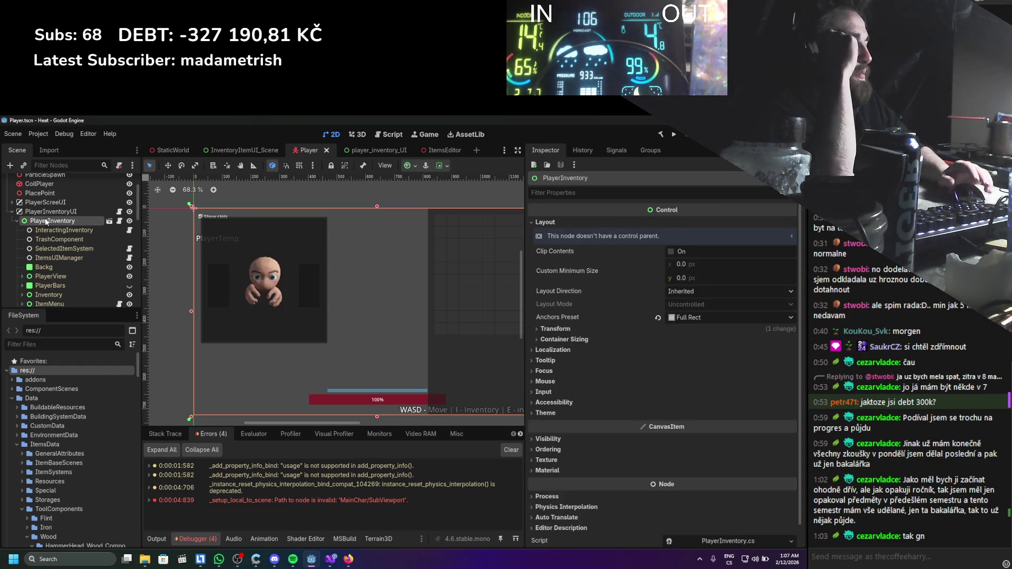
click(66, 213)
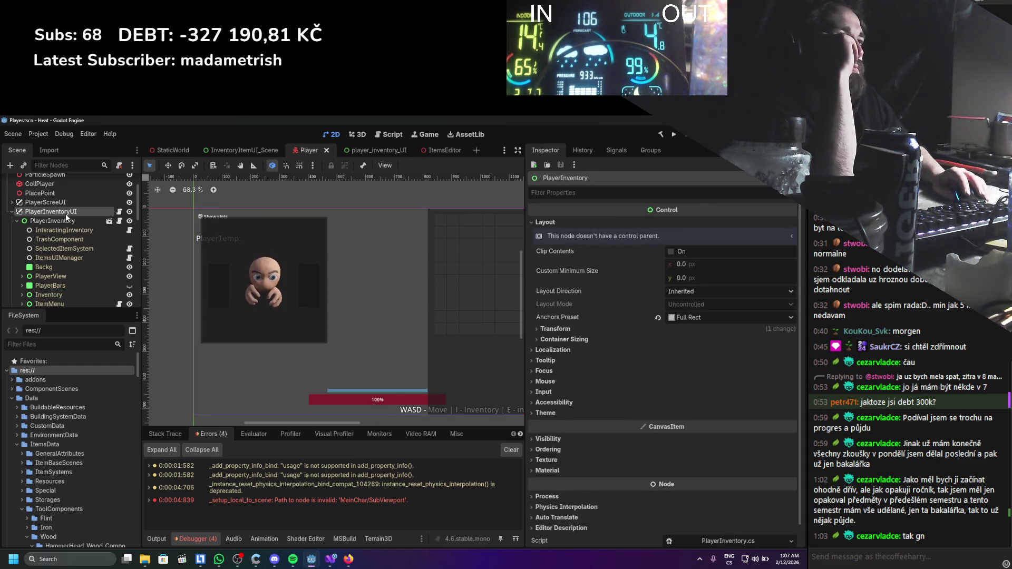
click(708, 394)
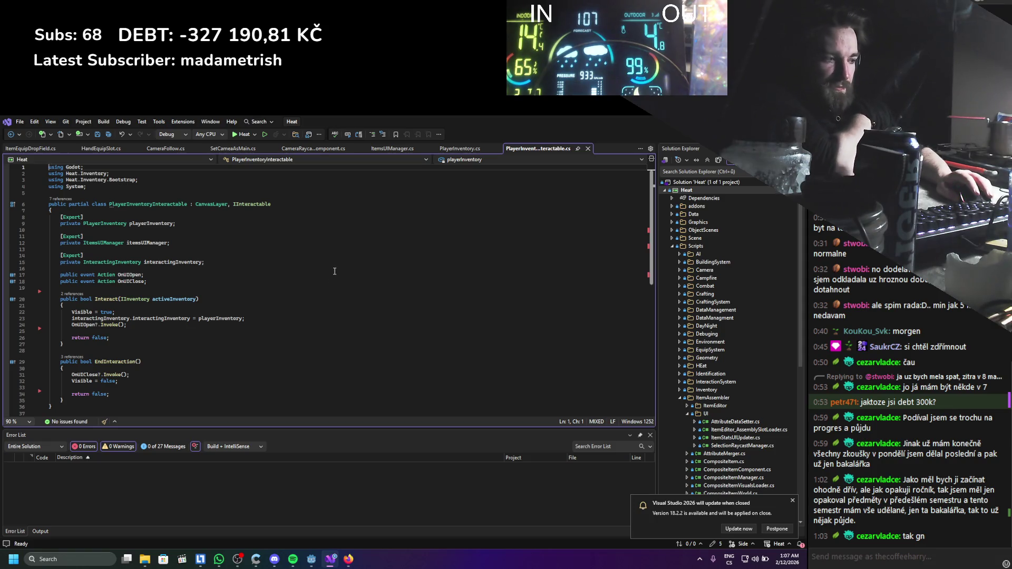
Switch from Visual Studio back to the Godot editor with Alt+Tab.
key(alt+Tab)
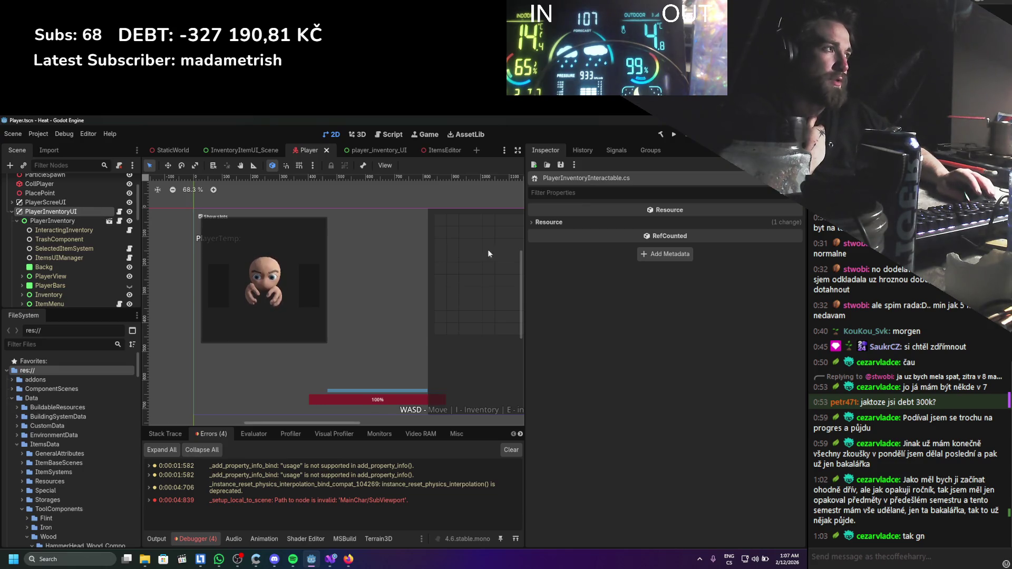
Open PlayerInventoryInteractable.cs in Visual Studio at line 19, below the event declarations.
click(80, 212)
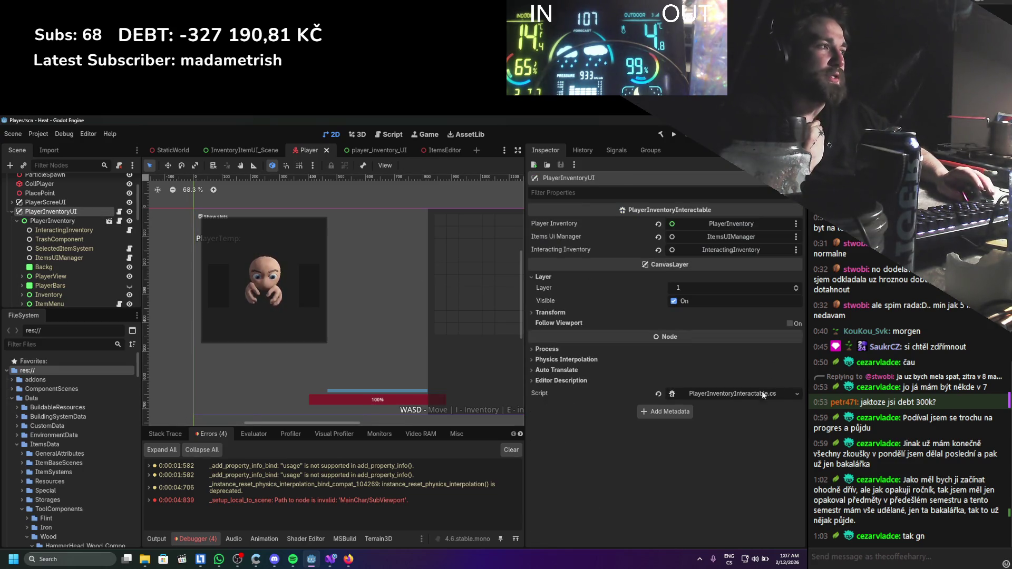
click(750, 394)
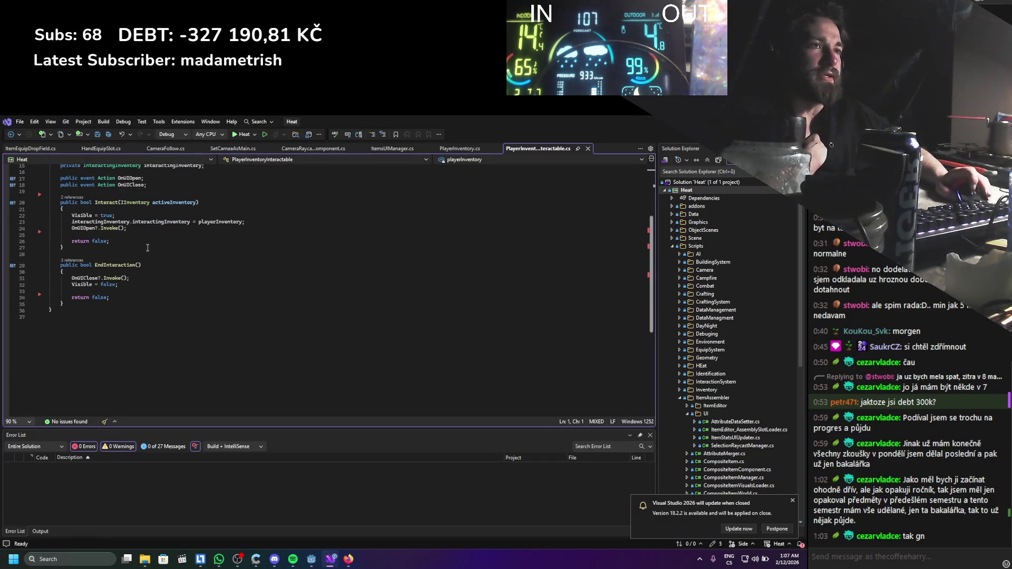
click(91, 288)
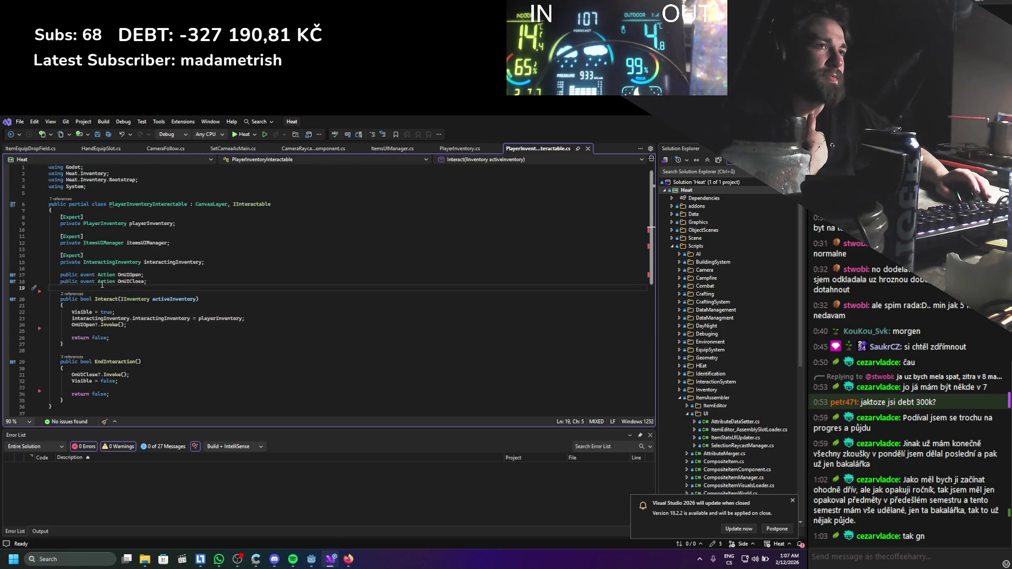
key(alt+Tab)
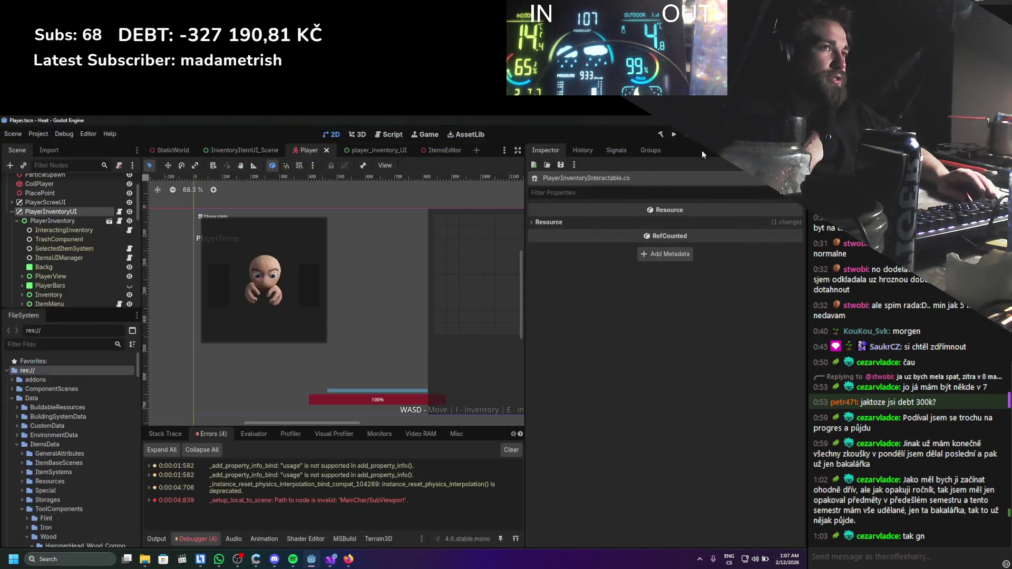
scroll(46, 271, up, 3)
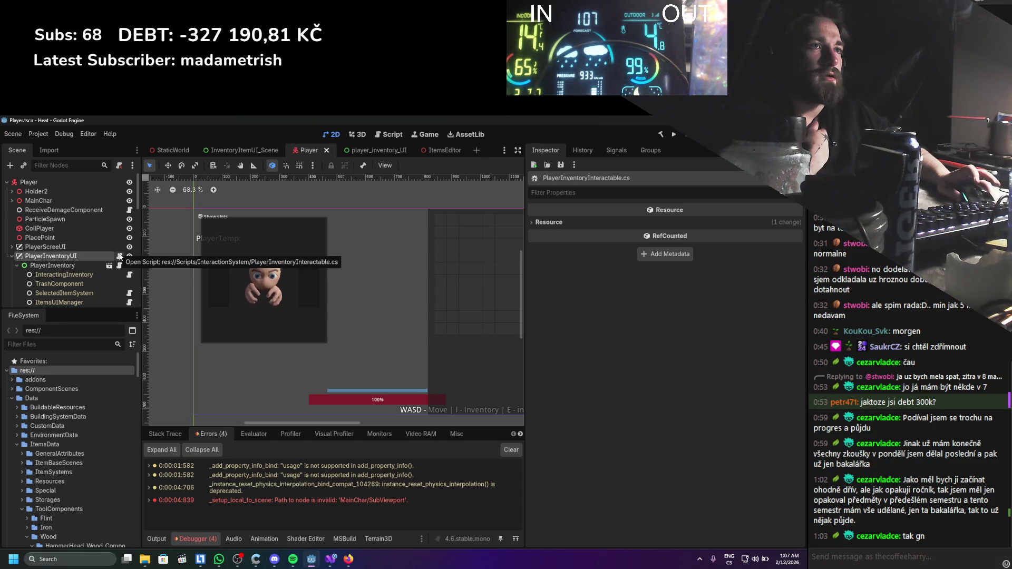
click(119, 256)
click(115, 290)
Insert blank lines after the event declarations for new code.
key(Return)
key(Return)
key(Up)
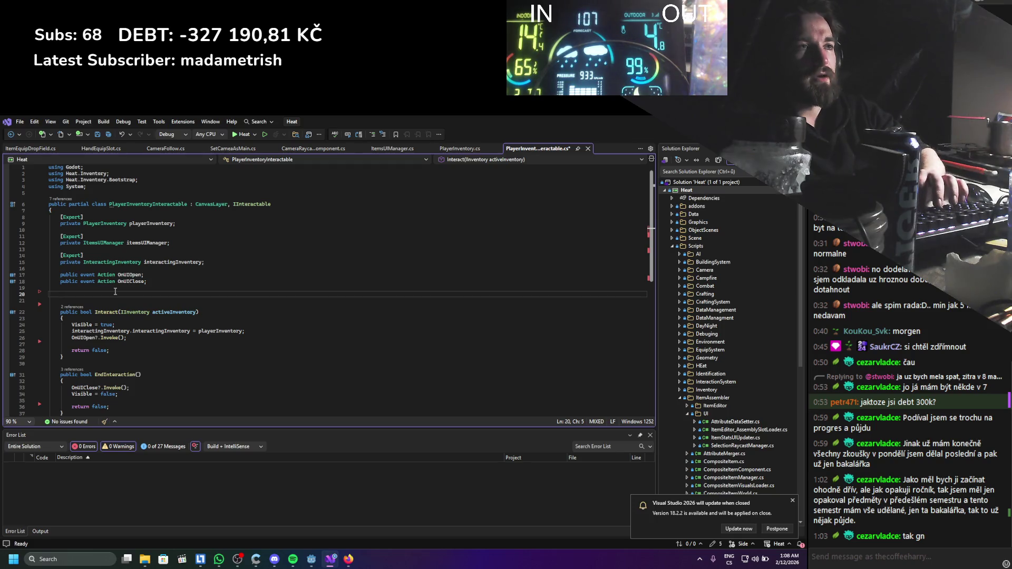
key(ctrl+f)
click(115, 291)
key(Down)
key(Return)
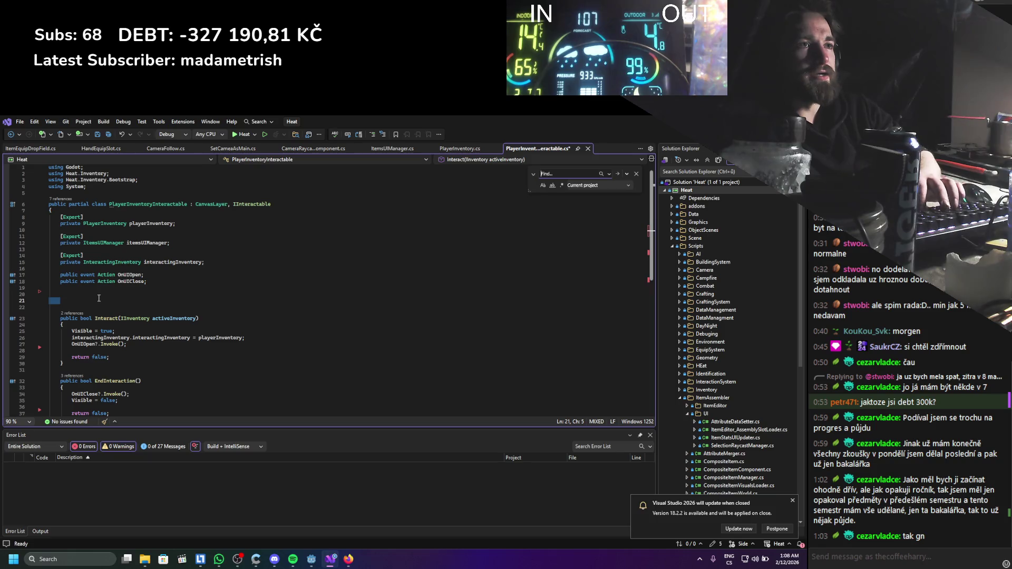
key(ctrl+f)
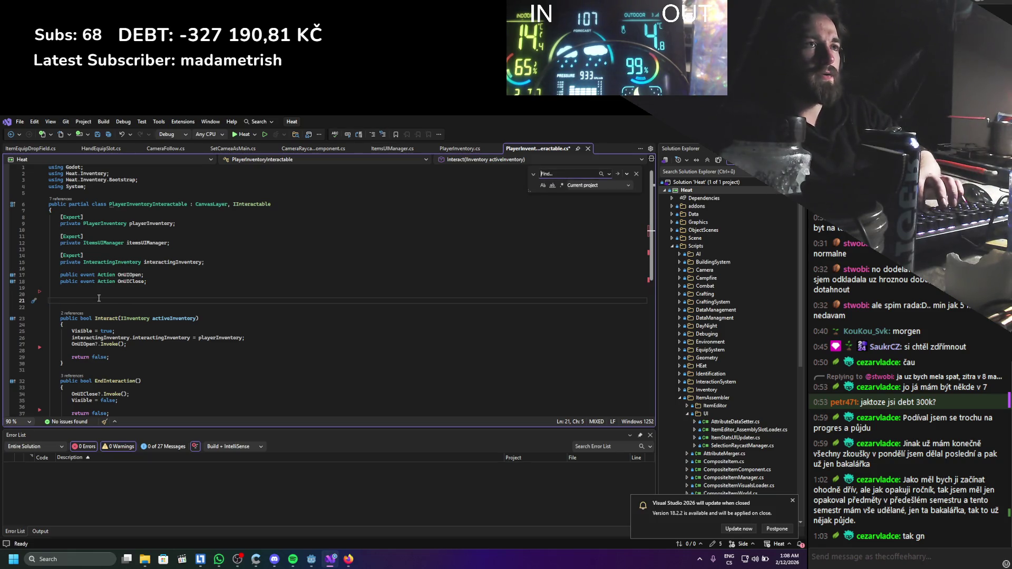
Switch the keyboard layout to US and launch the KeyTik application.
key(alt+Tab)
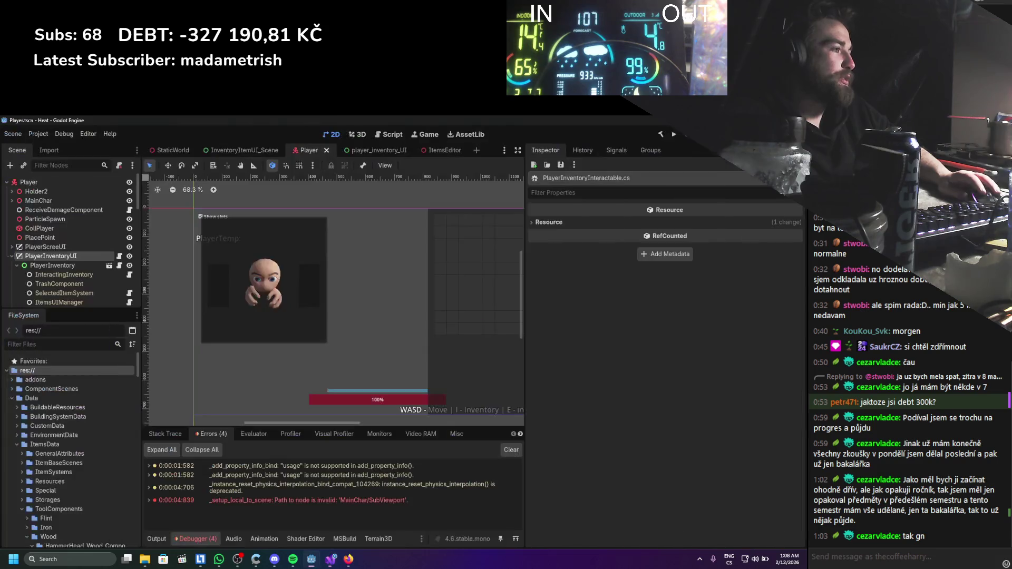
click(729, 559)
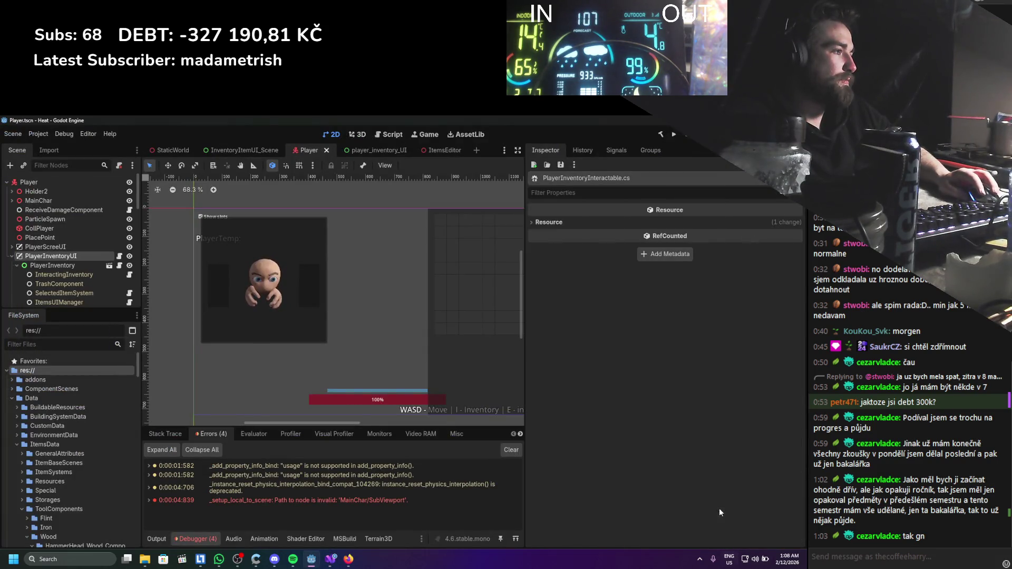
click(719, 513)
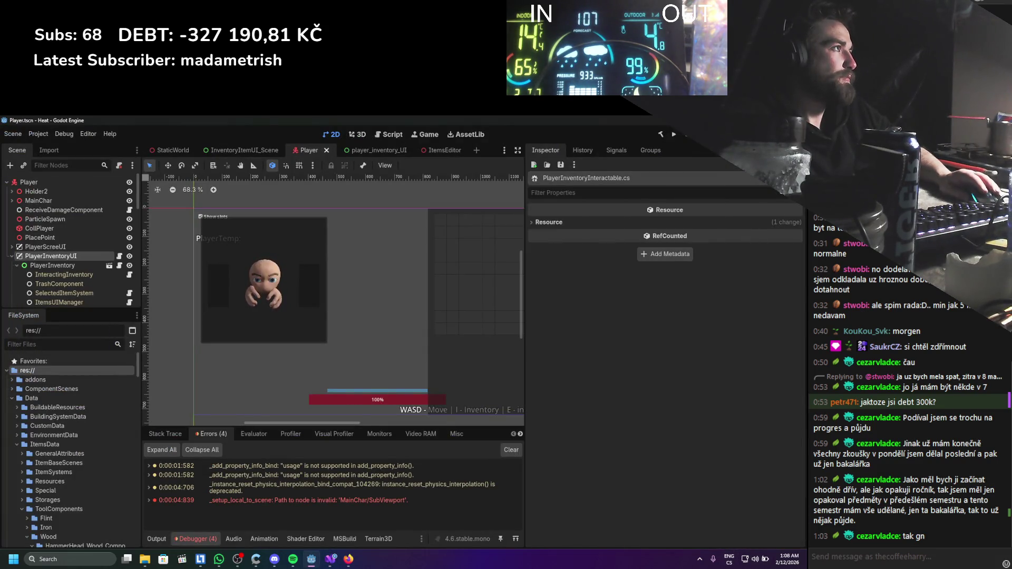
key(super+d)
text(ke)
key(Return)
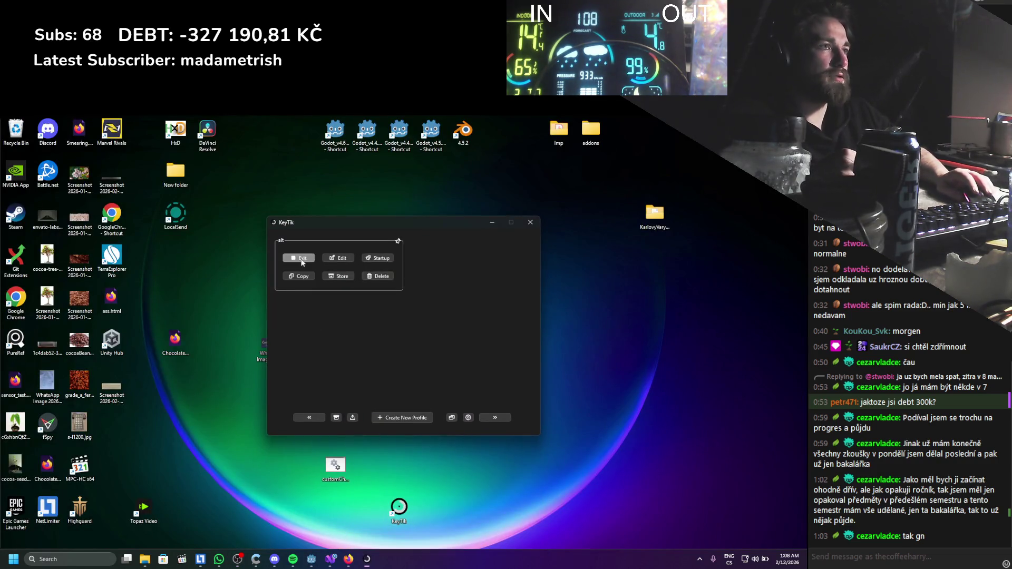
click(331, 559)
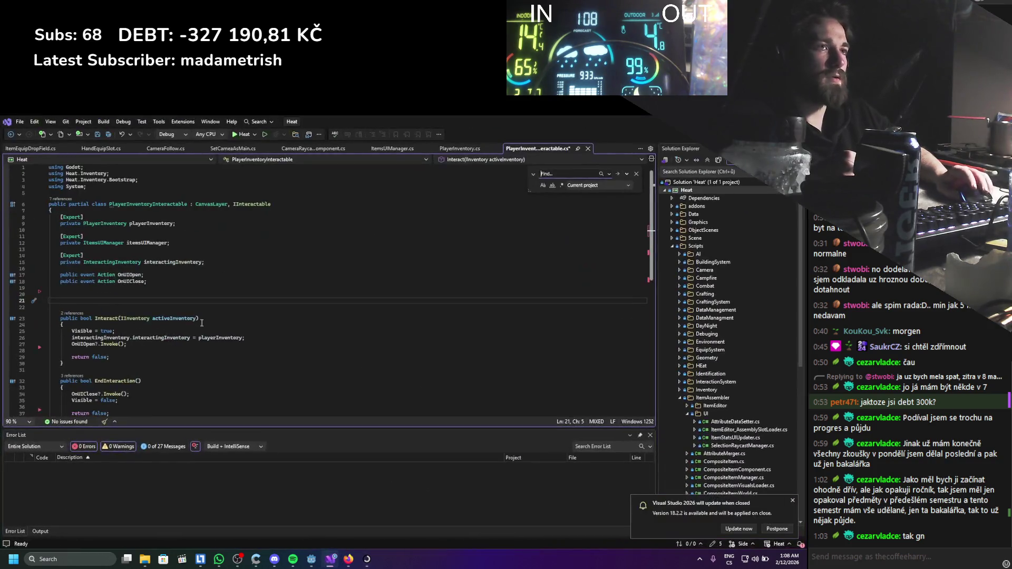
Start a new field on line 20 with [Export] and private.
click(134, 294)
text([Export)
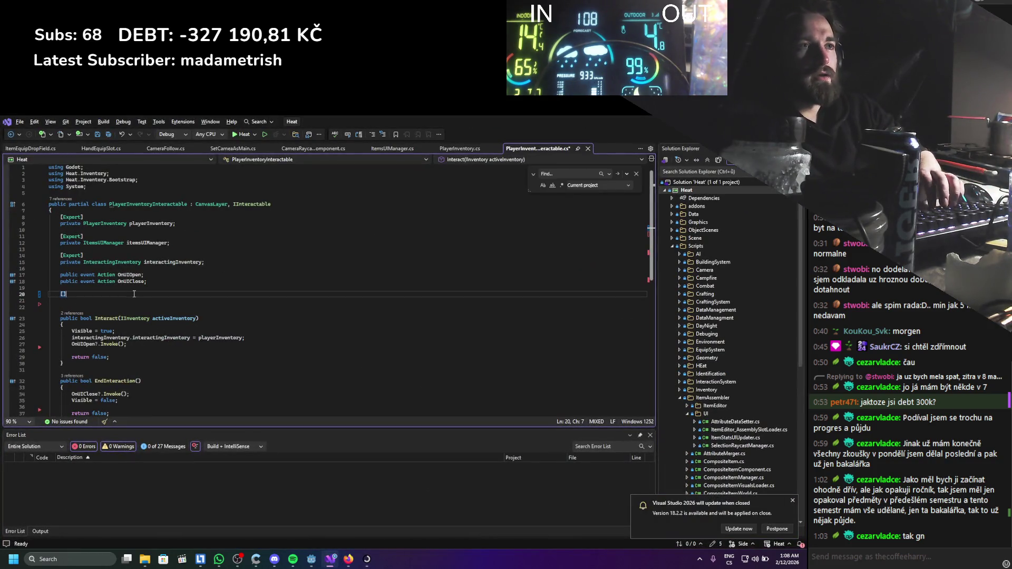
key(Return)
text(private)
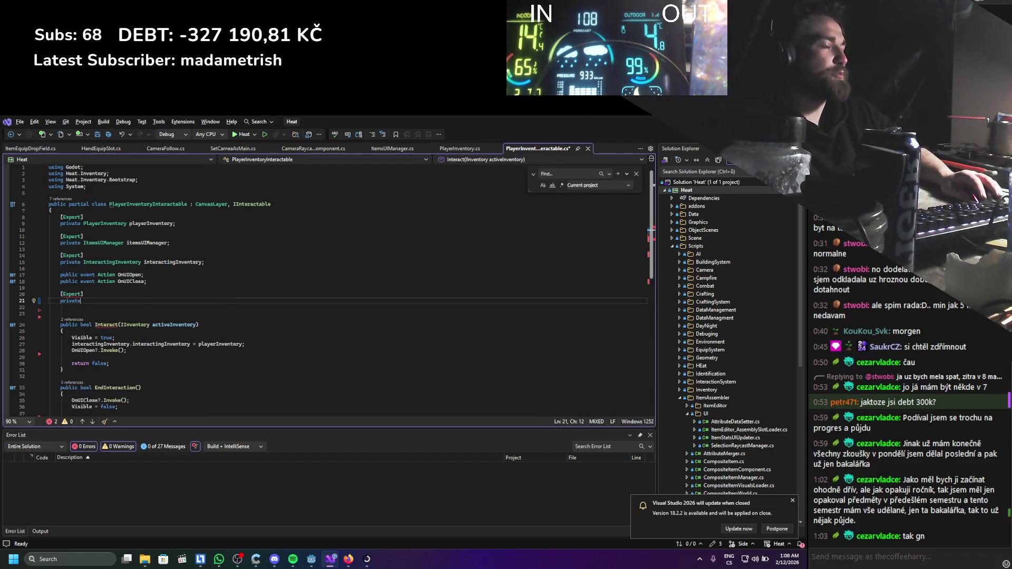
Check in Godot that RightItemSlot uses the EquipSlotUIManager script, then return to the code.
key(alt+Tab)
click(331, 558)
click(311, 559)
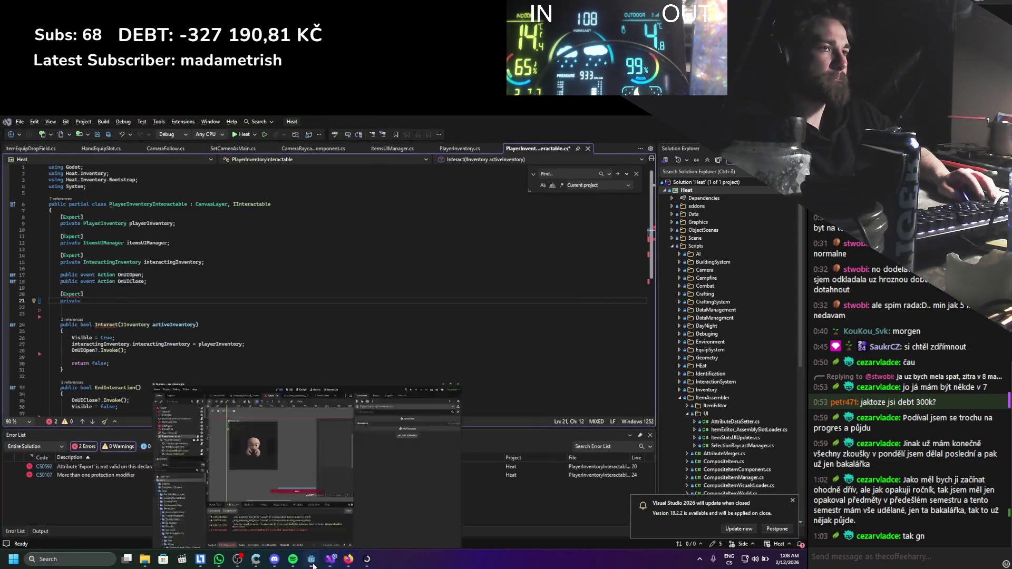
scroll(53, 291, down, 3)
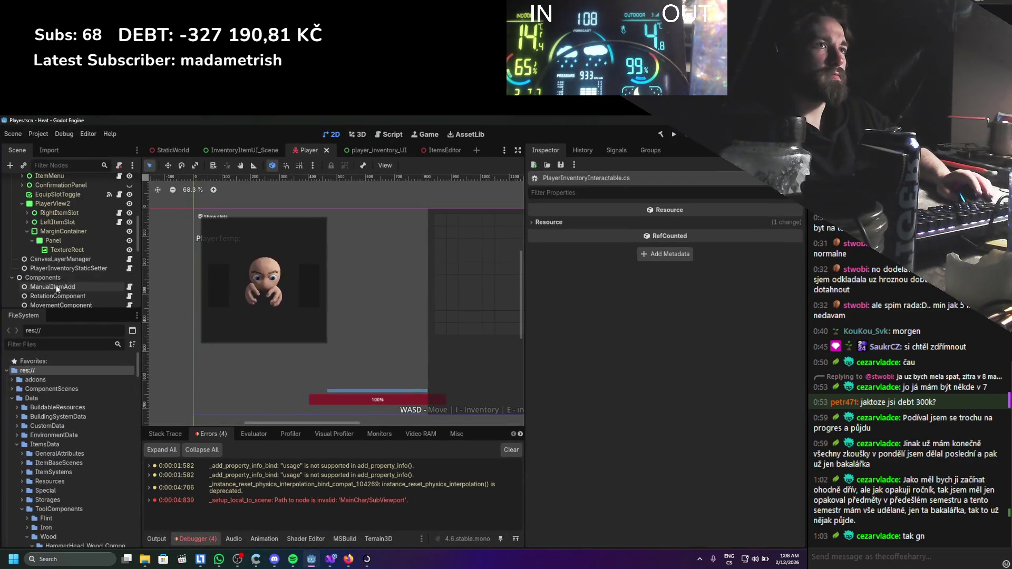
click(53, 245)
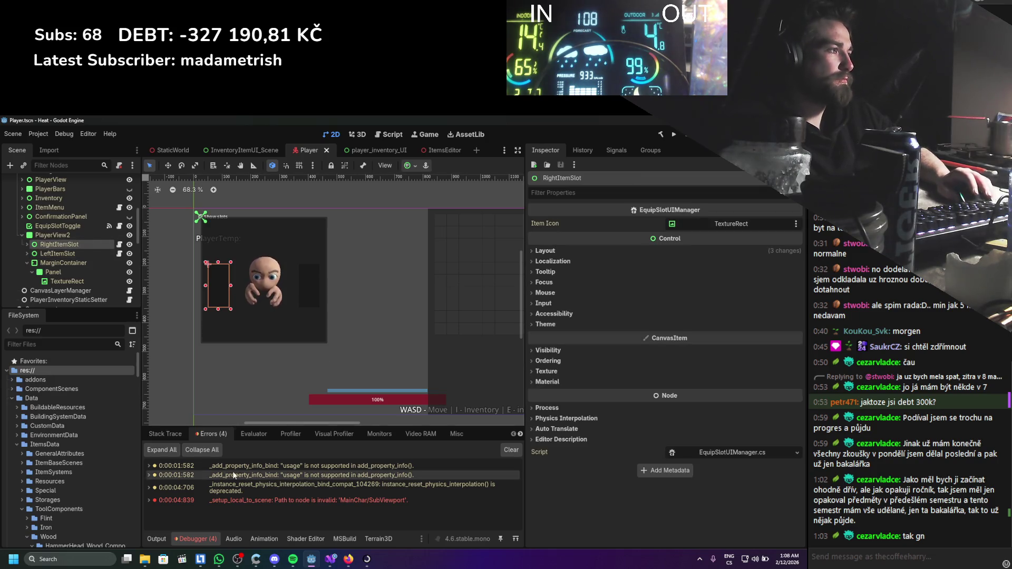
click(330, 560)
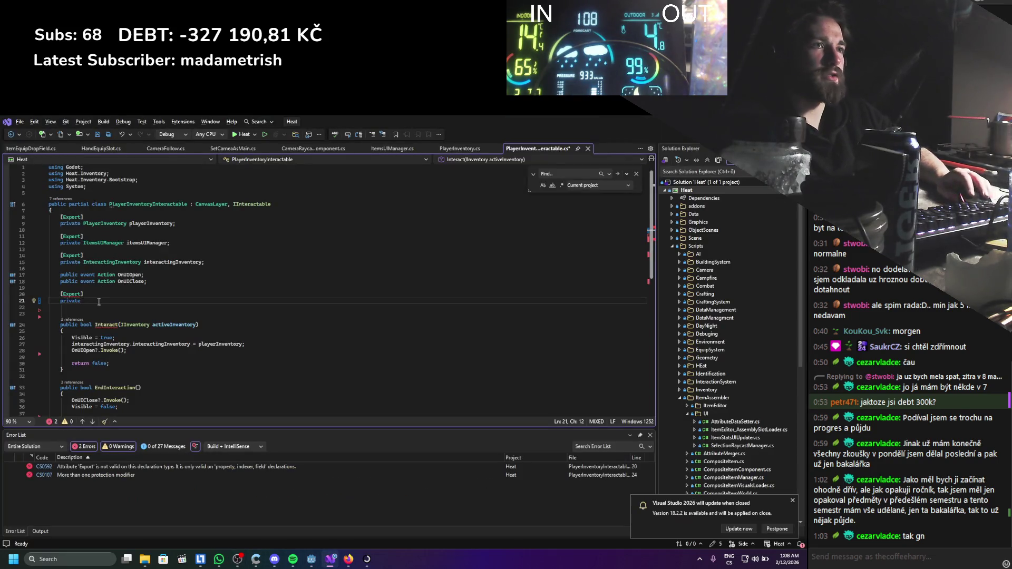
Complete the field as EquipSlotUIManager[] equipSlotUIManagers; save, and add blank lines below.
text( EquipSlot)
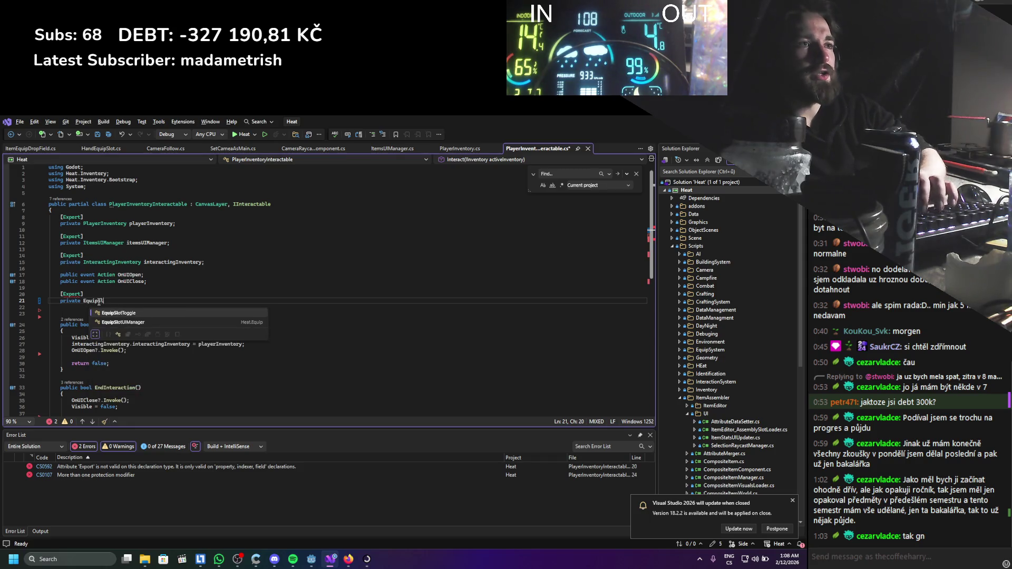
key(Down)
key(Tab)
text([] )
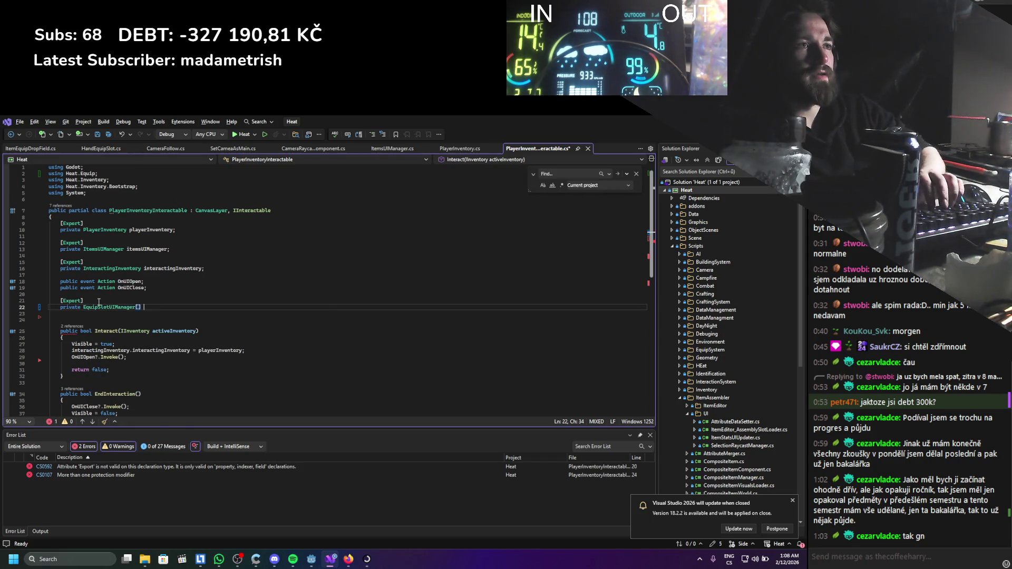
text(equipS)
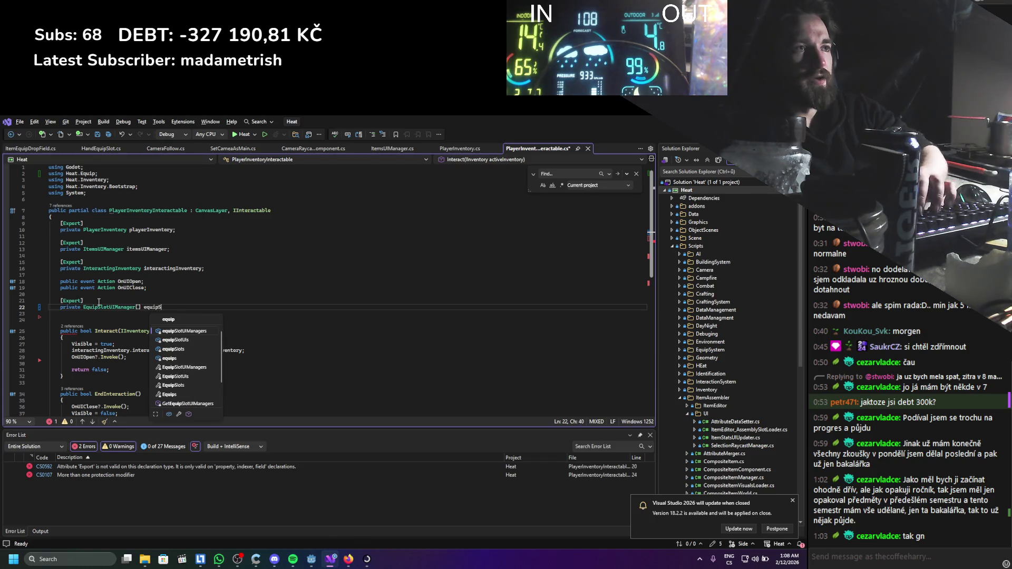
text(lotUIM)
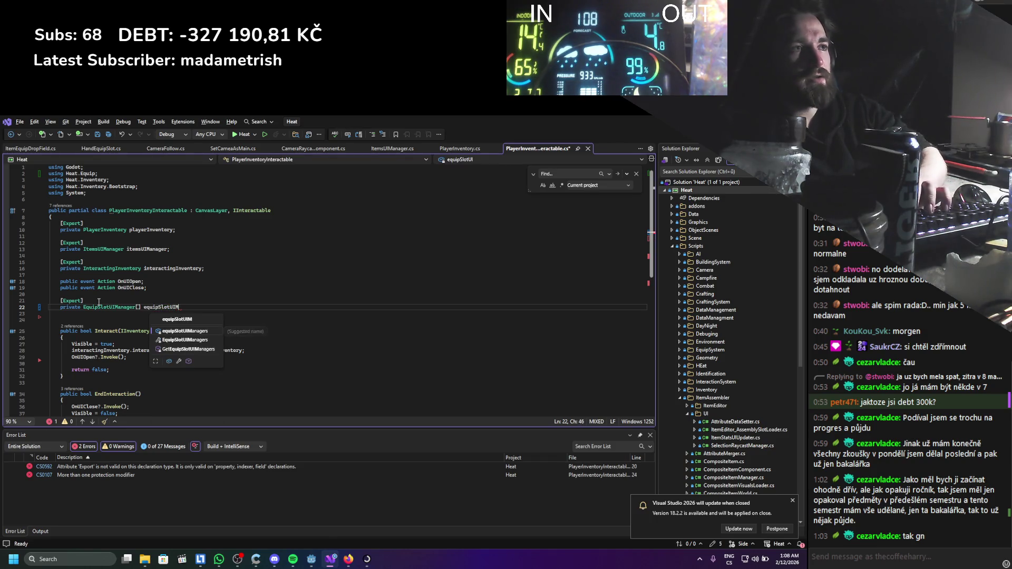
text(anagers;)
key(ctrl+s)
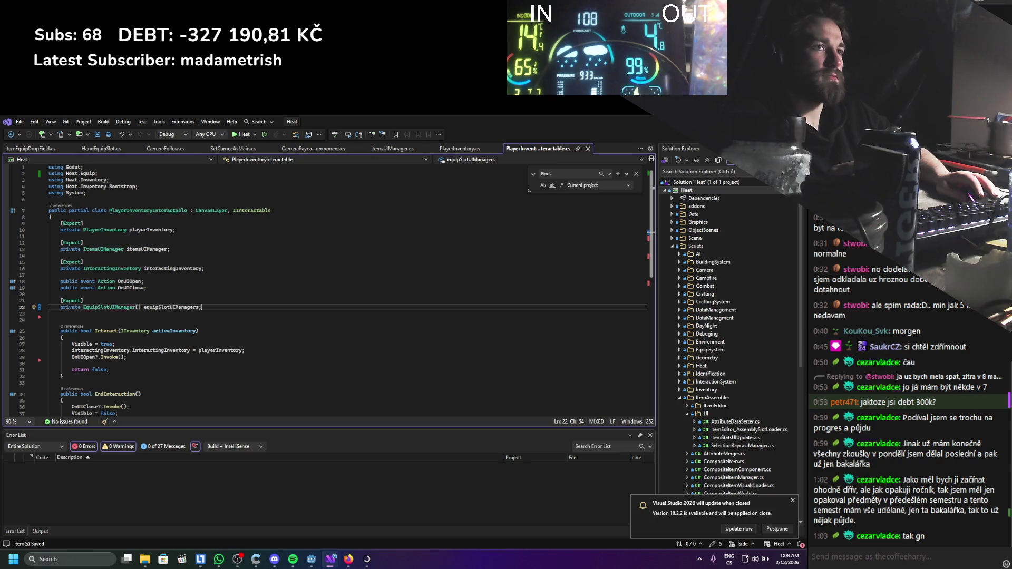
click(199, 320)
key(Return)
key(Return)
key(Up)
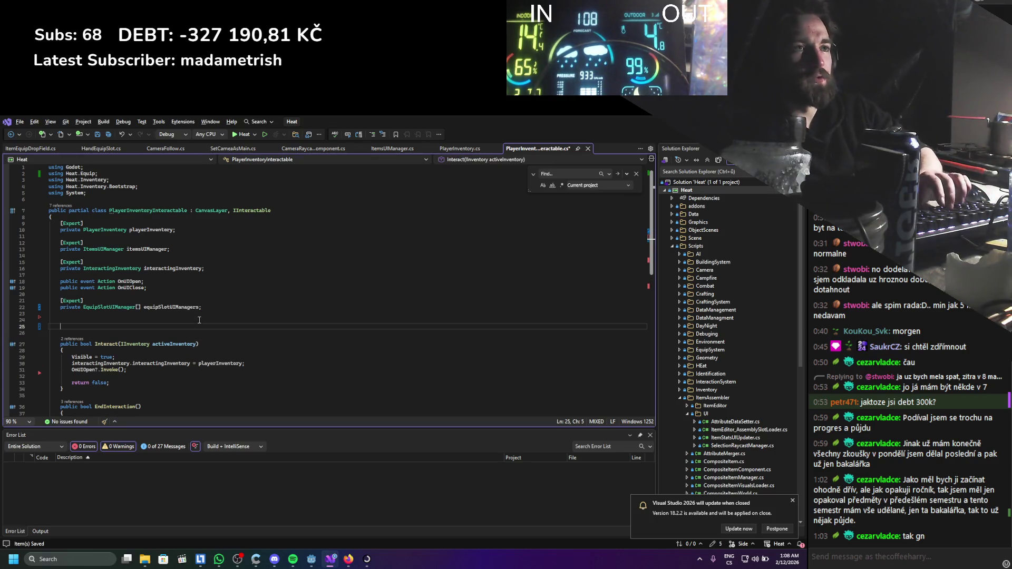
Type a public GetSlotUIManagers method declaration with an EquipSlotUIManager[] return type.
text(ublioc)
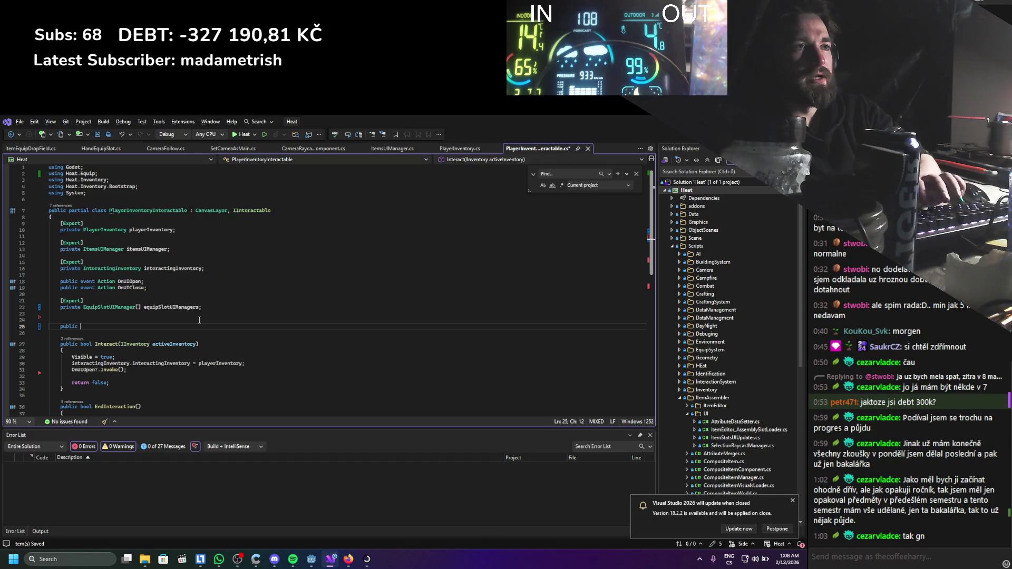
text(voi)
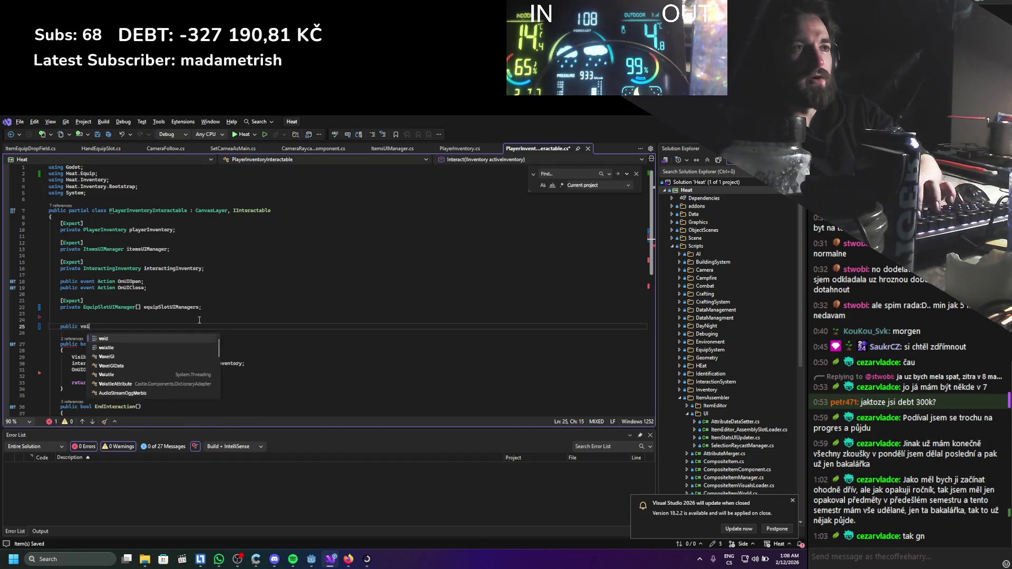
text(d )
text(GetSlotUIMa)
text(nager)
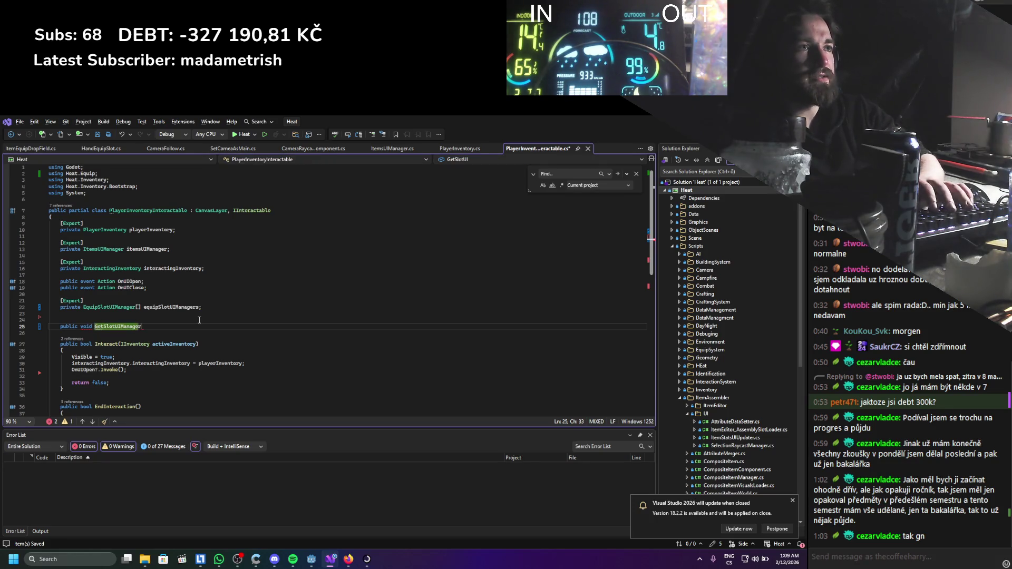
text(s)
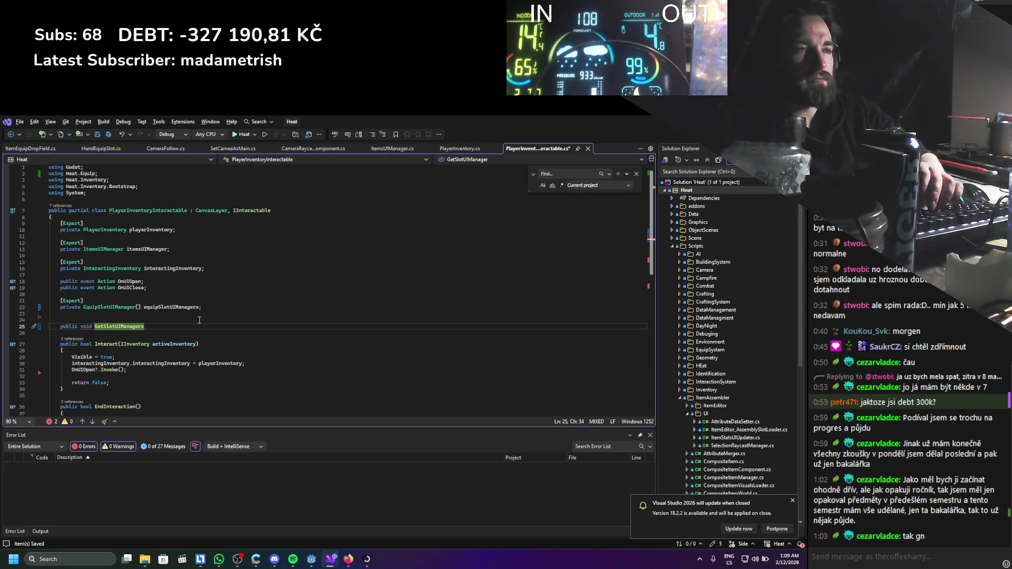
key(Left)
key(Left)
key(BackSpace)
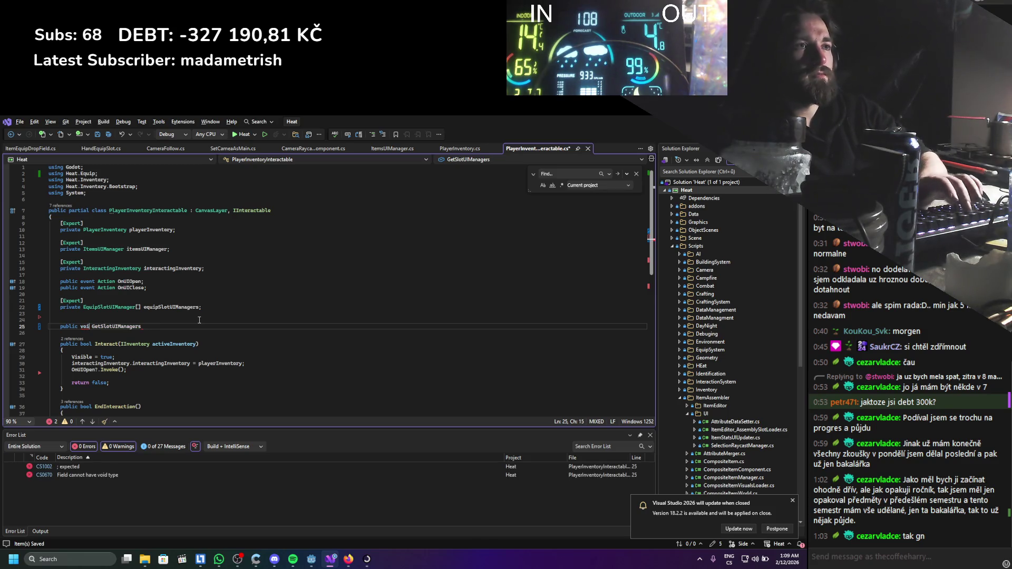
key(BackSpace)
text(Eq)
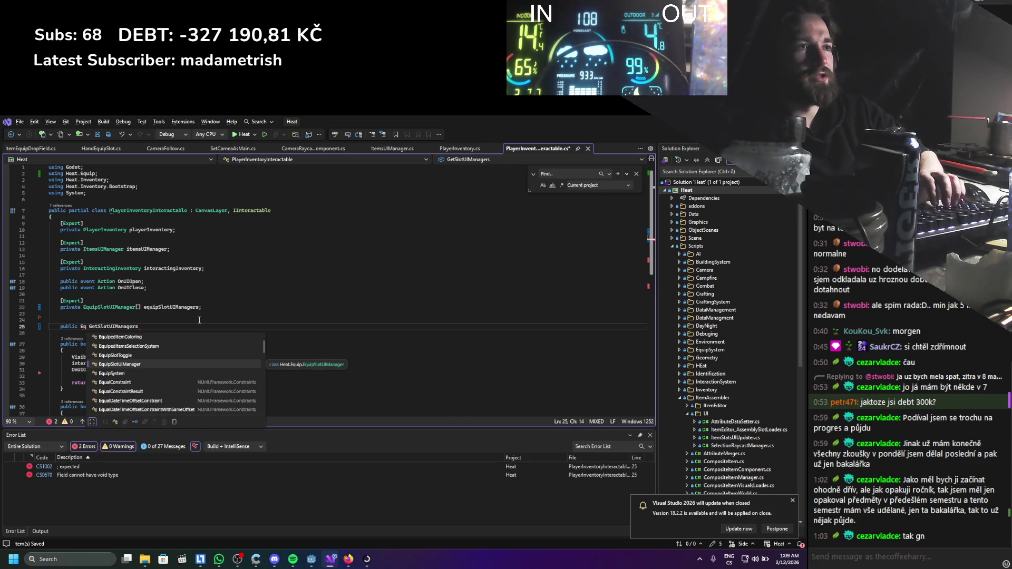
key(Tab)
text([])
Change the return type to IEnumerable<EquipSlotUIManager> and add the => expression body.
key(End)
key(Left)
key(Right)
key(Right)
key(Right)
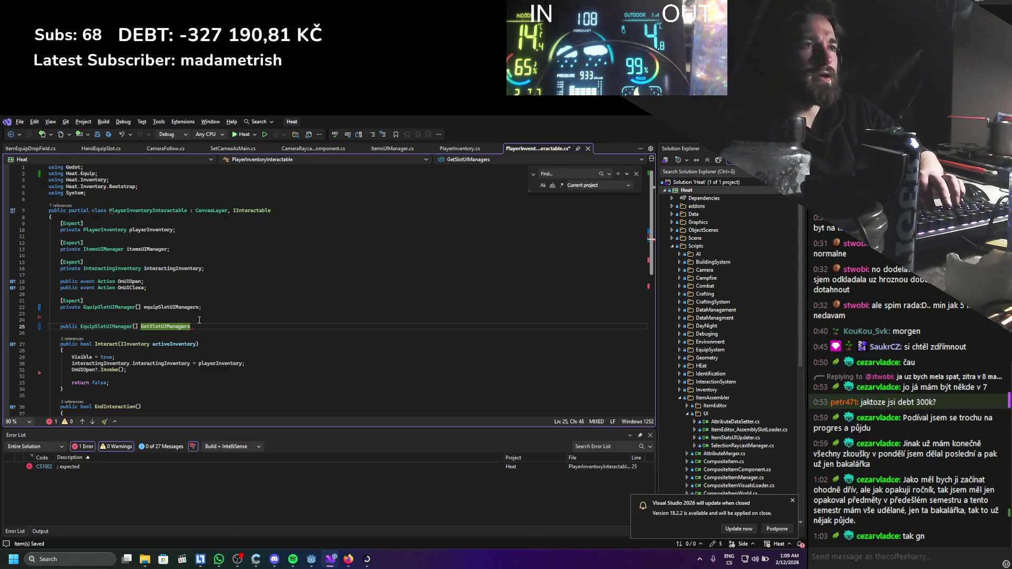
key(BackSpace)
key(BackSpace)
key(BackSpace)
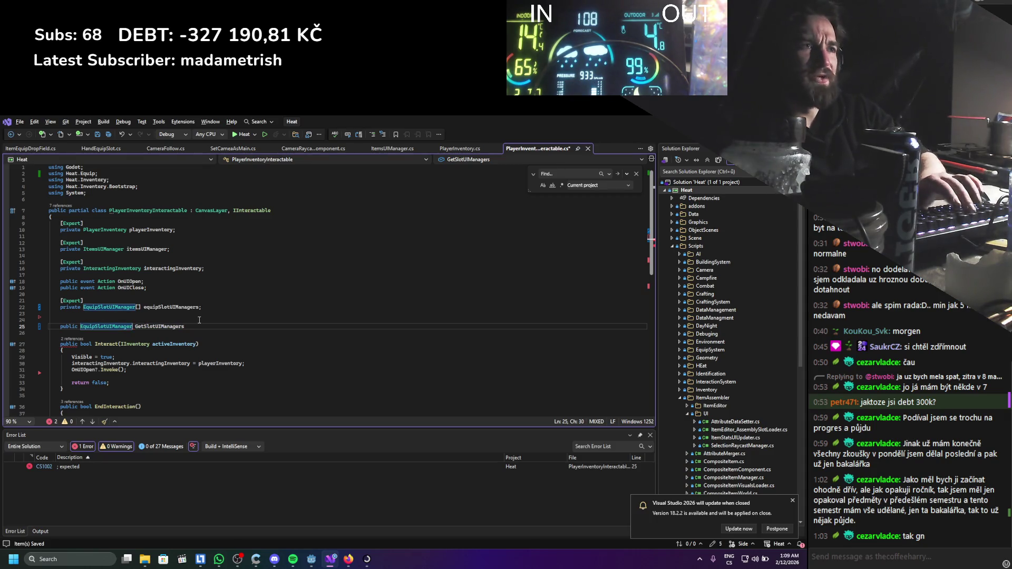
key(BackSpace)
key(BackSpace)
key(BackSpace)
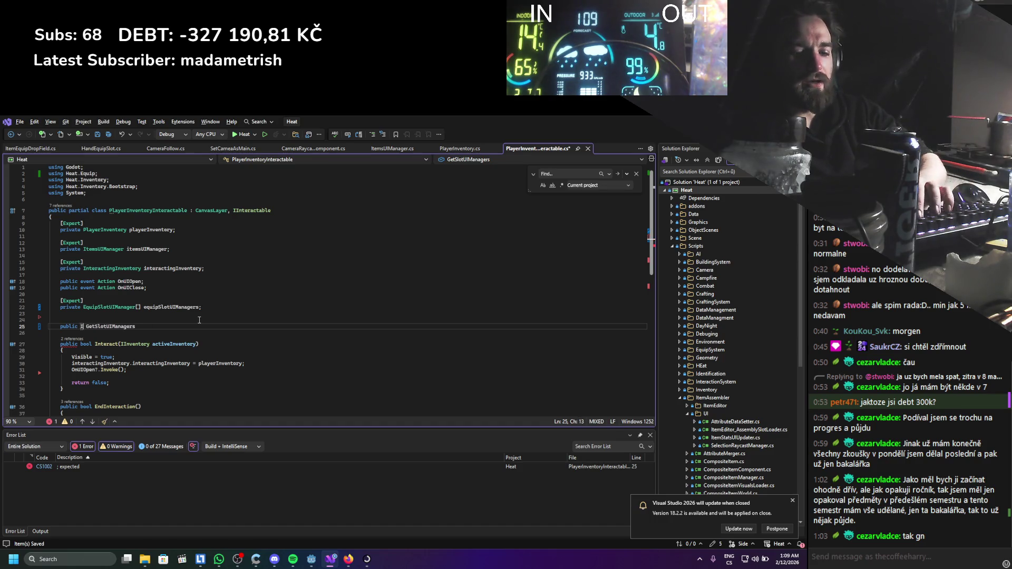
text(Enum)
key(Tab)
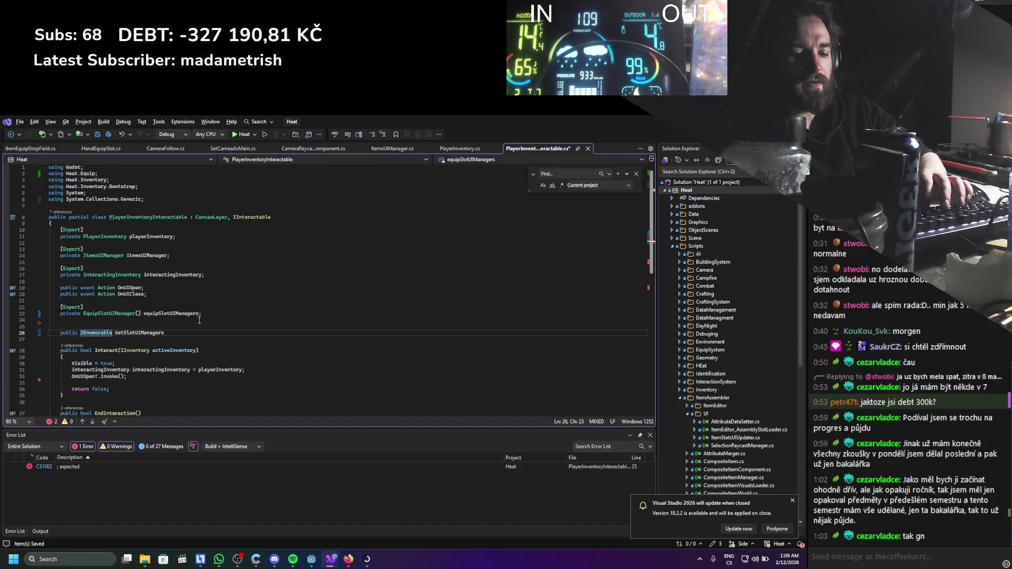
text(<)
text(<E)
text(<)
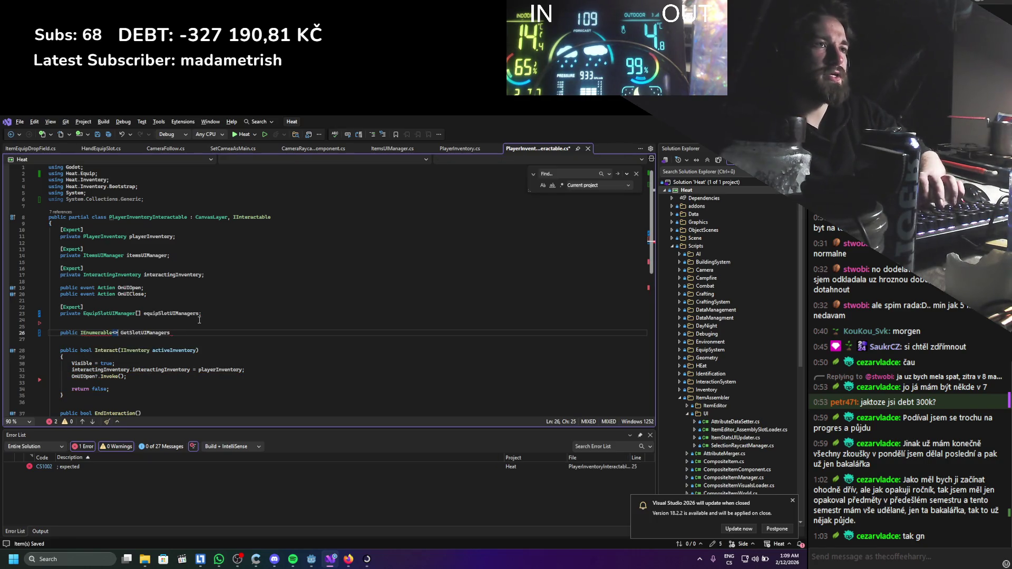
text(quip)
key(Tab)
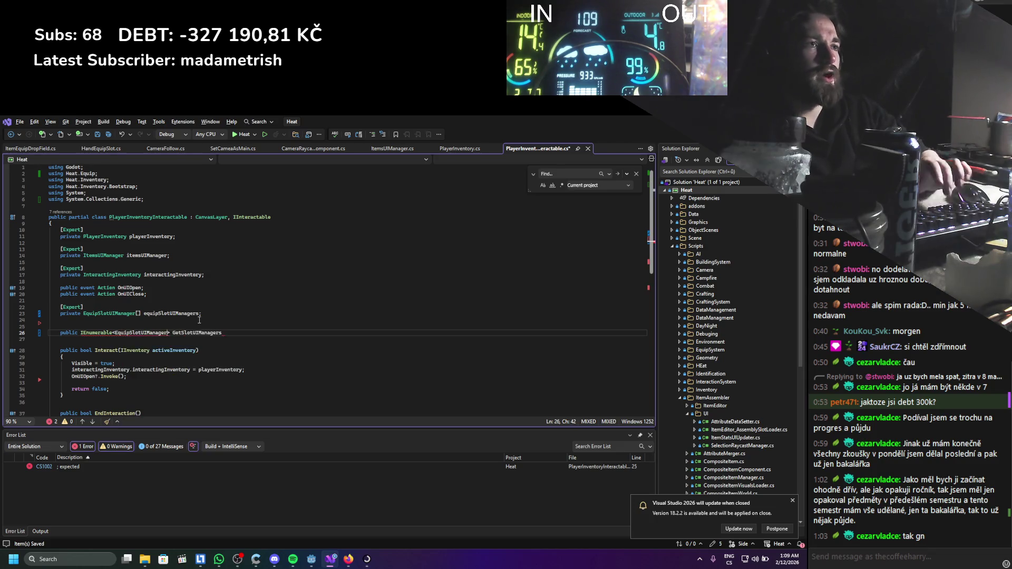
key(Tab)
text(;)
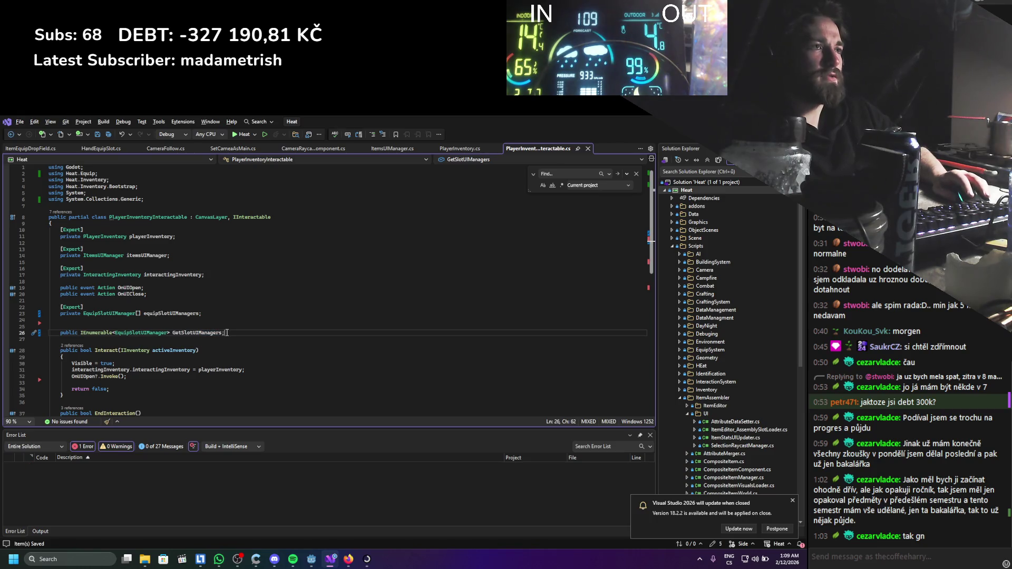
text(() )
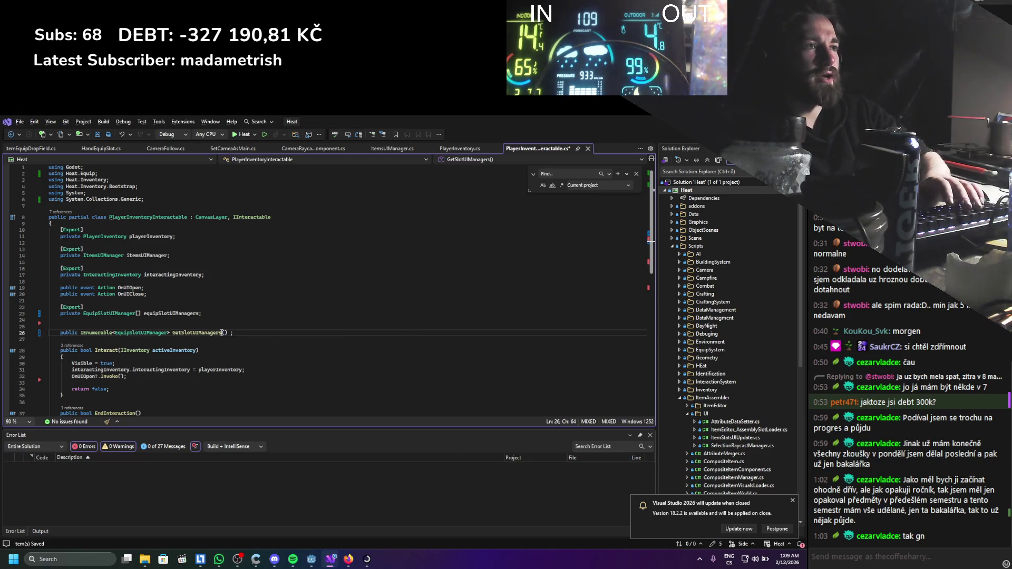
text(>)
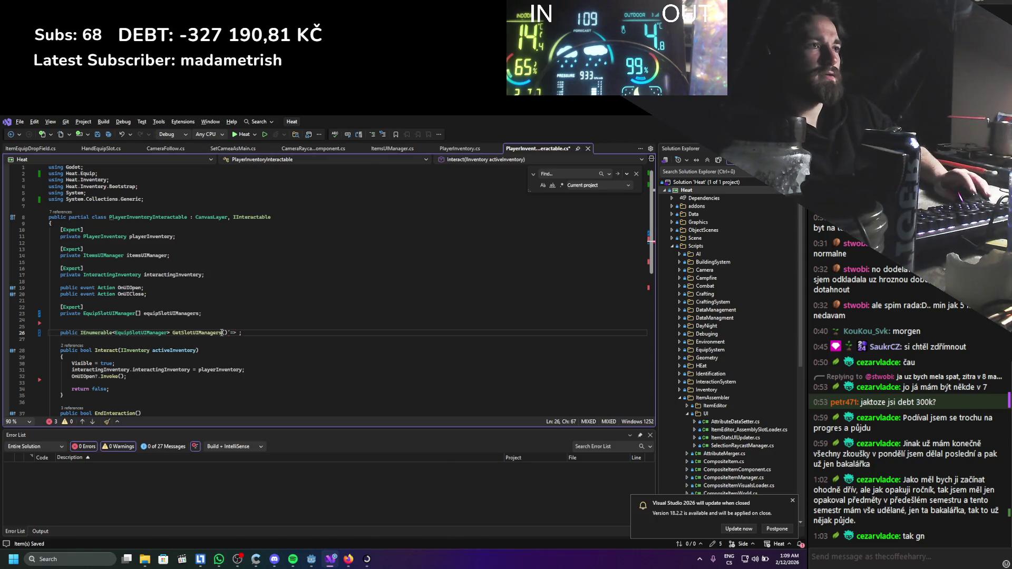
Make GetSlotUIManagers return equipSlotUIManagers, then rebuild the C# project in Godot.
click(229, 333)
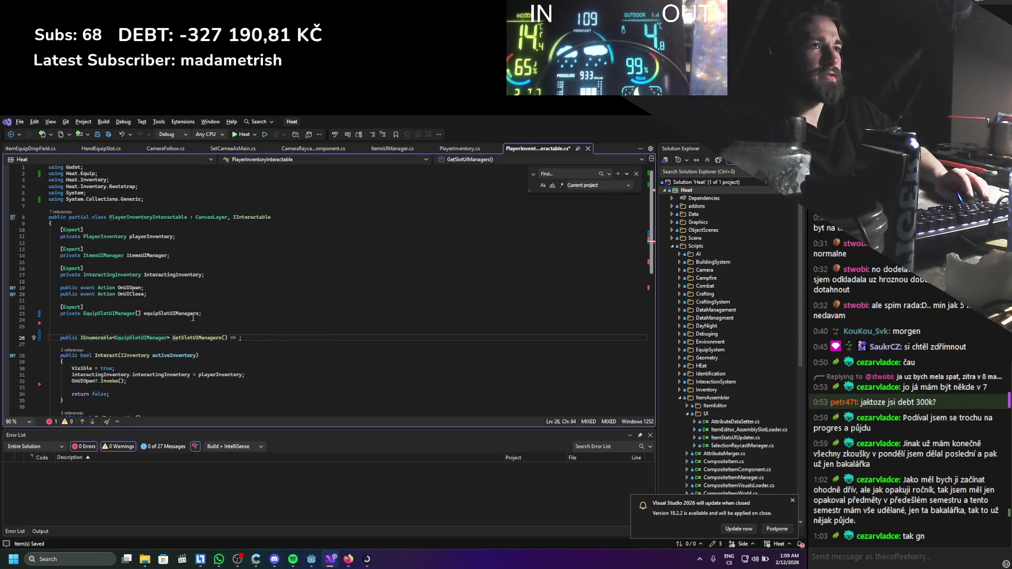
double_click(192, 314)
key(ctrl+c)
click(240, 338)
key(ctrl+v)
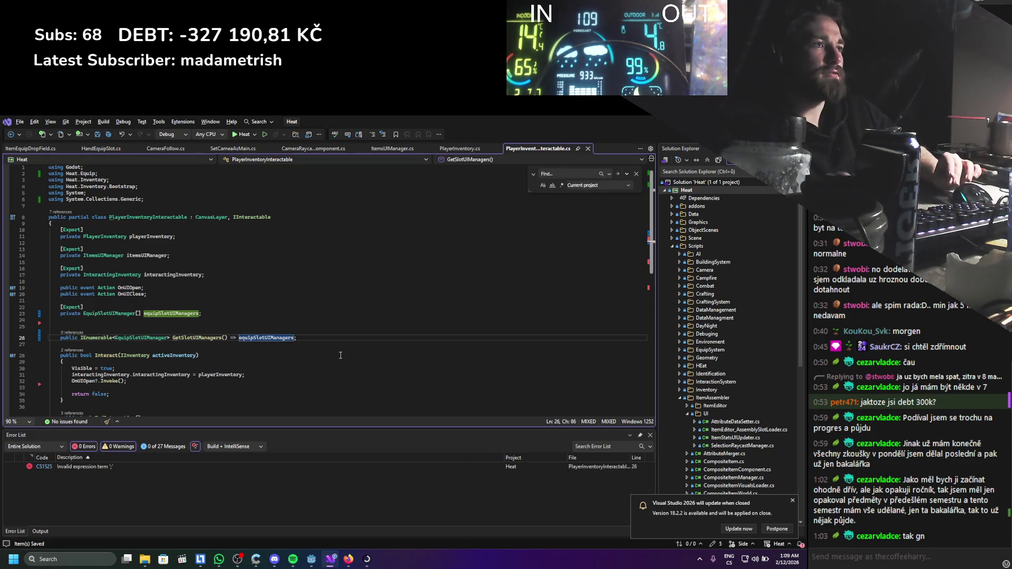
scroll(276, 326, down, 3)
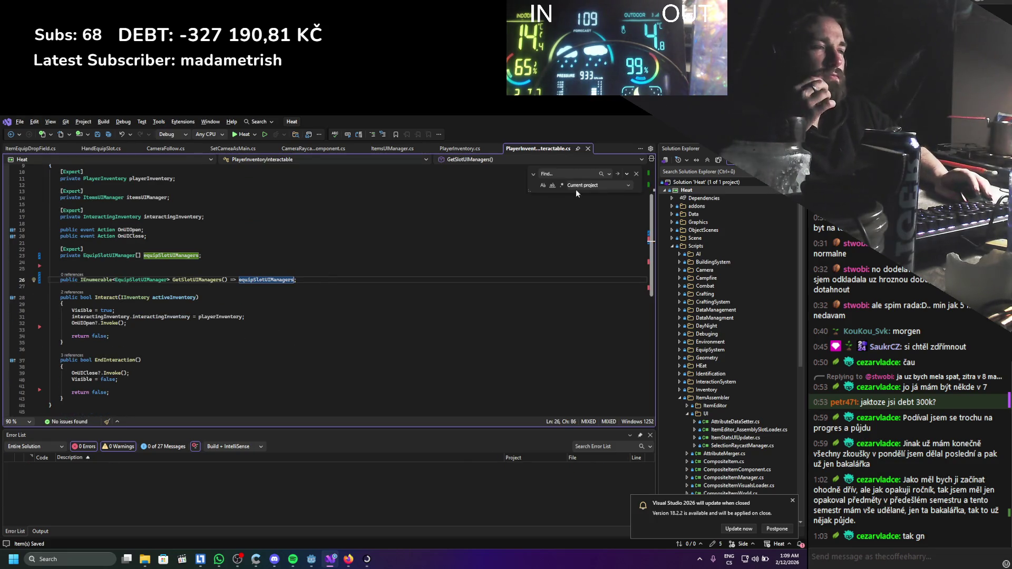
key(alt+Tab)
click(659, 135)
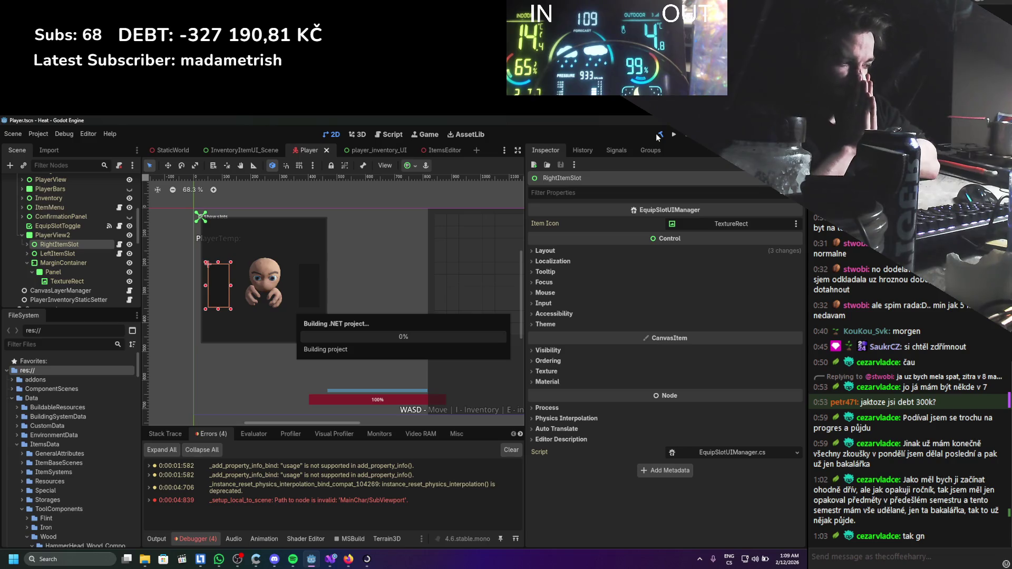
Open Player_Inventory_UI.tscn and rename its root node to Player_Inventory_UI.
click(73, 248)
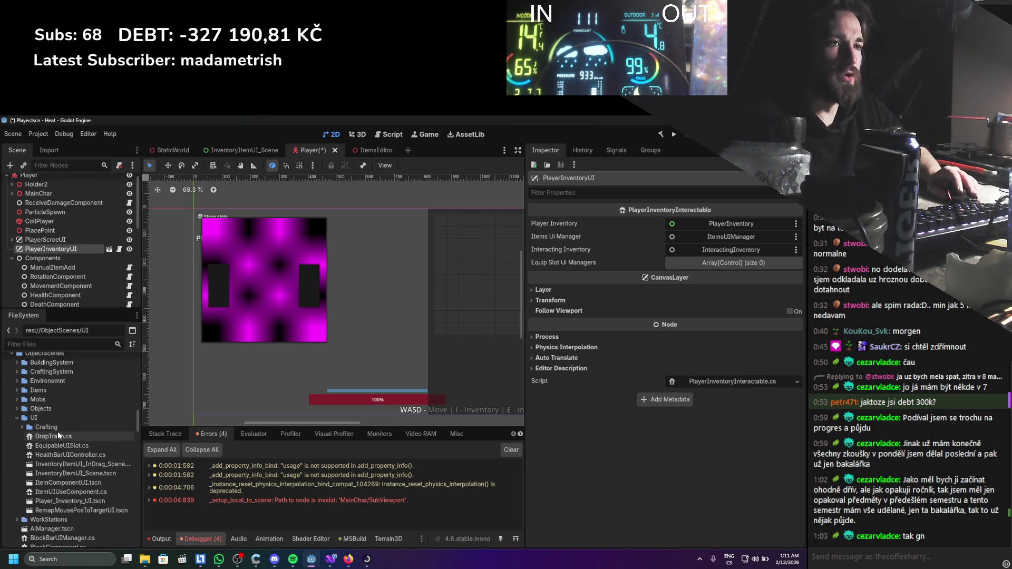
click(54, 502)
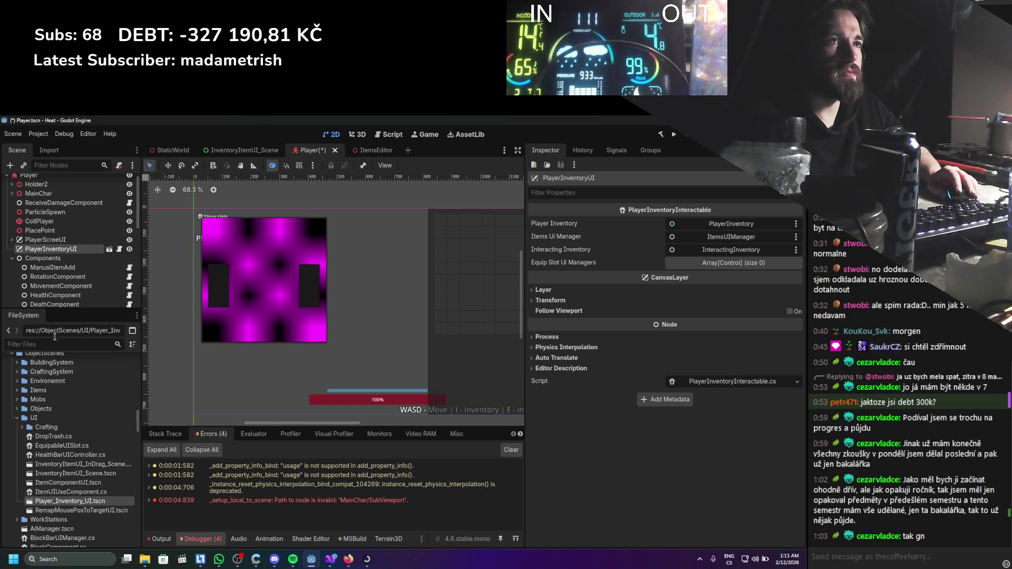
double_click(76, 503)
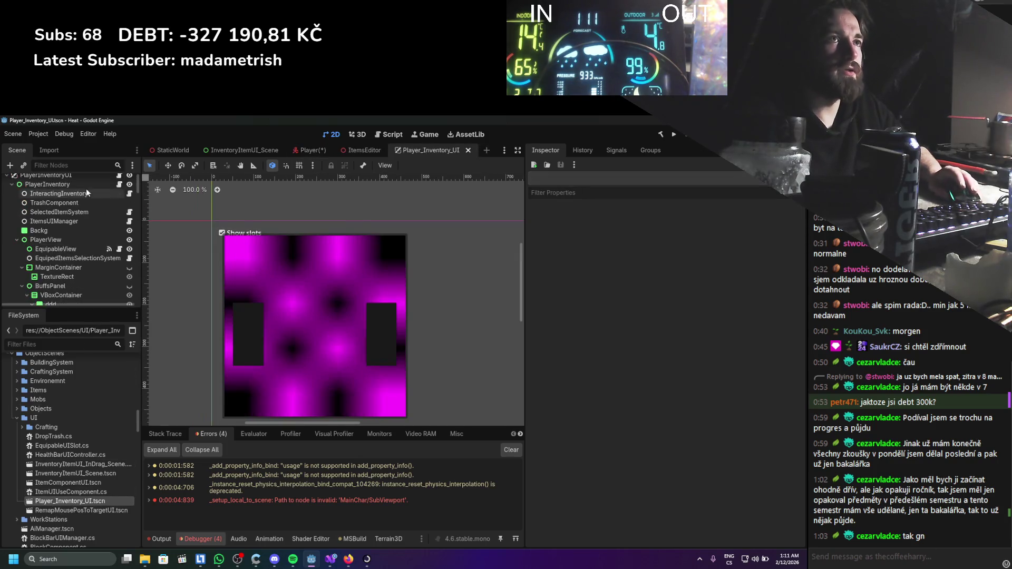
click(57, 183)
click(57, 184)
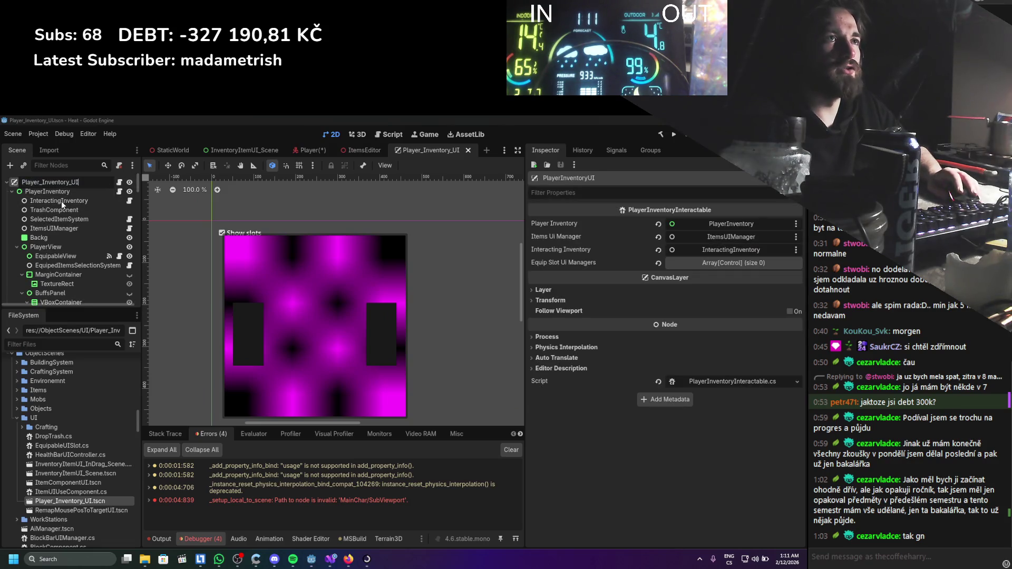
key(Return)
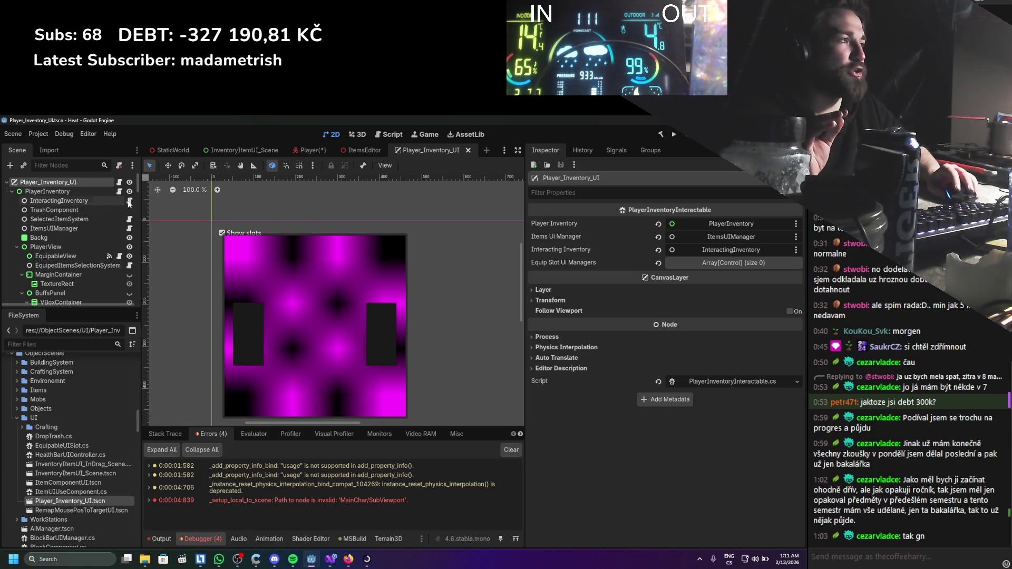
Resize Equip Slot Ui Managers to 2 elements, then check EquipSystem's Nodes Of Slots array.
click(680, 263)
click(667, 290)
click(667, 304)
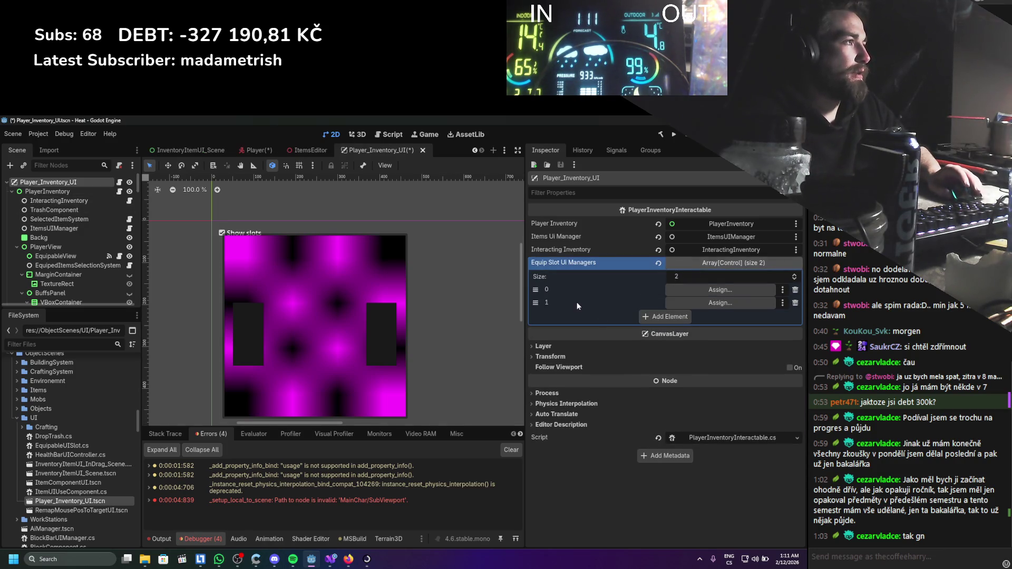
key(ctrl+s)
scroll(147, 252, down, 5)
scroll(103, 251, down, 10)
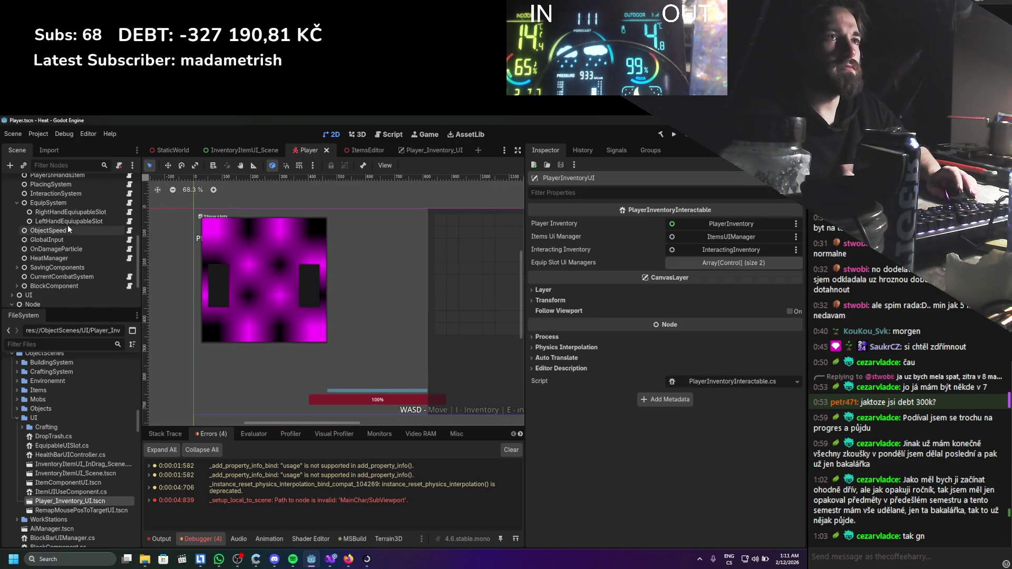
click(68, 205)
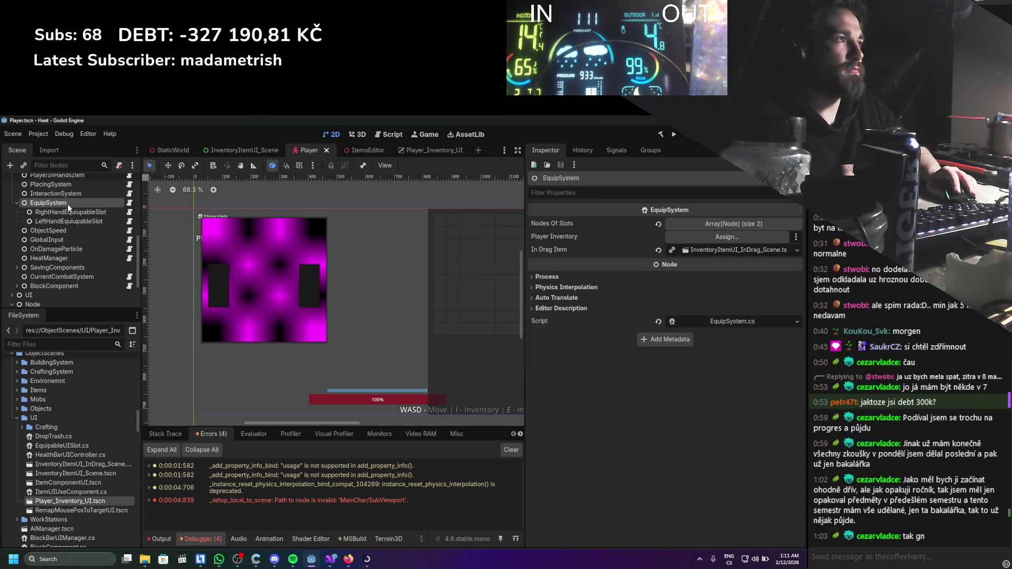
click(732, 224)
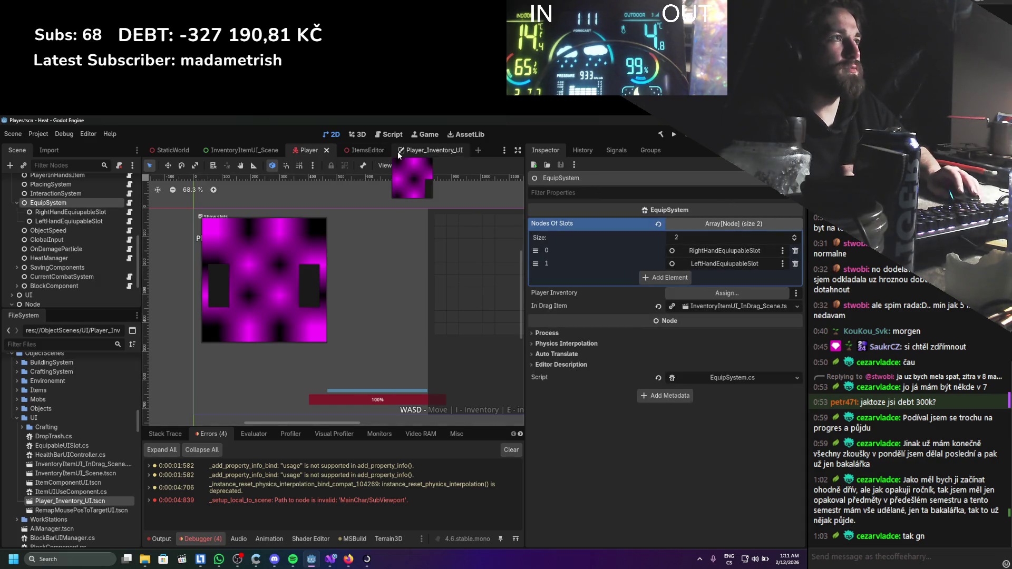
Assign RightItemSlot to element 0 and LeftItemSlot to element 1, and save.
click(403, 151)
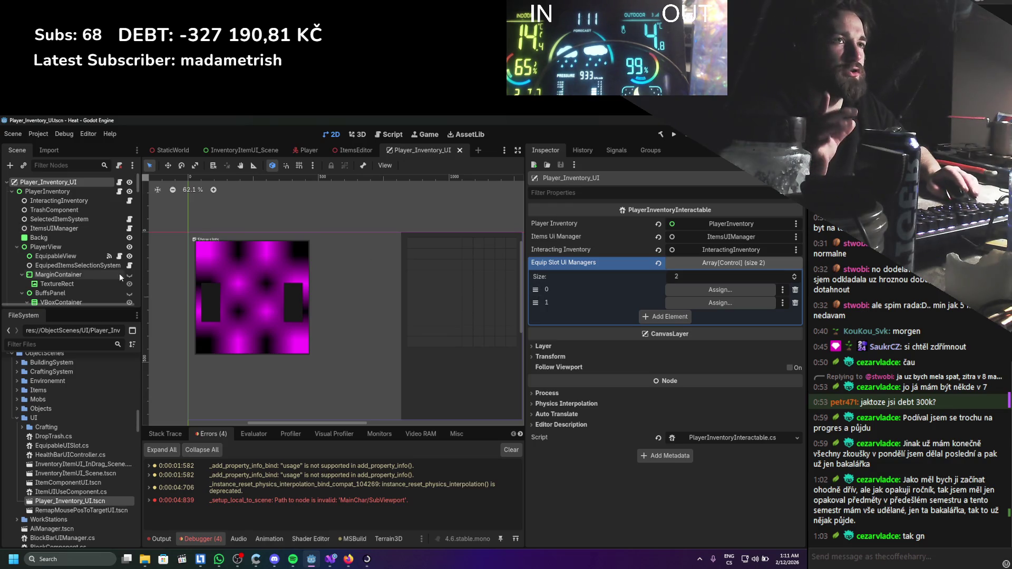
scroll(115, 271, down, 10)
scroll(115, 271, down, 5)
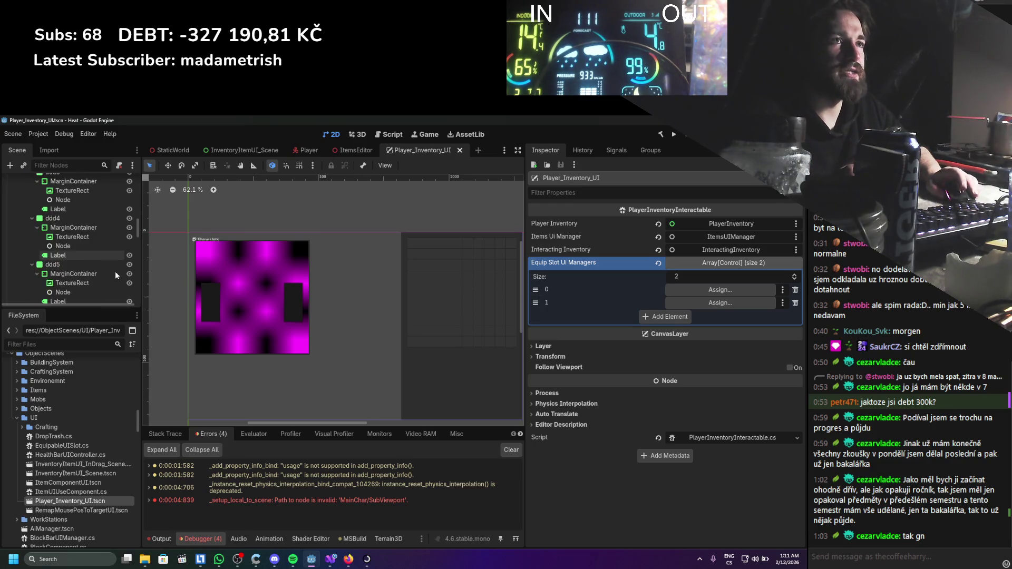
scroll(116, 262, down, 5)
scroll(116, 264, down, 10)
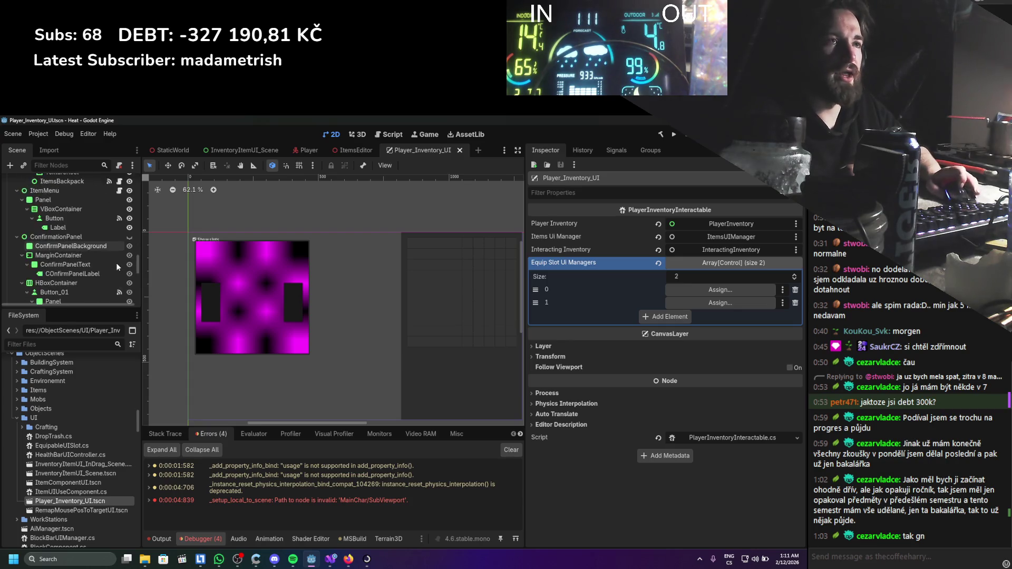
scroll(94, 259, up, 2)
scroll(57, 228, up, 1)
mouse_move(52, 216)
mouse_down()
mouse_move(659, 272)
mouse_move(720, 290)
mouse_up()
mouse_move(53, 281)
mouse_down()
mouse_move(738, 327)
mouse_move(759, 316)
mouse_move(722, 311)
mouse_up()
drag(148, 284, 721, 303)
key(ctrl+s)
scroll(42, 245, up, 3)
scroll(40, 238, up, 5)
scroll(48, 240, up, 10)
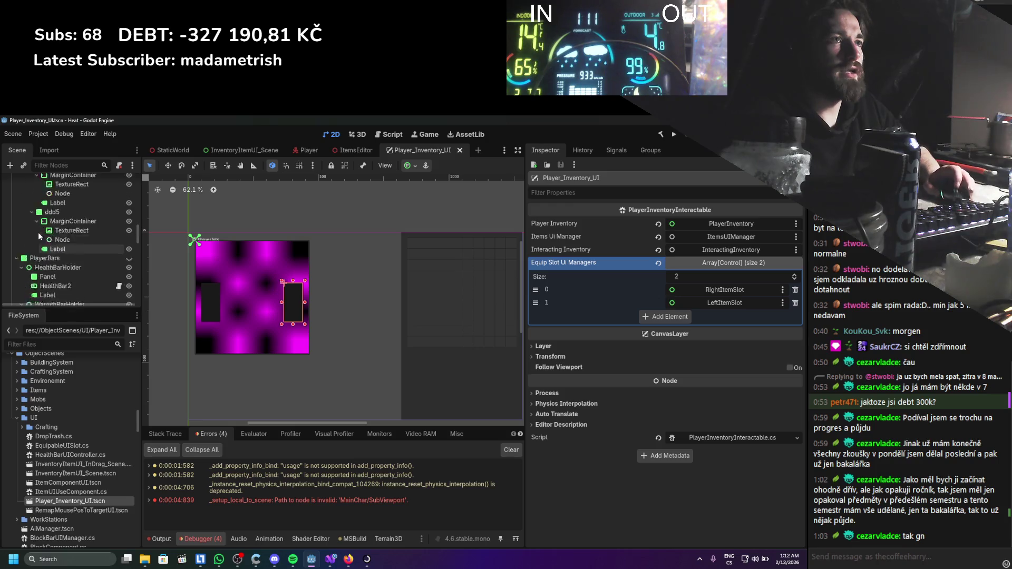
scroll(60, 244, up, 3)
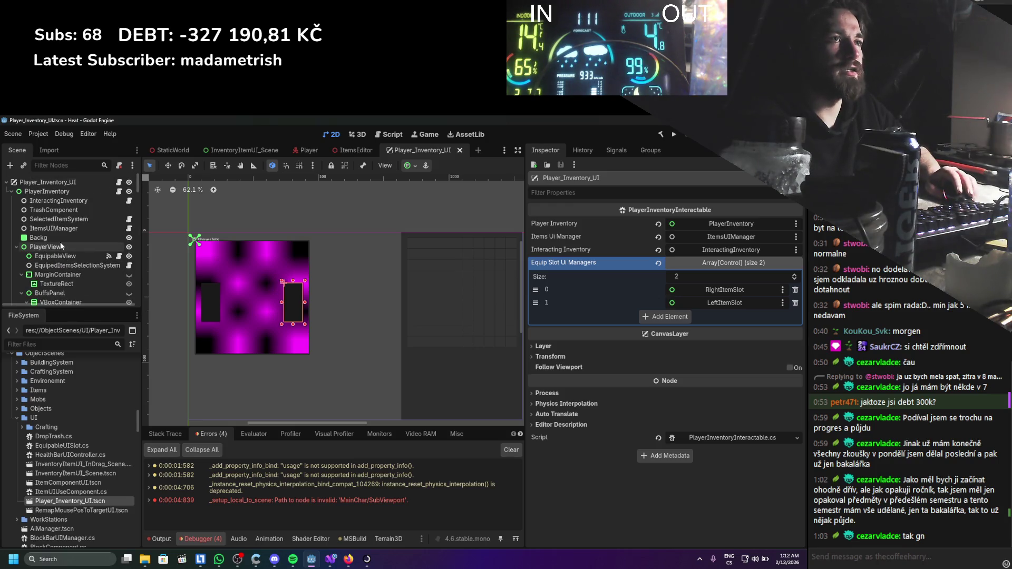
Inspect SelectedItemSystem, ItemsUIManager, InteractingInventory, PlayerInventory and the root node.
click(68, 219)
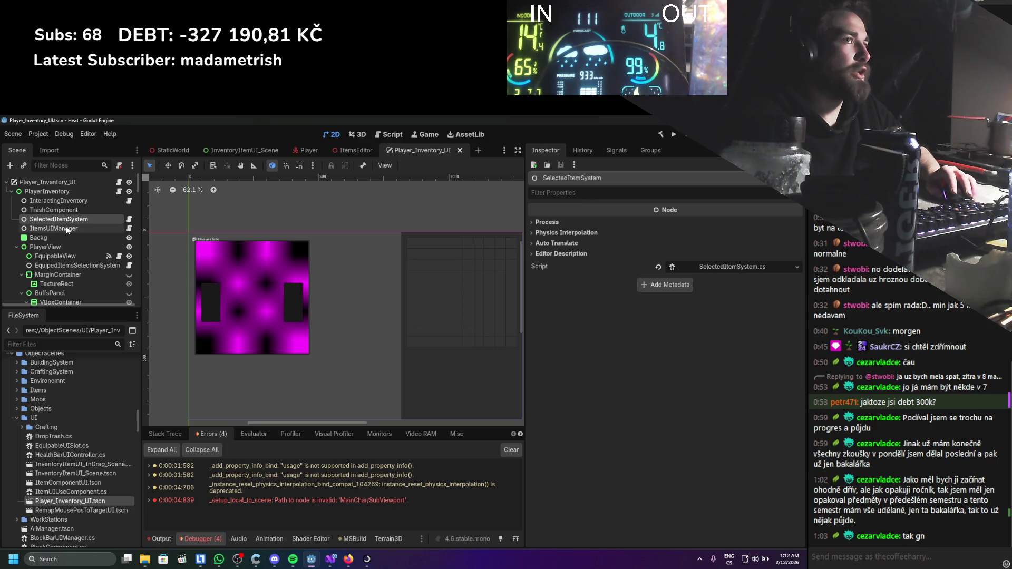
click(66, 230)
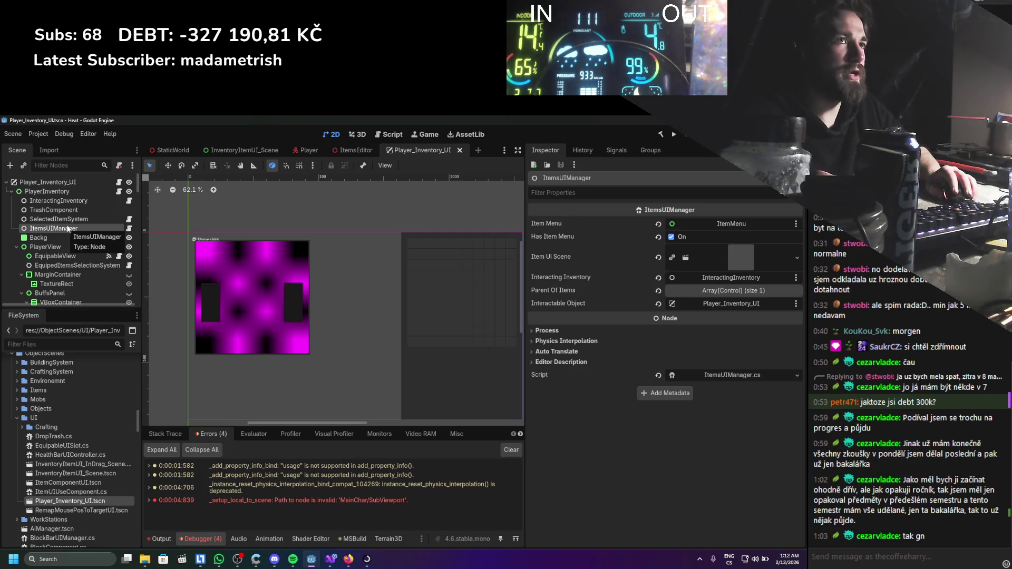
click(71, 203)
click(73, 194)
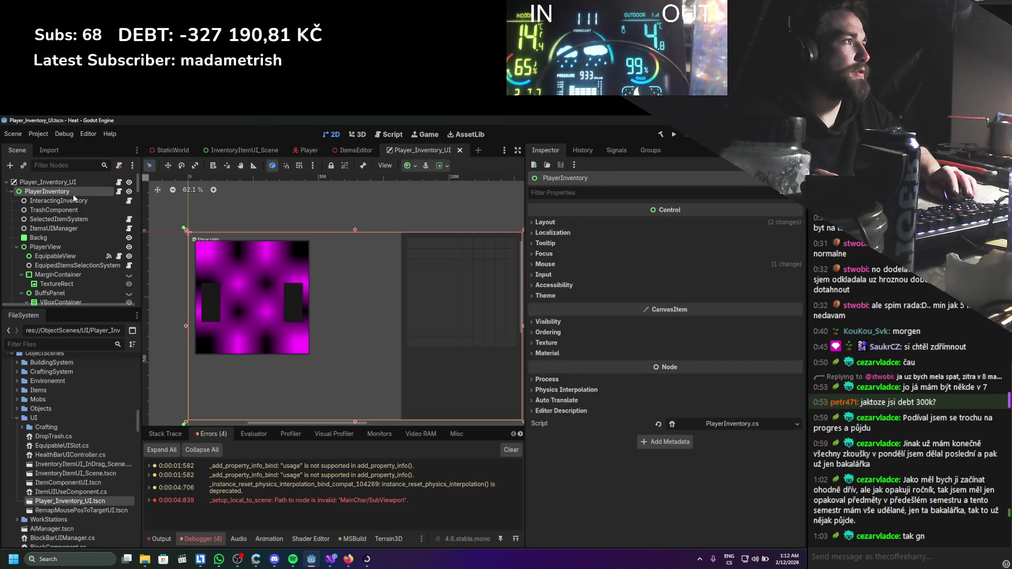
click(71, 184)
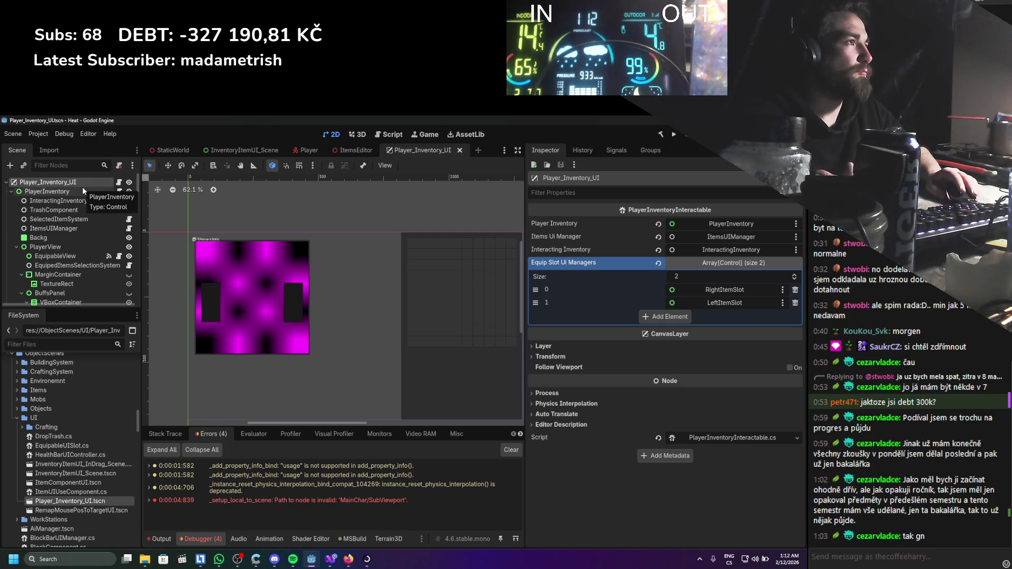
scroll(84, 191, down, 3)
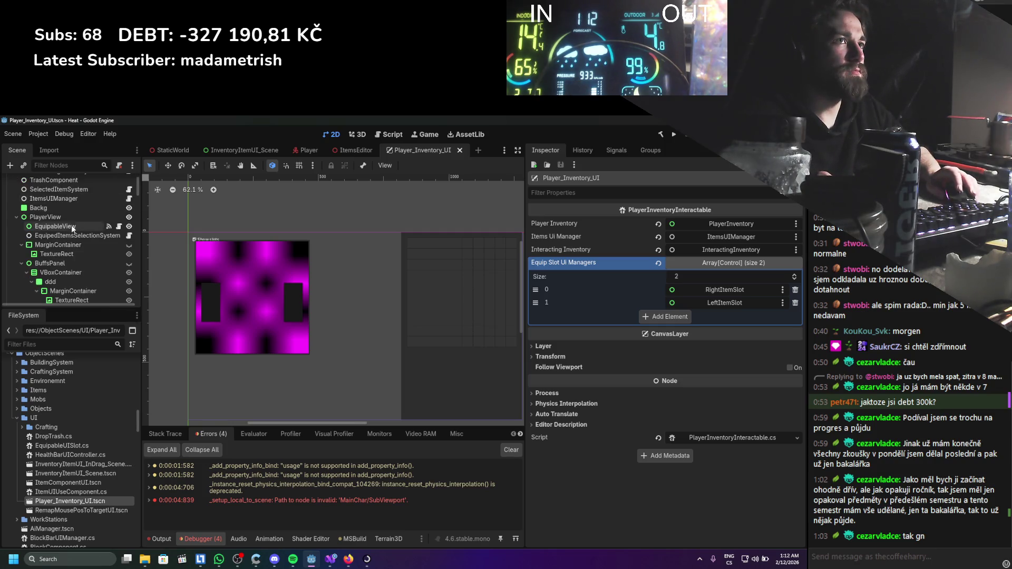
Select EquipableView, toggle its visibility off and on, and open its ItemEquipDropField script.
click(75, 235)
click(72, 227)
scroll(70, 229, up, 1)
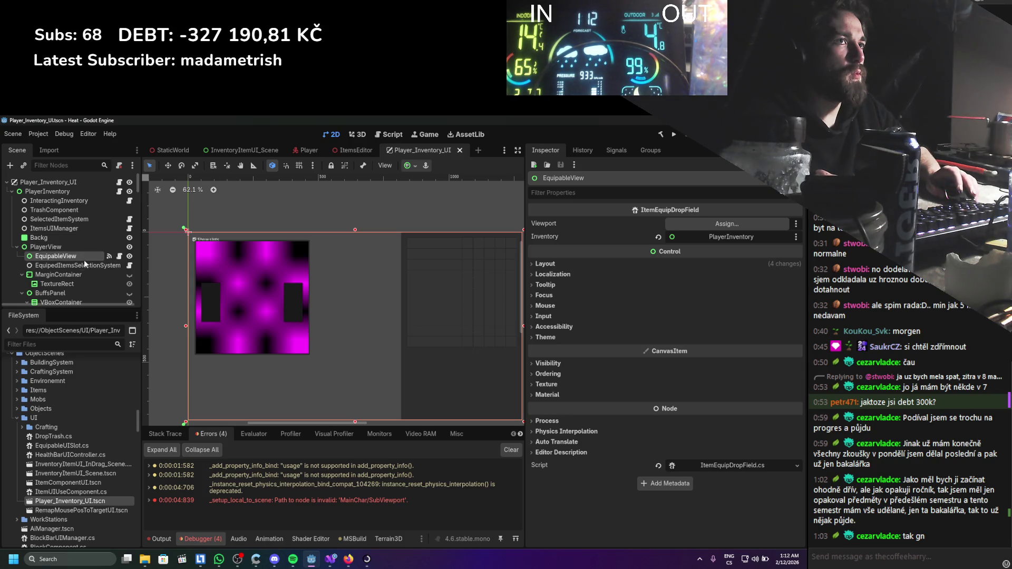
click(129, 256)
click(129, 256)
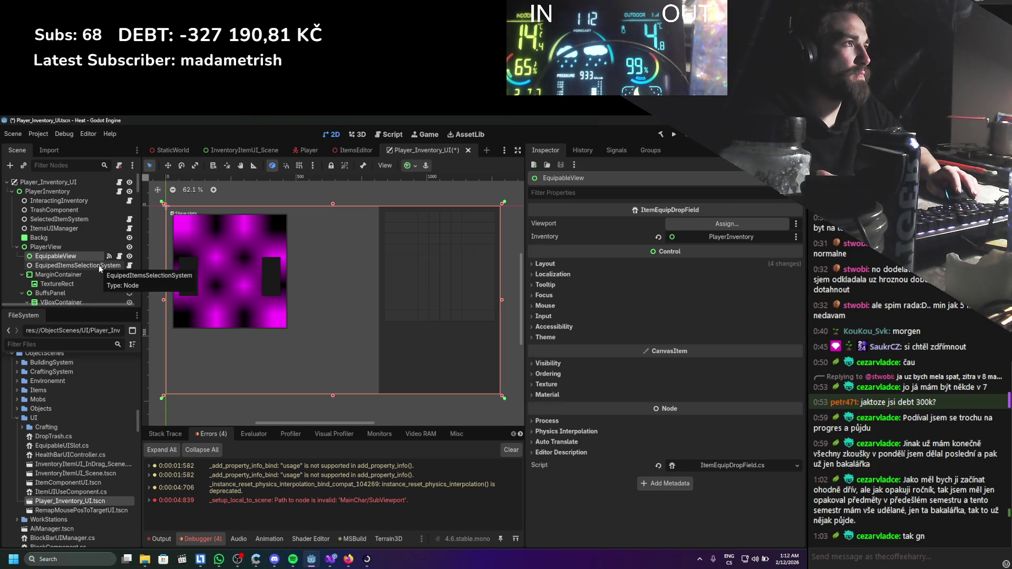
click(728, 468)
Review the [Export] SubViewport viewport field in ItemEquipDropField.cs, then return to Godot.
click(139, 256)
scroll(219, 285, down, 7)
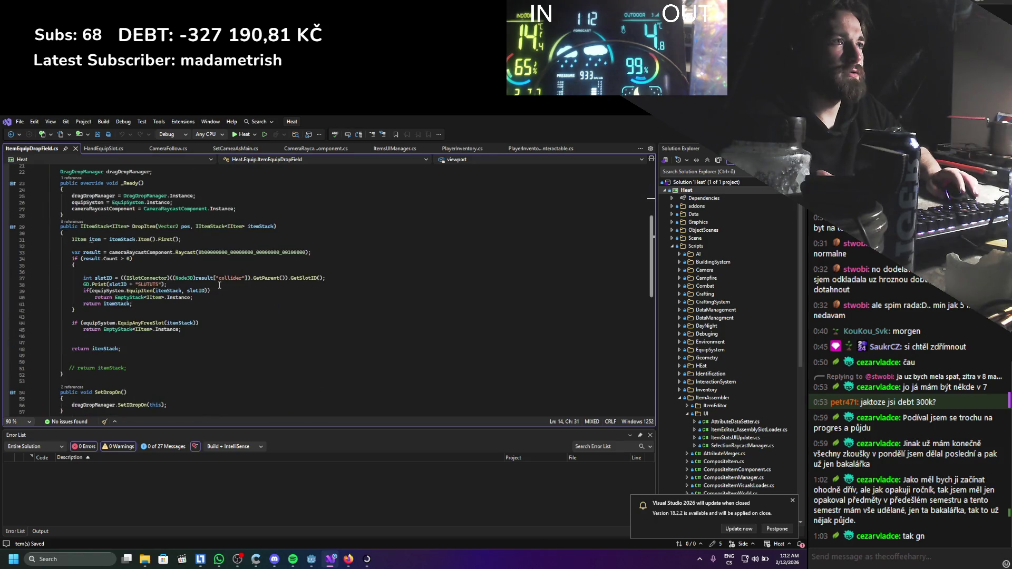
scroll(219, 285, down, 4)
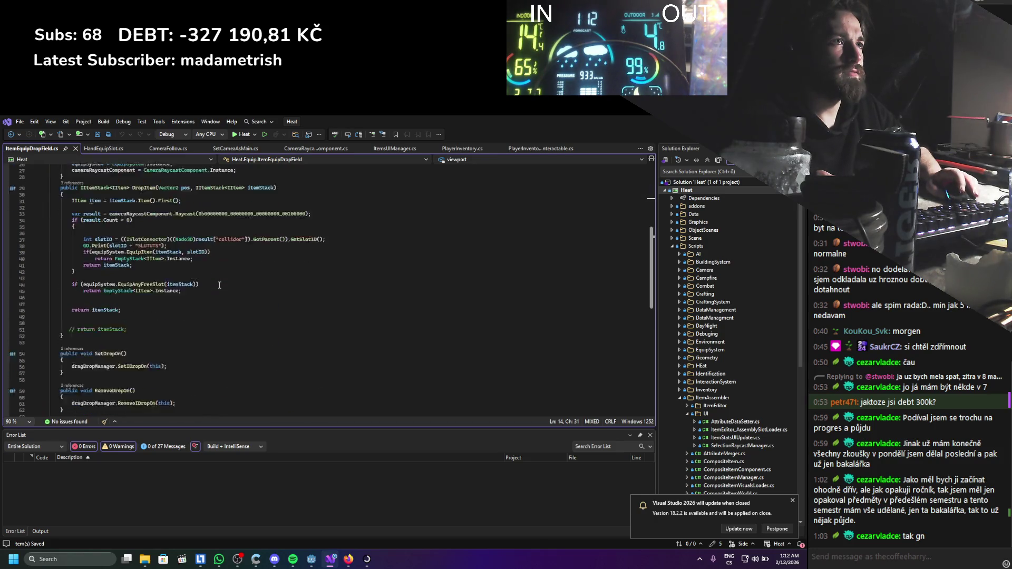
scroll(219, 285, up, 9)
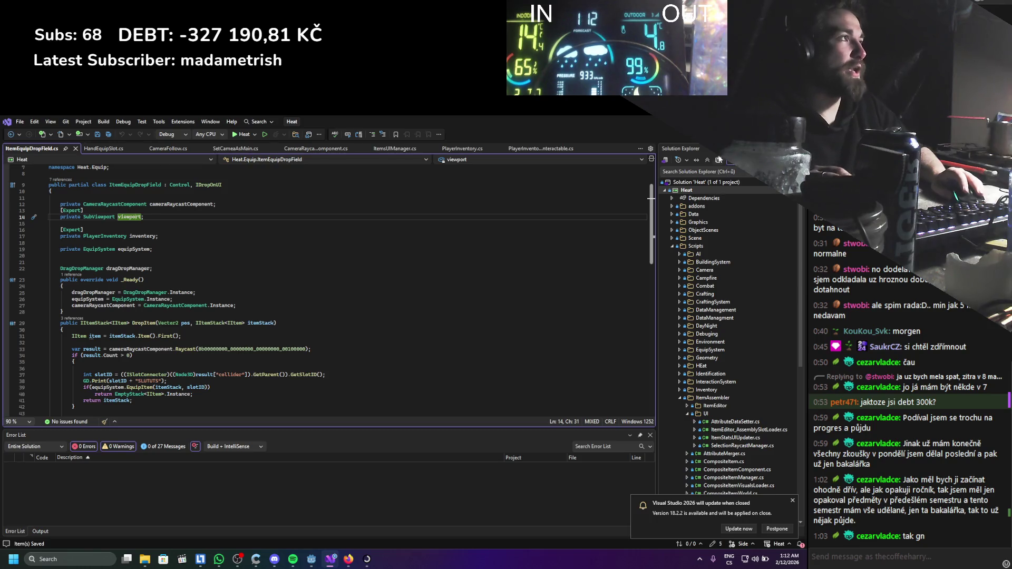
key(alt+Tab)
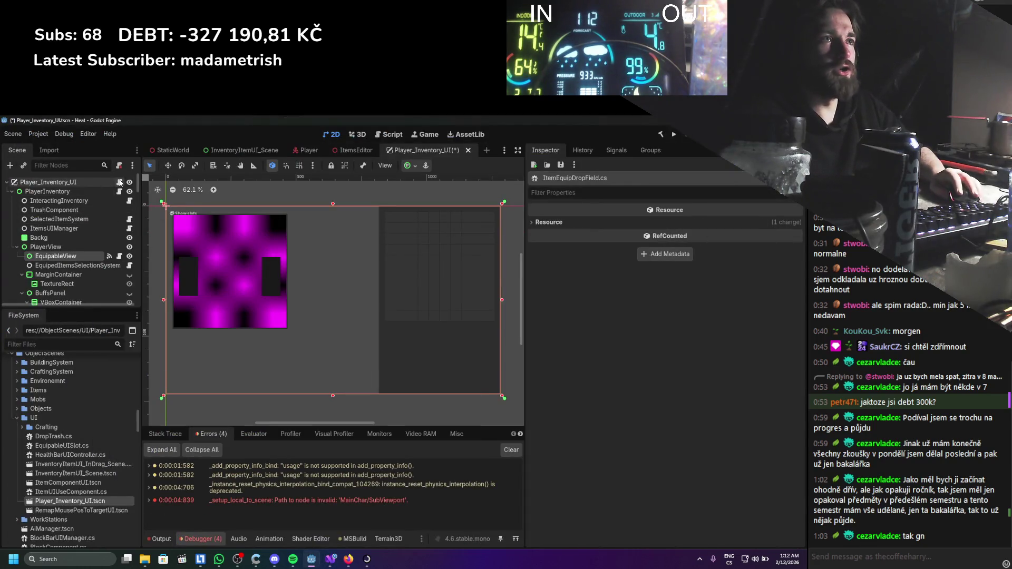
click(119, 183)
Add an exported private Viewport field named playerInventoryViewPort to PlayerInventoryInteractable.
click(233, 312)
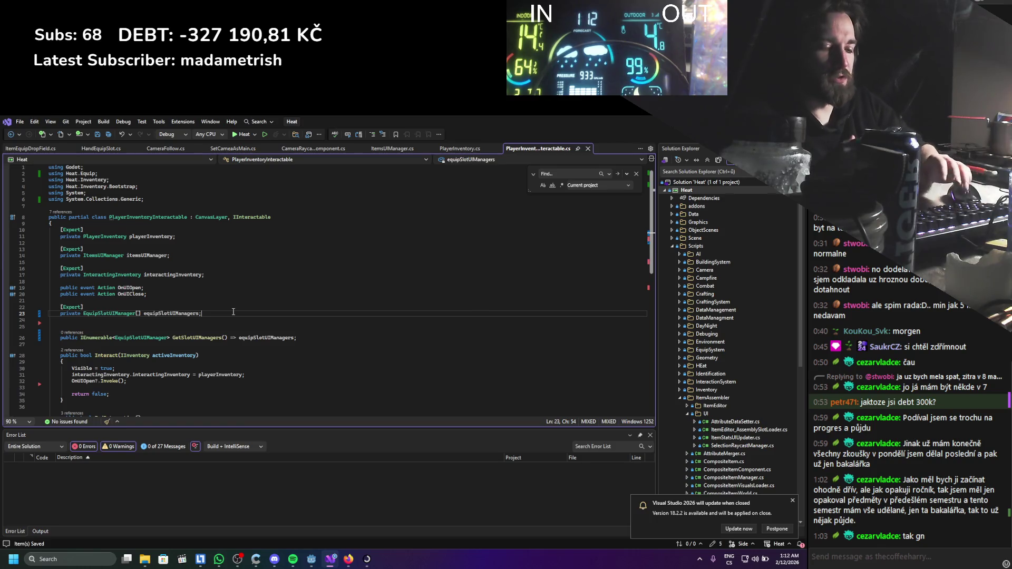
key(Return)
key(Return)
text([ex)
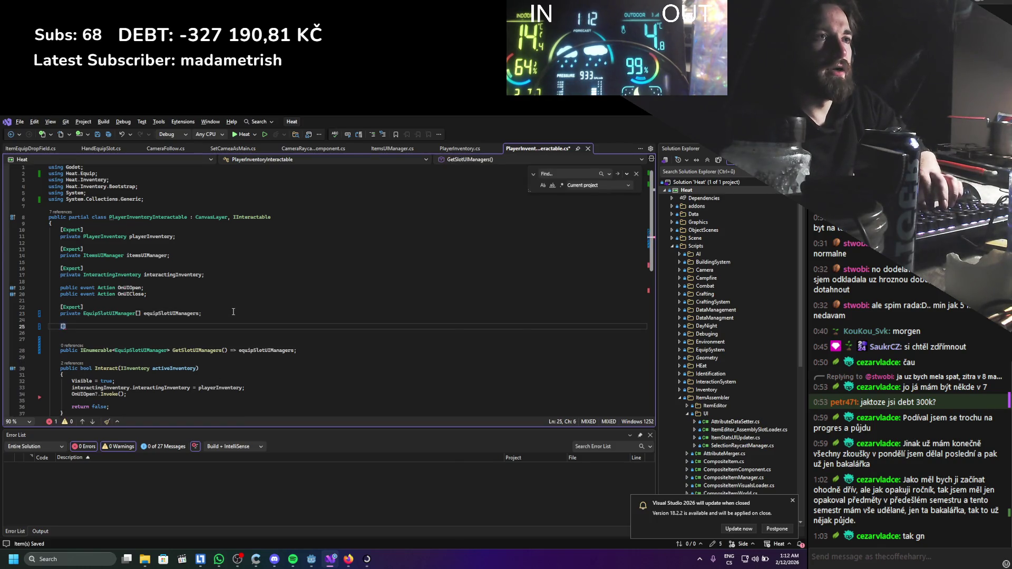
text(port])
key(Return)
text(private)
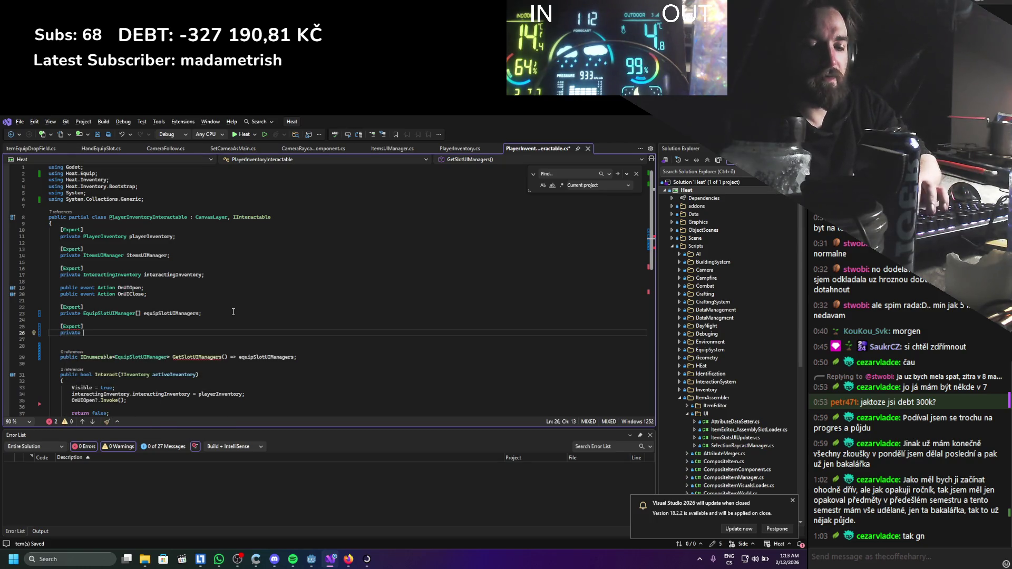
key(ctrl+space)
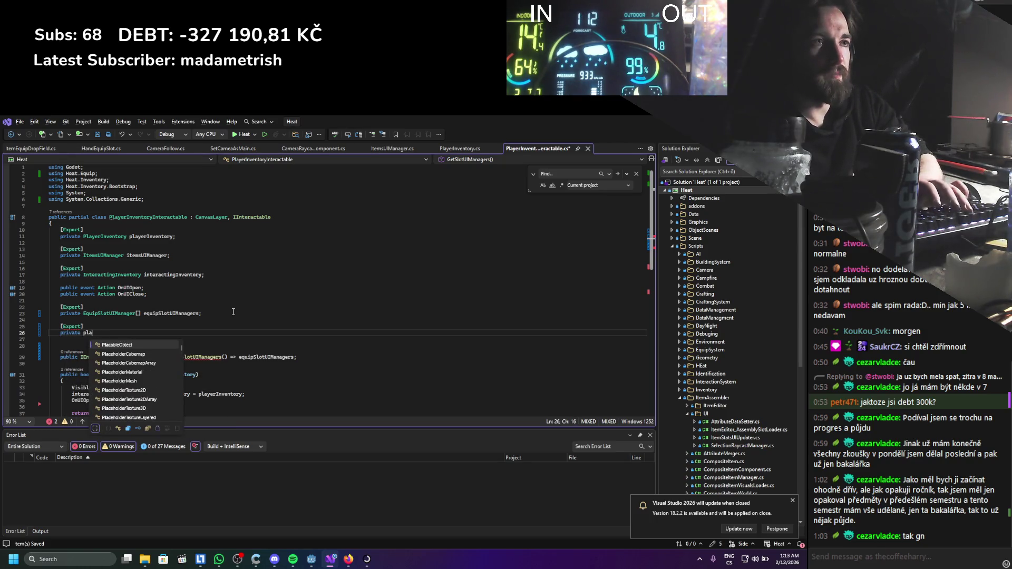
text(view)
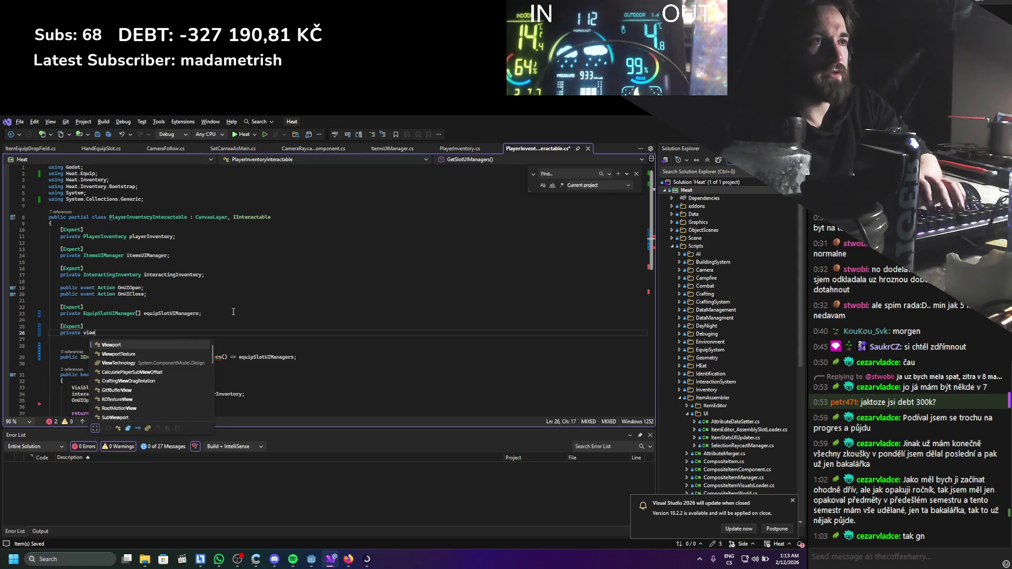
text( player)
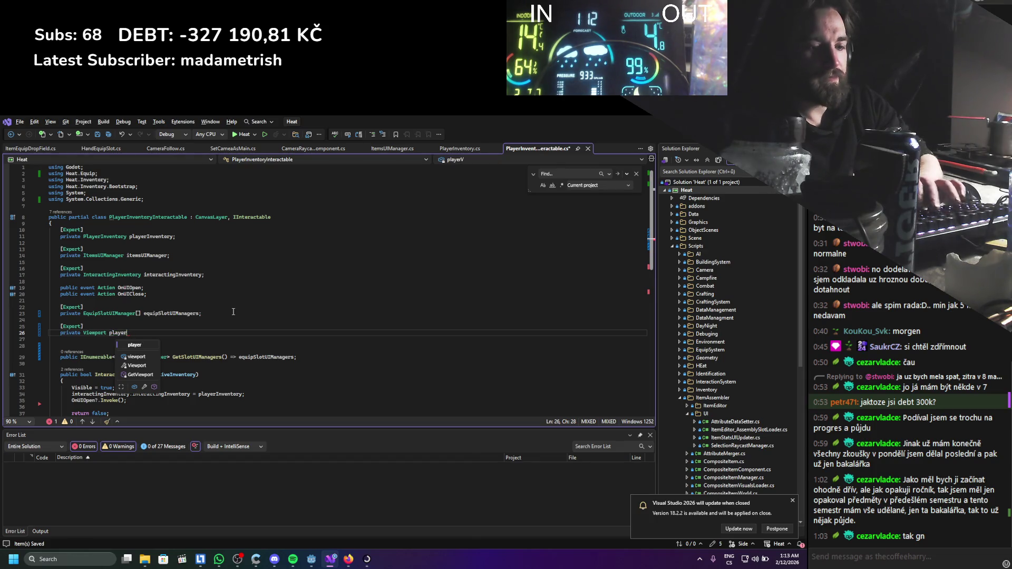
text(InventoryVie)
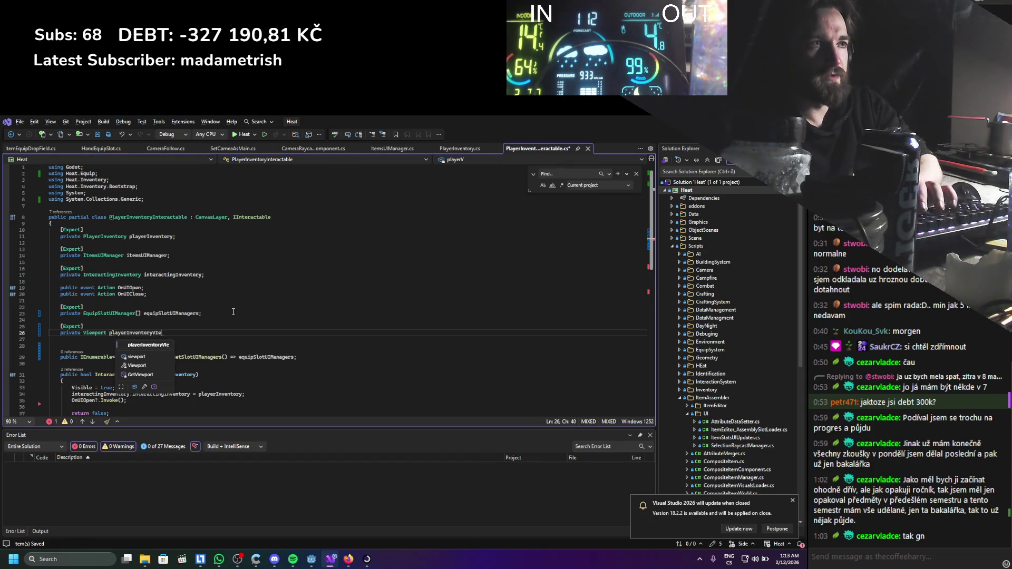
text(i)
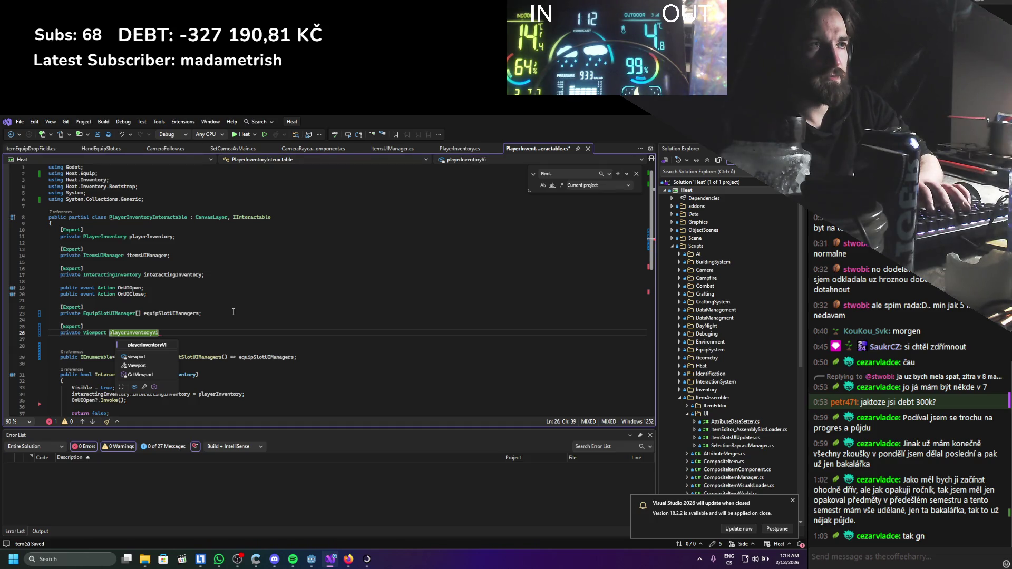
text(ewPort;)
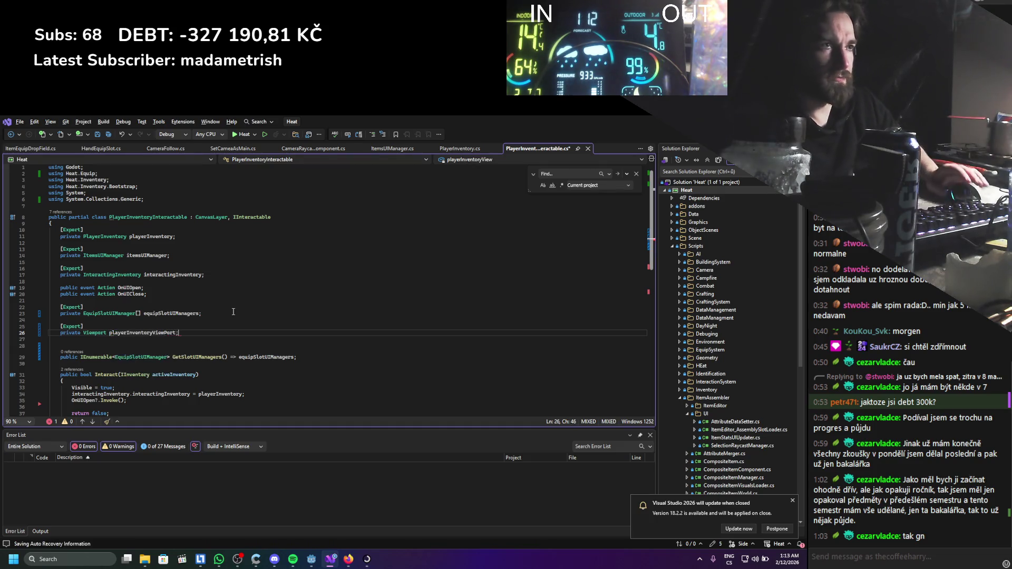
Add a public Viewport GetPlayerInventoryViewPort() getter returning playerInventoryViewPort, and save the script.
click(191, 340)
key(Return)
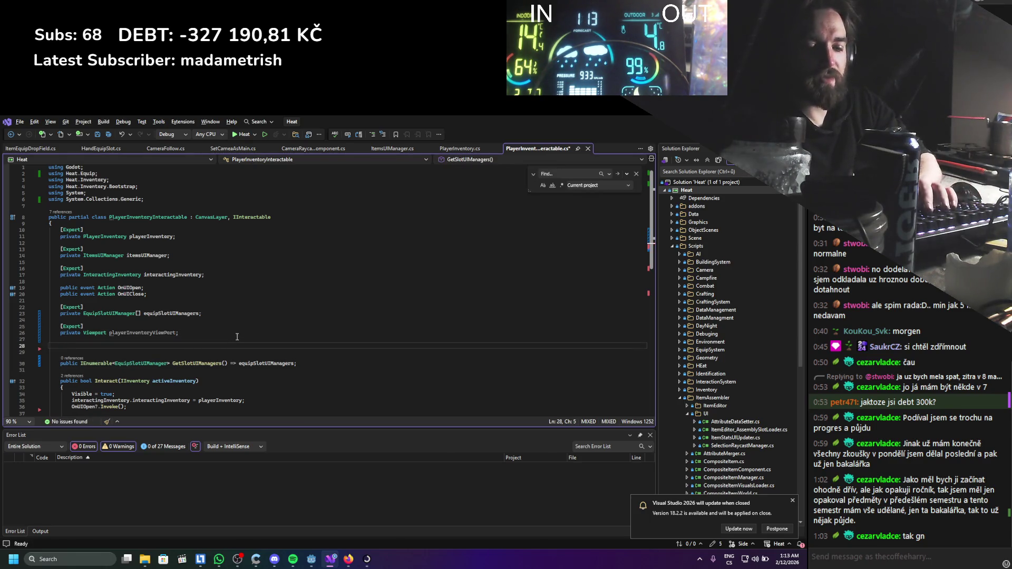
text(public void GetPlayerInventoryVie)
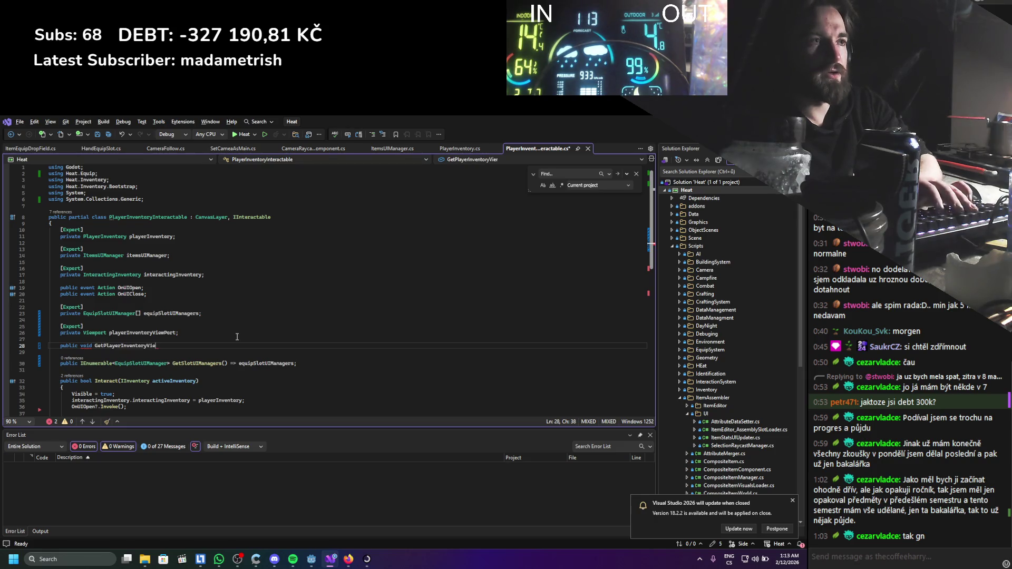
text(wPort;)
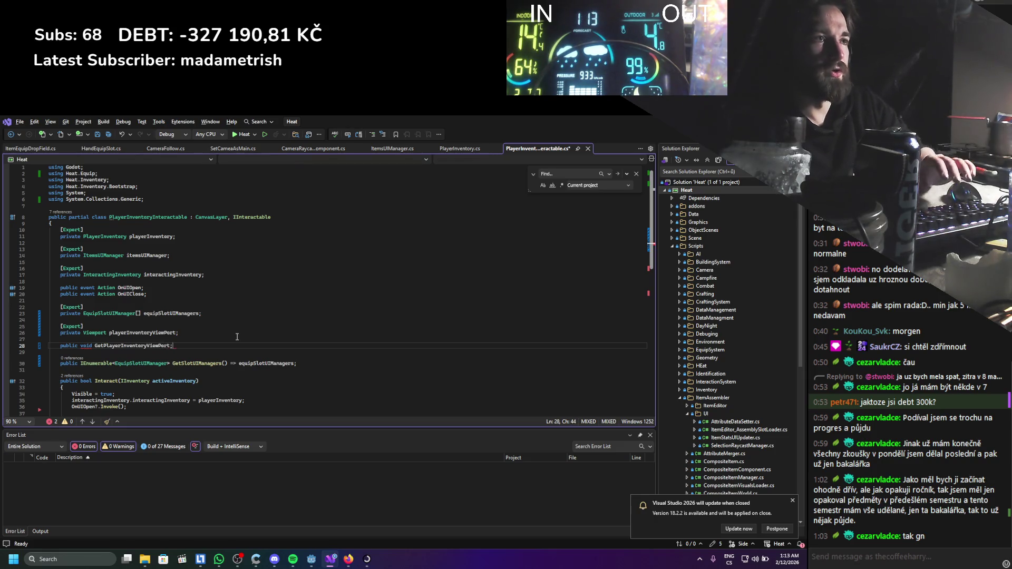
key(ctrl+s)
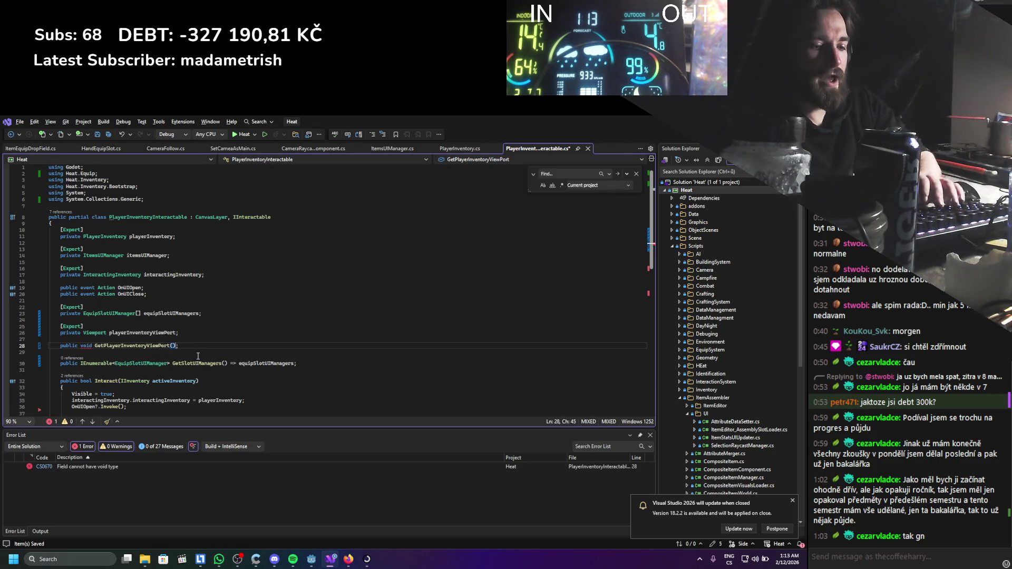
text( => player)
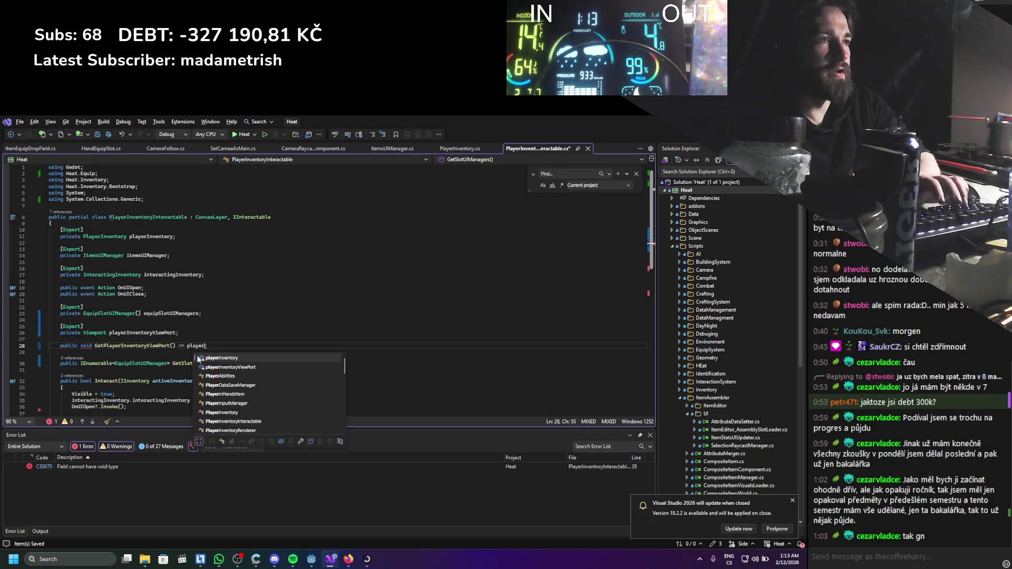
key(Down)
key(Tab)
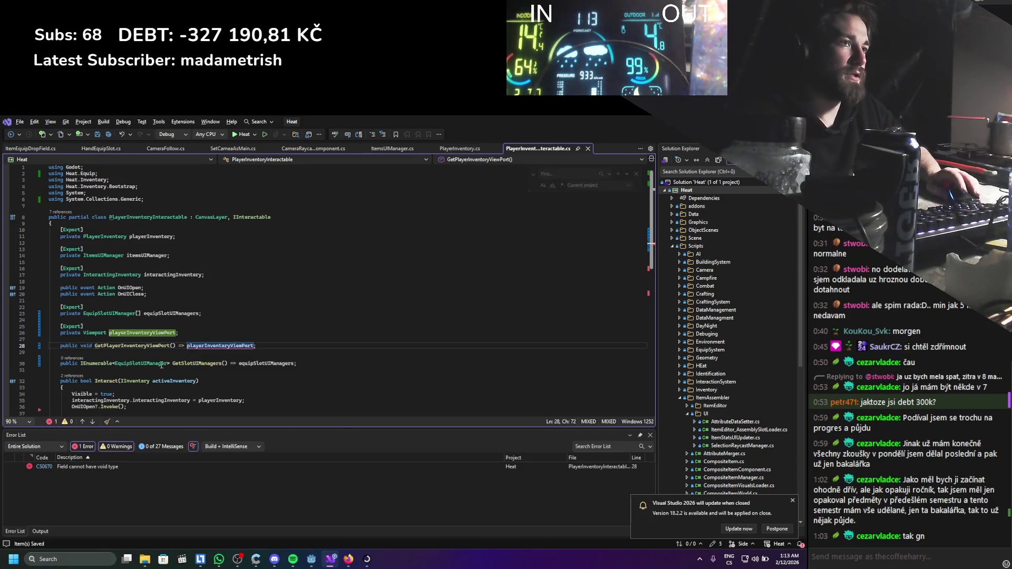
double_click(101, 351)
text(Viewport)
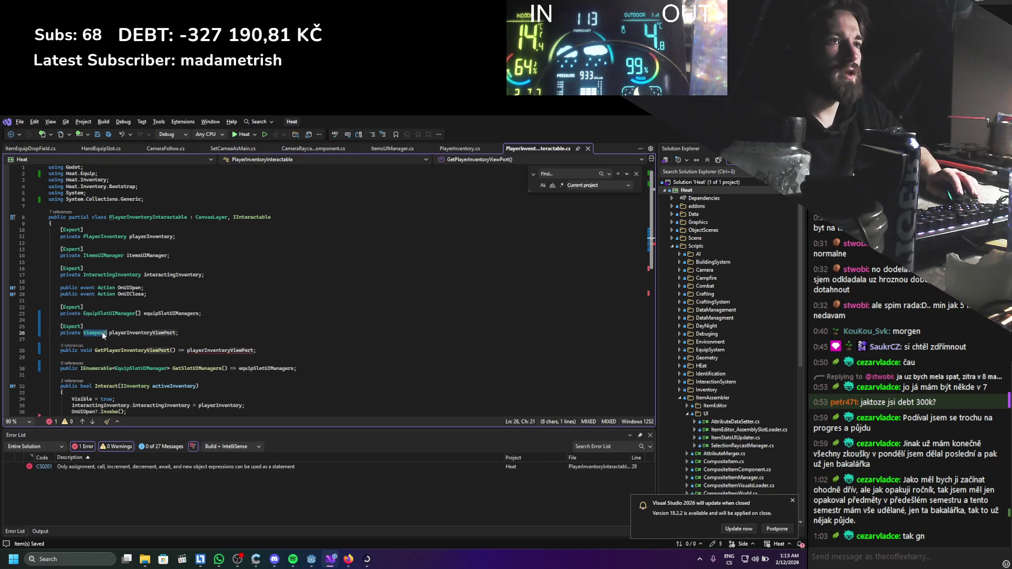
click(130, 320)
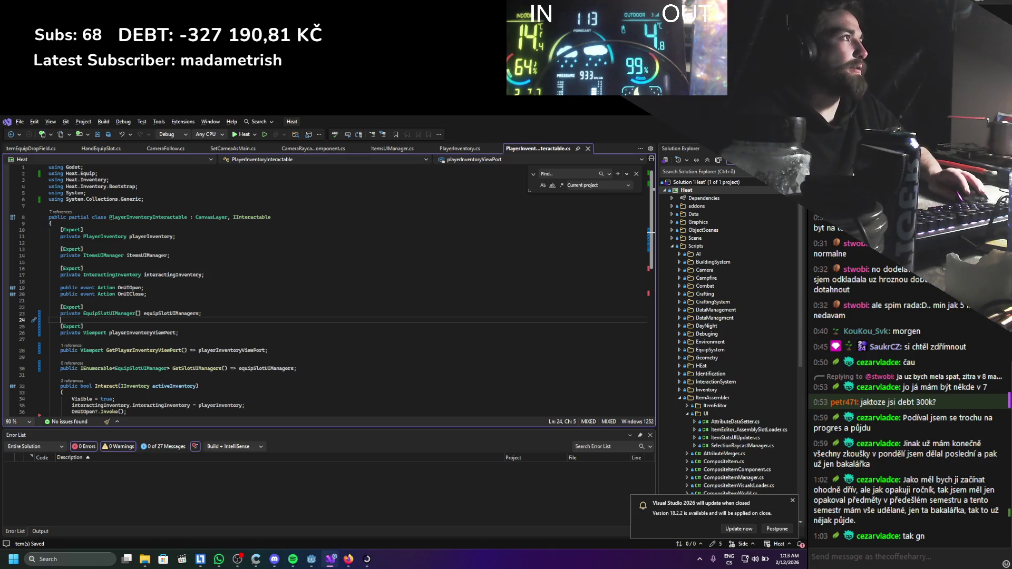
key(alt+Tab)
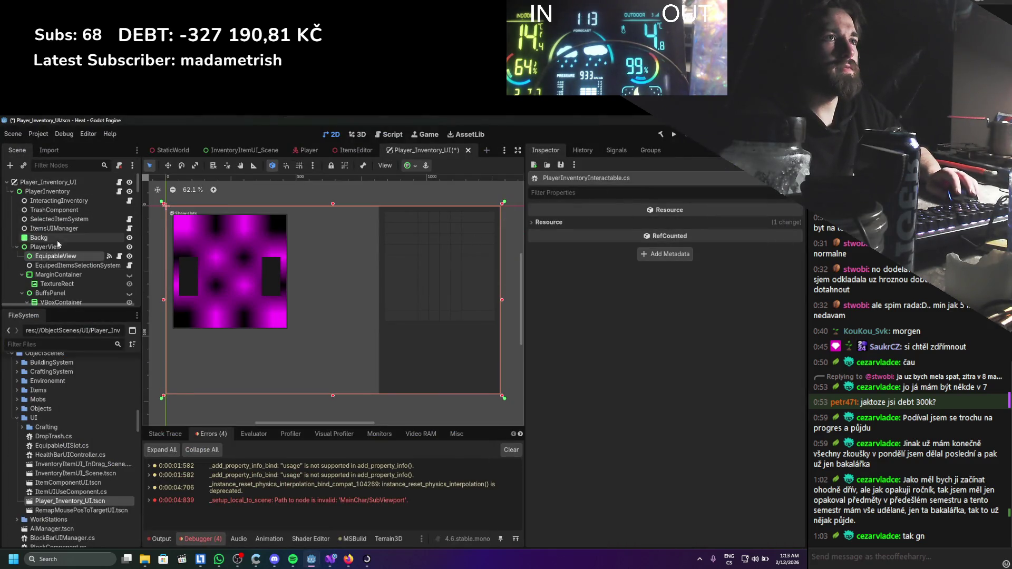
Inspect the EquipableView node and open its ItemEquipDropField.cs script in Visual Studio.
click(56, 255)
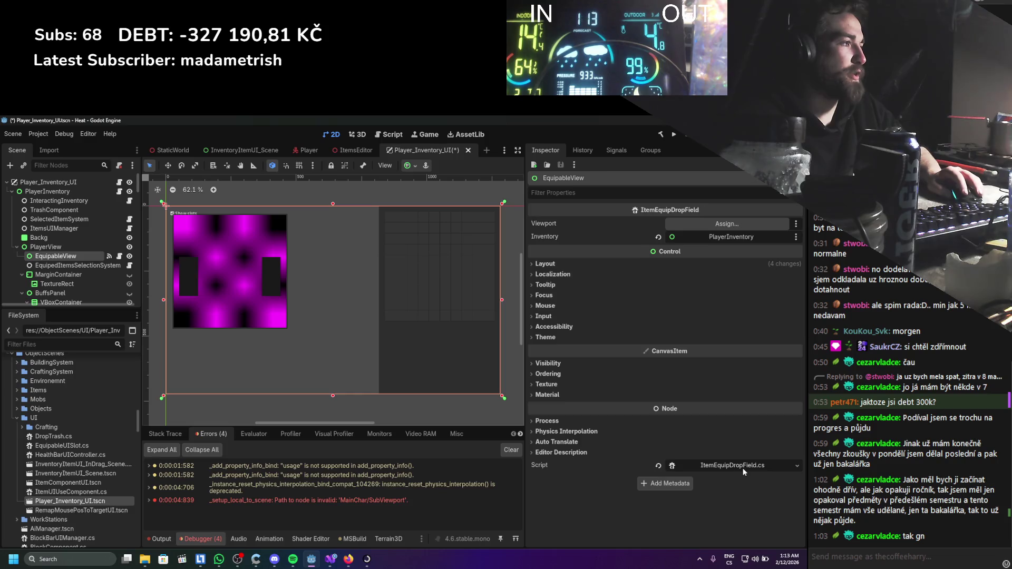
click(743, 467)
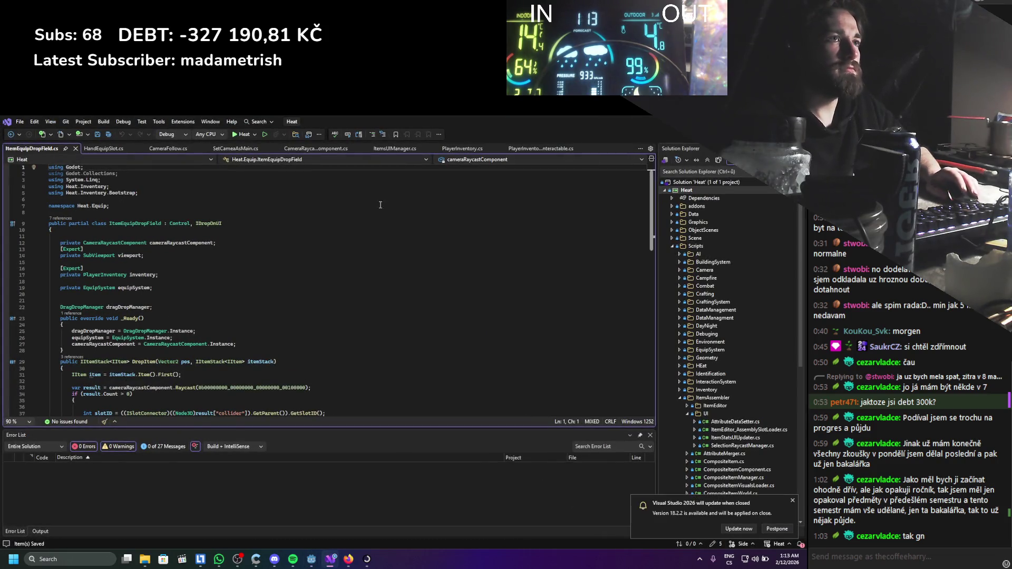
key(alt+Tab)
click(65, 181)
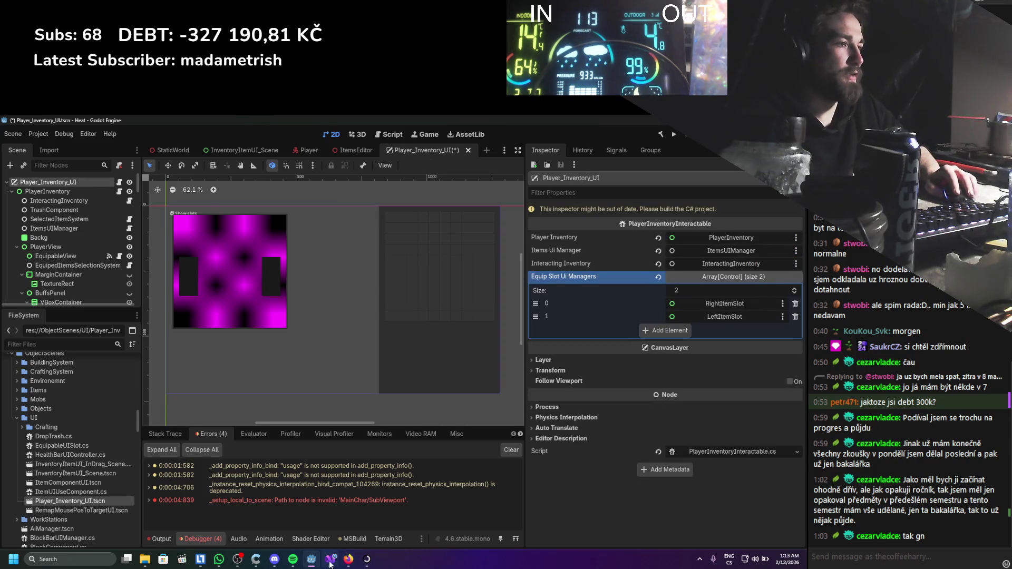
click(90, 255)
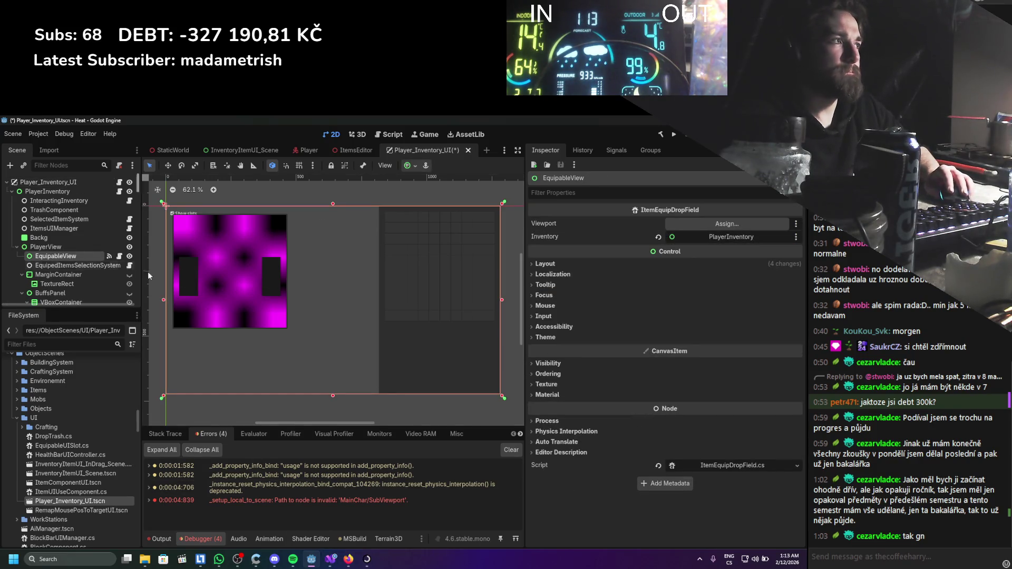
click(733, 465)
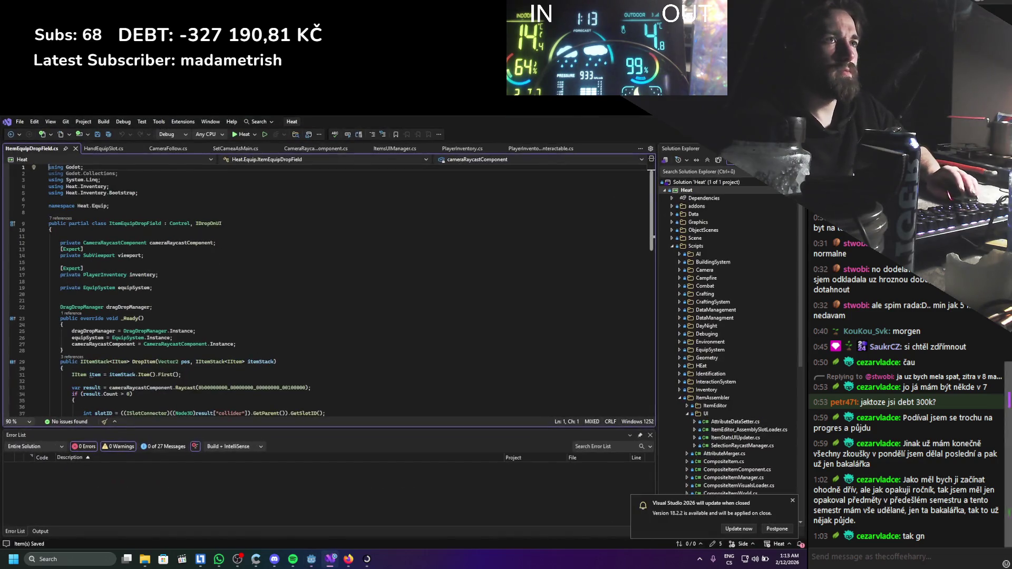
Add an exported private PlayerInventoryInteractable field named playerInventoryInteractable to ItemEquipDropField.
click(92, 297)
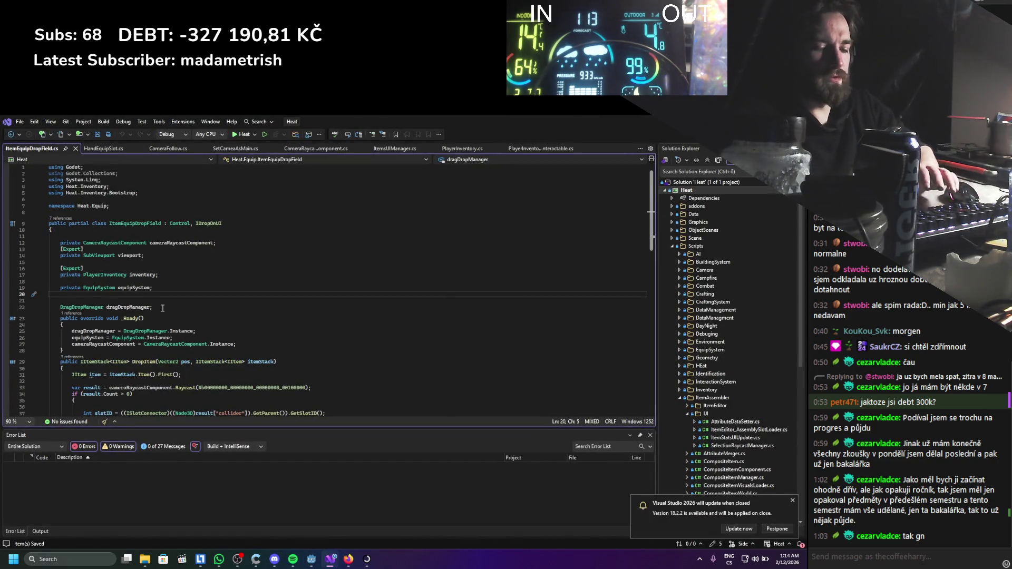
key(Return)
text([ex)
key(Tab)
key(Return)
text(playerinven)
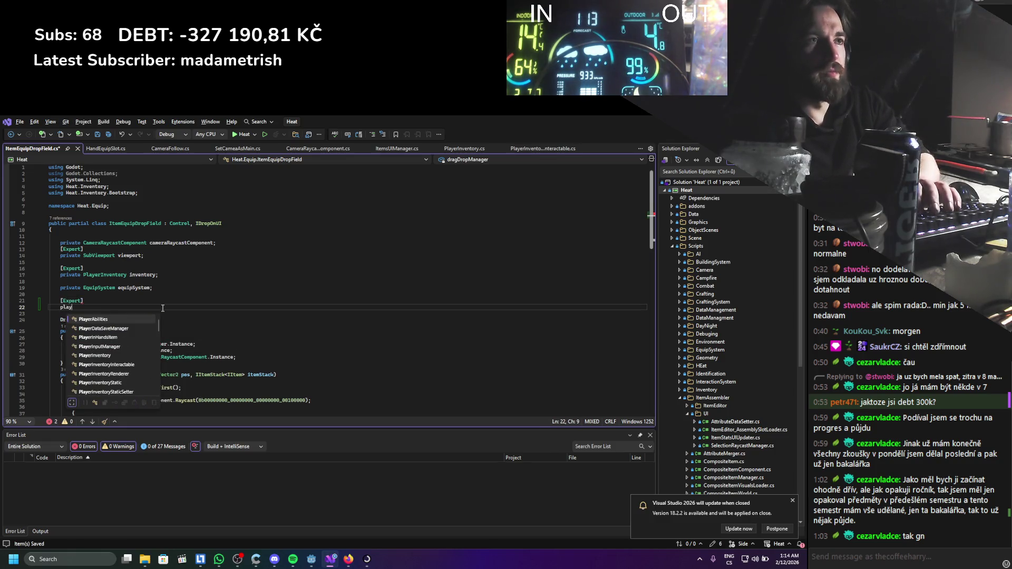
key(Down)
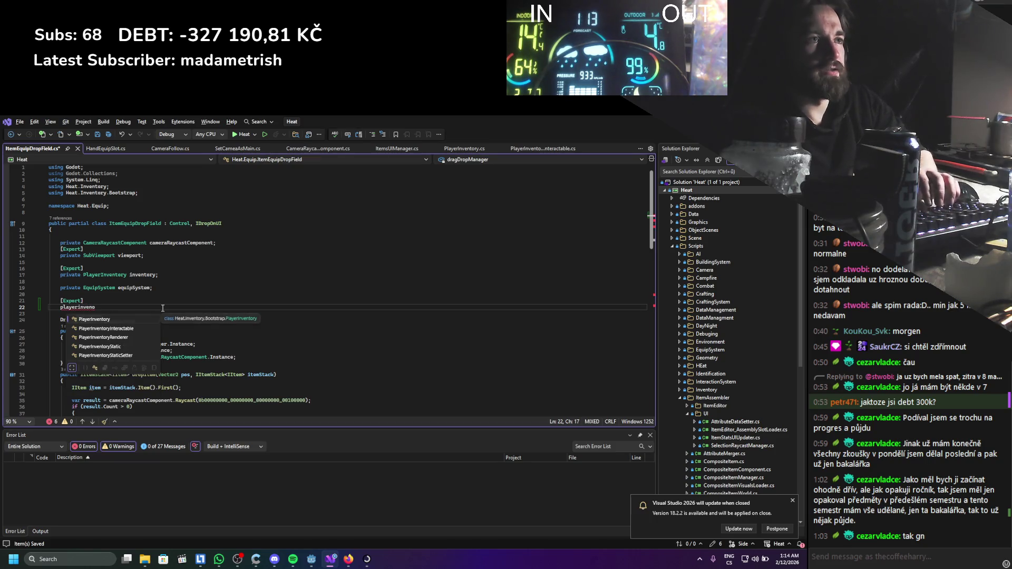
key(Tab)
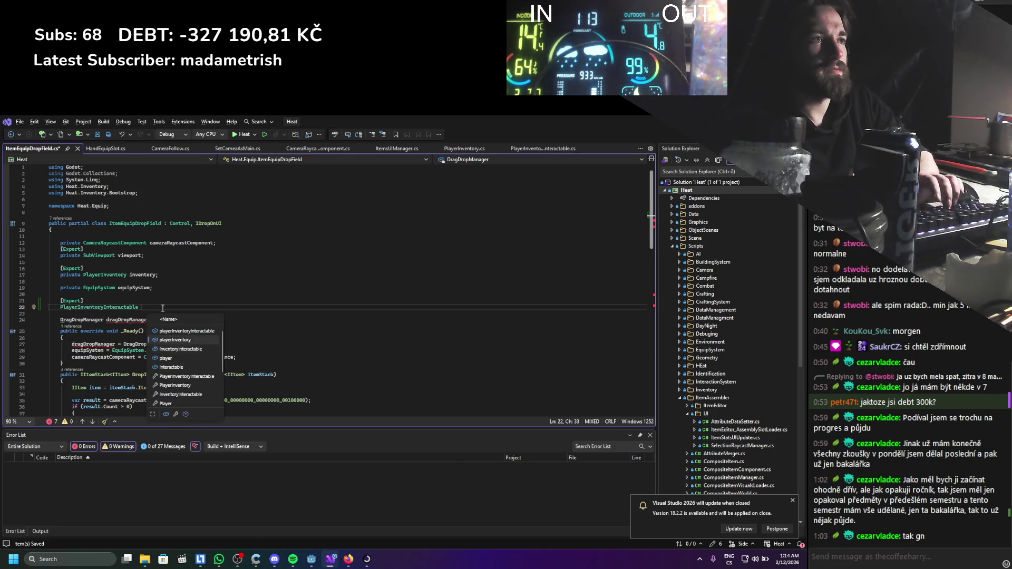
key(Tab)
text(;)
key(Home)
text(priva)
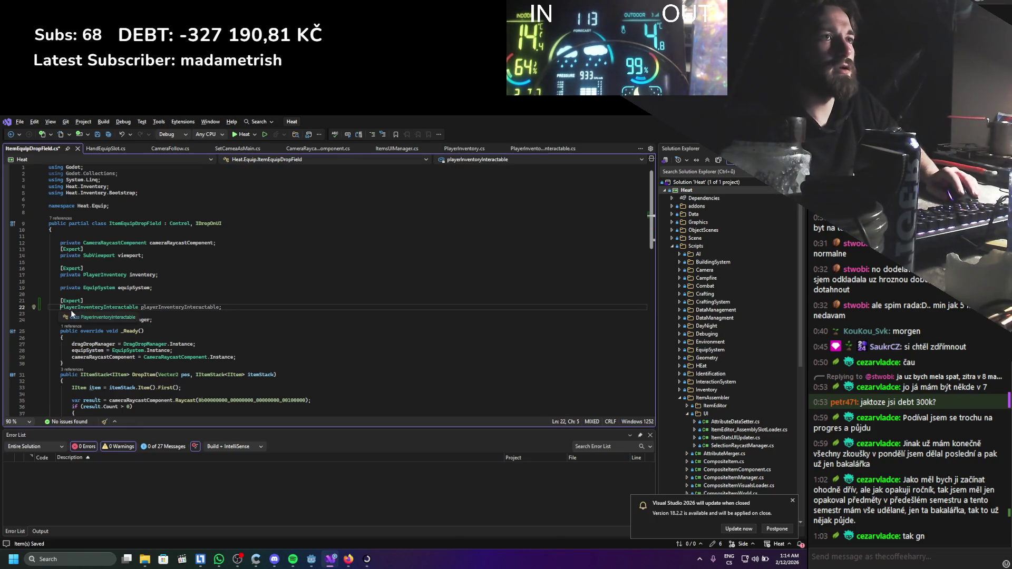
text(te)
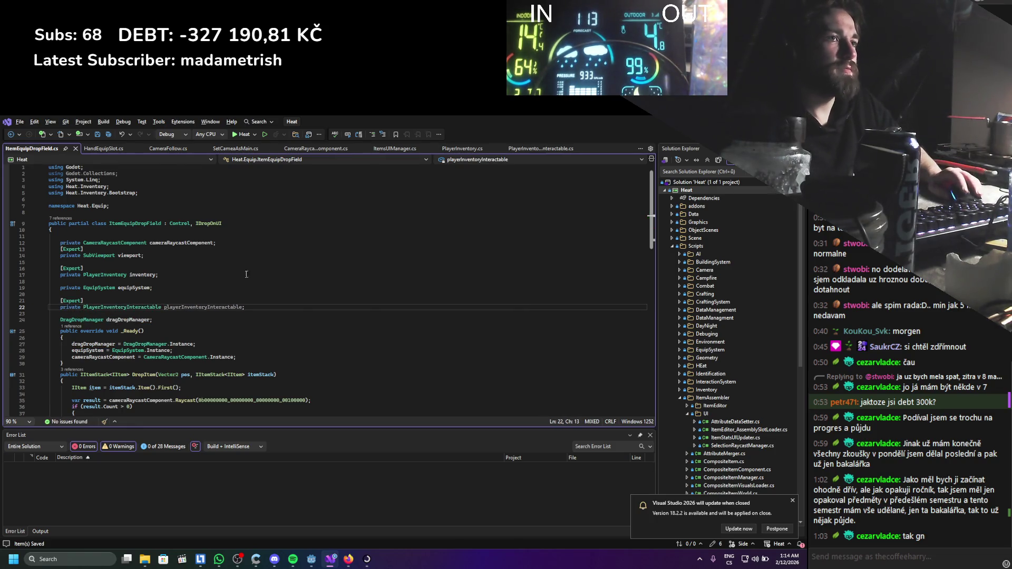
double_click(221, 308)
Move the SubViewport viewport field below the new field and delete its leftover Export line.
drag(143, 256, 60, 247)
key(alt+Down)
key(alt+Down)
key(alt+Down)
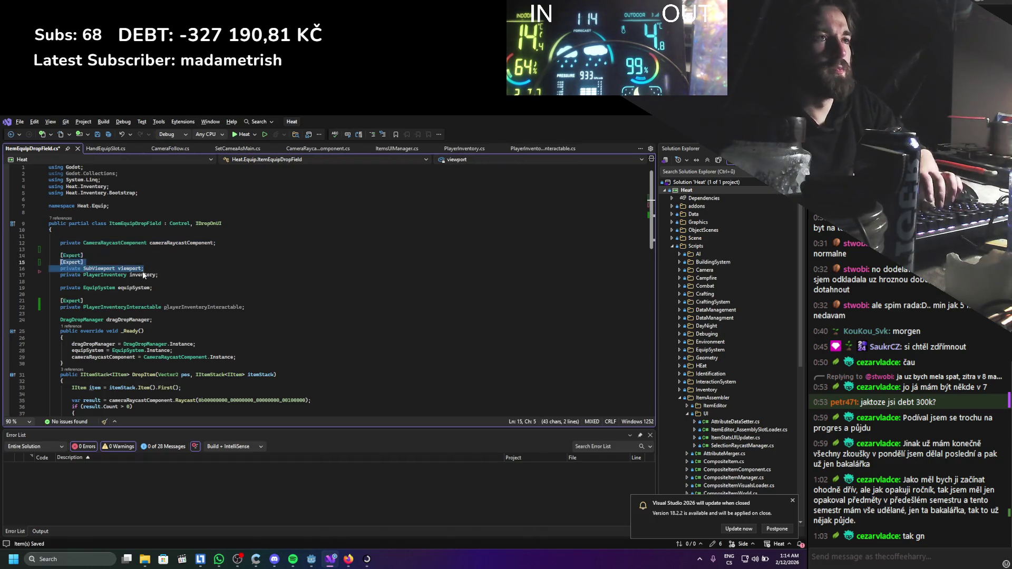
key(alt+Down)
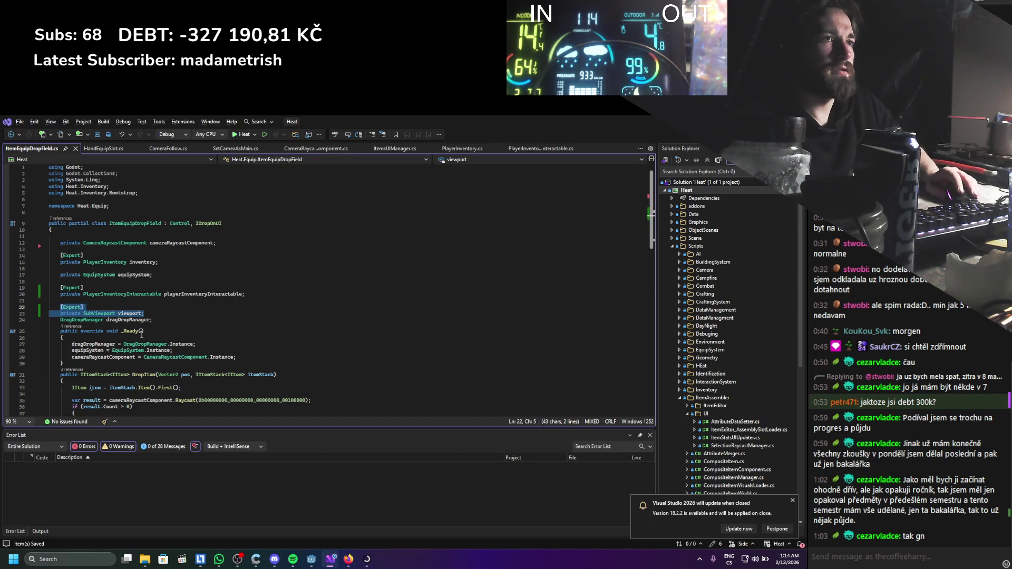
double_click(130, 313)
drag(85, 307, 245, 293)
key(Delete)
Make viewport return playerInventoryInteractable.GetPlayerInventoryViewPort(), then go to that getter's definition.
click(142, 302)
text(=> player)
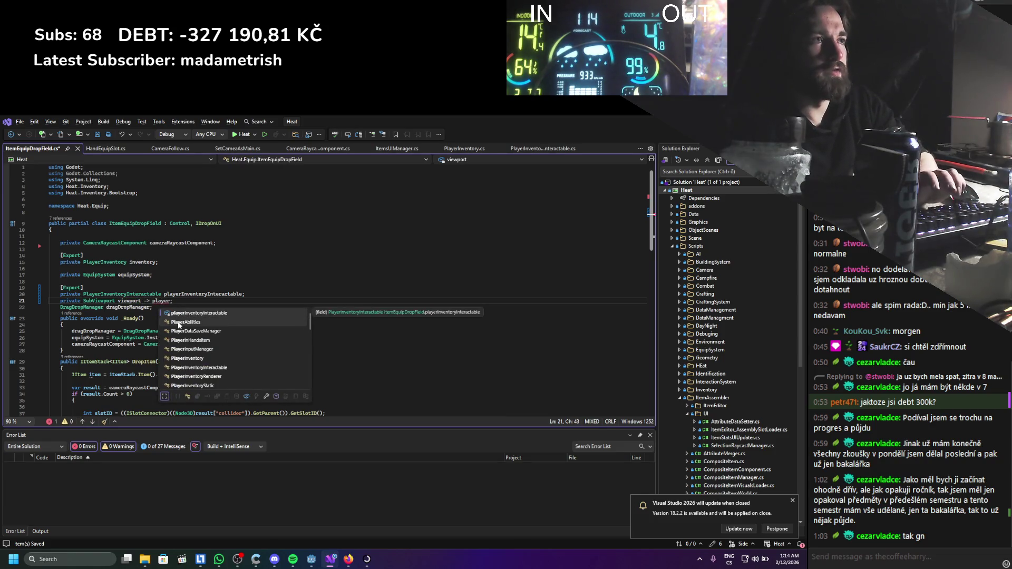
key(Tab)
text(.getplay)
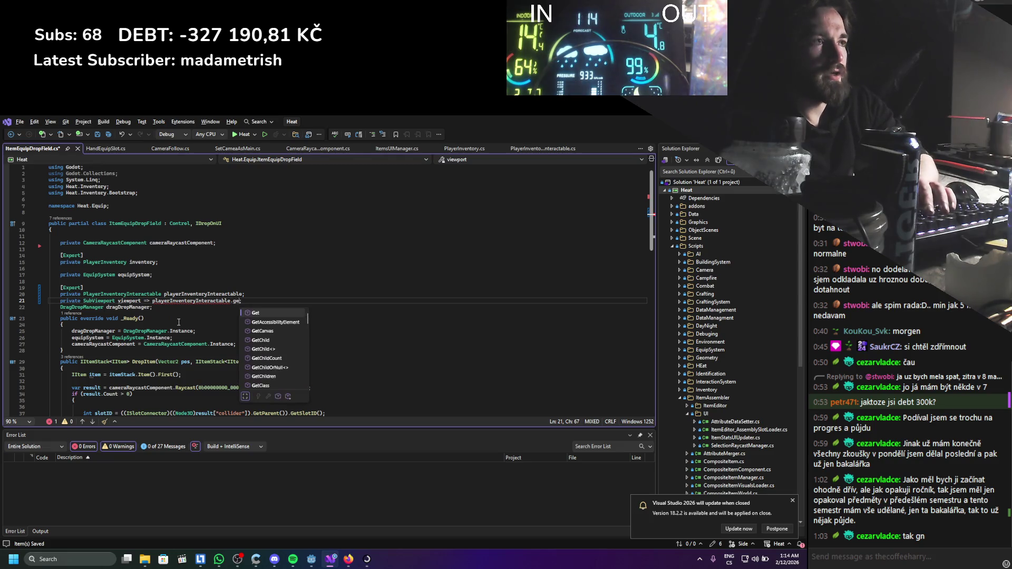
key(Tab)
text(())
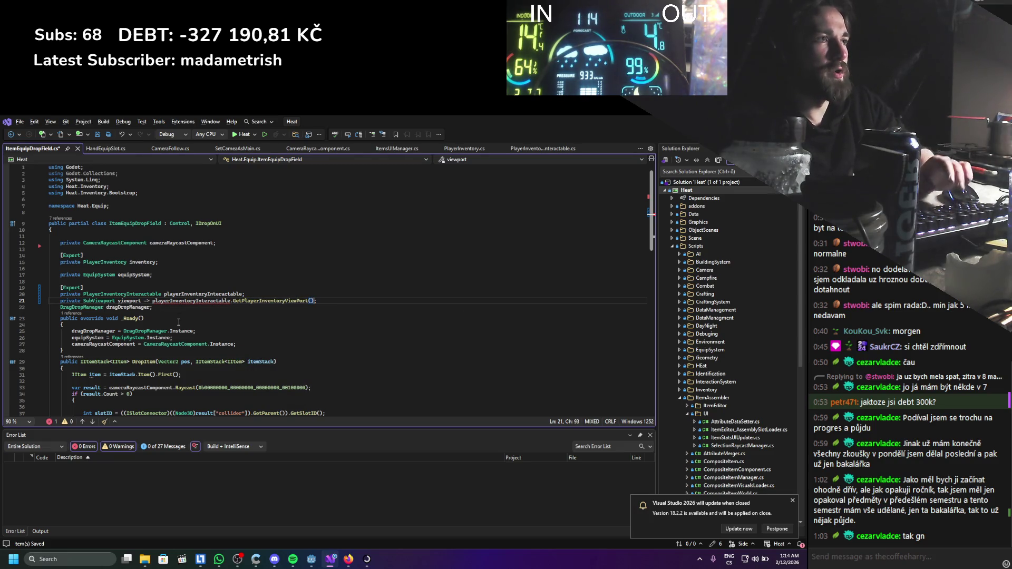
mouse_move(253, 304)
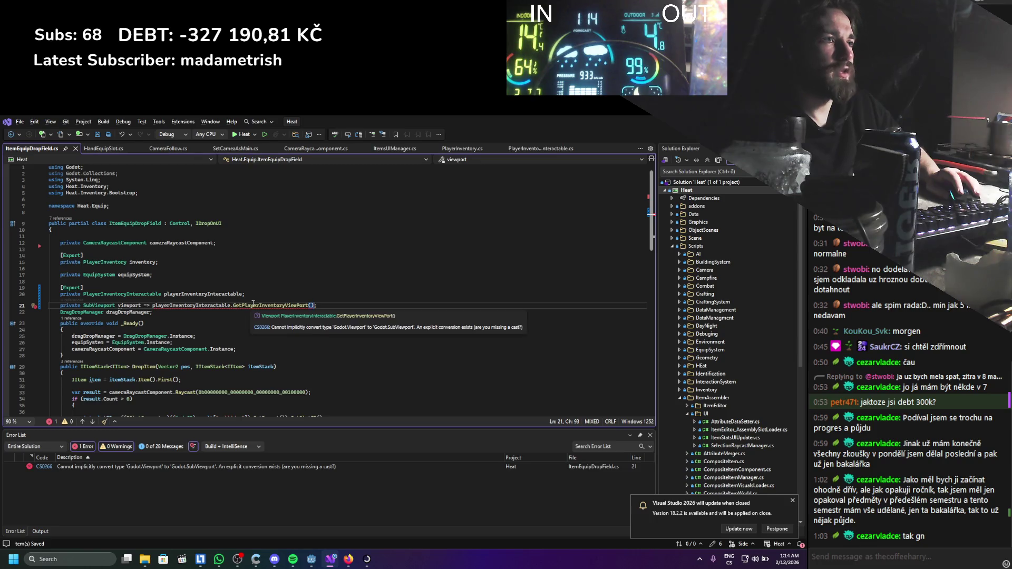
key(F12)
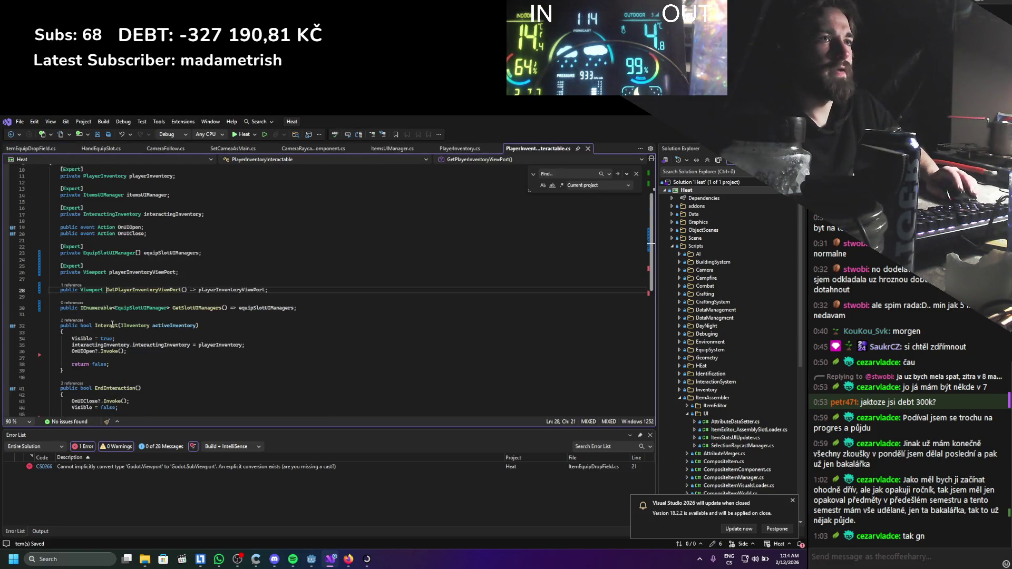
Change the GetPlayerInventoryViewPort return type and playerInventoryViewPort field type from Viewport to SubViewport.
double_click(98, 291)
text(SubV)
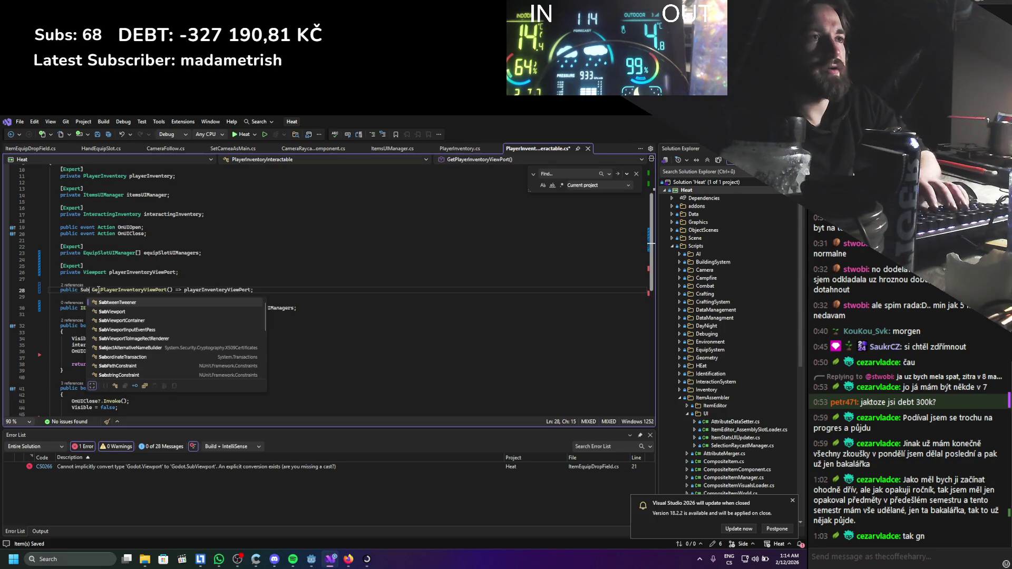
key(Tab)
double_click(98, 290)
key(ctrl+c)
double_click(96, 272)
key(ctrl+v)
click(197, 307)
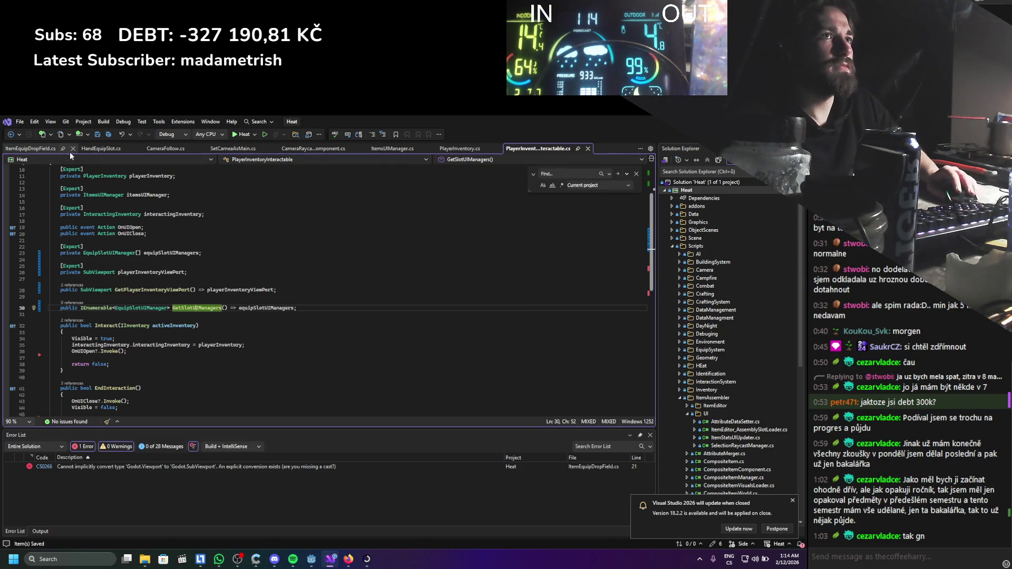
Review ItemEquipDropField's viewport property and cameraRaycastComponent usage, then return to PlayerInventoryInteractable.cs.
click(28, 149)
key(Down)
key(Down)
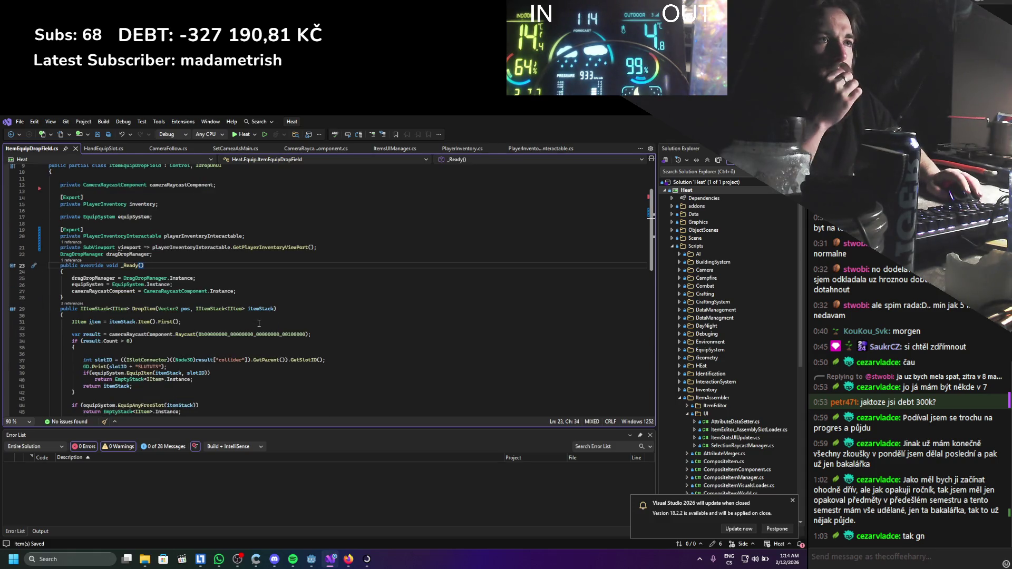
scroll(259, 323, down, 1)
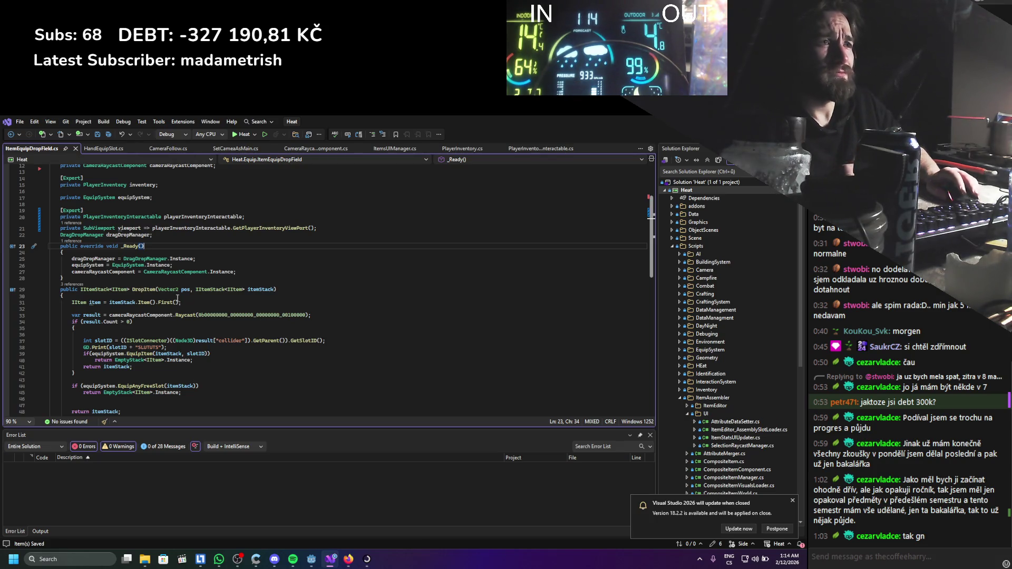
click(127, 231)
scroll(235, 329, down, 13)
scroll(243, 328, up, 16)
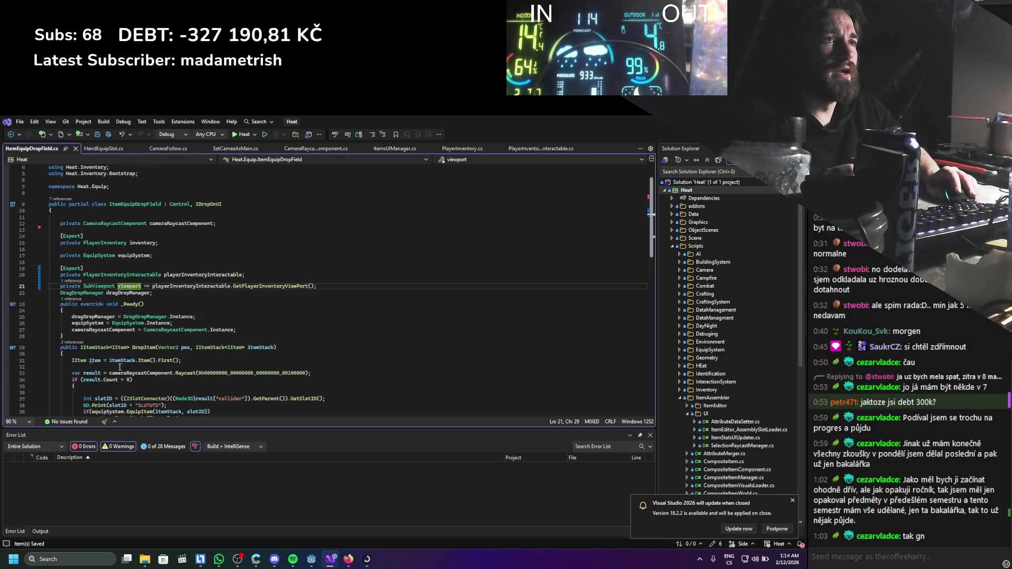
double_click(134, 372)
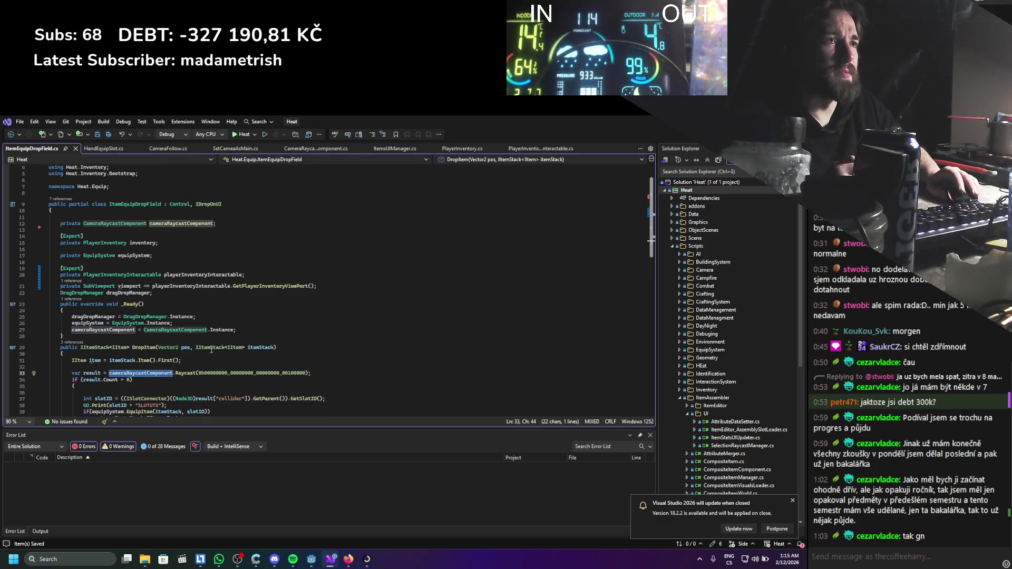
click(523, 148)
scroll(212, 273, up, 1)
click(210, 279)
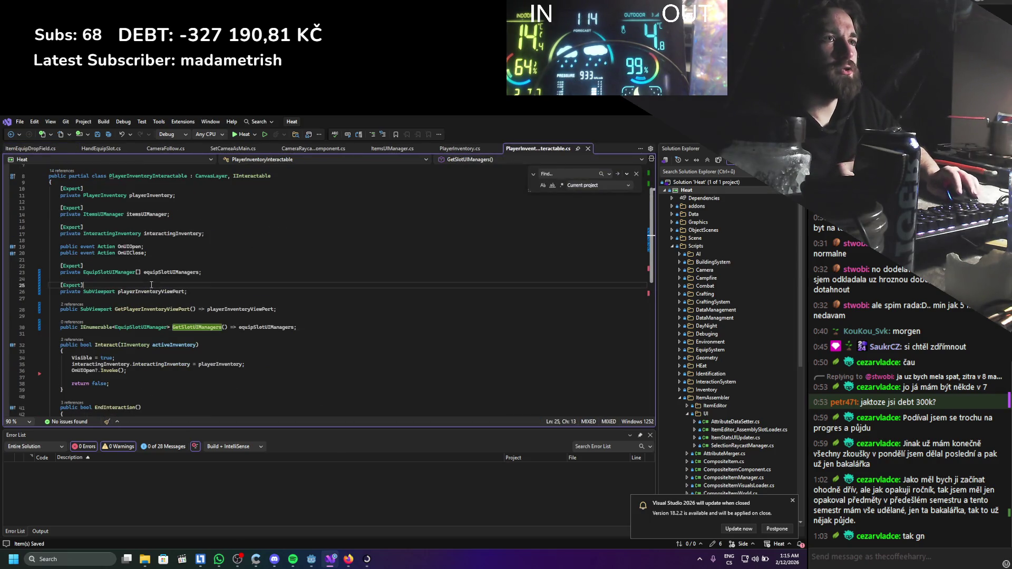
Add an exported private CameraRaycastComponent field named cameraRaycastComponent to PlayerInventoryInteractable.
key(Return)
text([ex)
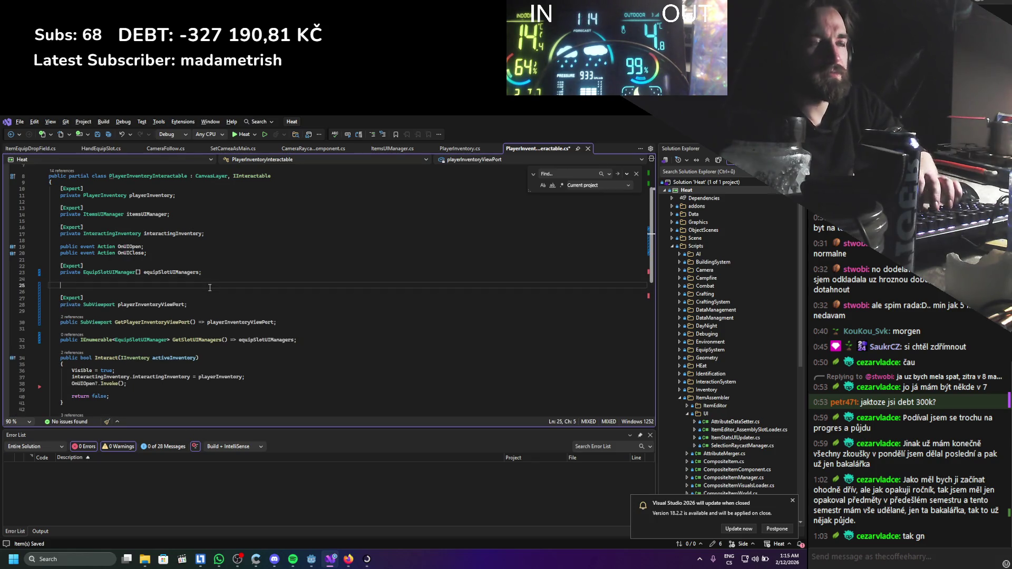
text(portCategor)
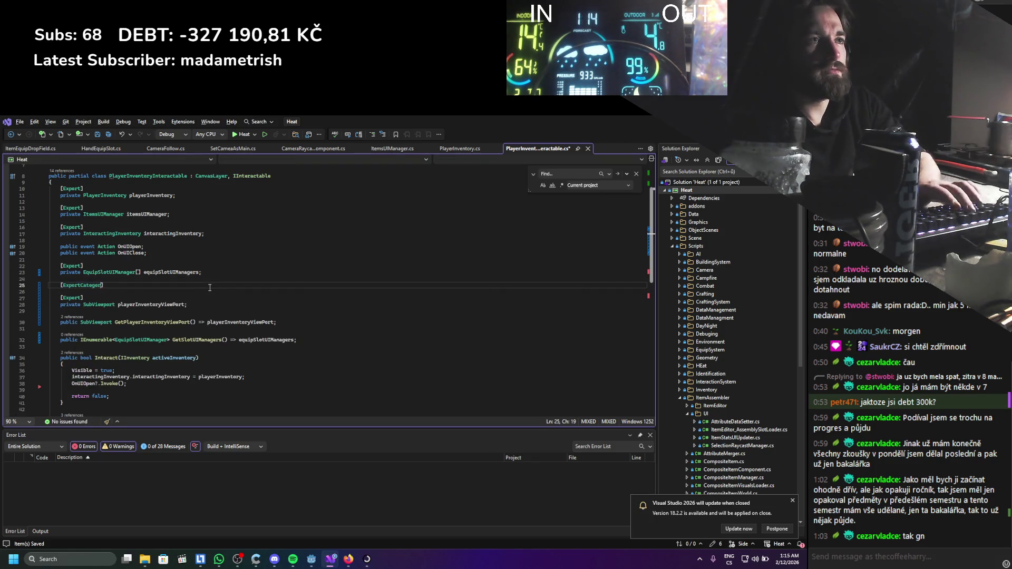
key(Return)
text(private Camera)
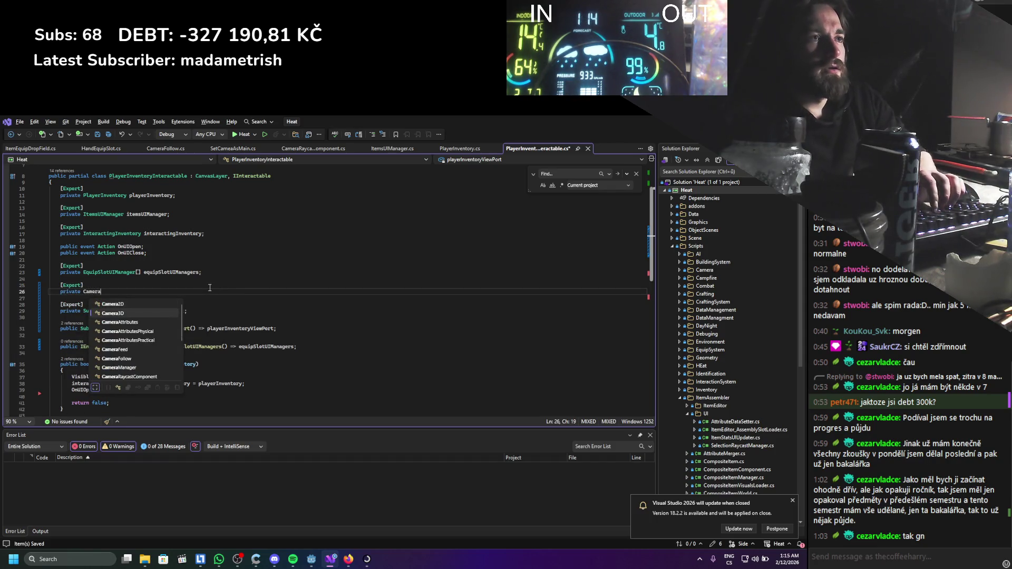
text(Ra)
key(Tab)
key(Tab)
key(Return)
key(Return)
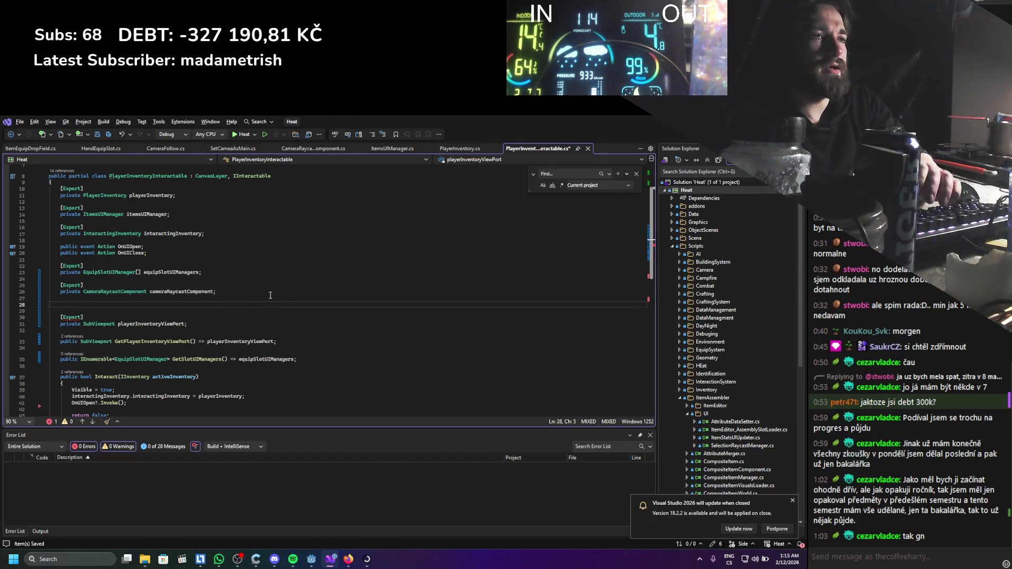
Add a public CameraRaycastComponent GetCameraRaycastComponent() getter returning cameraRaycastComponent.
text(publi)
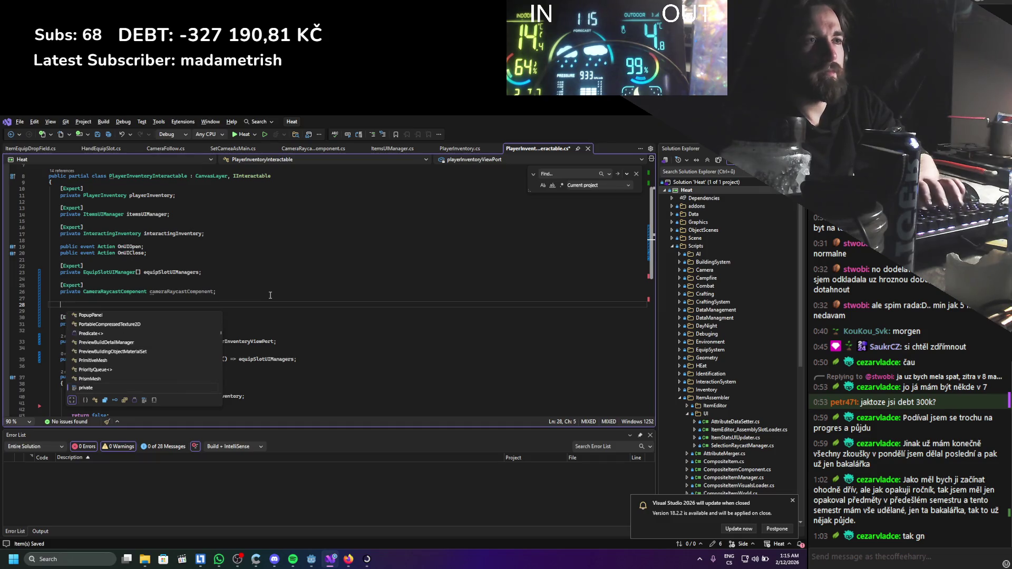
text(c void Ge)
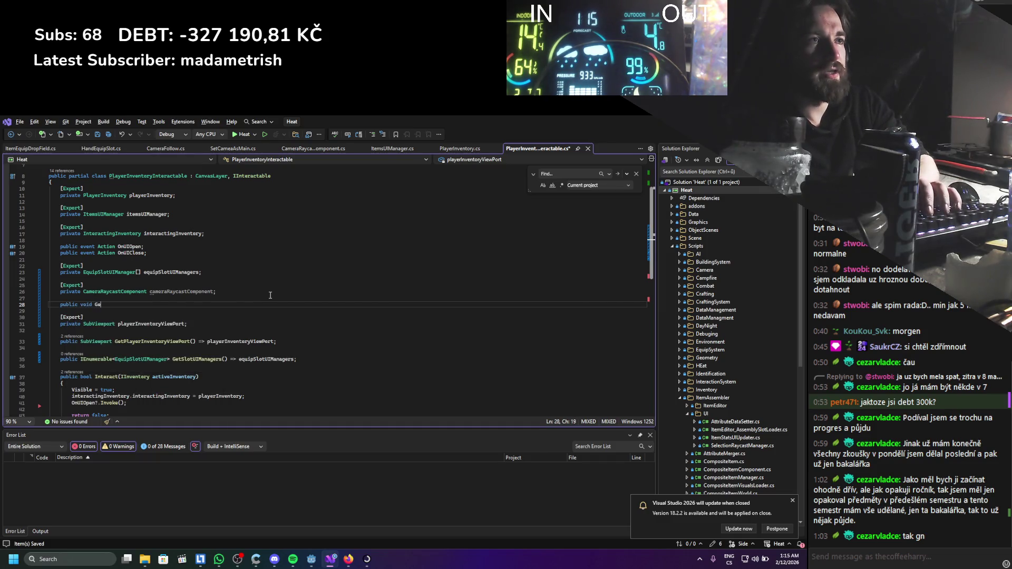
text(tCameraRayc)
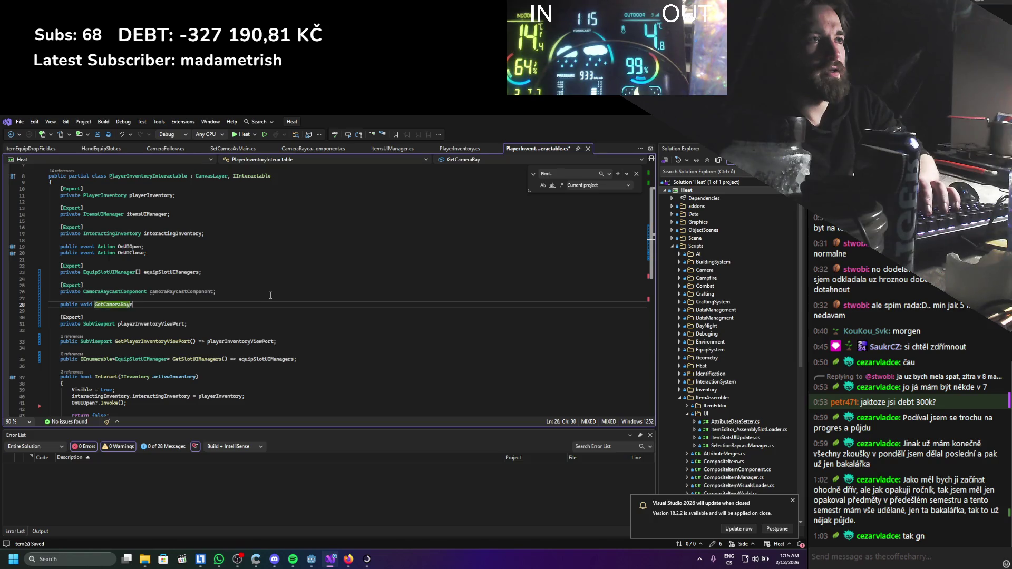
text(astComponent)
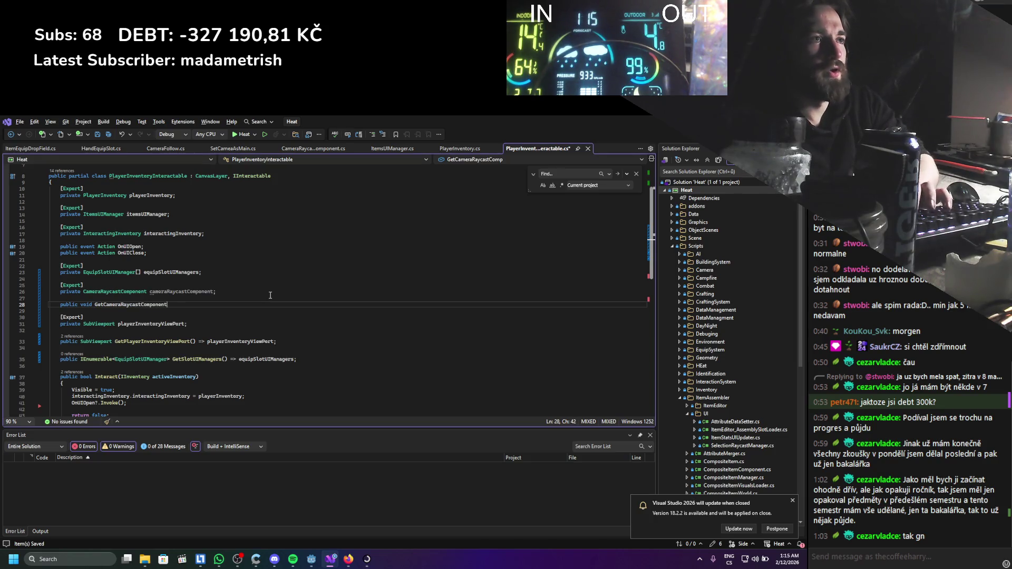
text(() )
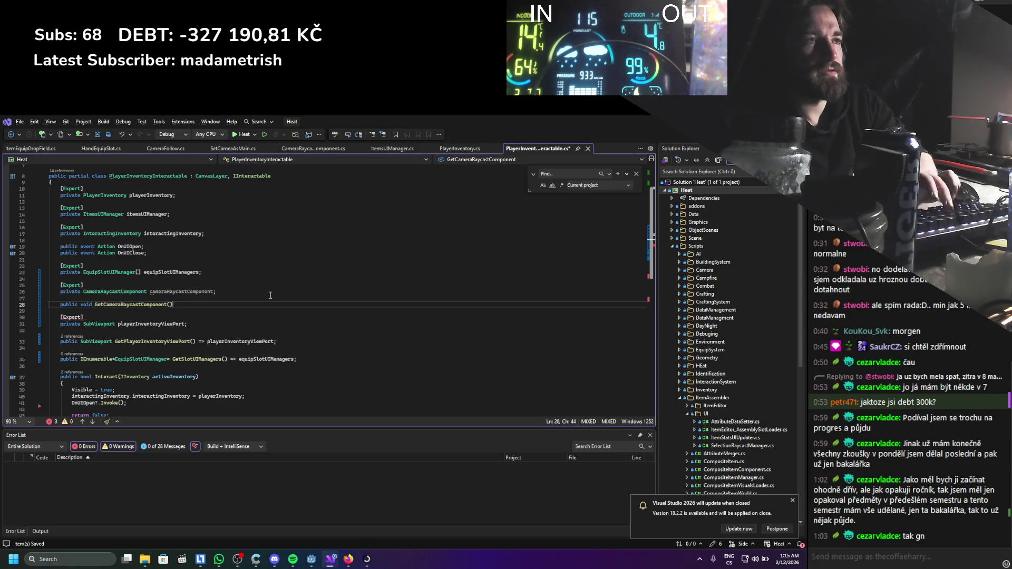
text(=> cameraRaycastComponent;)
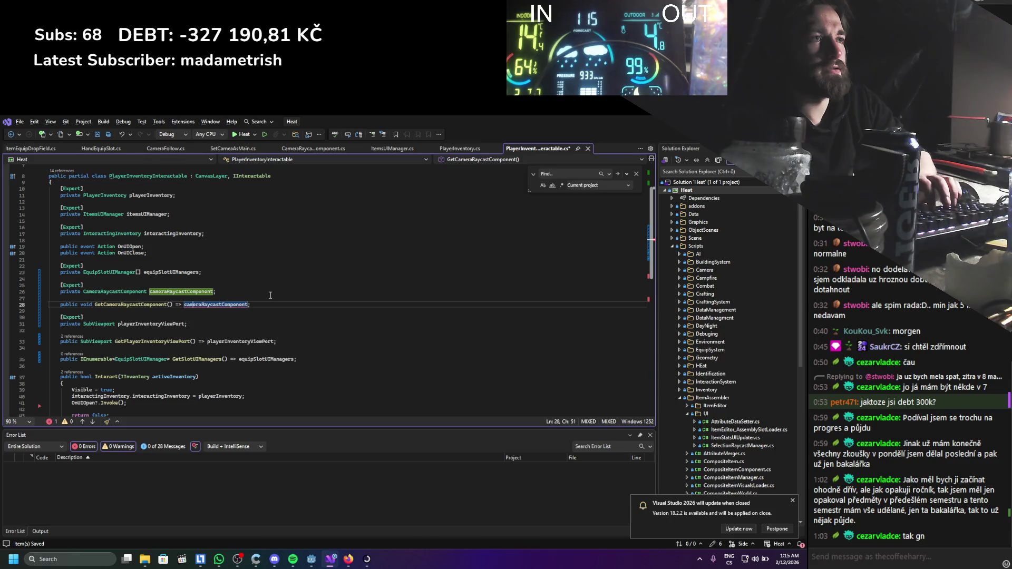
key(ctrl+shift+Left)
key(Home)
key(ctrl+shift+Right)
text(CameraRaycastComponent)
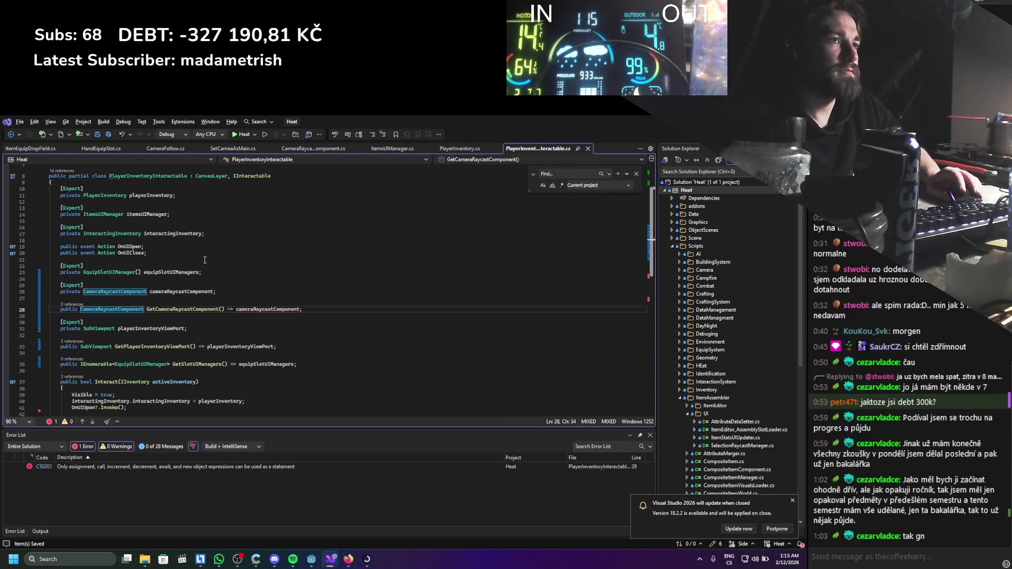
click(204, 264)
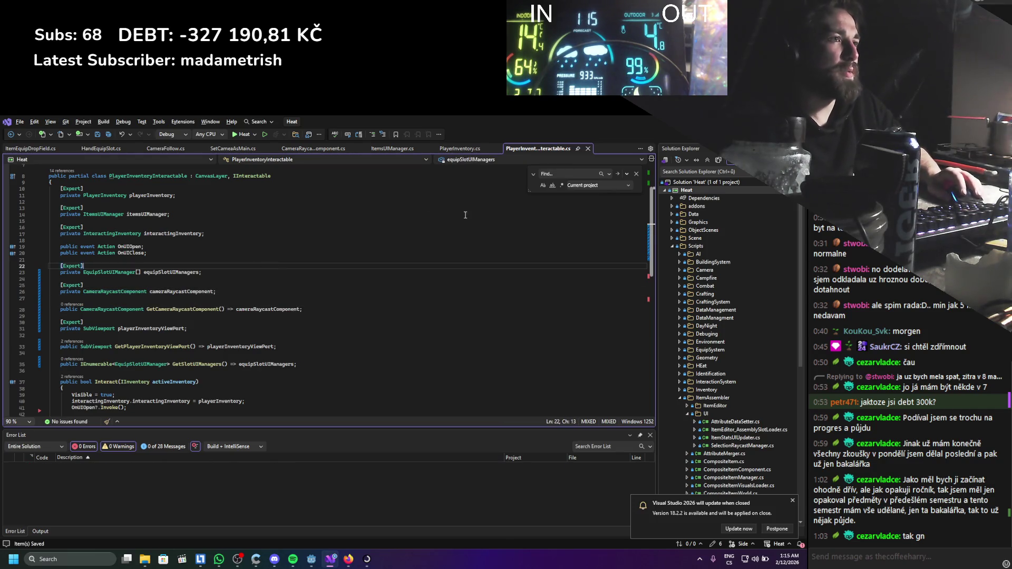
click(42, 149)
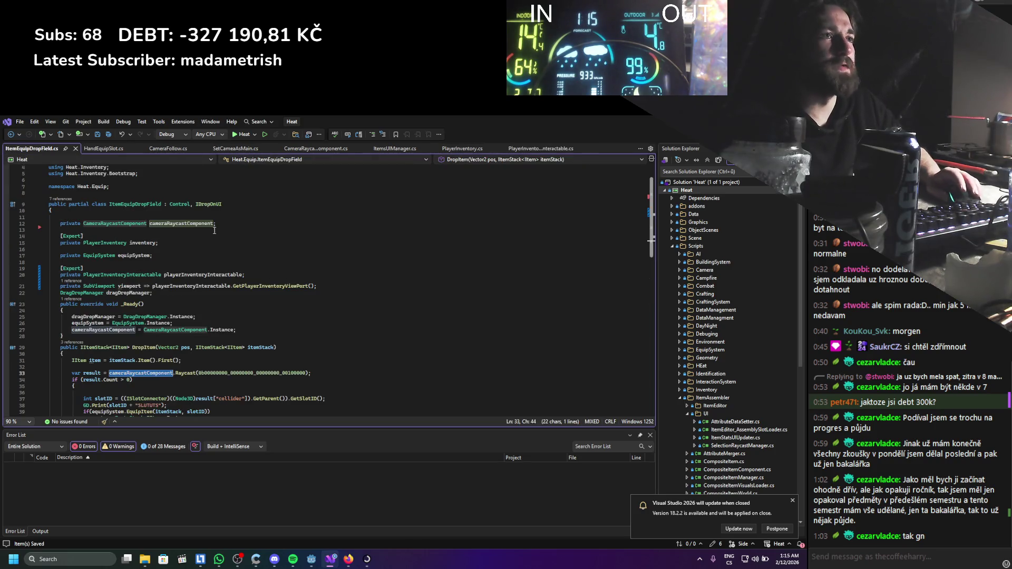
Delete the viewport property and make cameraRaycastComponent return playerInventoryInteractable.GetCameraRaycastComponent, then save.
drag(357, 285, 62, 287)
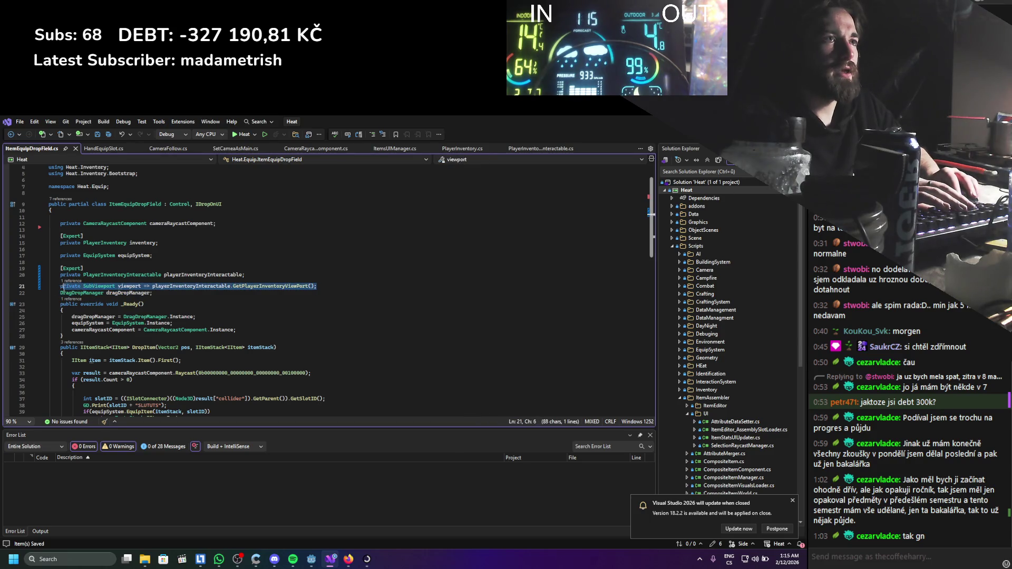
key(Delete)
click(232, 224)
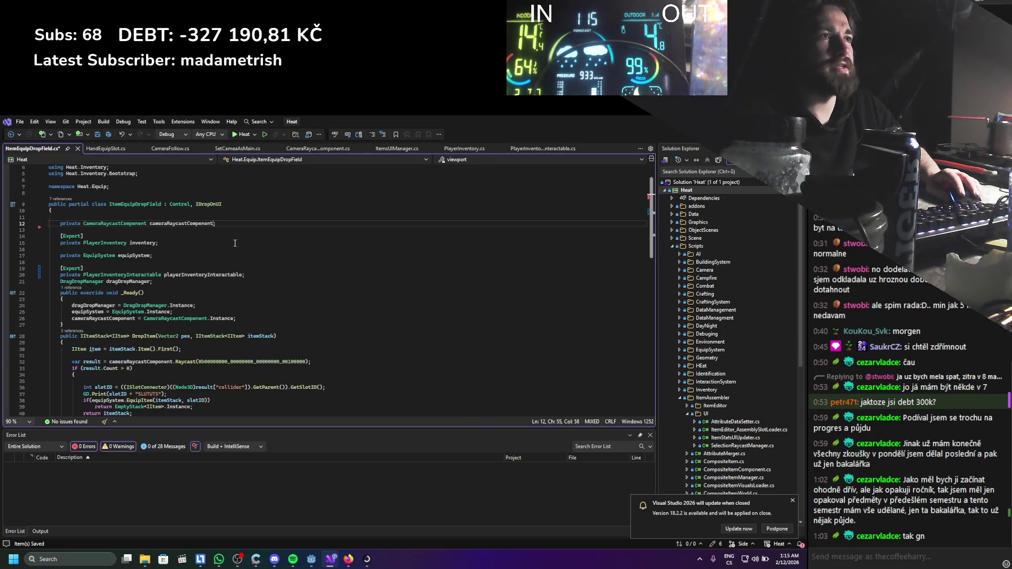
key(alt+Down)
key(alt+Down)
key(alt+Down)
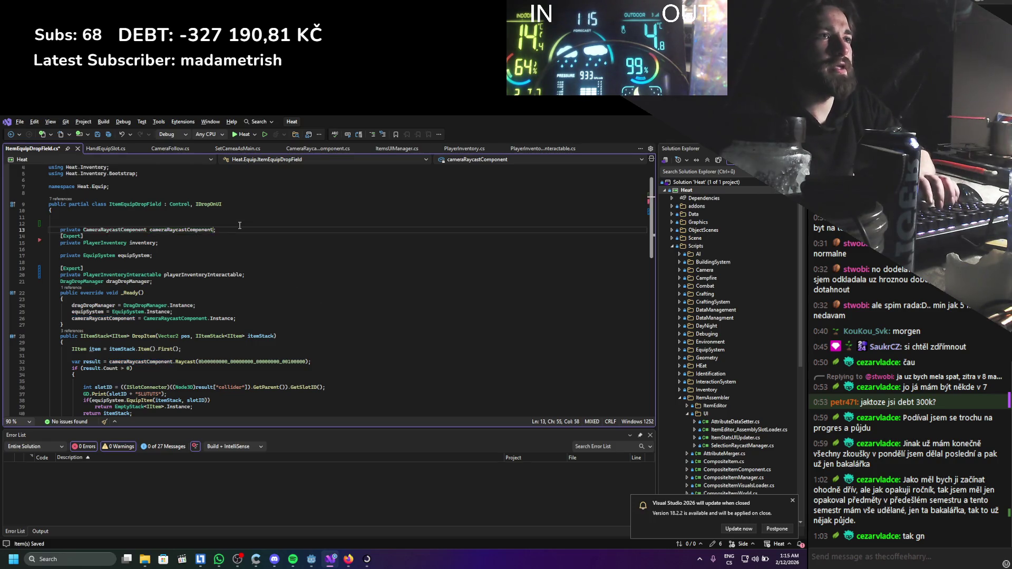
key(ctrl+s)
text(=> )
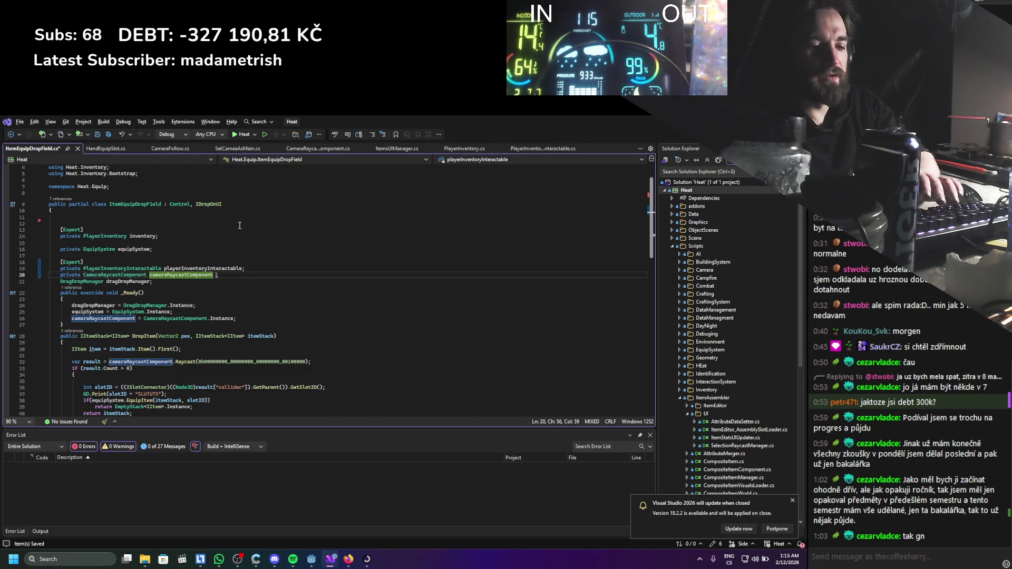
text(playerInventoryInteractable)
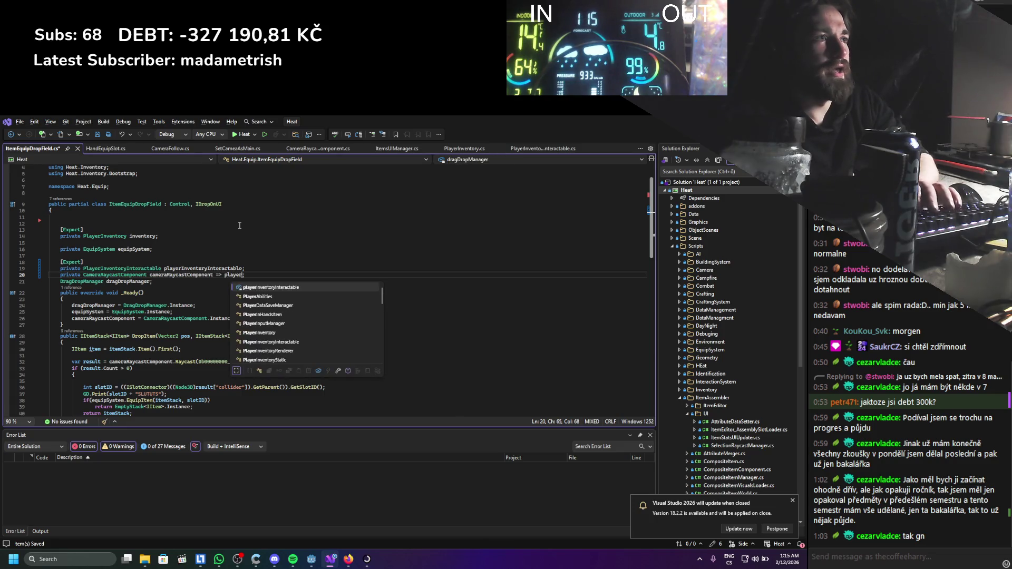
text(.GetCameraRaycastComponent;)
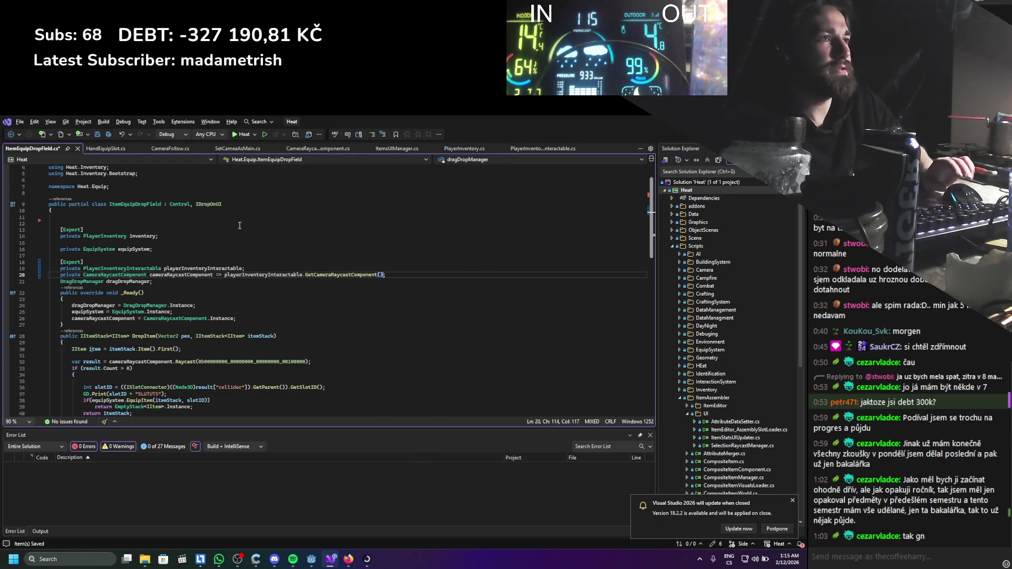
key(ctrl+s)
Remove the old cameraRaycastComponent Instance assignment from _Ready and save ItemEquipDropField.cs.
click(223, 319)
key(shift+Down)
key(shift+End)
key(Delete)
key(ctrl+s)
scroll(222, 317, down, 7)
scroll(191, 307, up, 4)
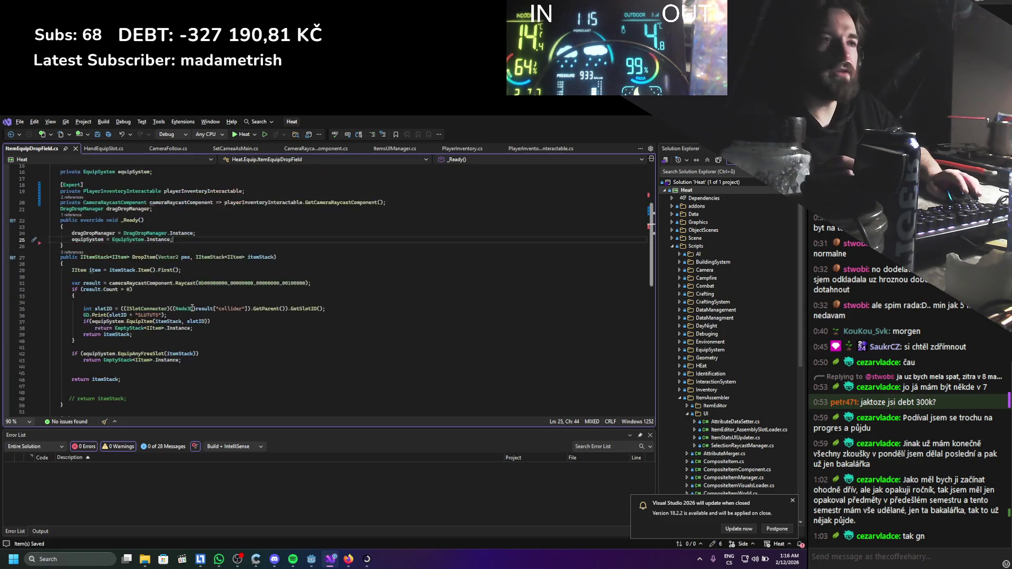
scroll(192, 307, up, 5)
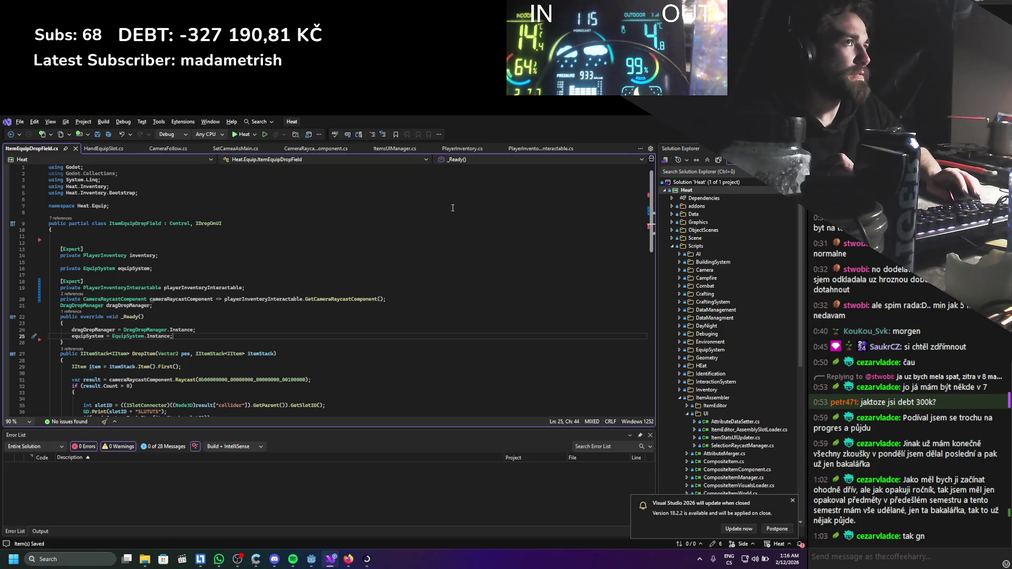
key(alt+Tab)
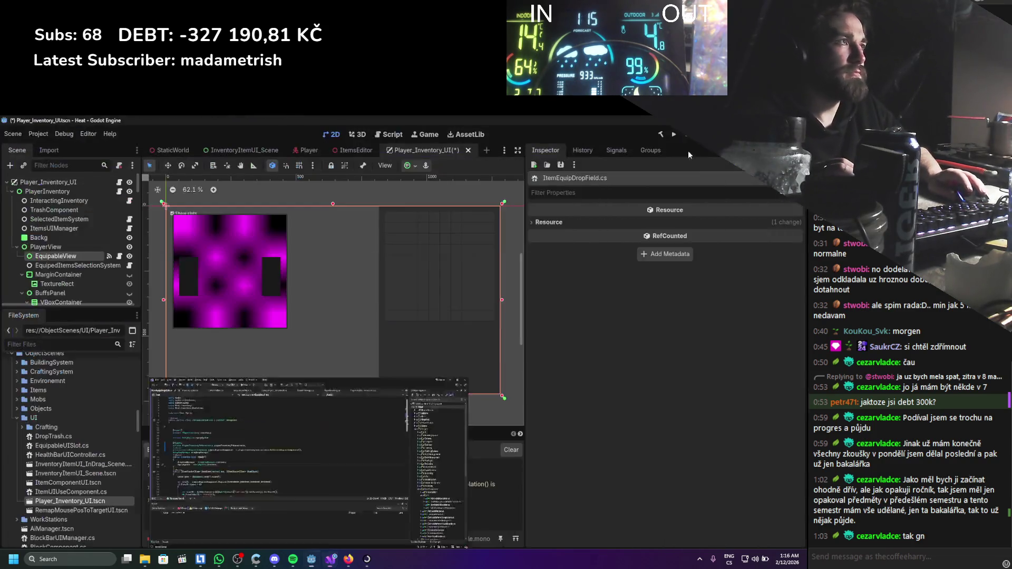
Build the C# project and assign Player_Inventory_UI to EquipableView's Player Inventory Interactable field.
click(654, 134)
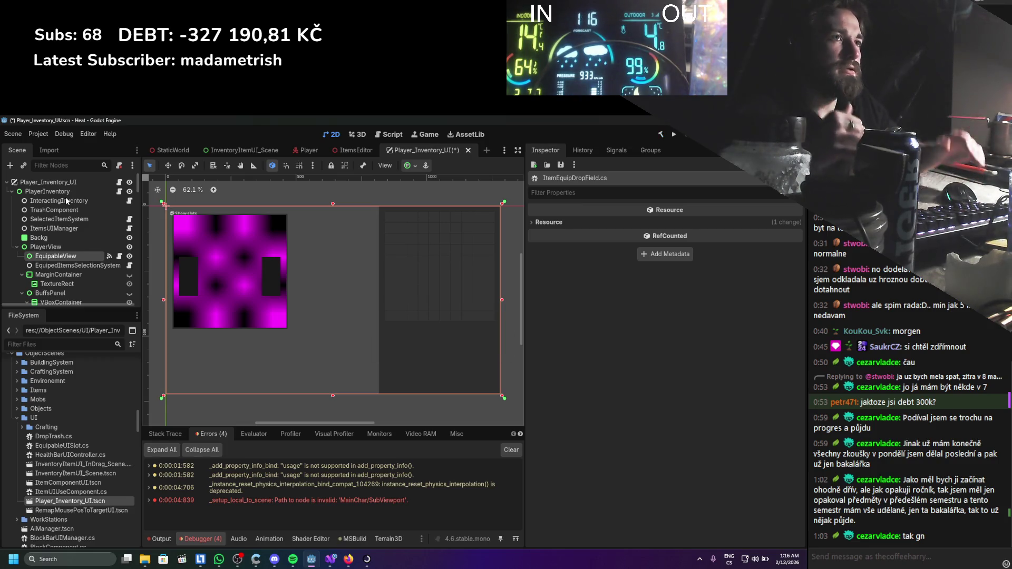
click(41, 191)
click(39, 182)
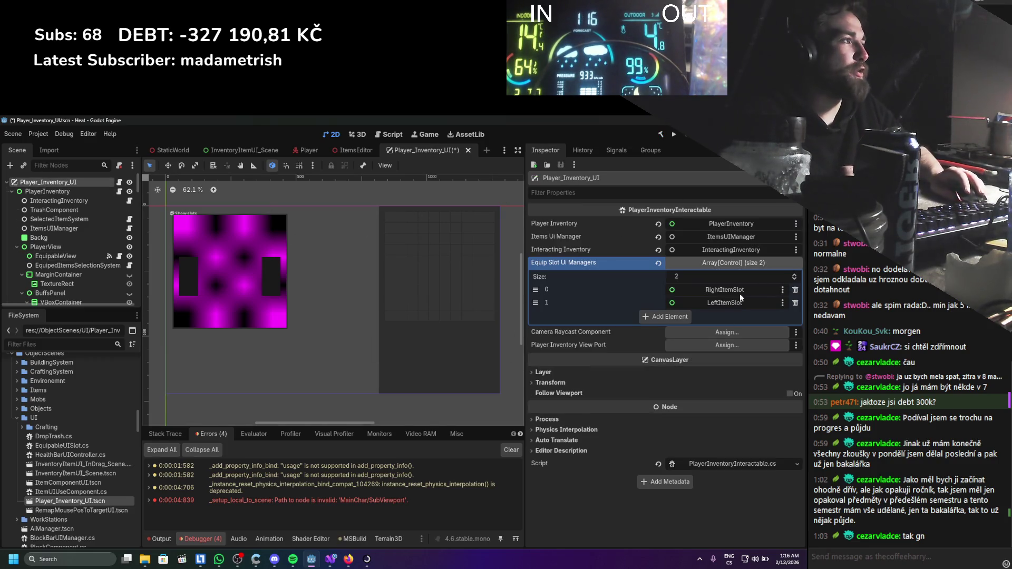
click(73, 194)
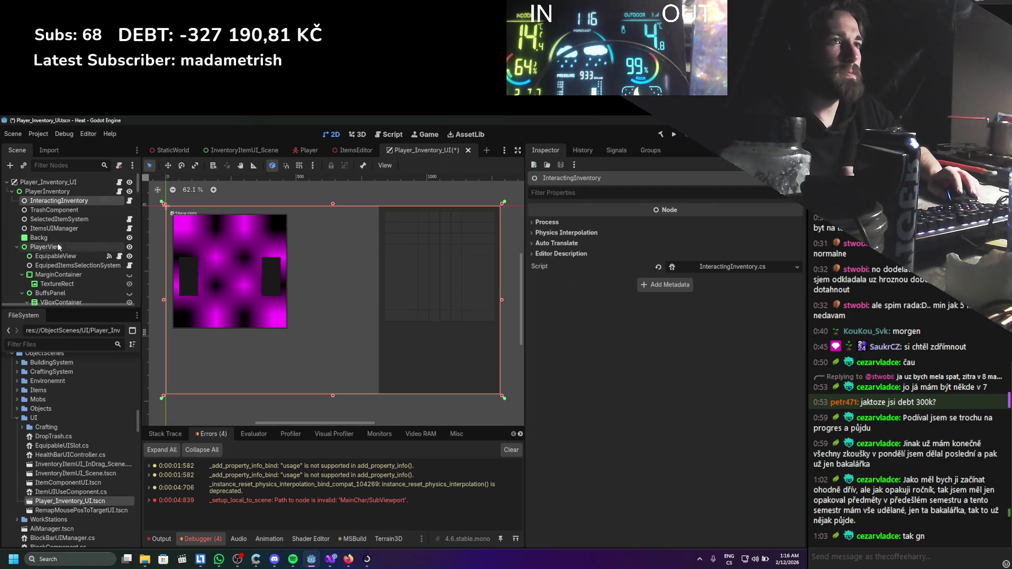
click(59, 256)
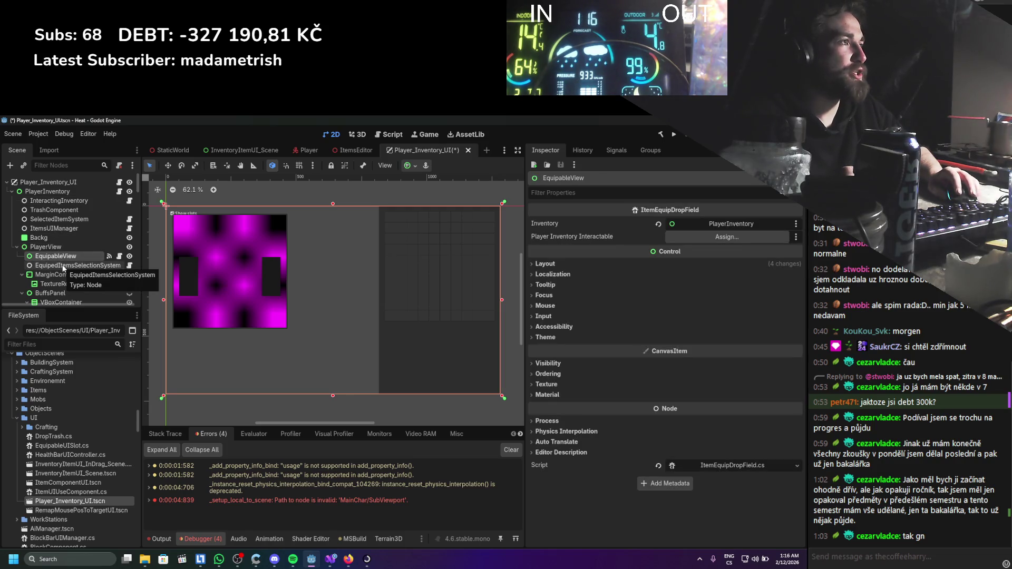
mouse_move(51, 181)
mouse_down()
mouse_move(584, 258)
mouse_move(673, 242)
mouse_up()
Collapse the BuffsPanel, MarginContainer, PlayerBars, ItemMenu and ConfirmationPanel branches and select EquipSlotToggle.
click(75, 266)
scroll(77, 272, down, 1)
scroll(77, 272, down, 2)
click(22, 218)
click(21, 200)
click(22, 218)
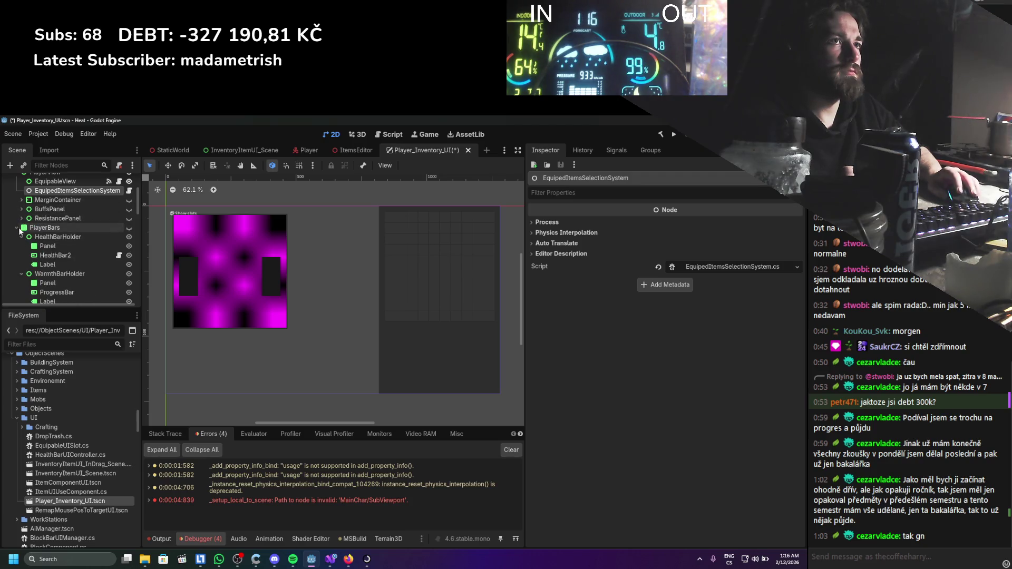
click(34, 255)
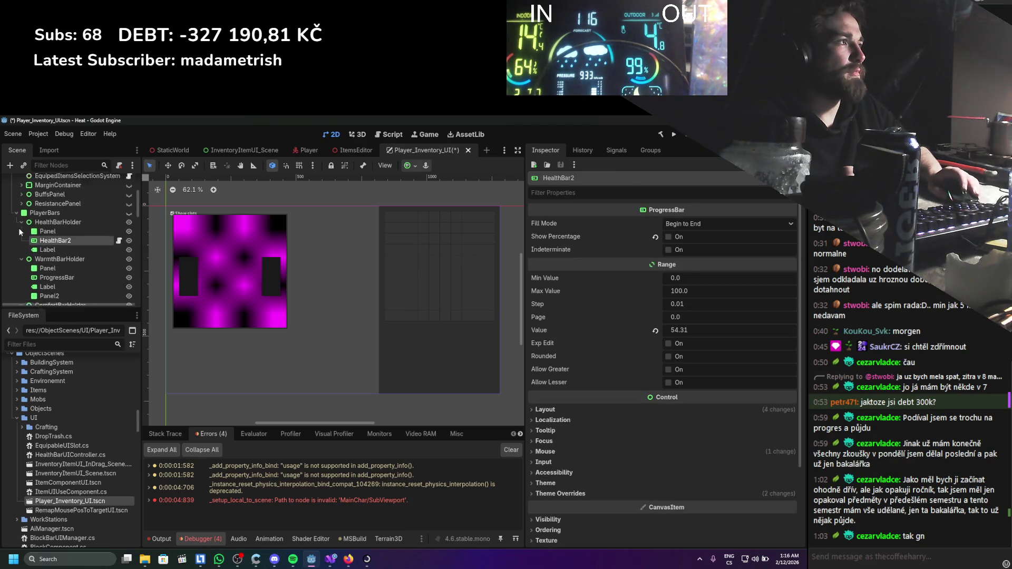
scroll(587, 398, down, 3)
scroll(587, 399, up, 3)
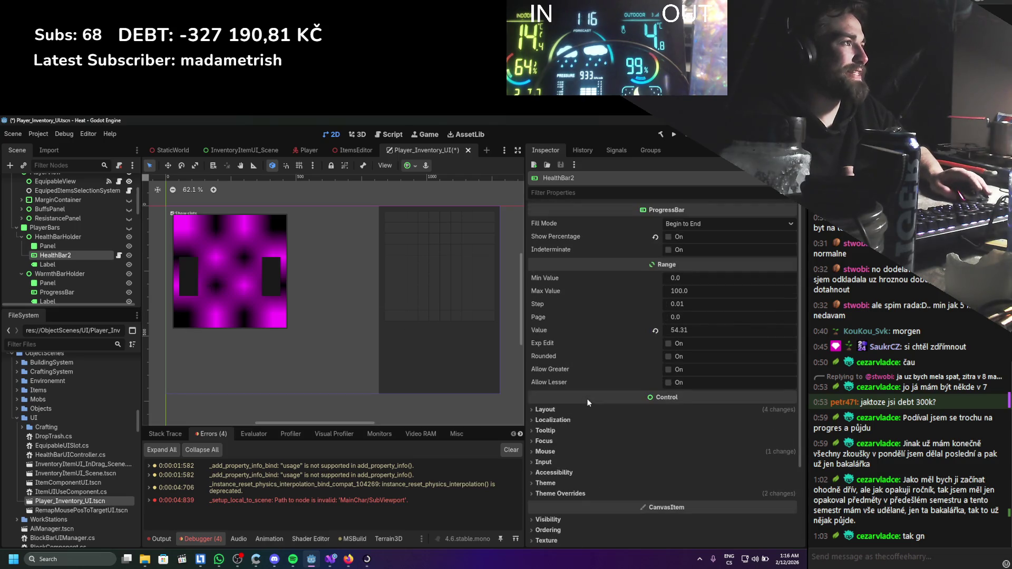
click(17, 227)
click(16, 246)
click(17, 246)
click(16, 255)
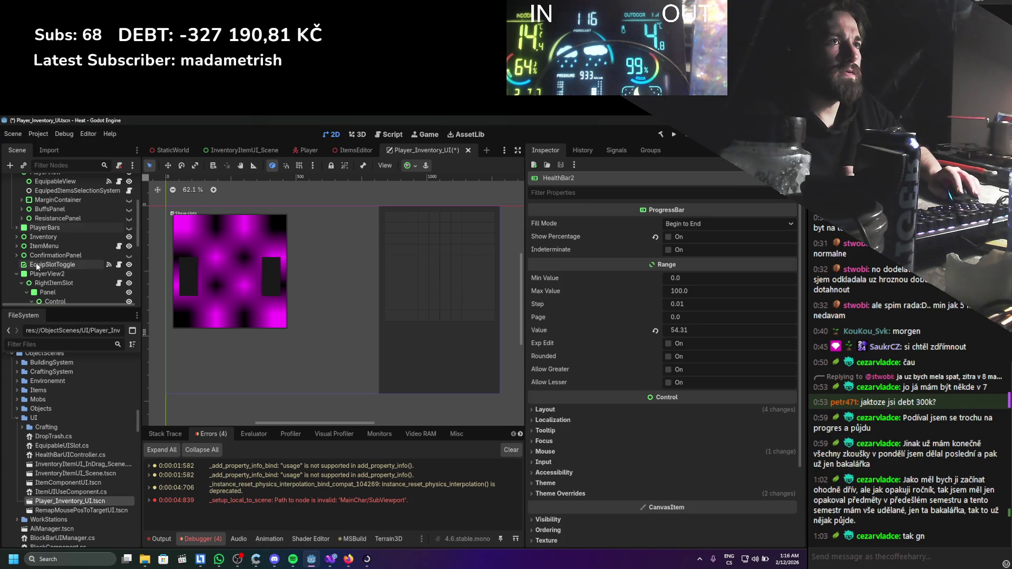
click(37, 265)
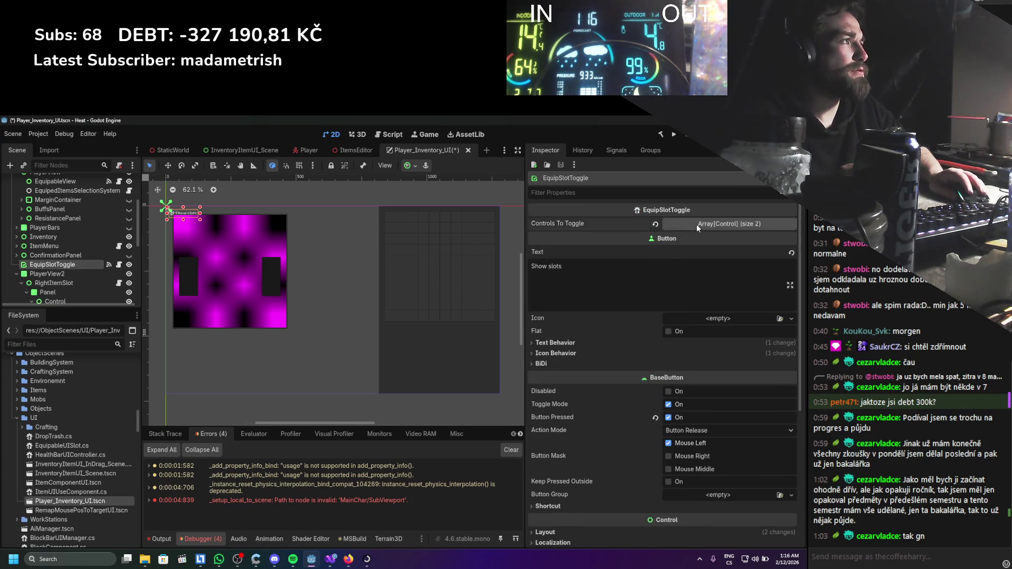
Set Controls To Toggle element 0 to LeftItemSlot and element 1 to RightItemSlot.
click(697, 224)
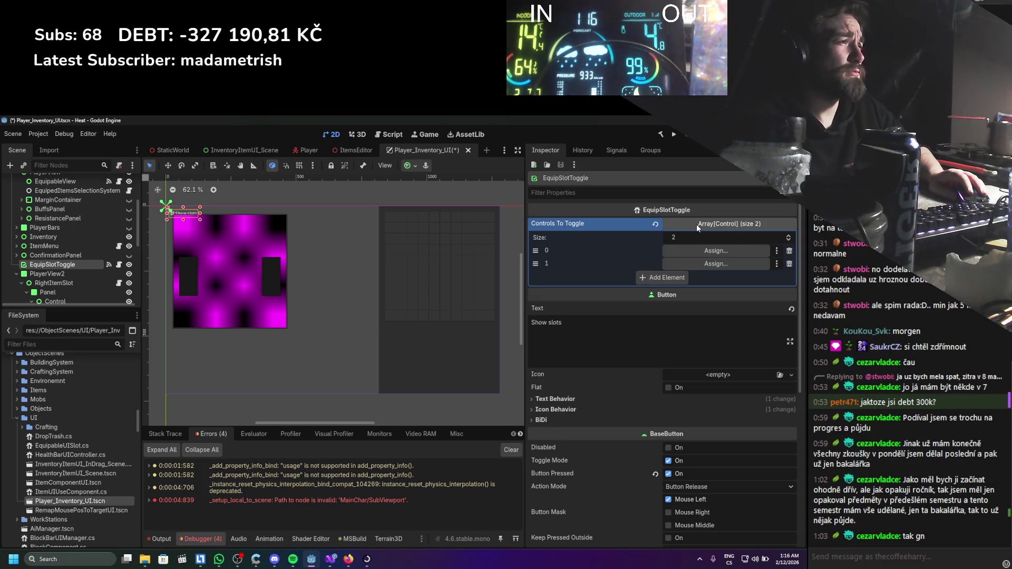
scroll(69, 273, down, 3)
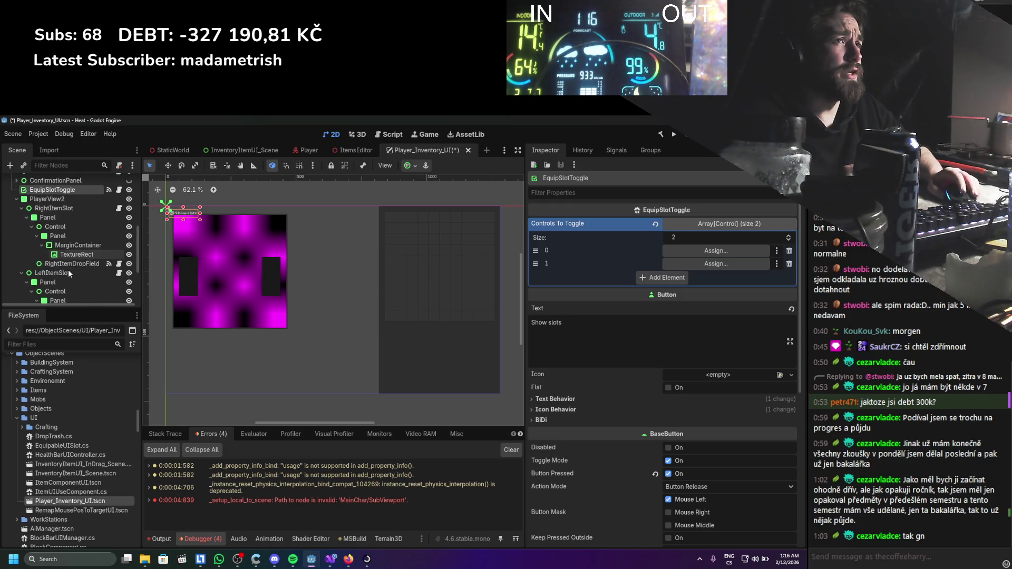
scroll(69, 272, down, 3)
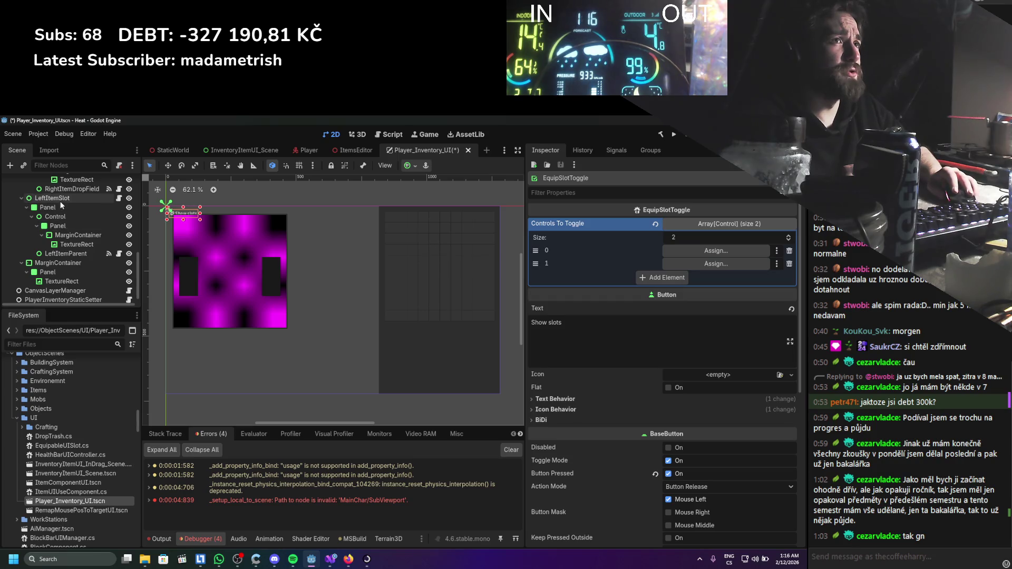
scroll(64, 208, up, 3)
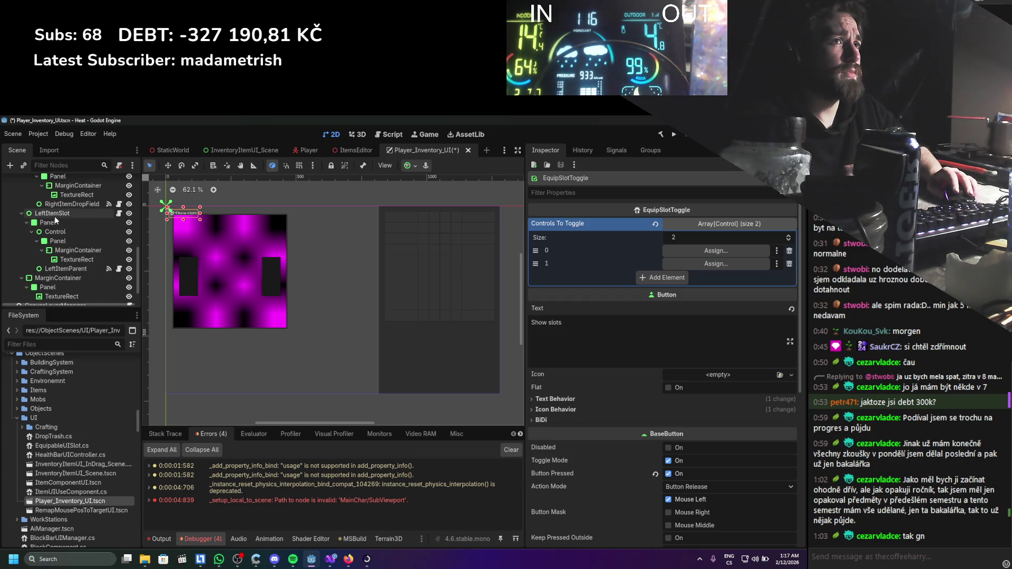
mouse_move(57, 259)
mouse_down()
mouse_move(232, 275)
mouse_move(716, 251)
mouse_up()
mouse_move(54, 193)
mouse_down()
mouse_move(717, 285)
mouse_move(720, 263)
mouse_up()
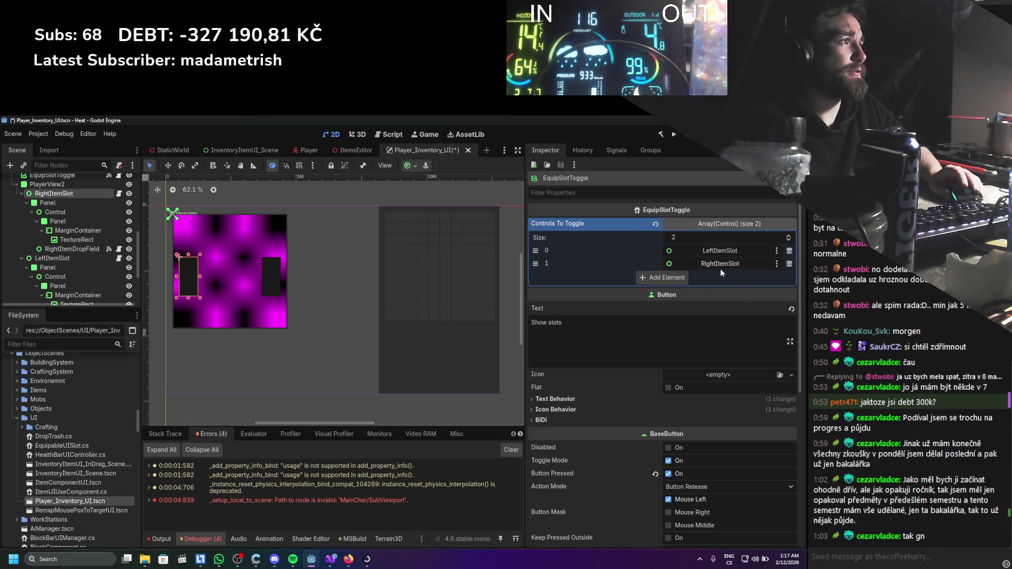
Review the item slot and setter nodes, then select the inventory TextureRect showing the viewport.
scroll(63, 228, up, 2)
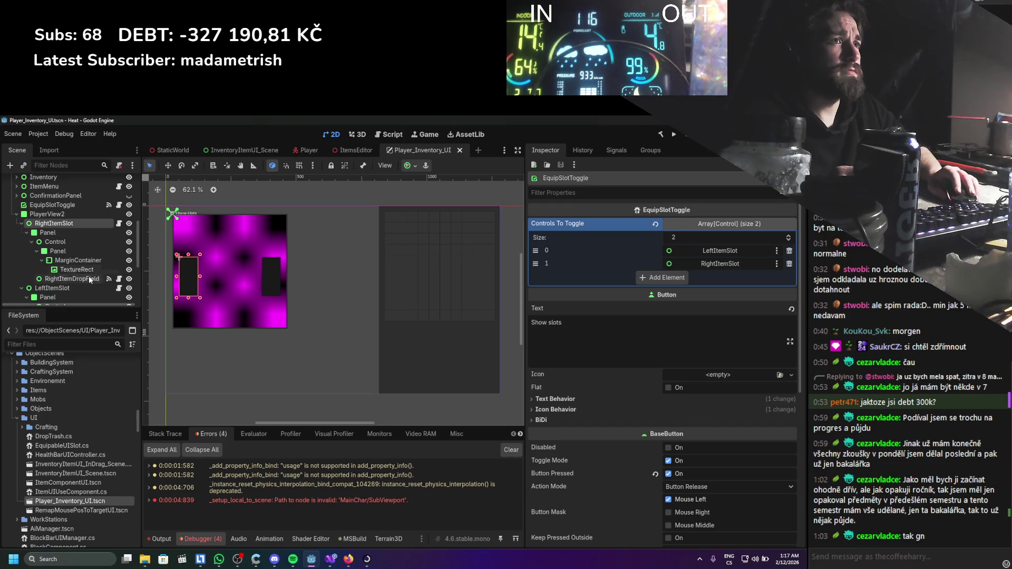
click(89, 280)
click(65, 289)
scroll(74, 278, down, 3)
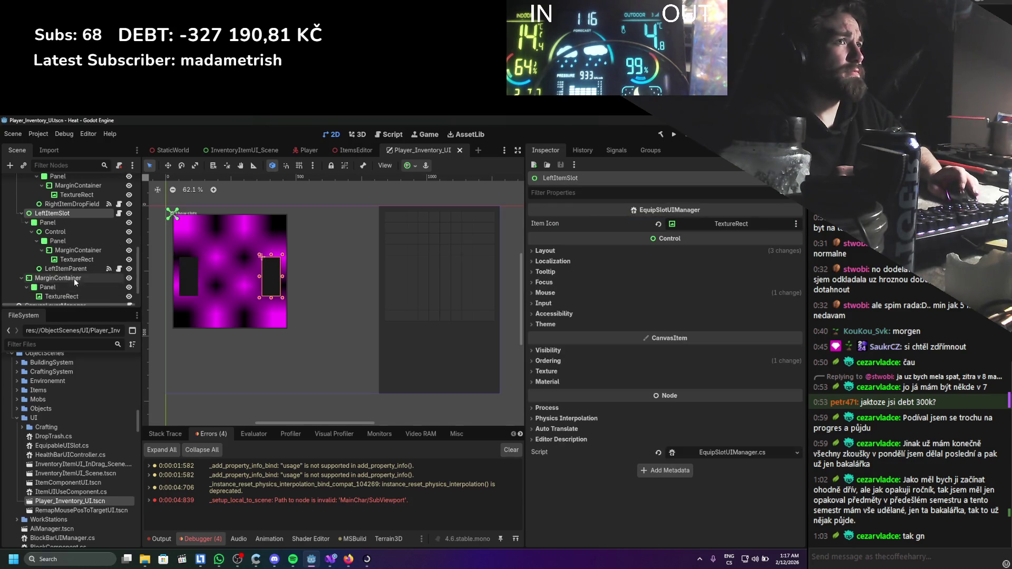
click(63, 269)
scroll(64, 270, down, 2)
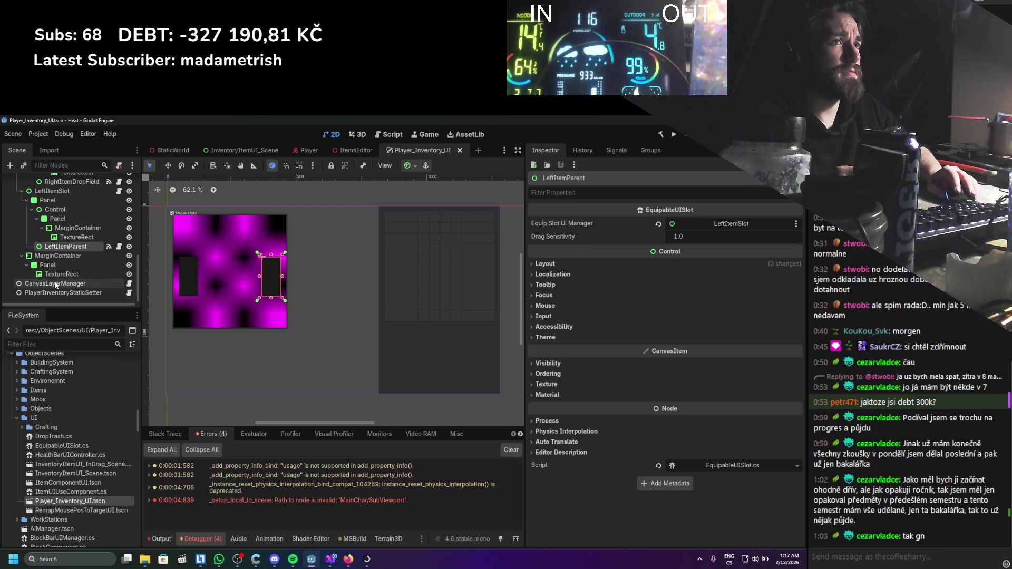
click(55, 284)
click(53, 293)
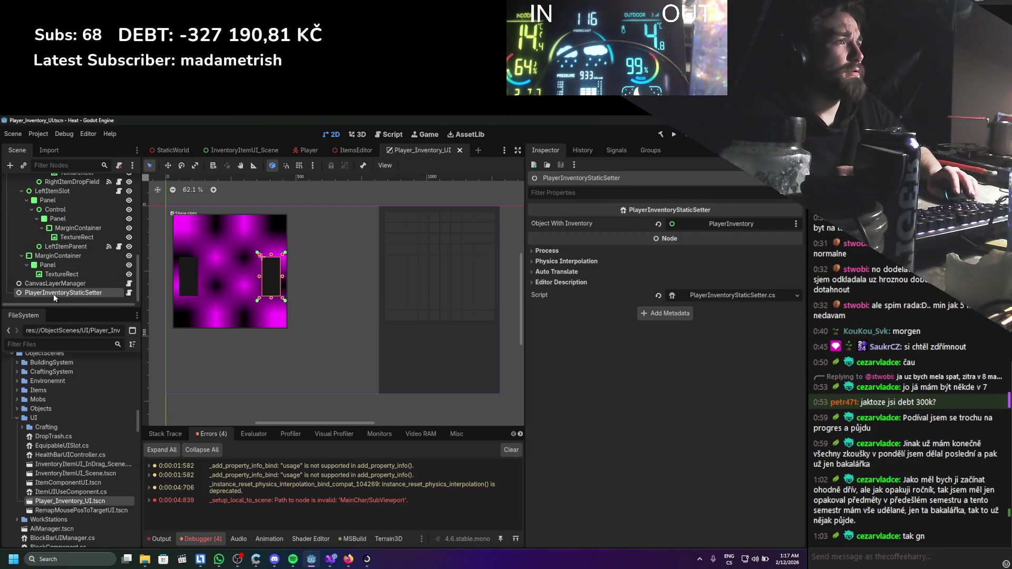
click(59, 274)
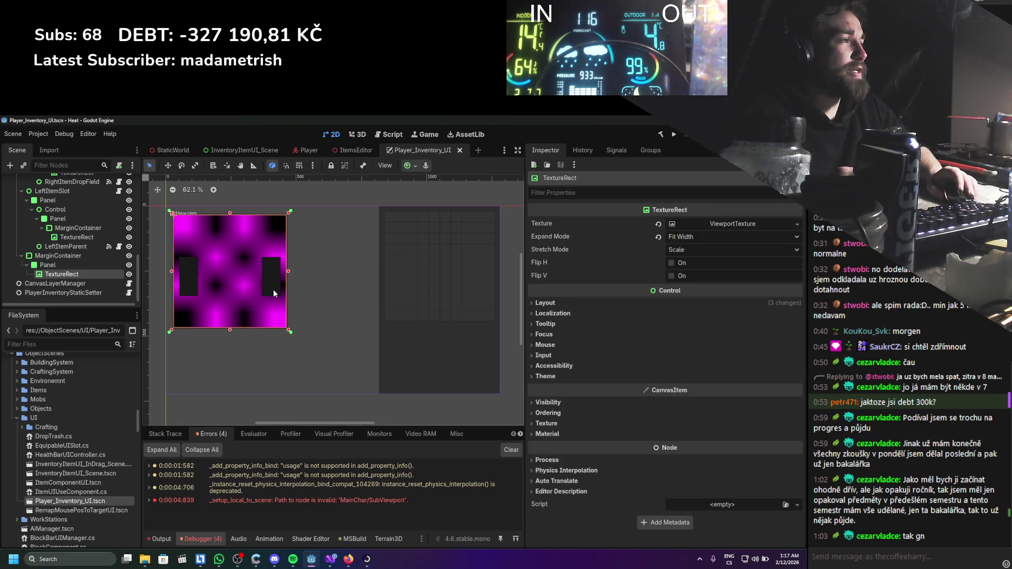
Check the root node's exported fields, then reselect the inventory TextureRect.
scroll(114, 267, up, 10)
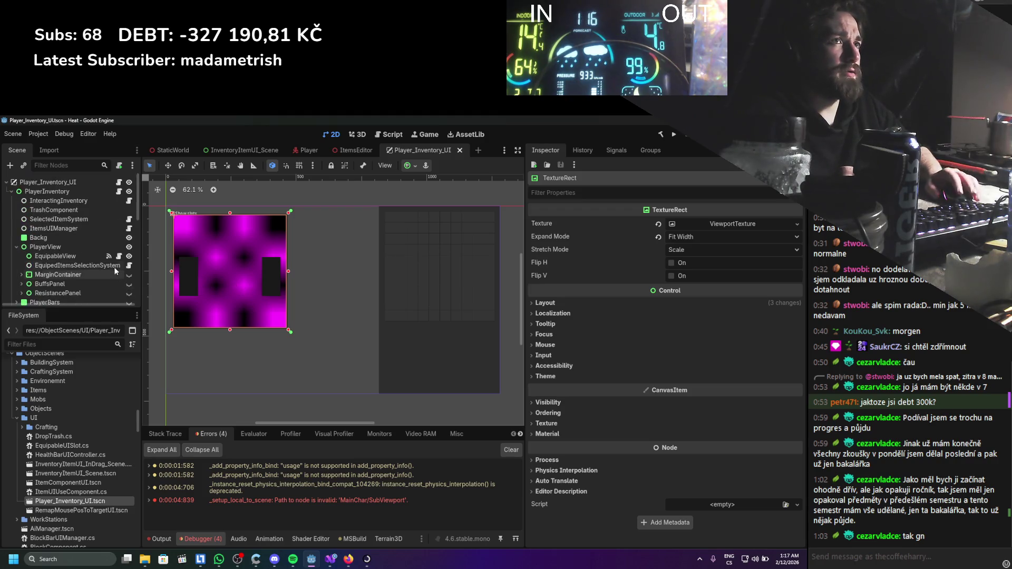
click(82, 183)
scroll(82, 182, down, 10)
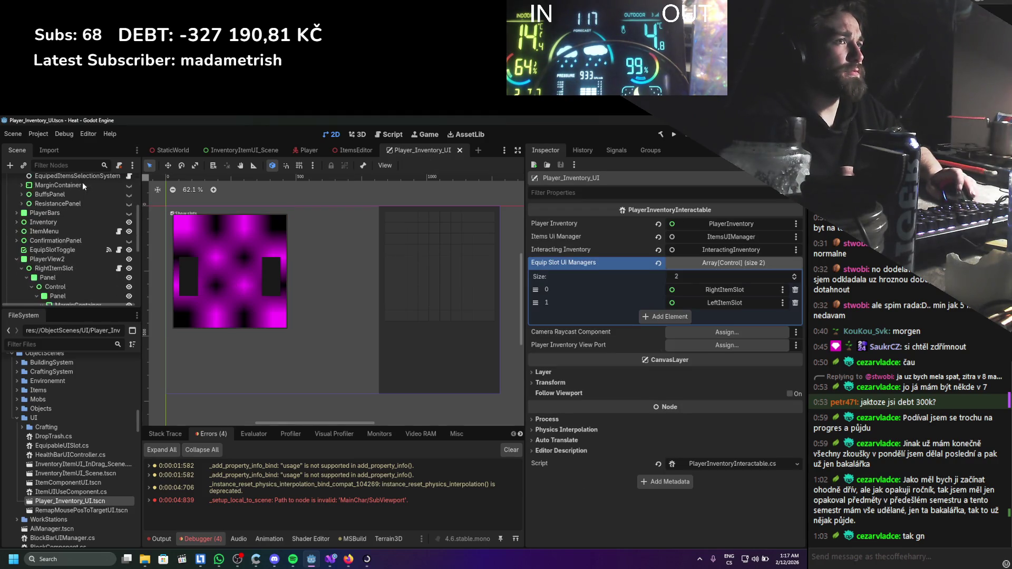
click(74, 274)
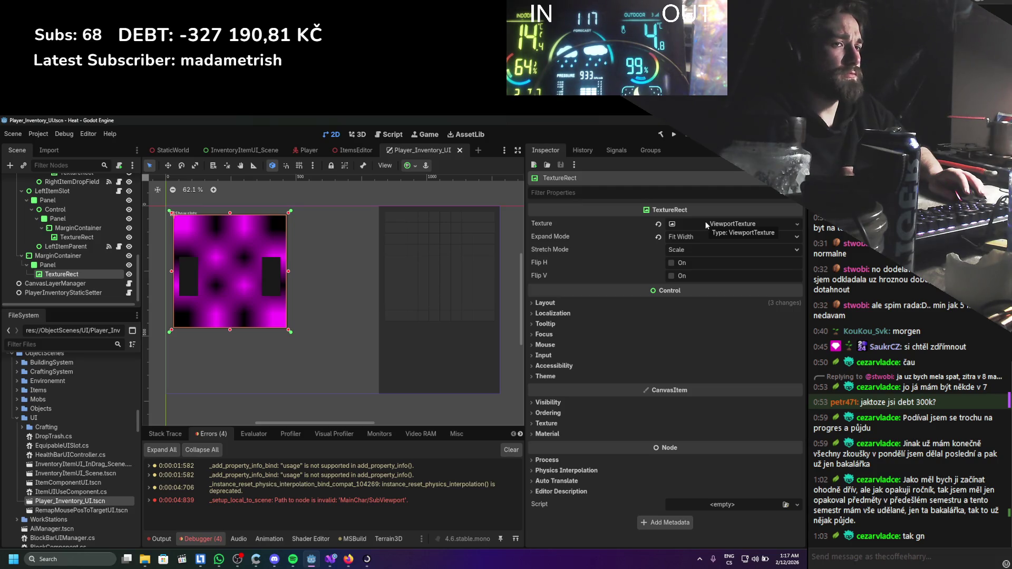
Create the C# script InventorySubviewportAssign.cs in the UI folder and open it for editing.
click(65, 418)
right_click(60, 419)
mouse_move(135, 400)
click(215, 416)
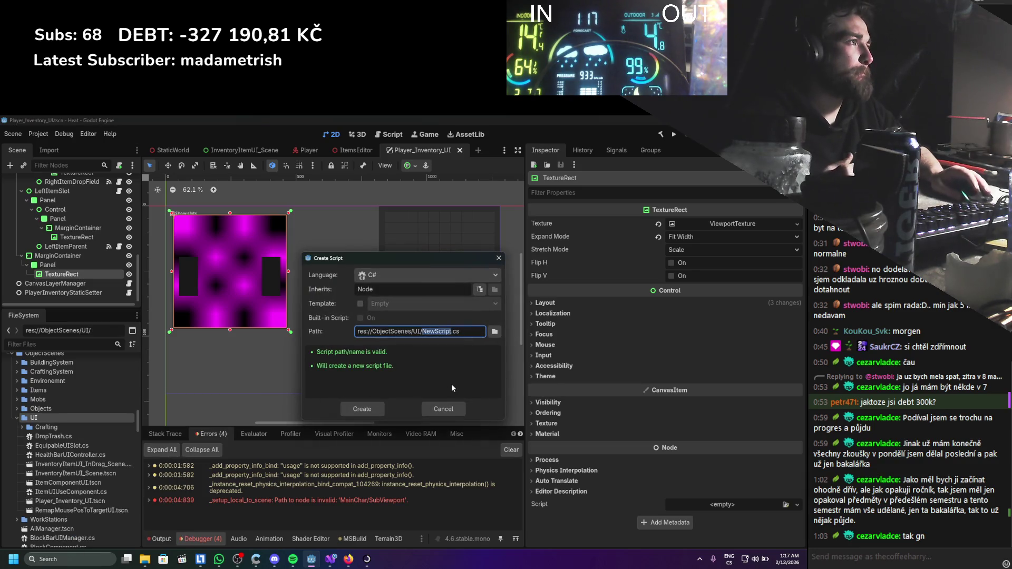
text(TE)
key(BackSpace)
key(BackSpace)
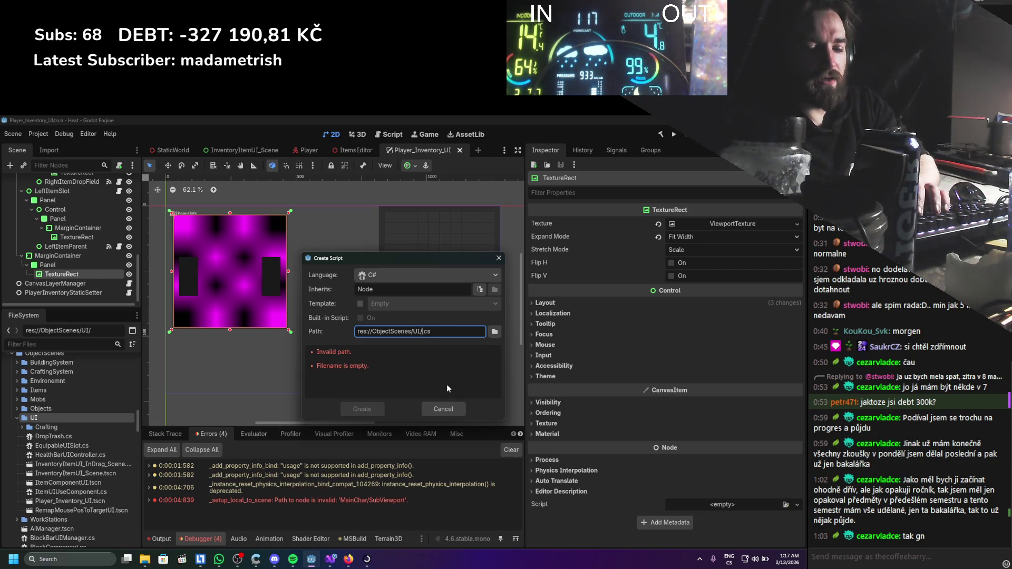
text(Inventory)
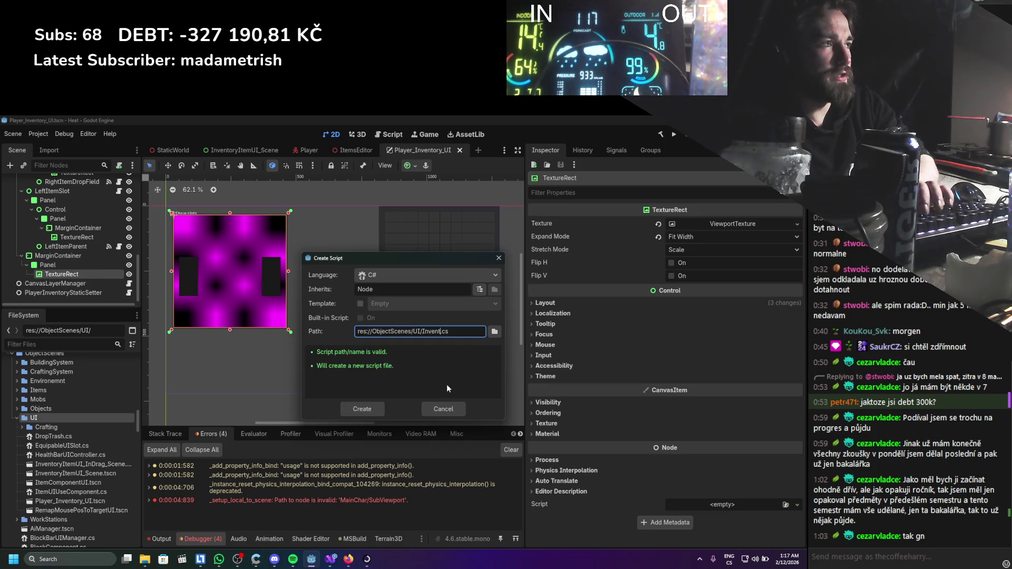
text(SubviewportAssign)
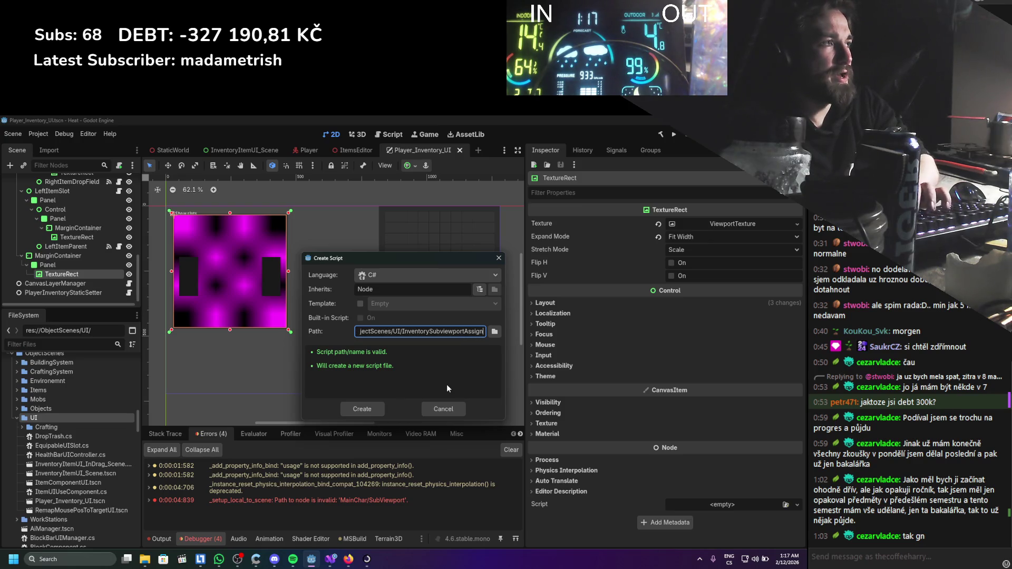
key(Return)
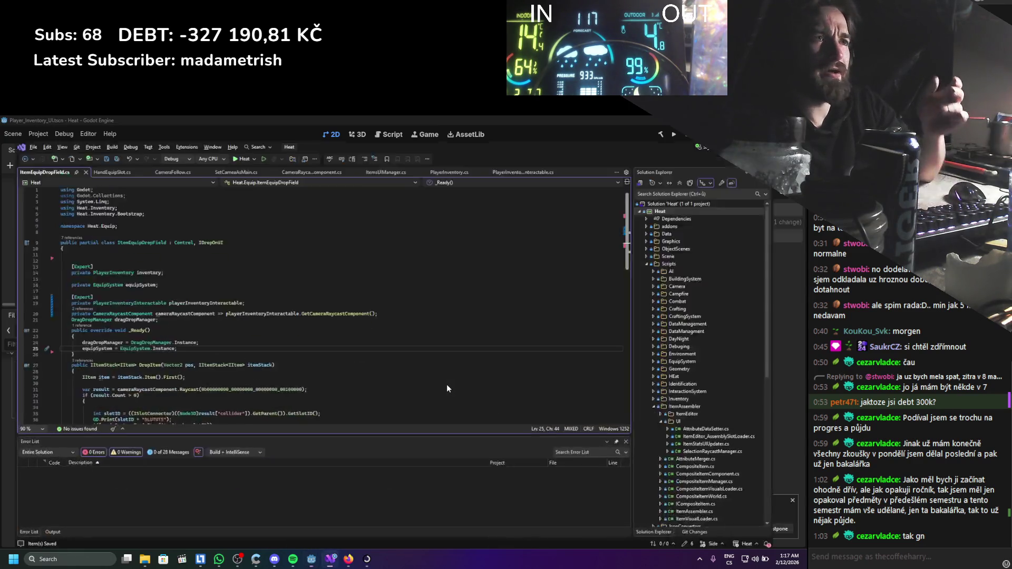
Change the script's base class from Node to TextureRect and save.
double_click(199, 192)
text(Texturere)
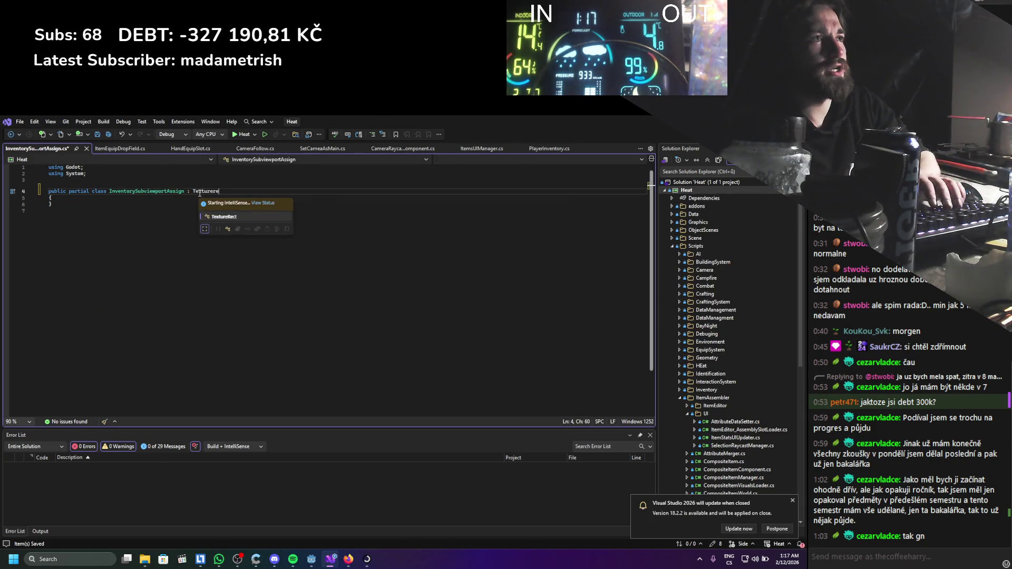
key(Tab)
key(ctrl+s)
Add an override _Ready() method stub to the class and save.
click(153, 203)
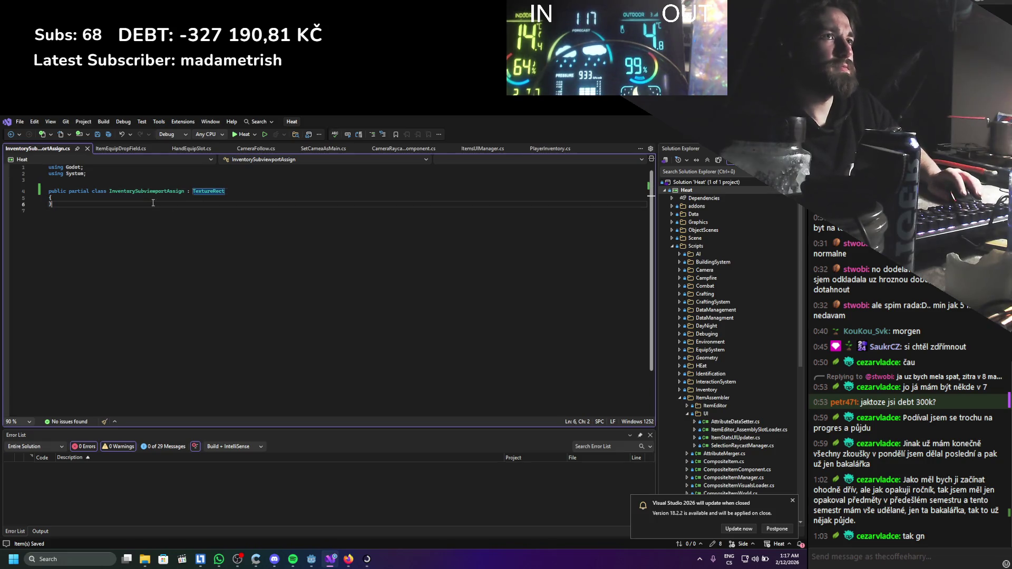
key(Left)
key(Return)
key(Return)
key(Up)
key(Up)
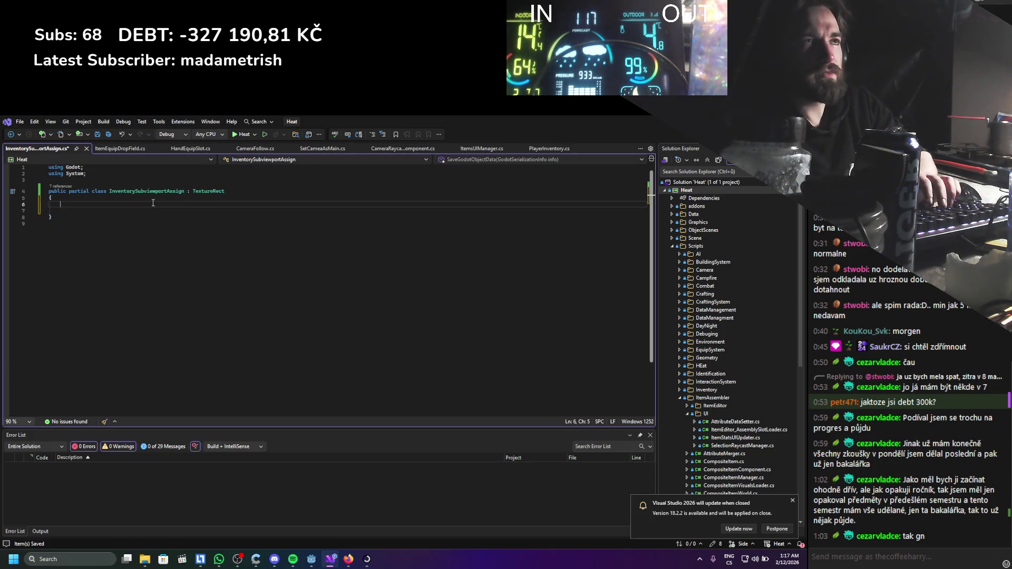
text(override re)
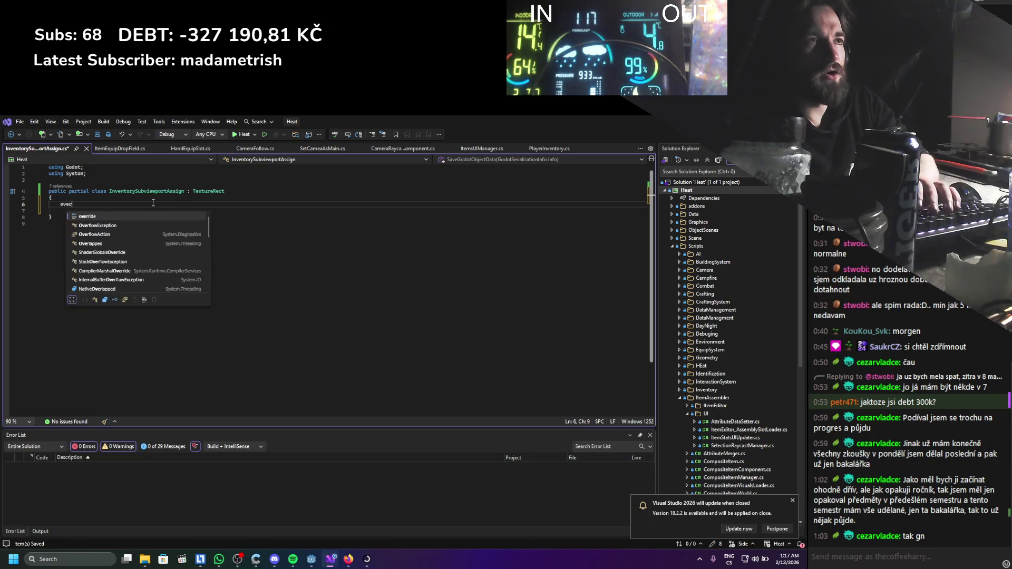
key(Down)
key(Down)
key(Tab)
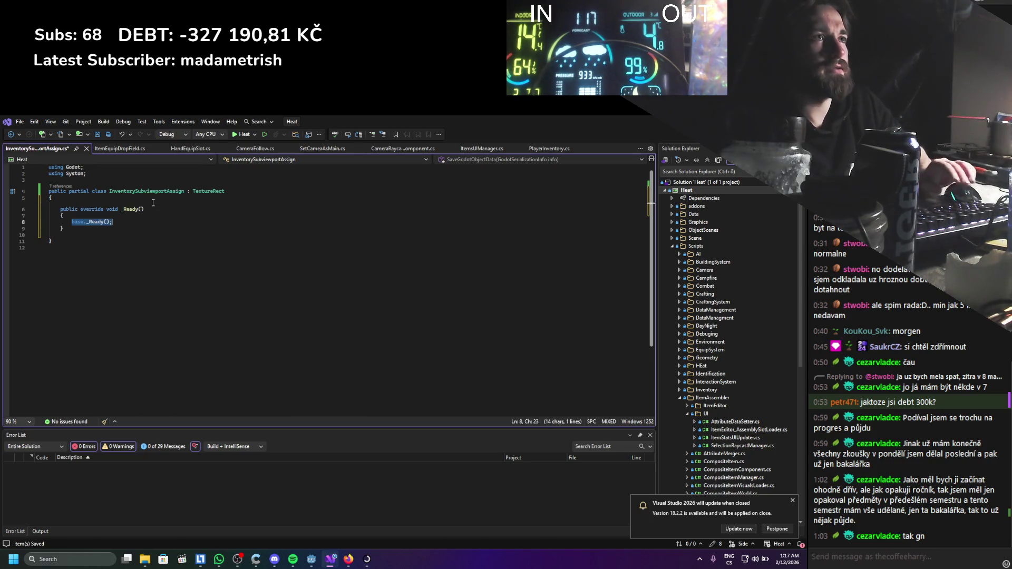
key(ctrl+s)
Start a first exported field above _Ready with an [Export] attribute and private keyword.
drag(120, 225, 72, 222)
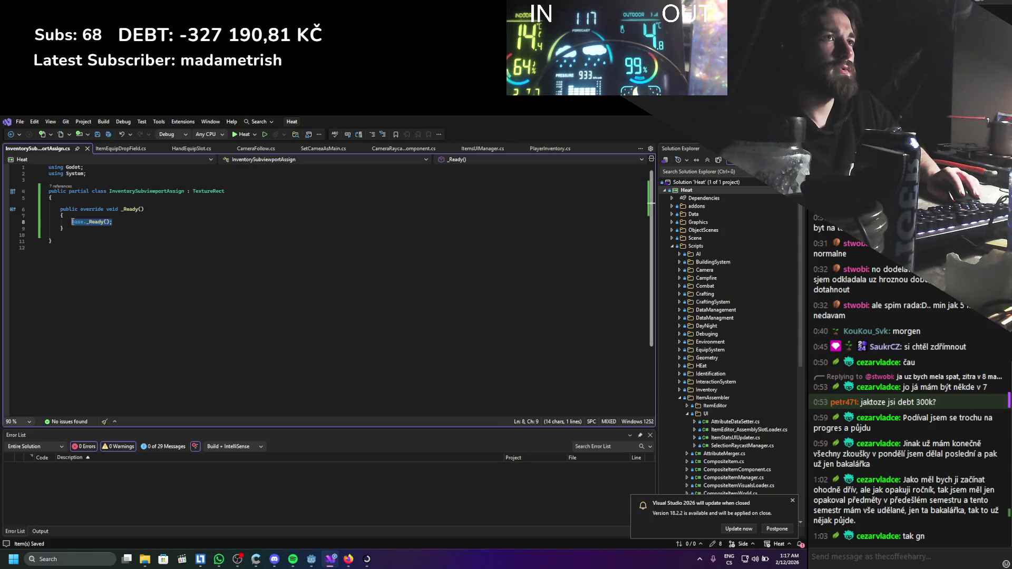
click(82, 199)
key(Return)
key(Return)
key(Up)
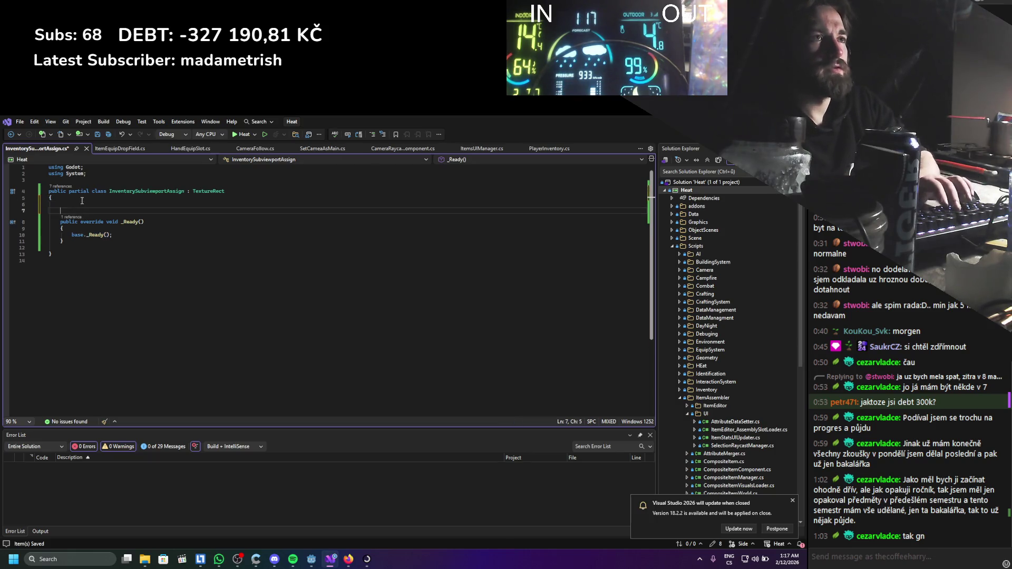
text(Export])
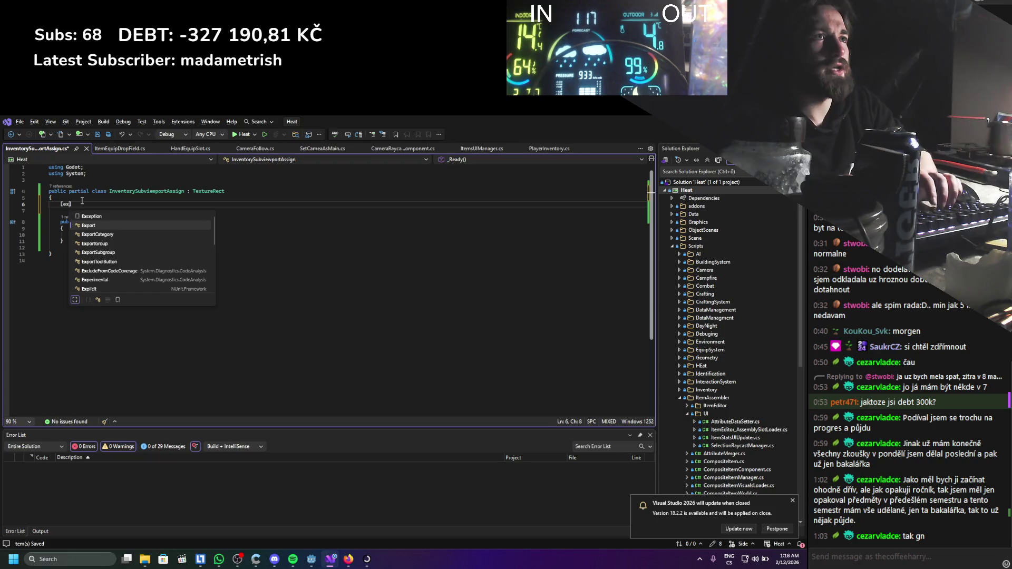
key(Return)
text(private)
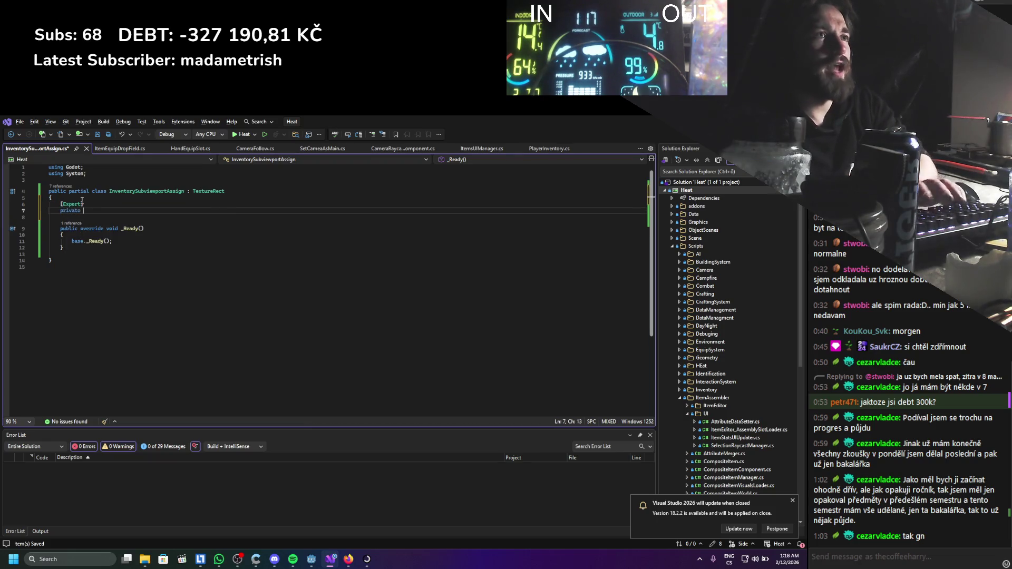
key(ctrl+s)
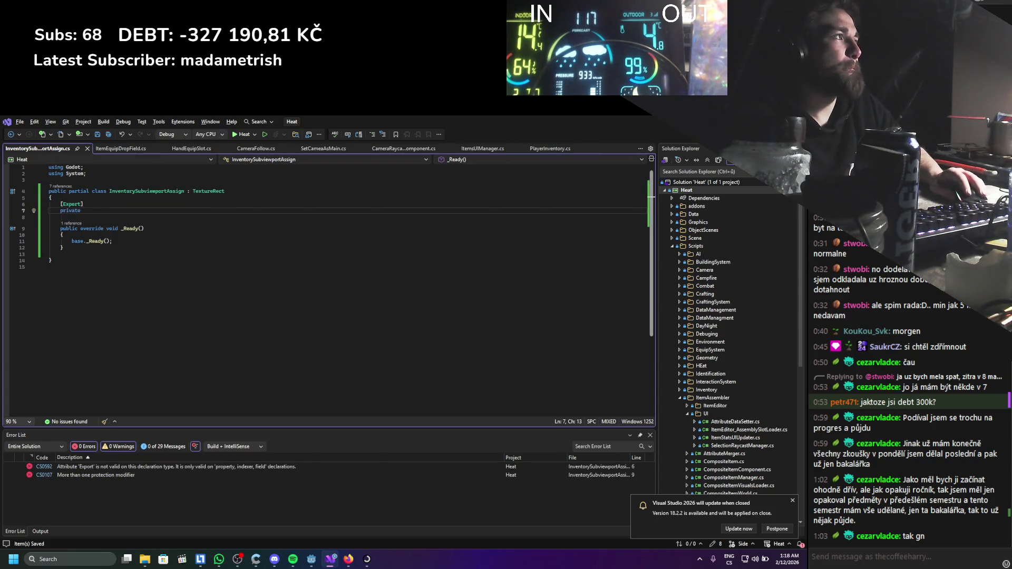
Look at the root Player_Inventory_UI node's properties in Godot, then return to the code.
key(alt+Tab)
scroll(92, 231, up, 2)
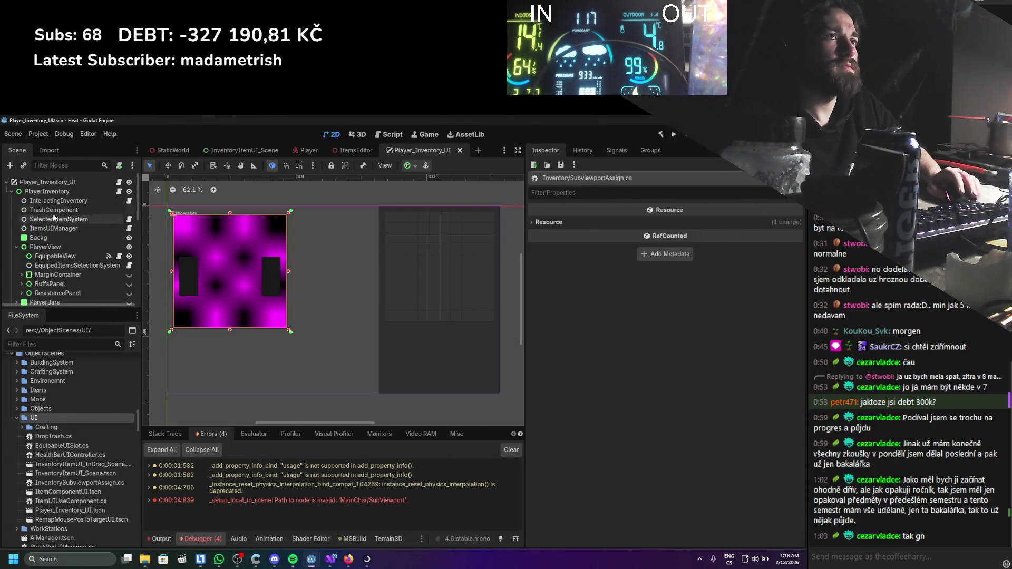
click(47, 182)
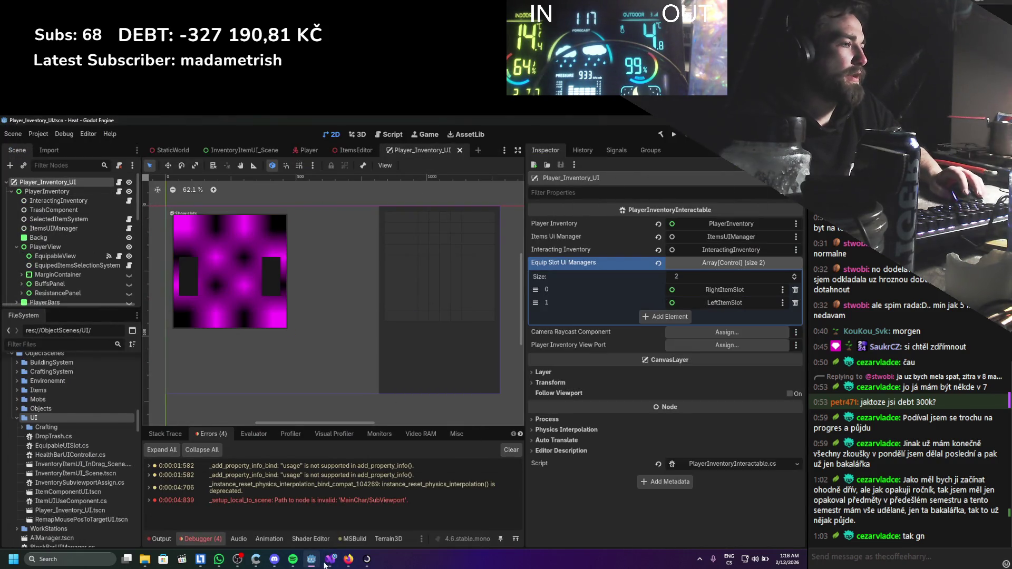
click(341, 562)
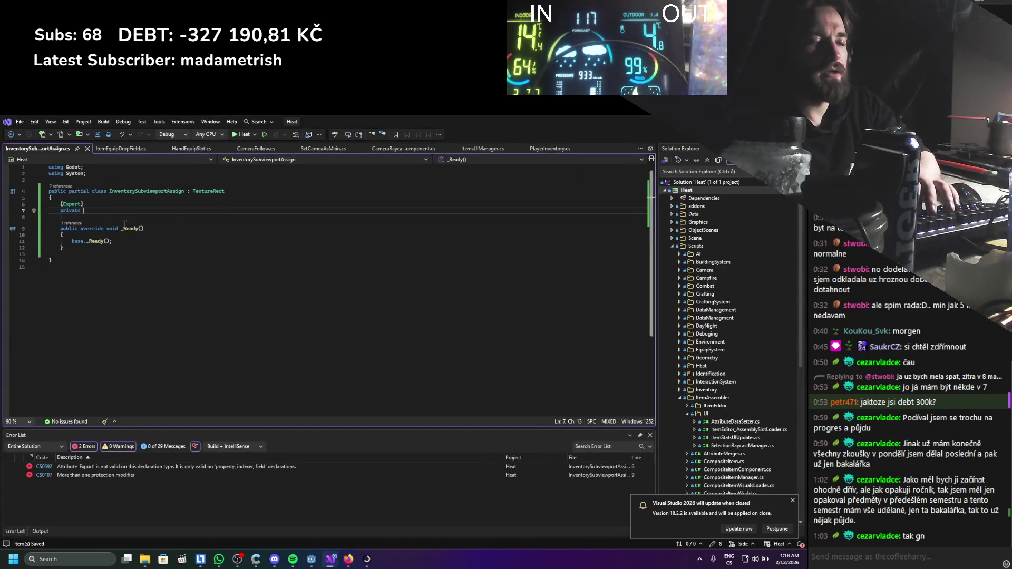
Finish the field as PlayerInventoryInteractable playerInventoryInteractable and add a second [Export] attribute.
text(PlayerInventoryInteractable)
text( play;)
text( p)
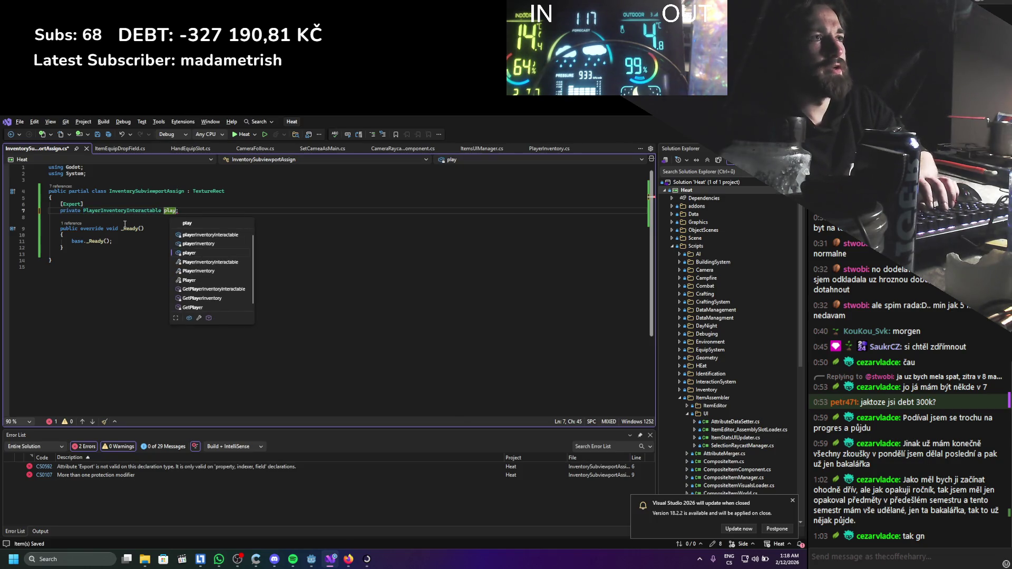
key(Tab)
key(End)
key(Return)
key(Return)
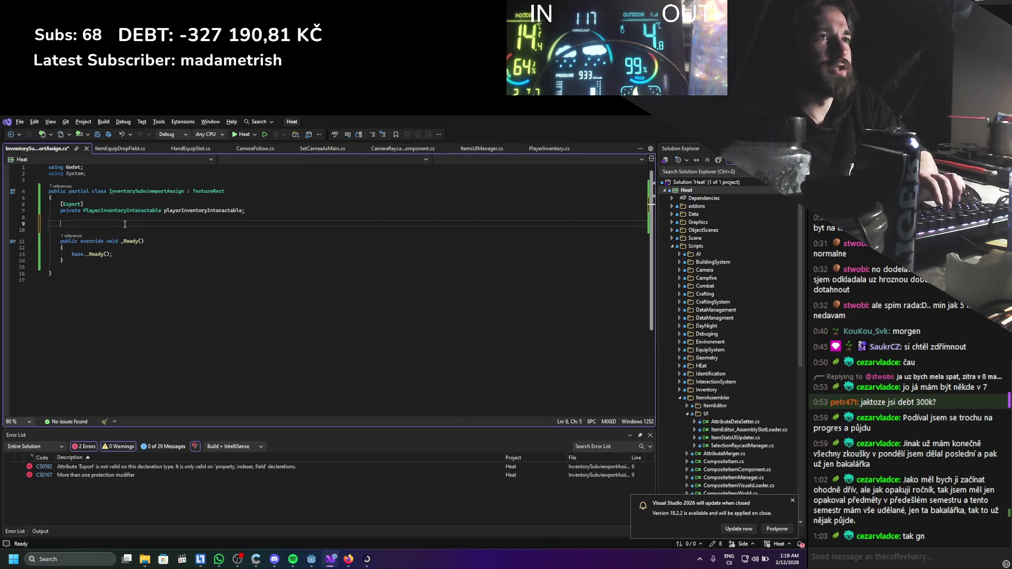
text(priva)
key(BackSpace)
key(BackSpace)
key(BackSpace)
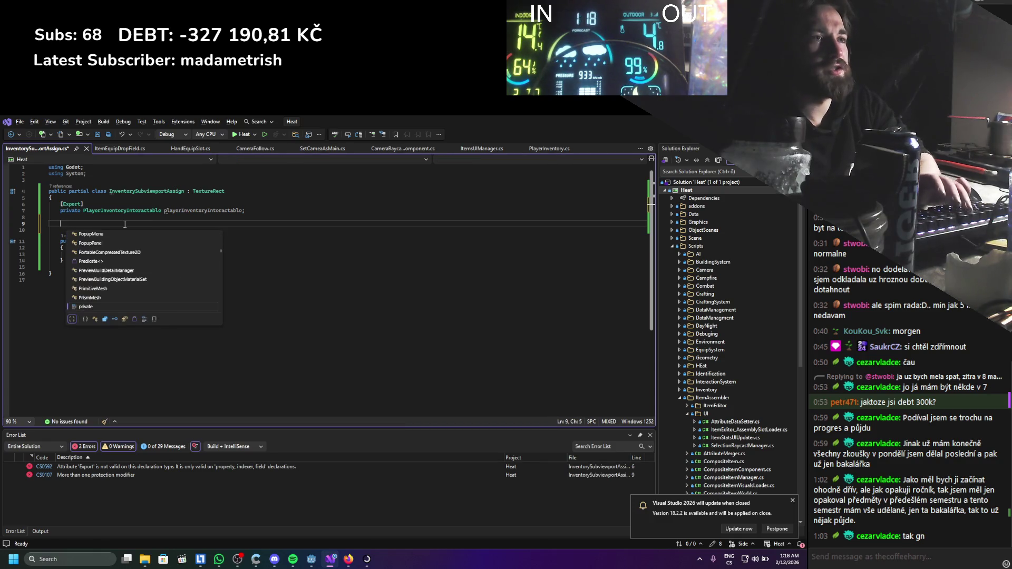
text([ex)
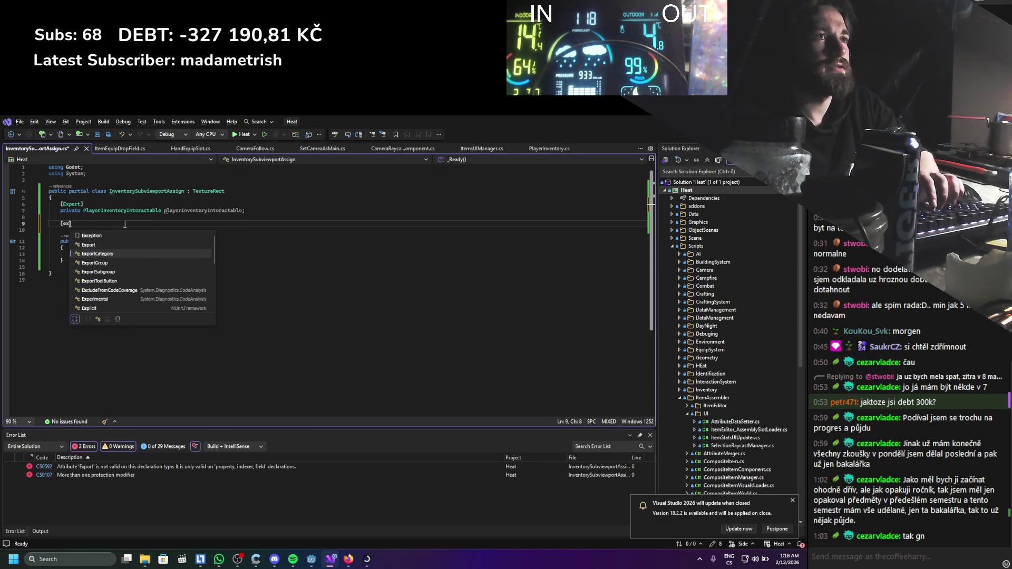
key(Tab)
key(End)
key(Return)
Declare private ViewportTexture viewportTexture, save, and rebuild the .NET project in Godot.
text(private )
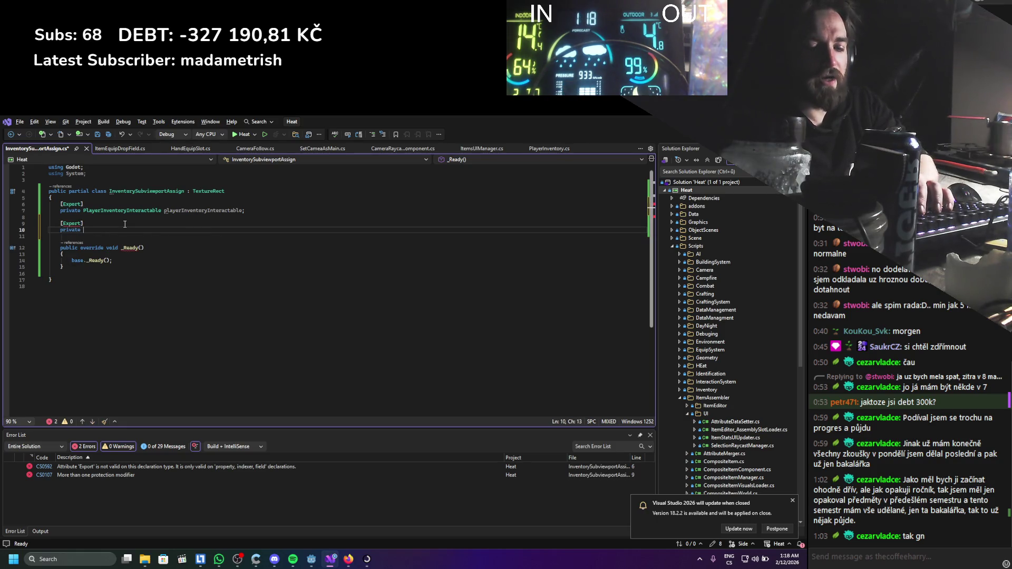
text(Text)
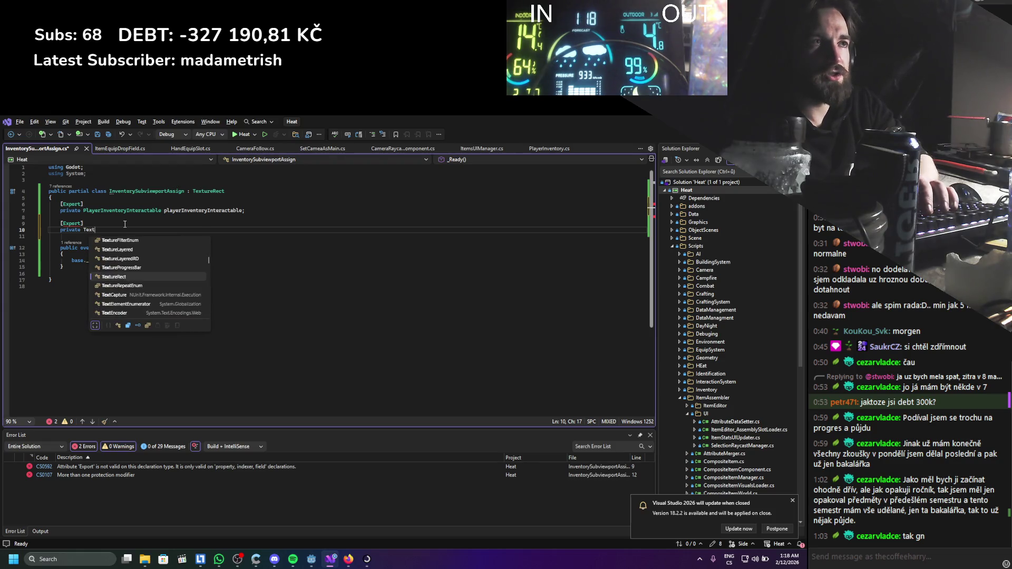
key(BackSpace)
key(BackSpace)
key(BackSpace)
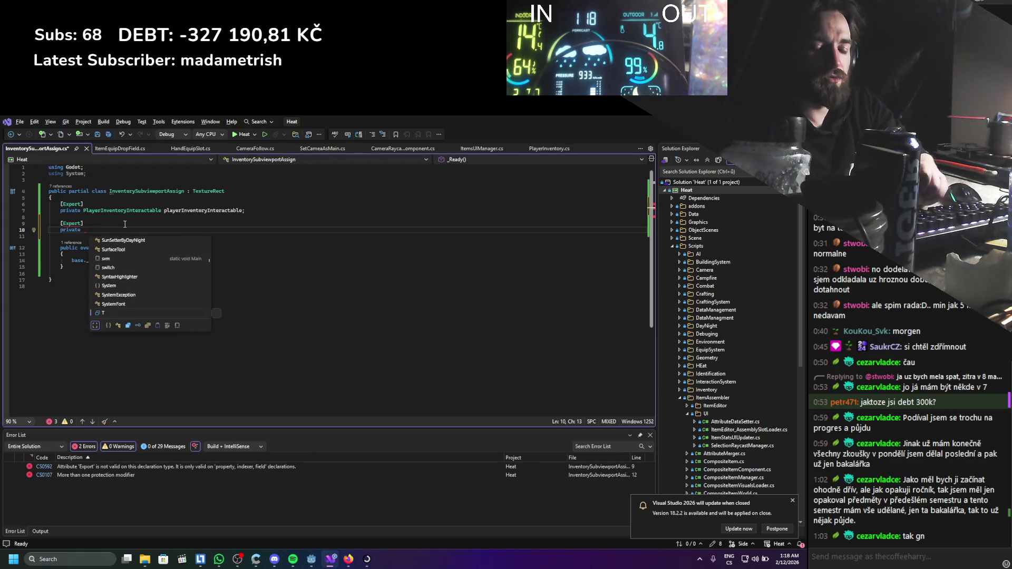
text(viempo)
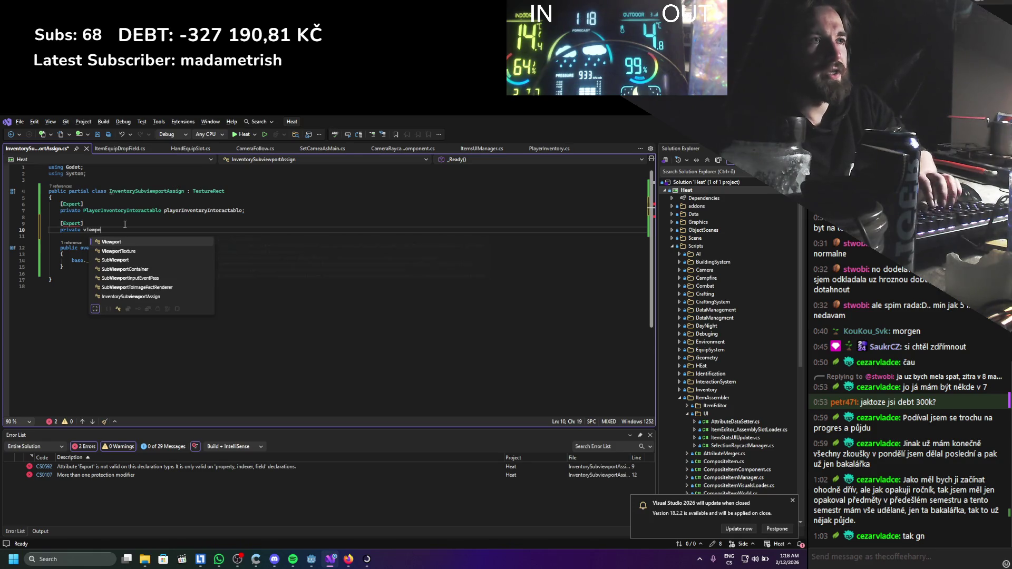
key(Down)
key(Tab)
text(;)
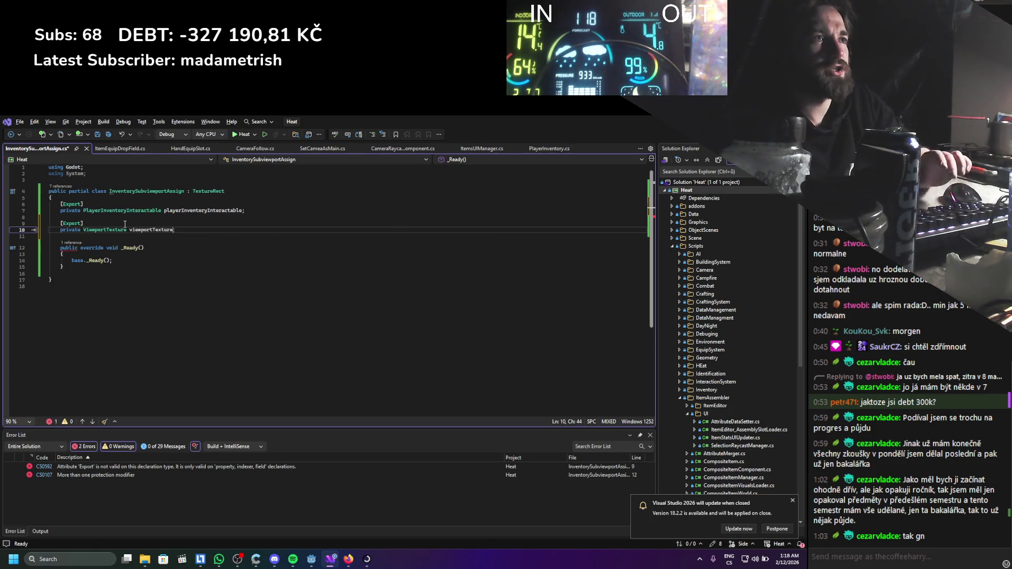
key(ctrl+s)
key(alt+Tab)
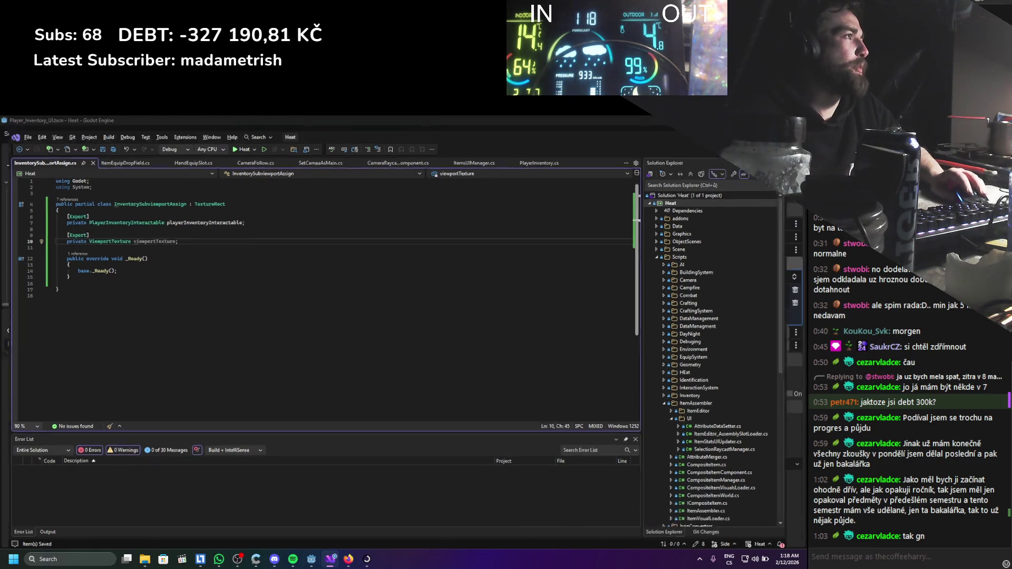
click(662, 133)
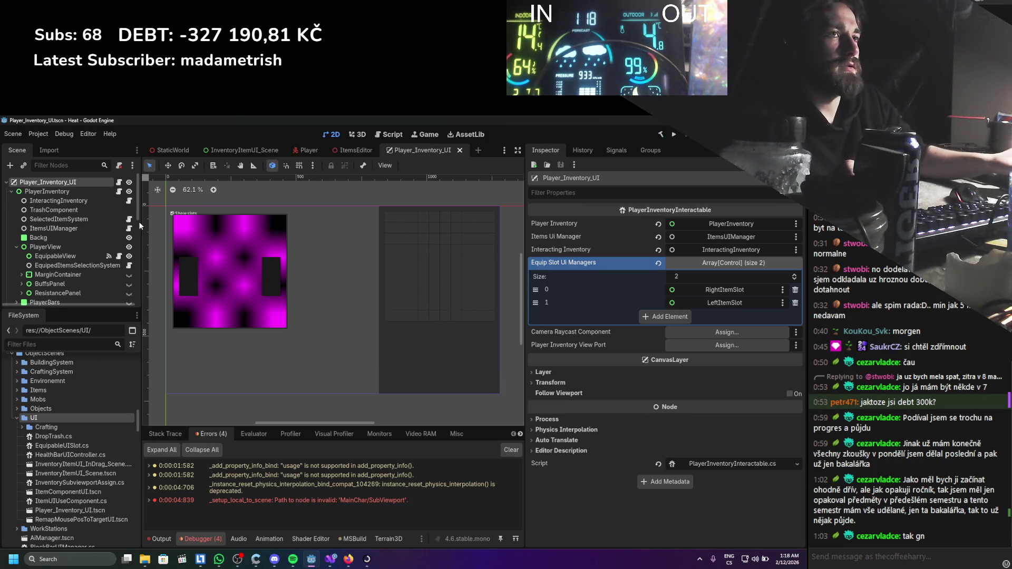
Attach InventorySubviewportAssign.cs to the inventory TextureRect node.
scroll(138, 222, down, 10)
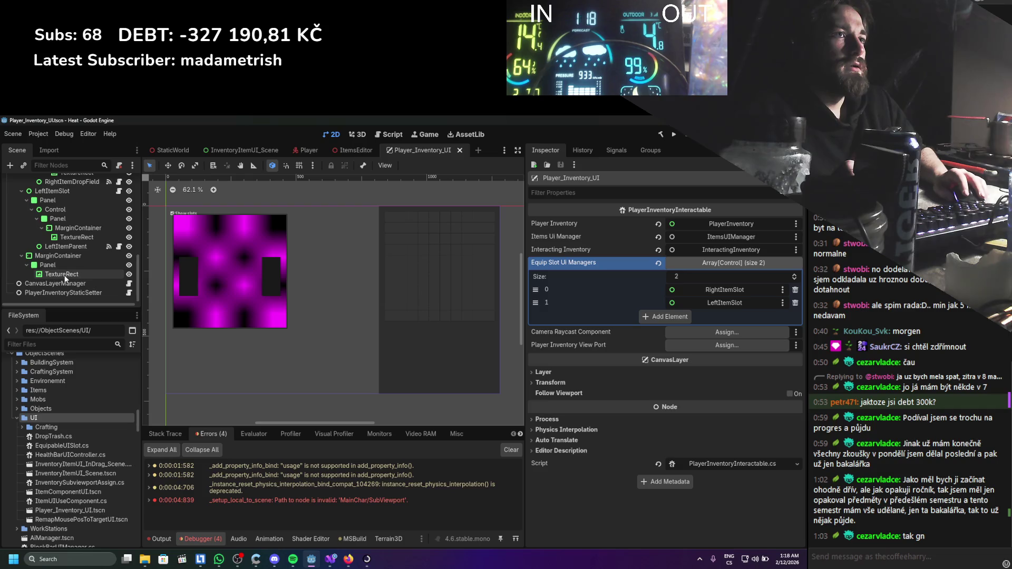
click(64, 275)
scroll(59, 280, up, 1)
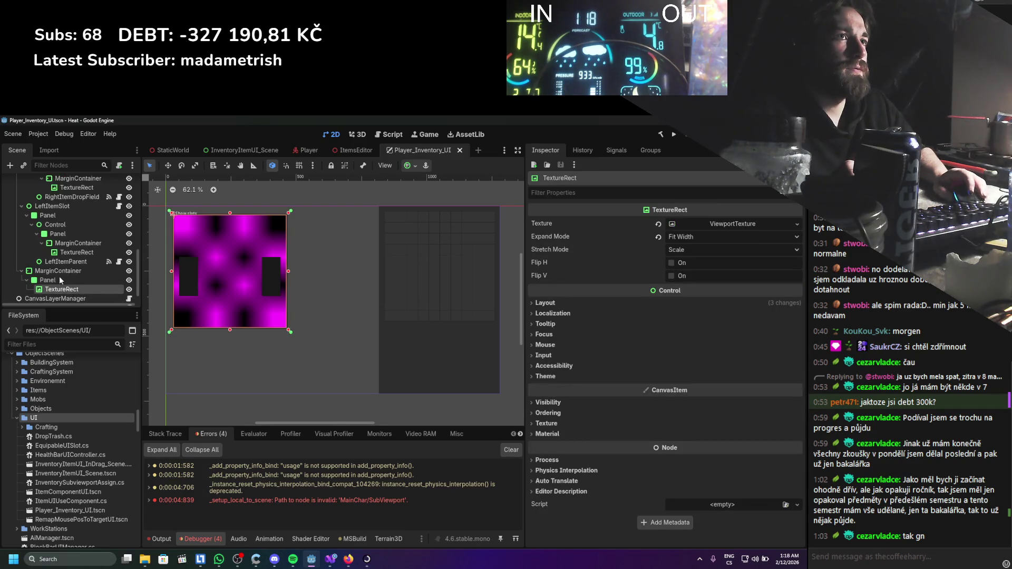
click(21, 271)
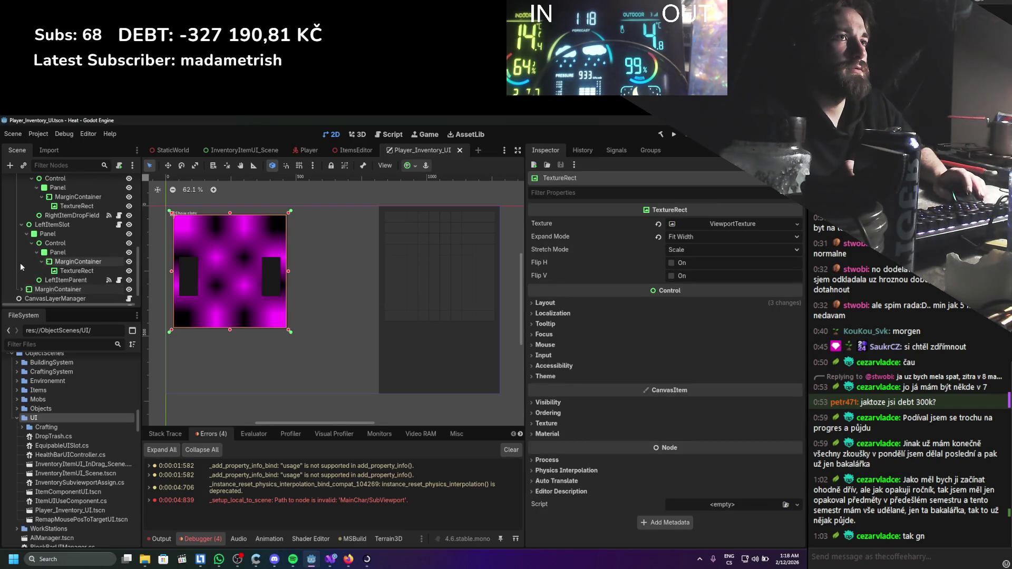
click(22, 290)
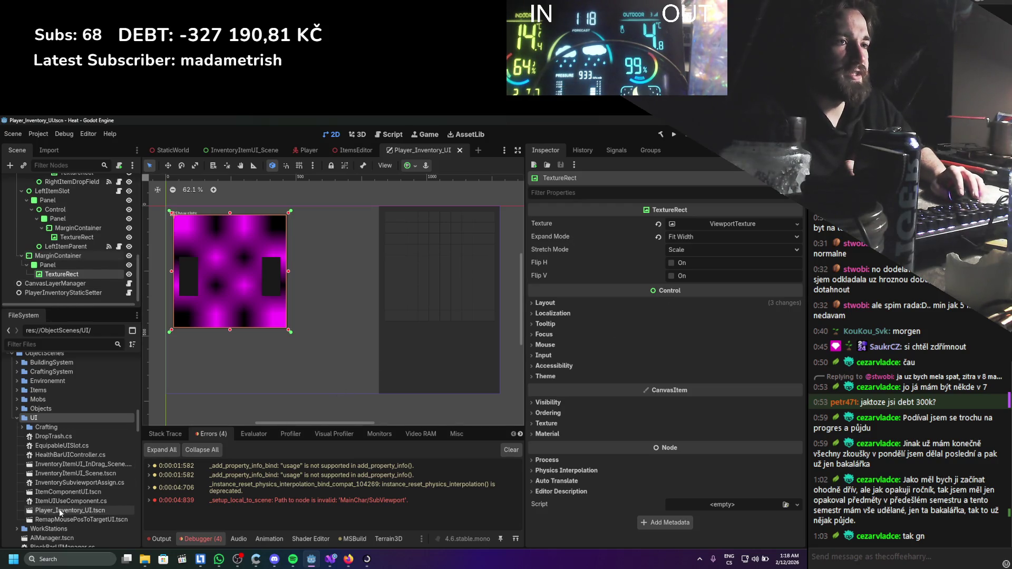
mouse_move(63, 483)
mouse_down()
mouse_move(749, 525)
mouse_move(722, 505)
mouse_up()
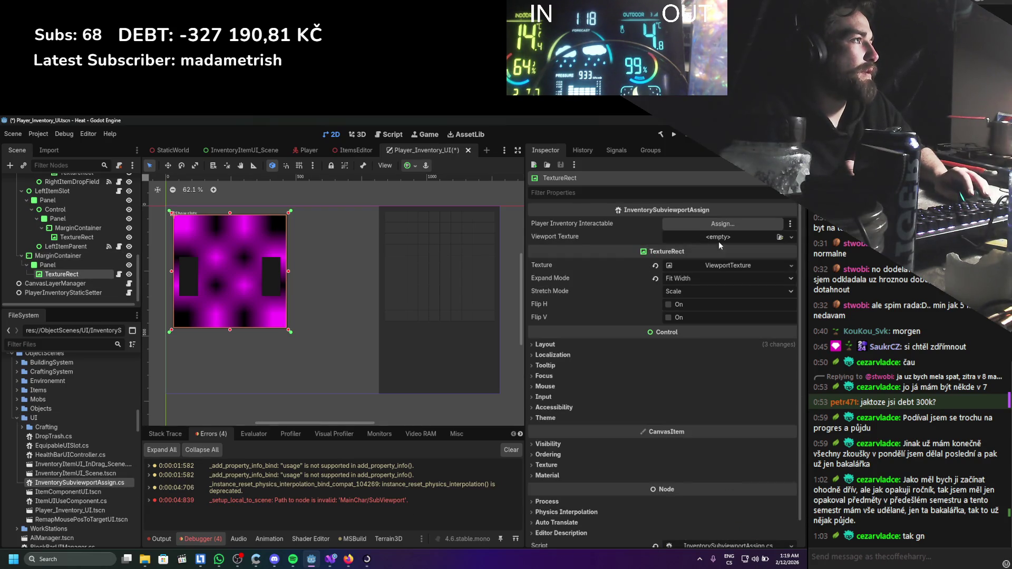
Give Viewport Texture a new ViewportTexture, set Player Inventory Interactable to Player_Inventory_UI, and save.
click(767, 236)
click(767, 262)
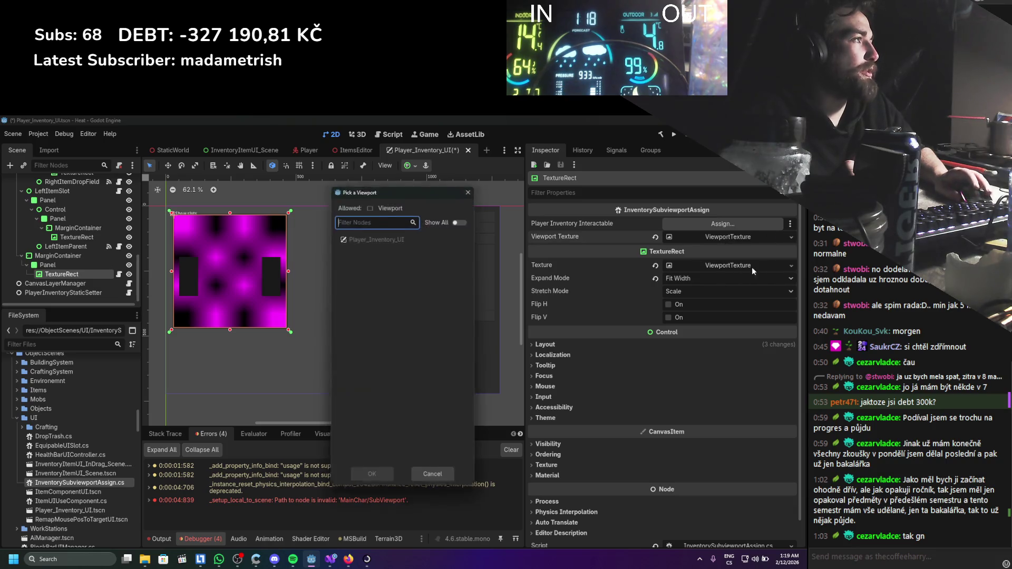
click(471, 189)
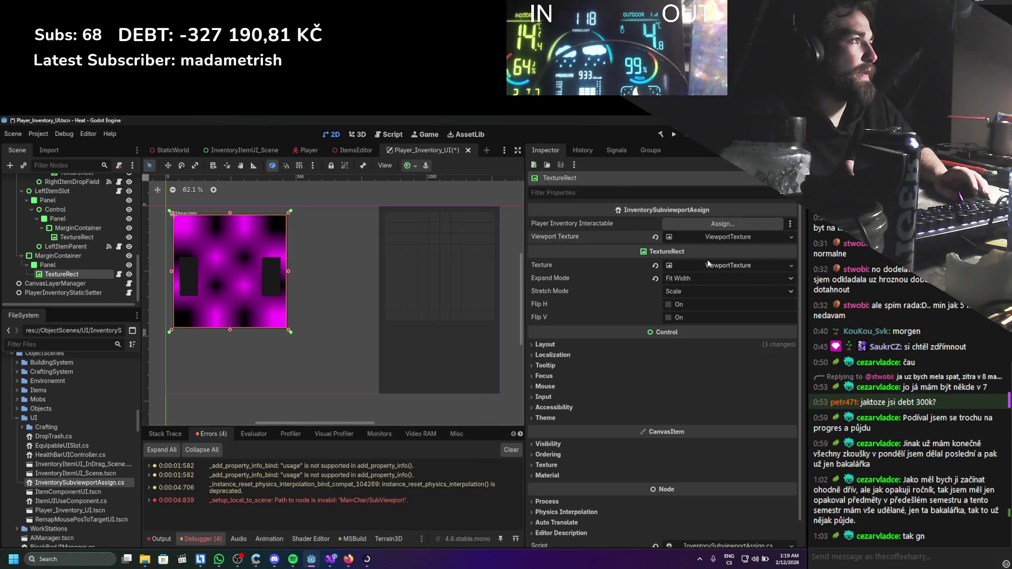
scroll(68, 237, up, 10)
drag(52, 183, 734, 230)
key(ctrl+s)
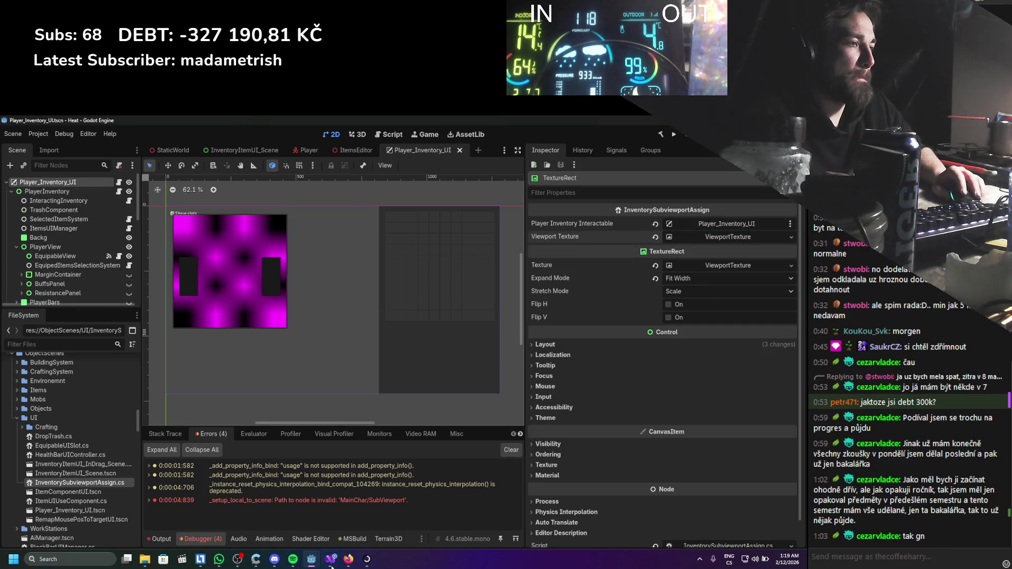
click(331, 558)
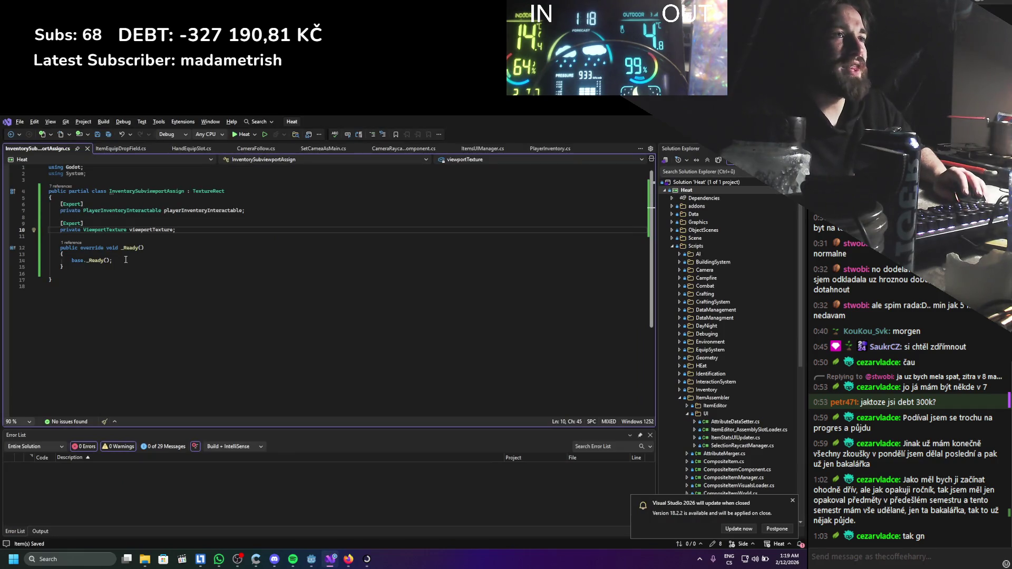
Replace the base._Ready() call with viewportTexture.ViewportPath.
drag(125, 259, 73, 264)
text(tex)
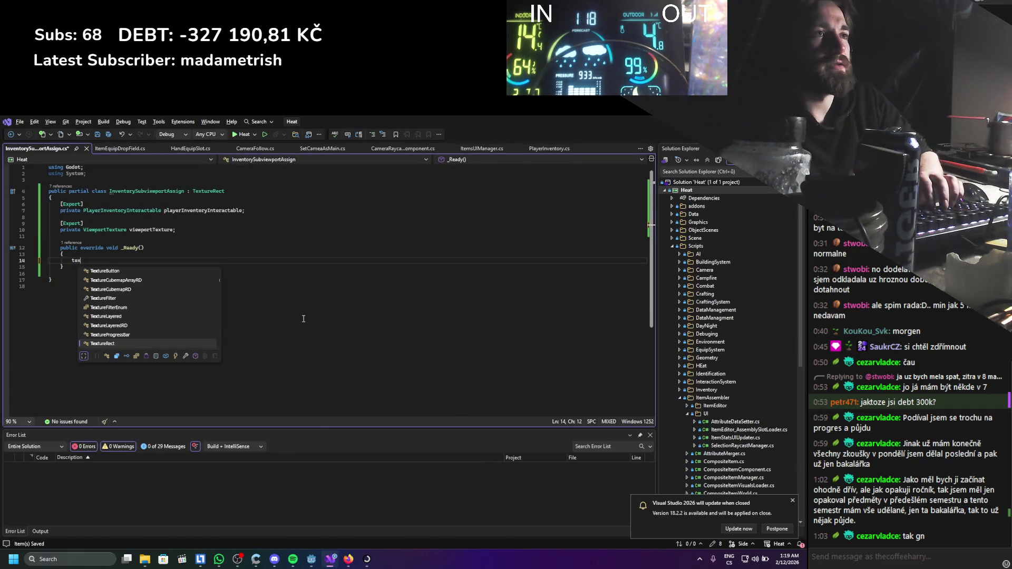
key(Down)
key(Down)
key(Down)
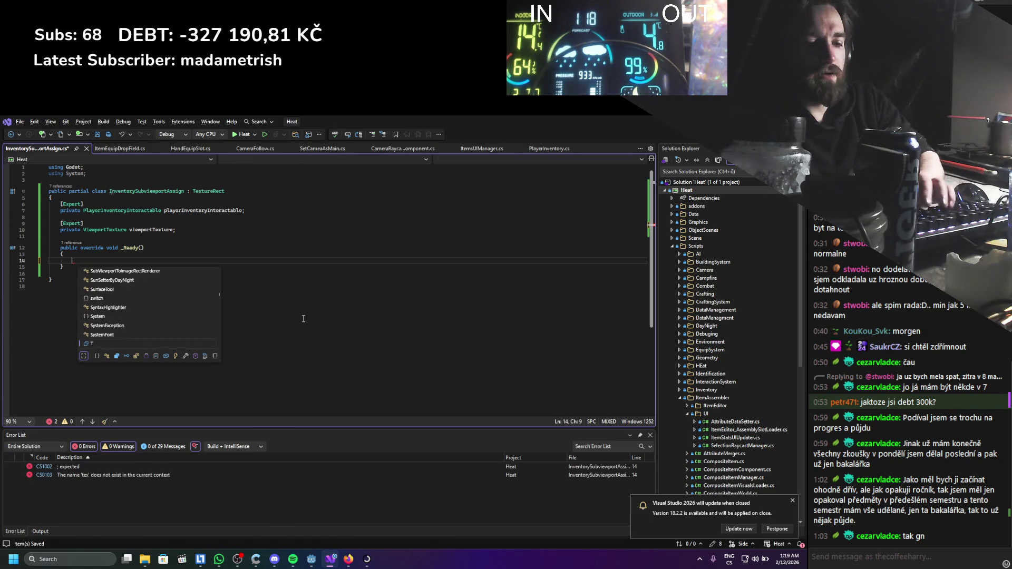
key(Tab)
text(.vi)
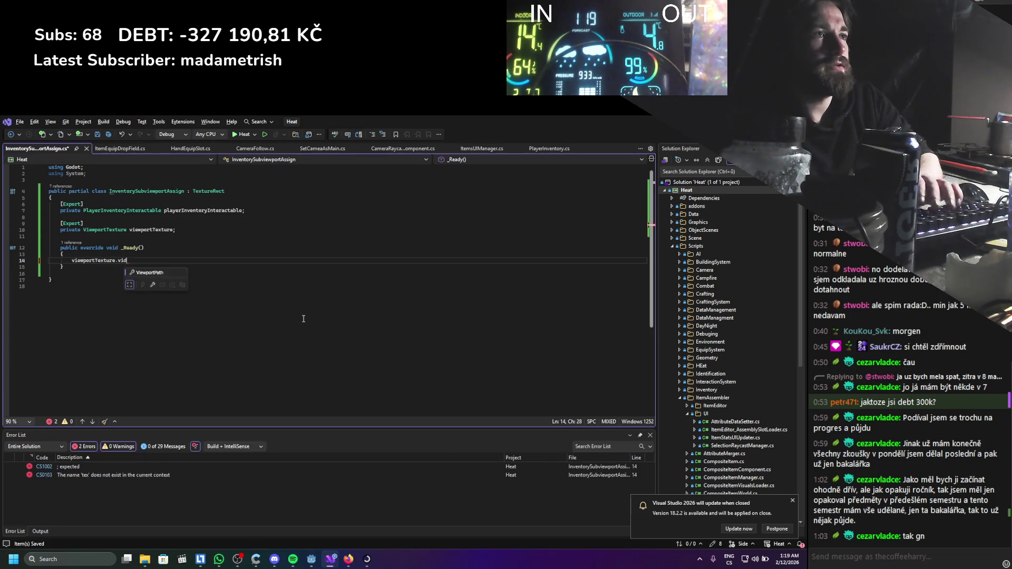
key(Tab)
Assign it playerInventoryInteractable.GetViewport().GetPath(); and open a new line.
text(= playi)
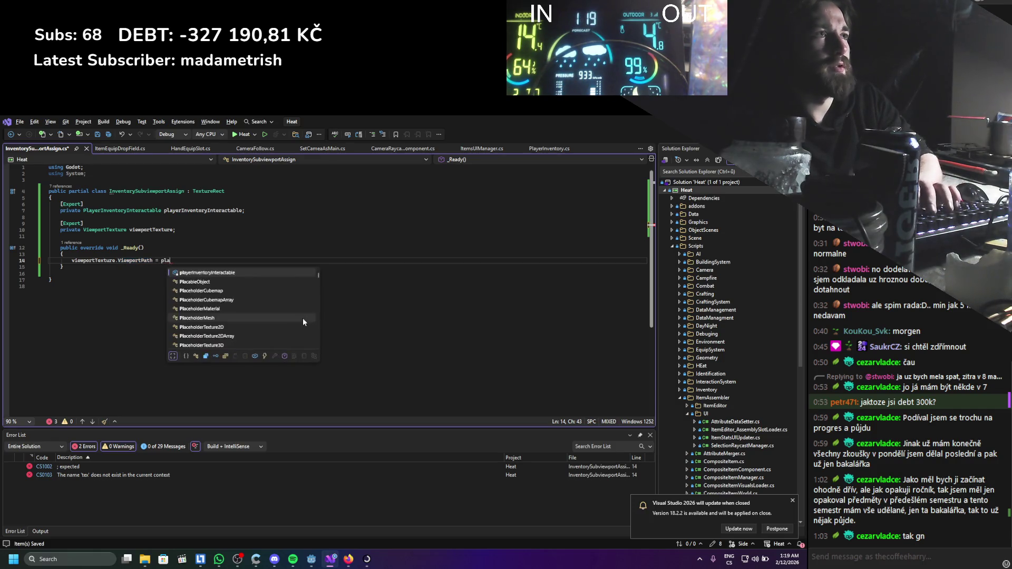
key(Tab)
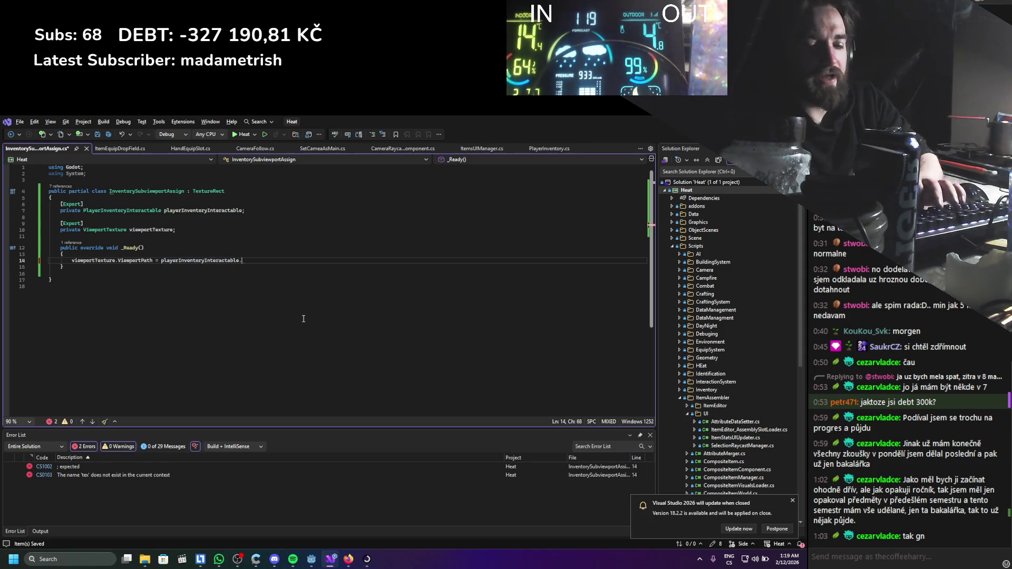
text(.getvi)
key(Tab)
text(().)
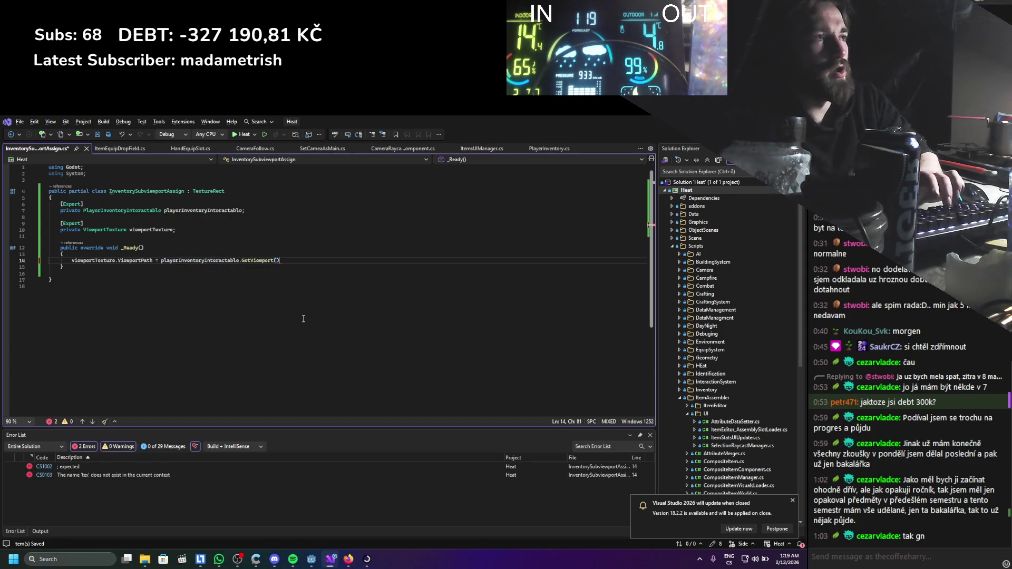
text(par)
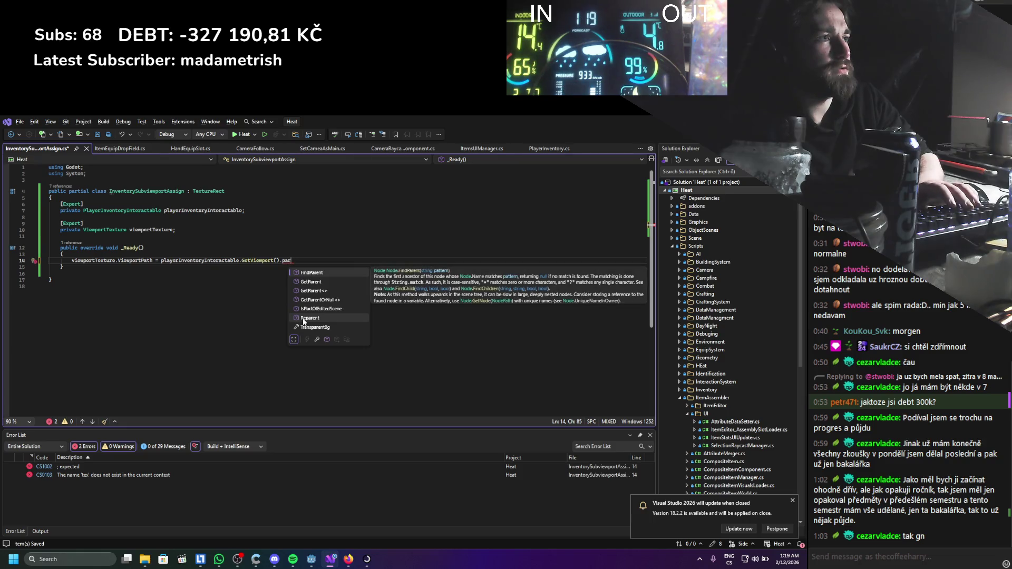
key(BackSpace)
text(tg)
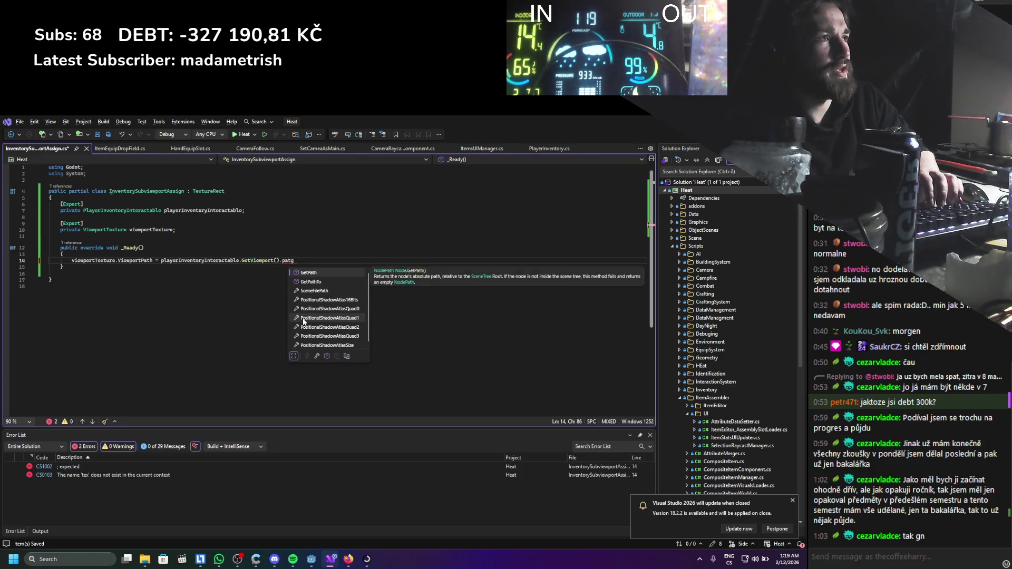
key(Tab)
text(();)
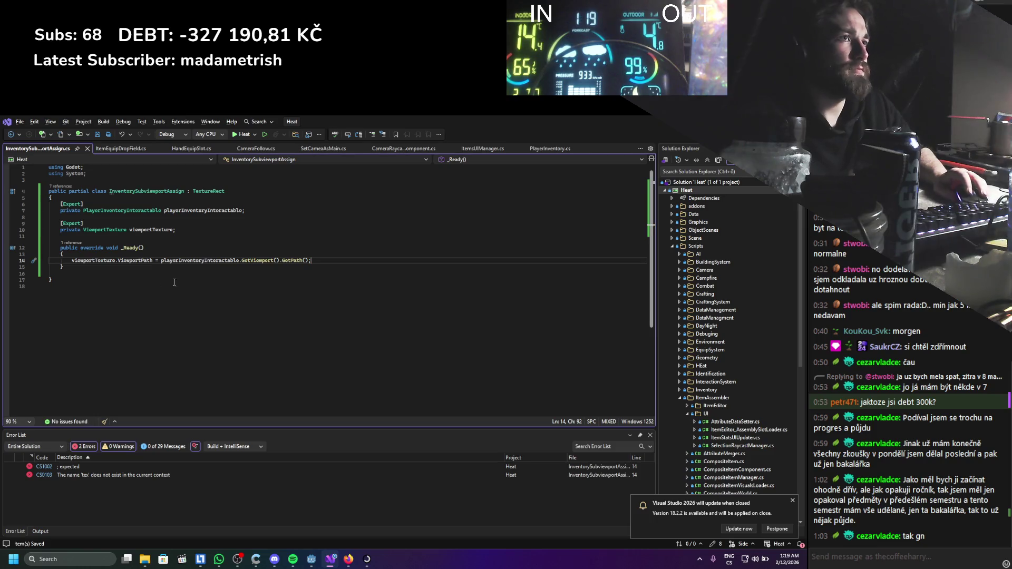
mouse_move(144, 262)
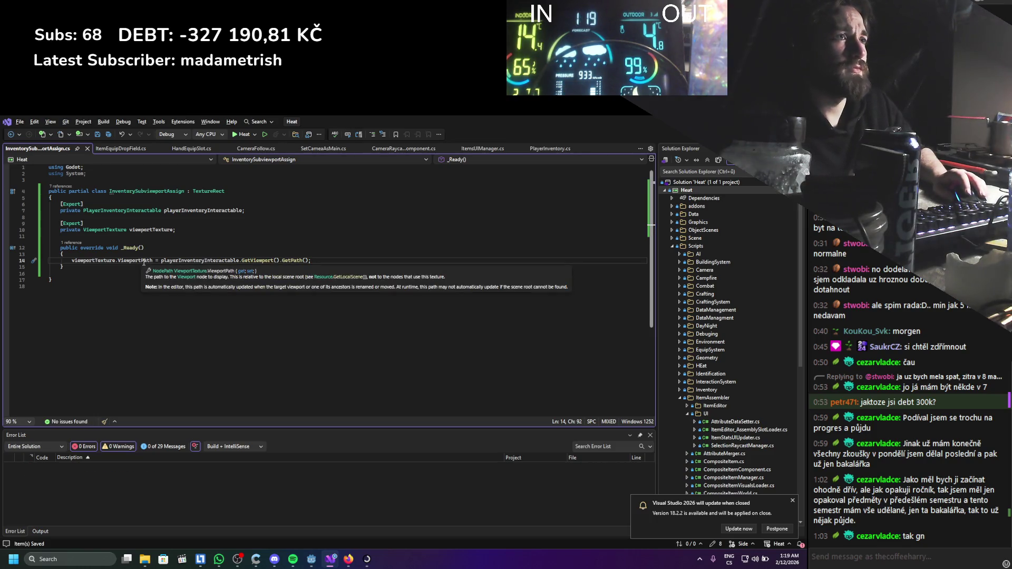
mouse_move(286, 261)
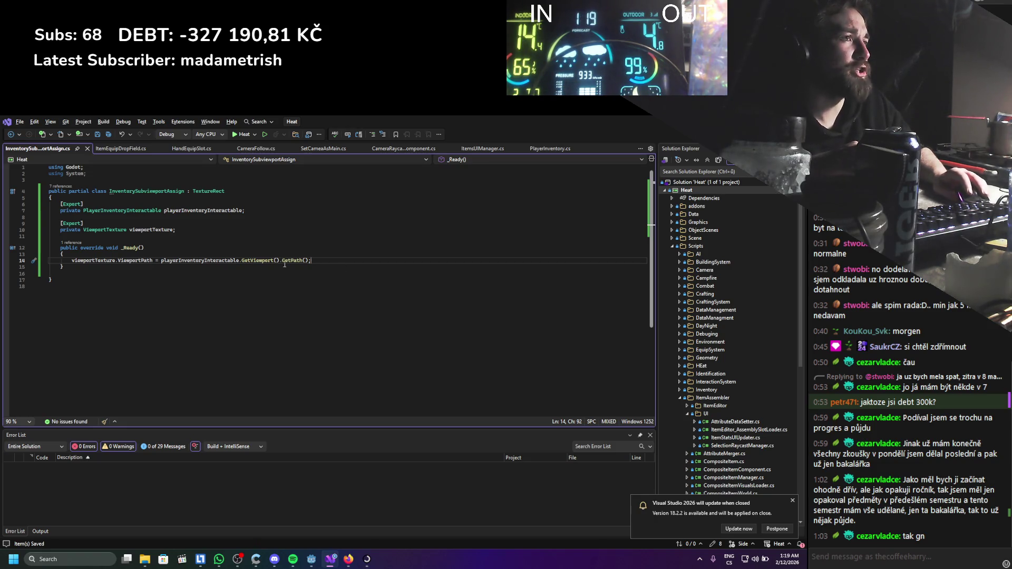
key(Return)
Remove the stray line and retype the GetPath() call in the assignment.
text(gd)
key(BackSpace)
key(BackSpace)
key(BackSpace)
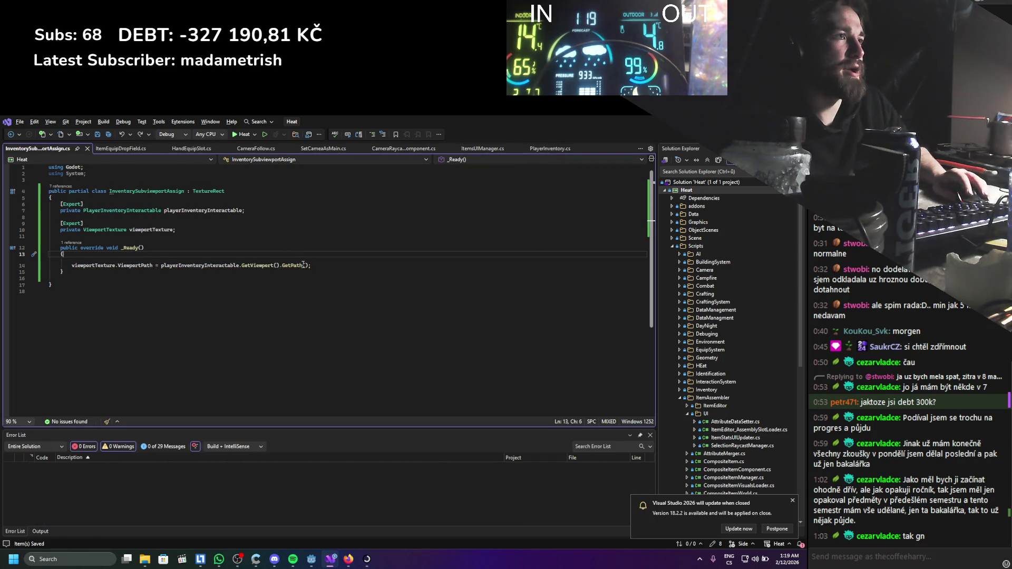
double_click(296, 263)
text(Ge)
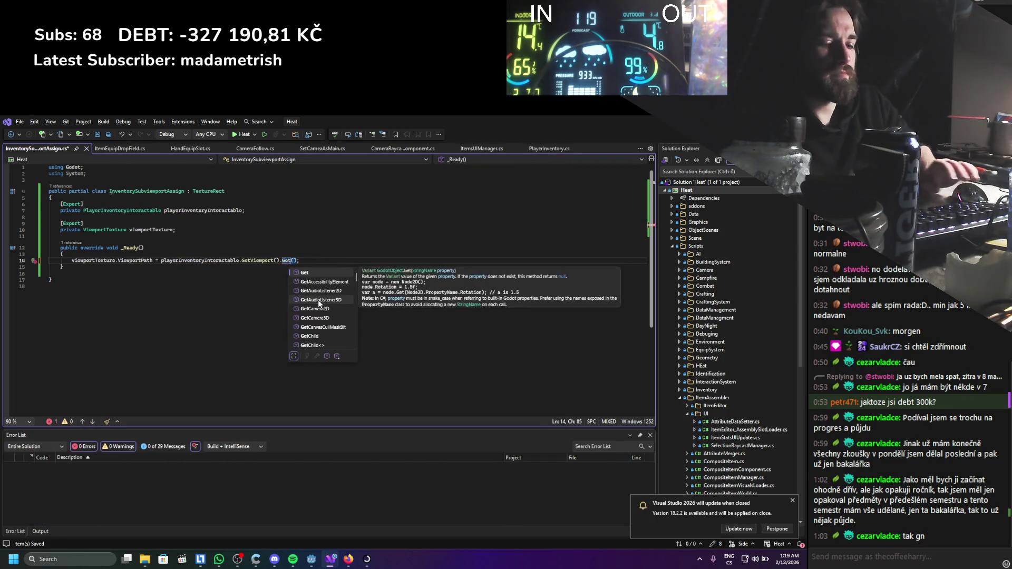
text(tpa)
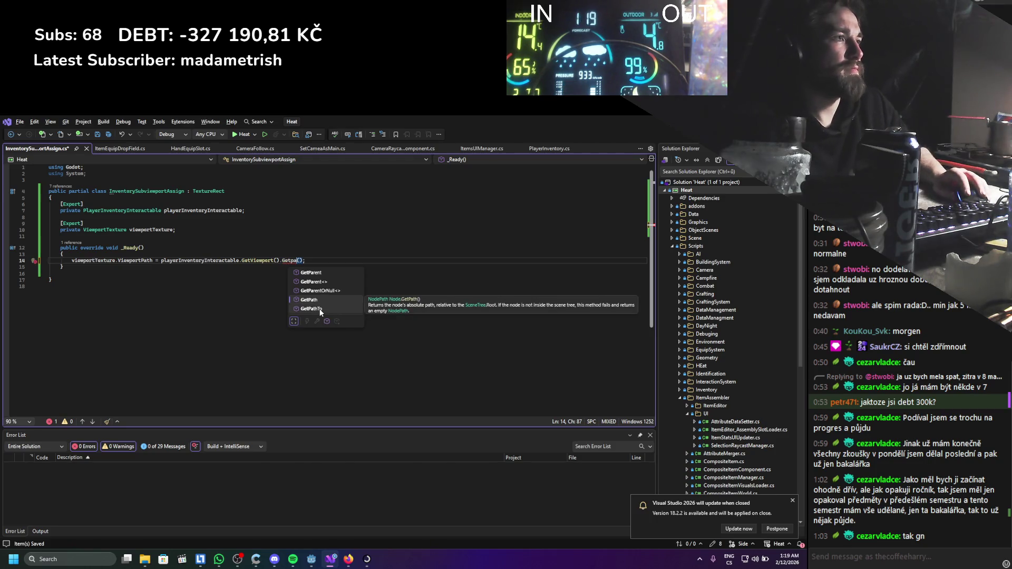
click(320, 311)
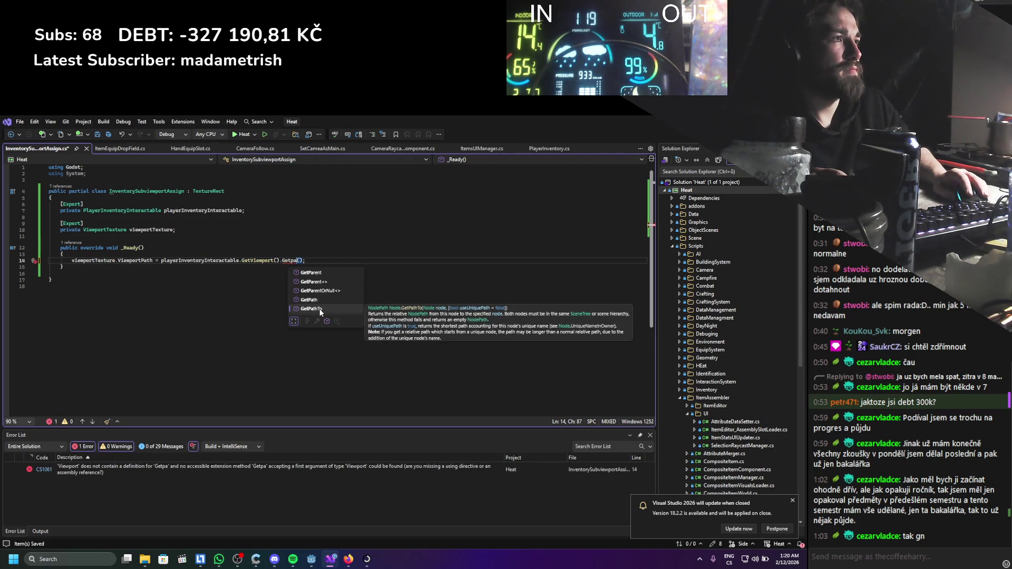
text(th)
key(Tab)
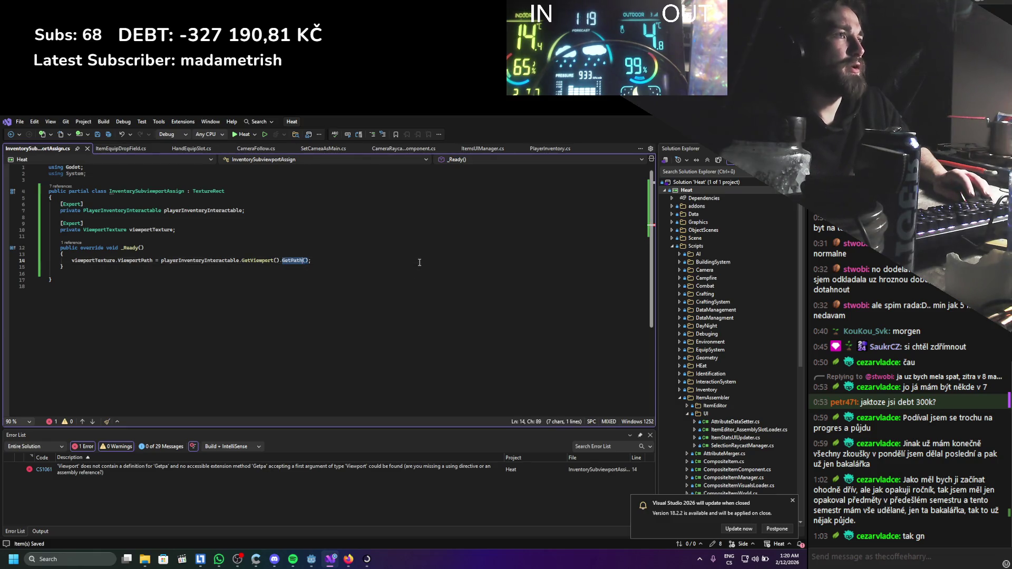
text(;)
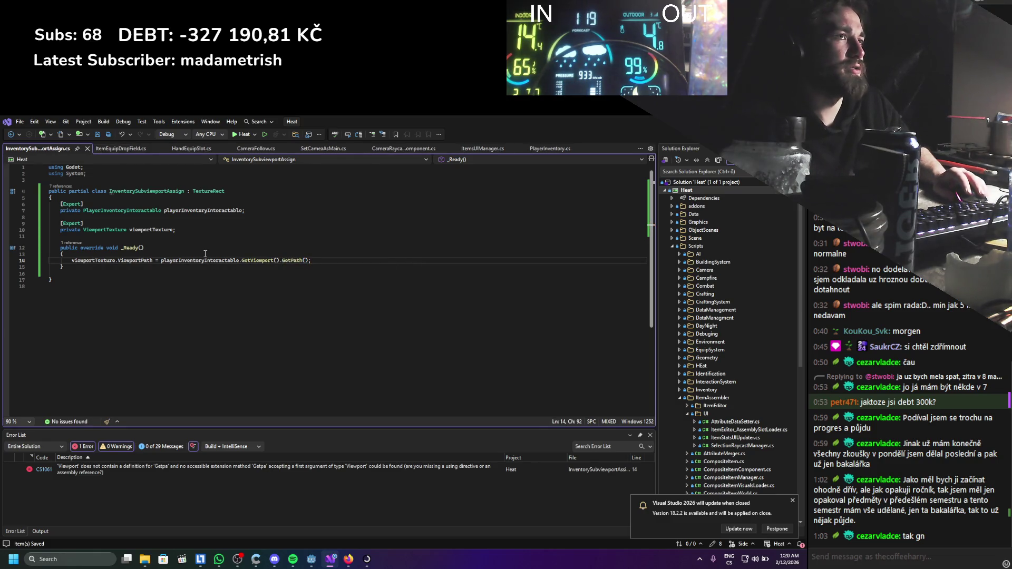
Add GD.Print(playerInventoryInteractable.GetViewport().GetPath()); above the assignment.
key(Home)
key(Return)
key(Up)
text(gd.Print();)
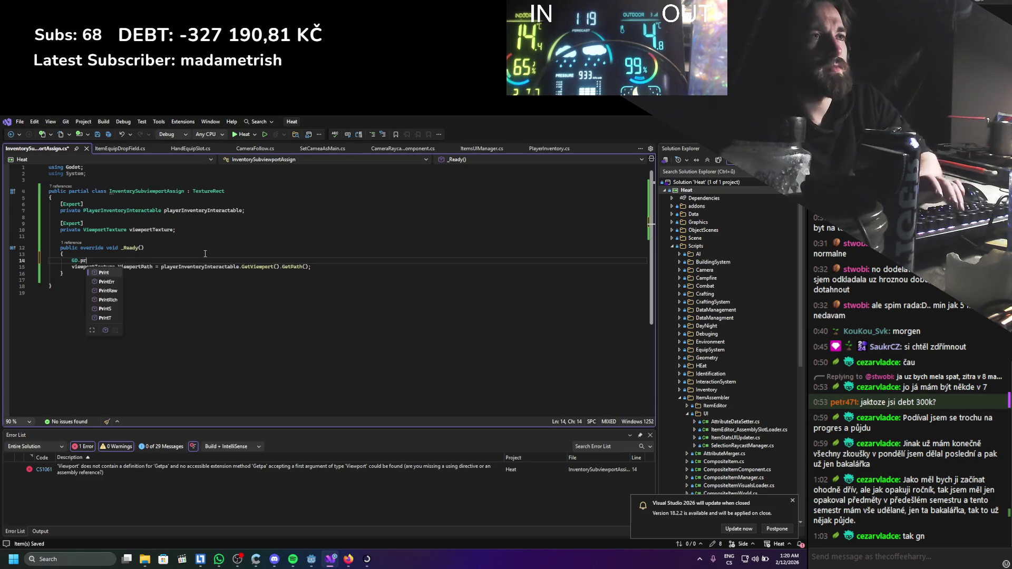
click(162, 270)
click(99, 261)
text(playerInventoryInteractable.GetViewport().GetPath())
Save the script and start building the C# project in Godot.
key(ctrl+s)
click(228, 294)
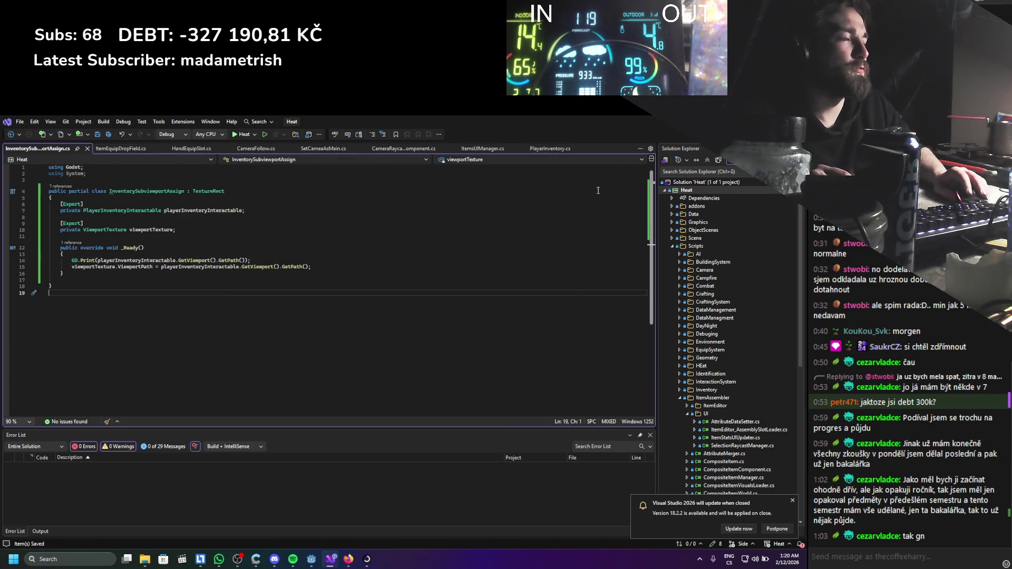
key(alt+Tab)
click(663, 134)
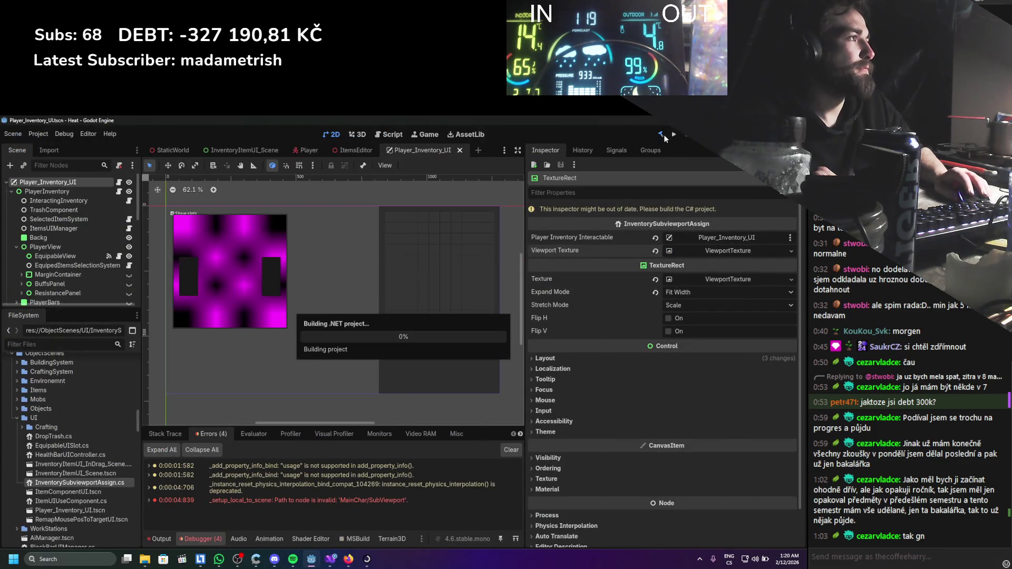
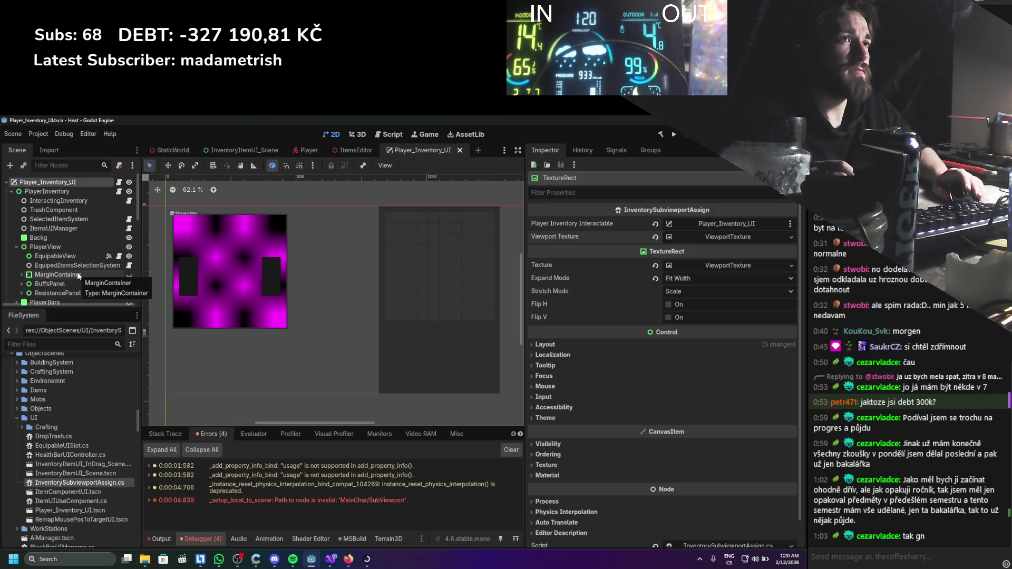
Inspect the Control, root, TextureRect and LeftItemParent nodes of Player_Inventory_UI.
scroll(716, 538, down, 2)
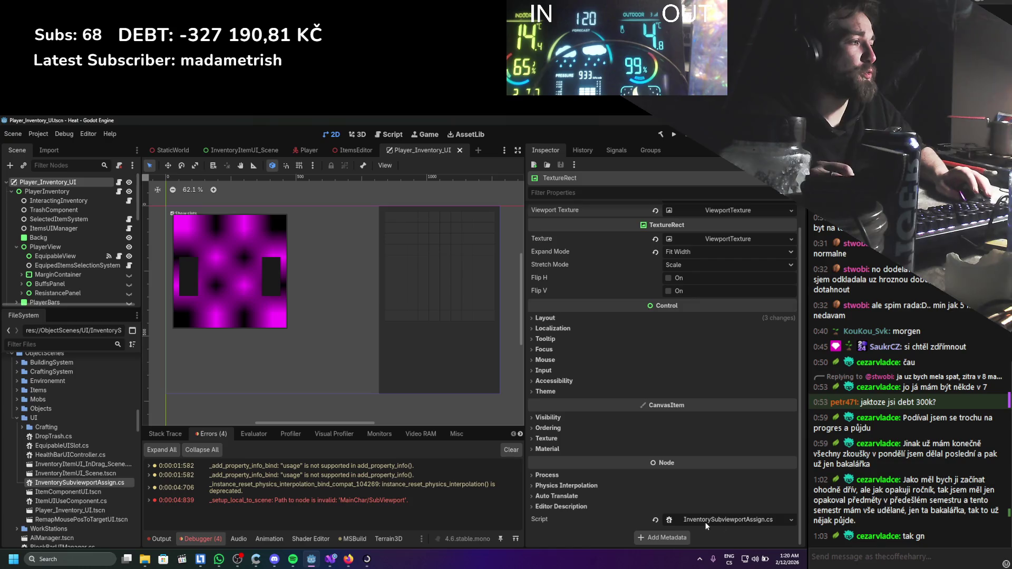
click(62, 236)
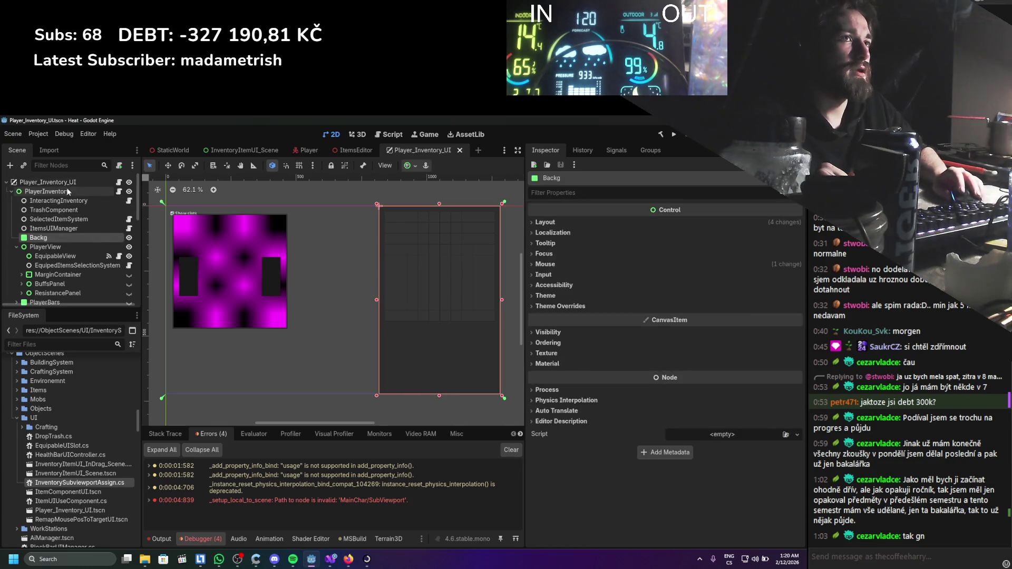
click(47, 182)
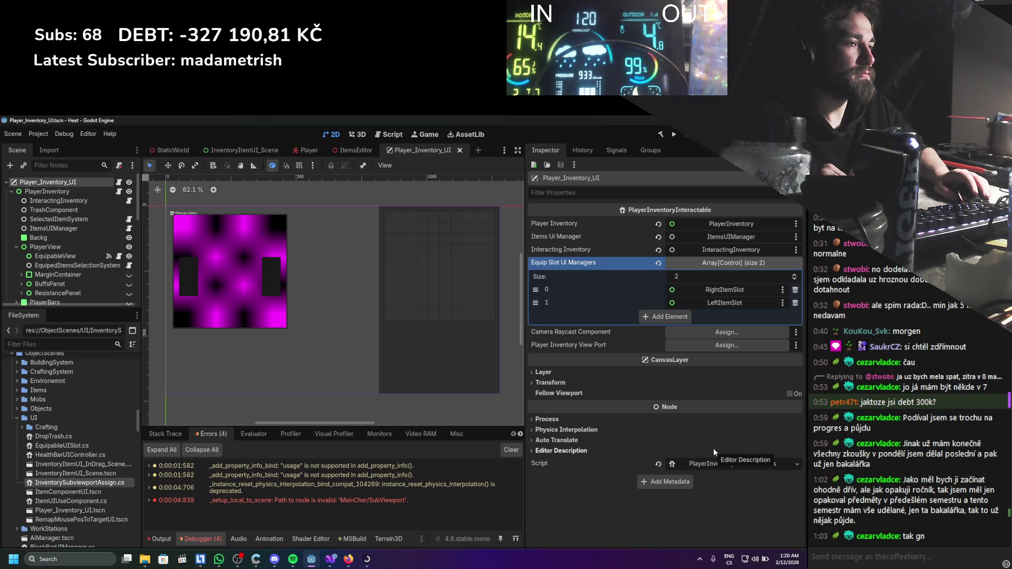
scroll(95, 256, down, 10)
click(62, 274)
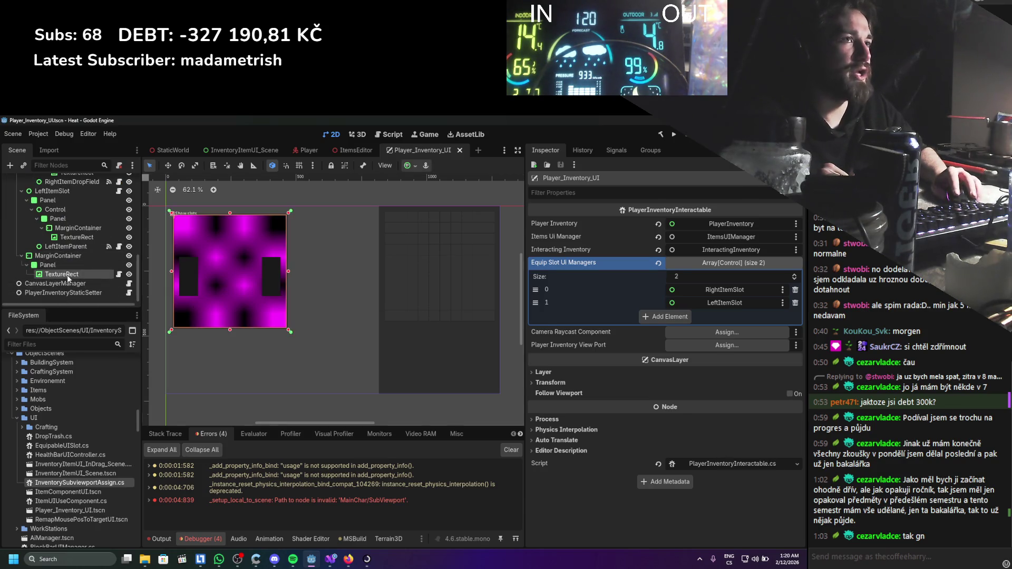
scroll(79, 274, up, 3)
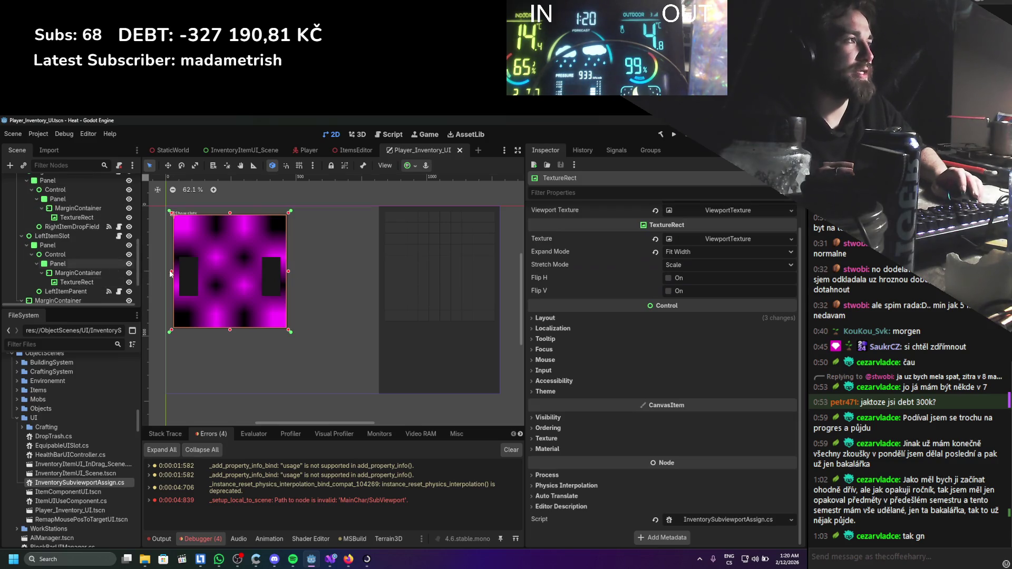
click(64, 288)
scroll(64, 286, up, 10)
Inspect Backg, ItemsUIManager, InteractingInventory, PlayerInventory and the root's exported inventory fields.
click(45, 238)
click(66, 229)
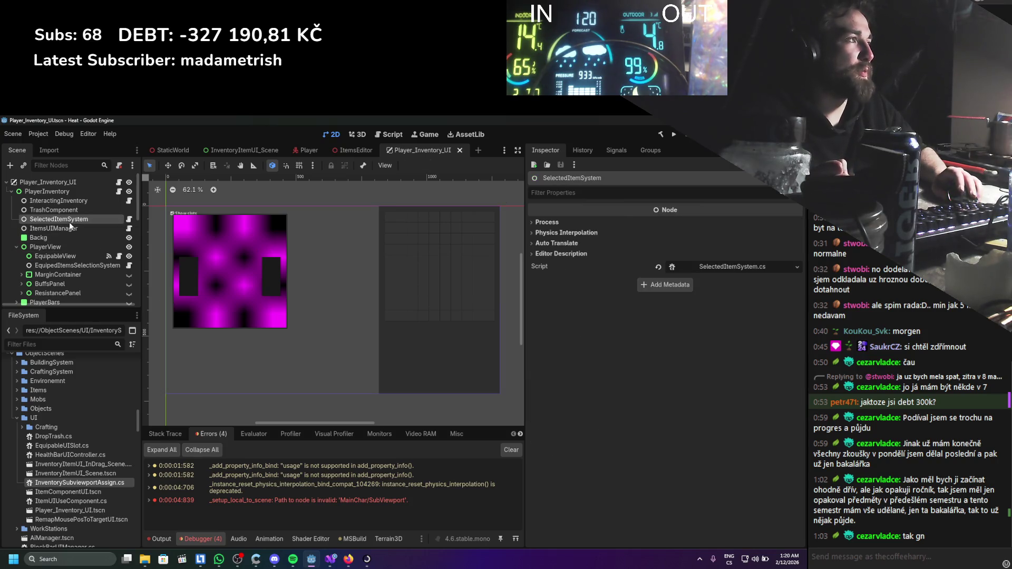
click(78, 201)
click(81, 193)
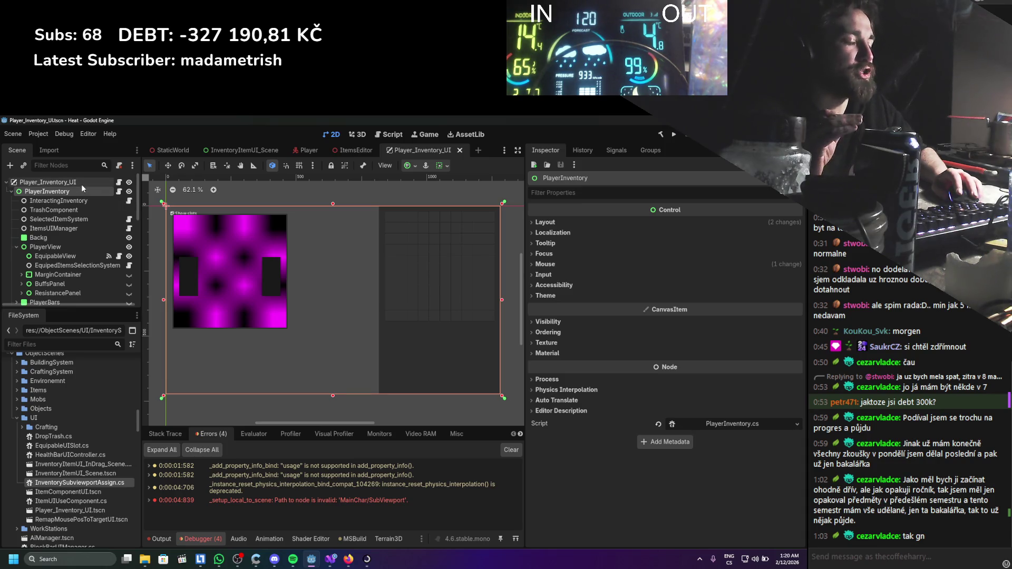
click(81, 183)
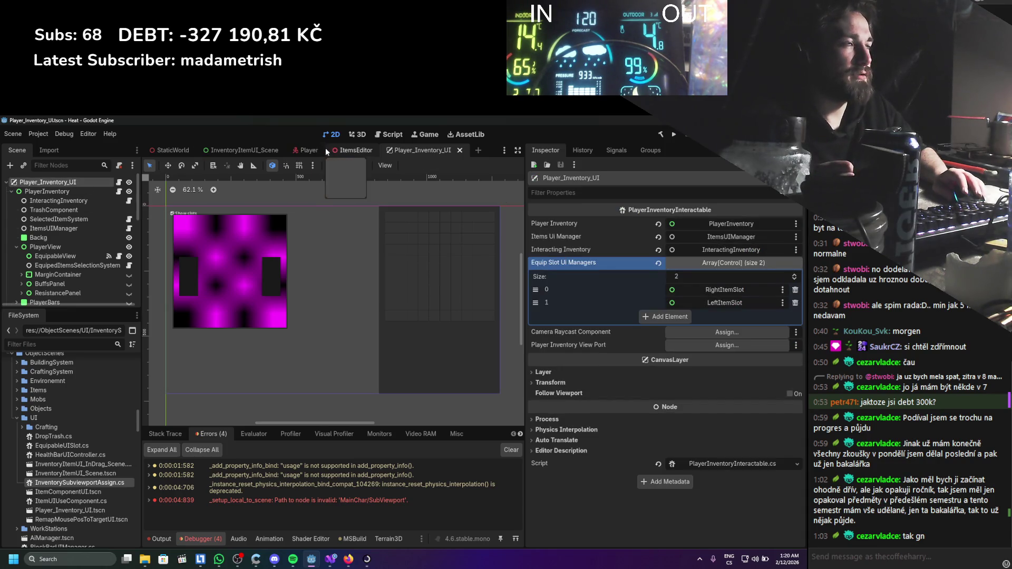
In the Player scene, select RightHandEquipableSlot and open its HandEquipSlot script.
click(311, 151)
click(71, 261)
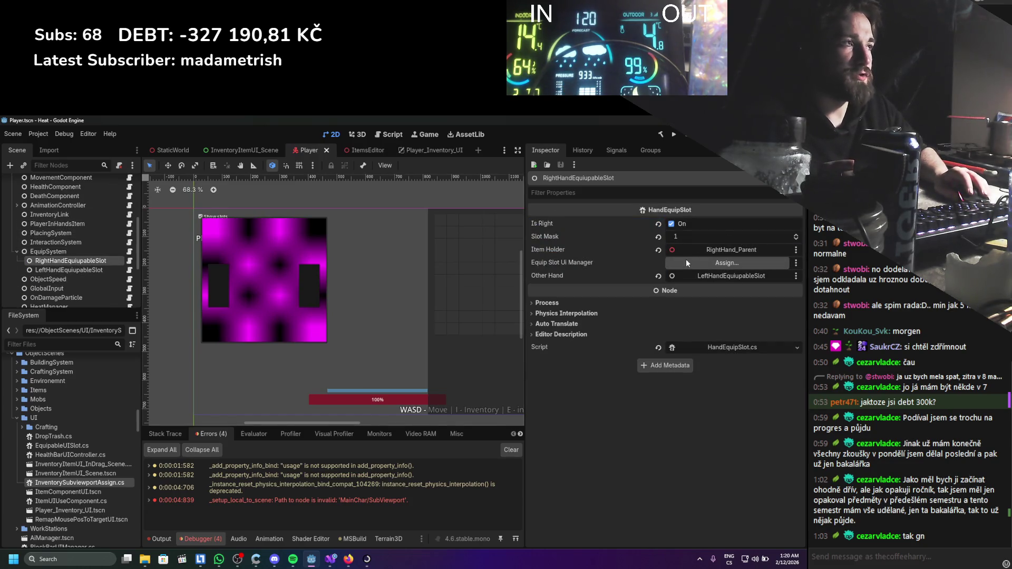
click(758, 348)
Scroll through HandEquipSlot.cs to review its fields and methods.
scroll(136, 315, down, 6)
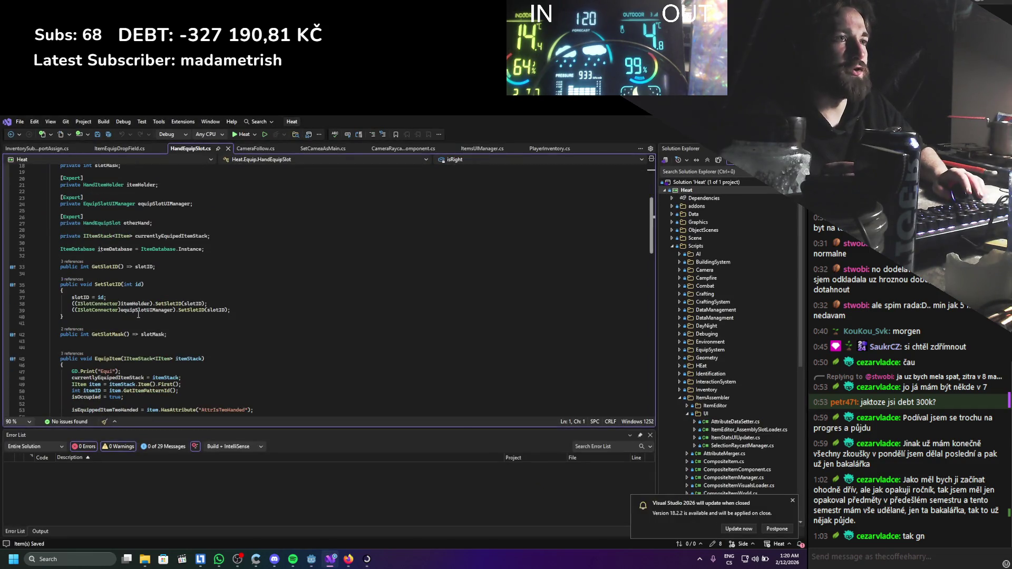
scroll(138, 315, down, 3)
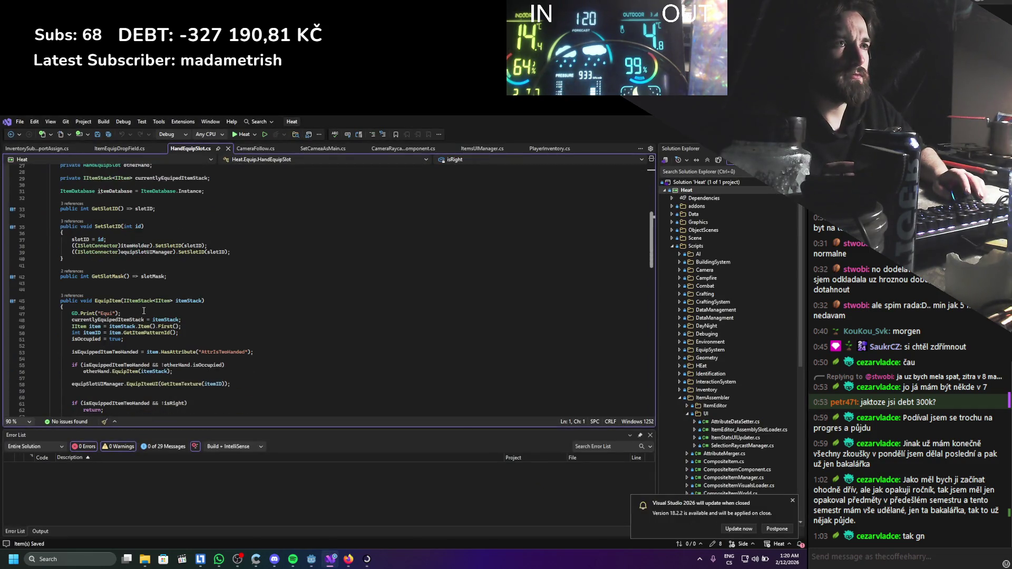
scroll(143, 311, up, 5)
scroll(144, 311, down, 15)
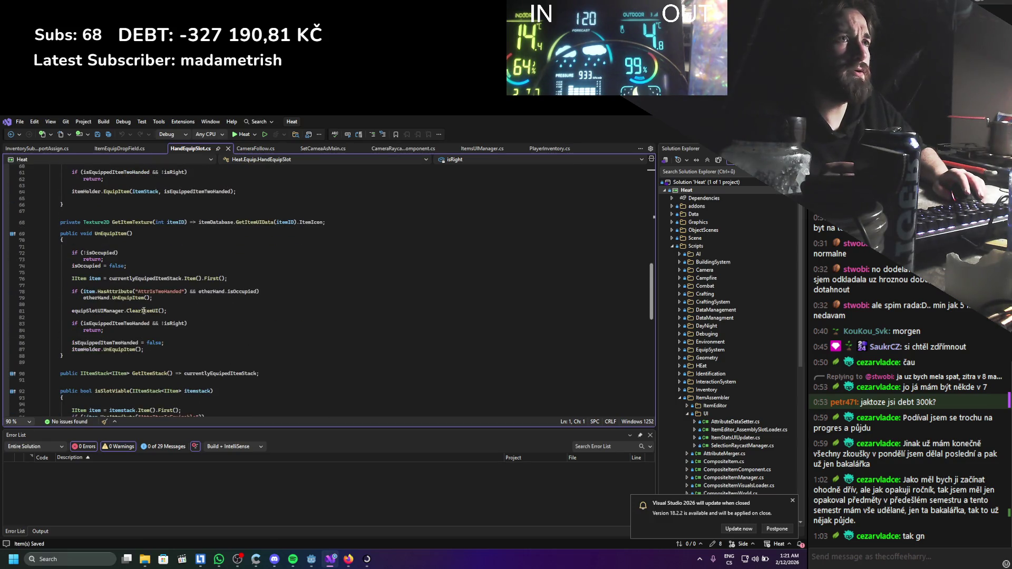
scroll(144, 310, down, 5)
scroll(156, 309, up, 20)
scroll(155, 308, up, 2)
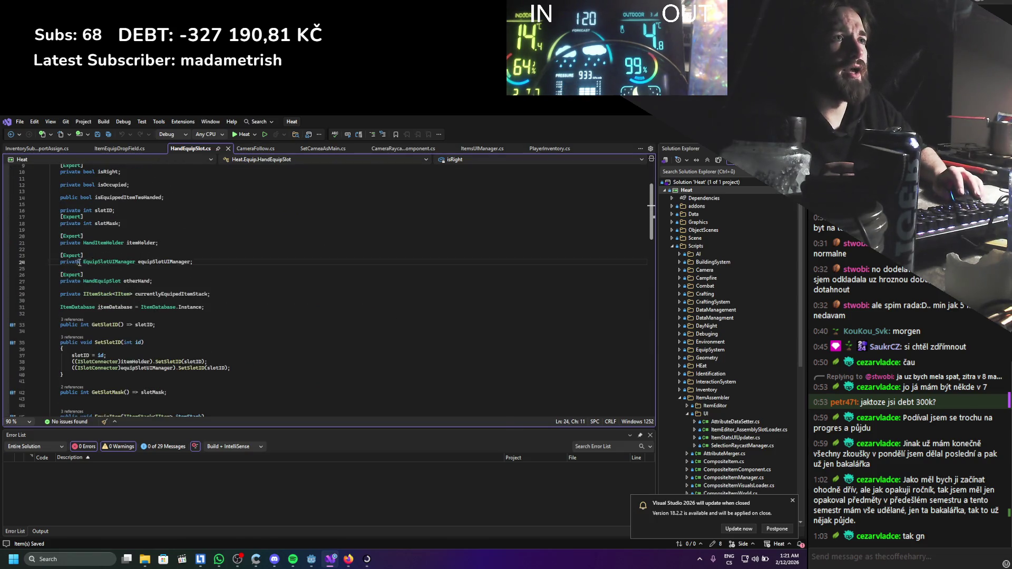
Cut the [Export] line above equipSlotUIManager and move below GetSlotMask.
key(Up)
key(ctrl+x)
key(Up)
scroll(107, 295, down, 1)
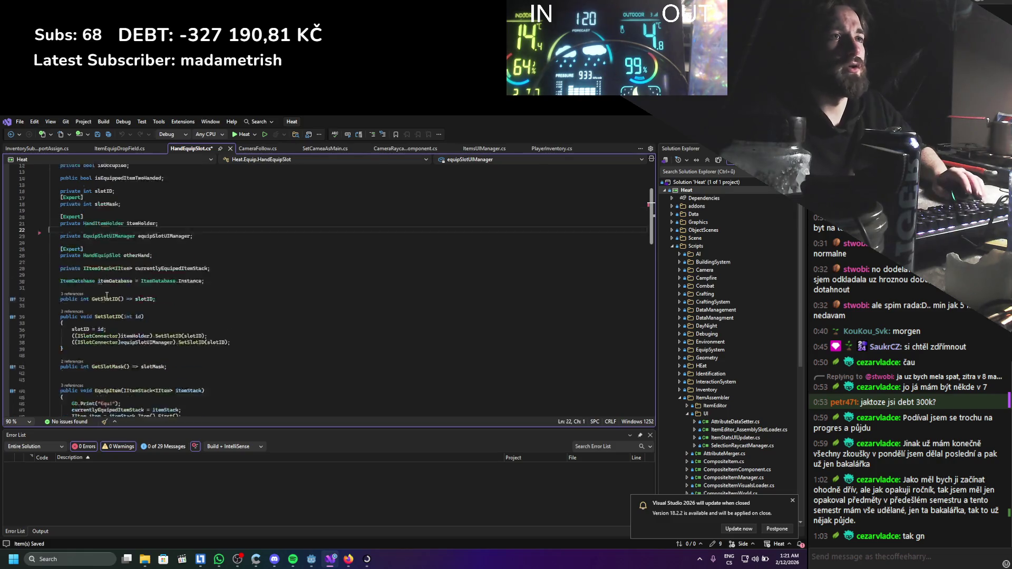
scroll(107, 295, down, 2)
click(161, 335)
Start a public void AssingEquipSliotUIMana method with braces below GetSlotMask.
key(Return)
key(Return)
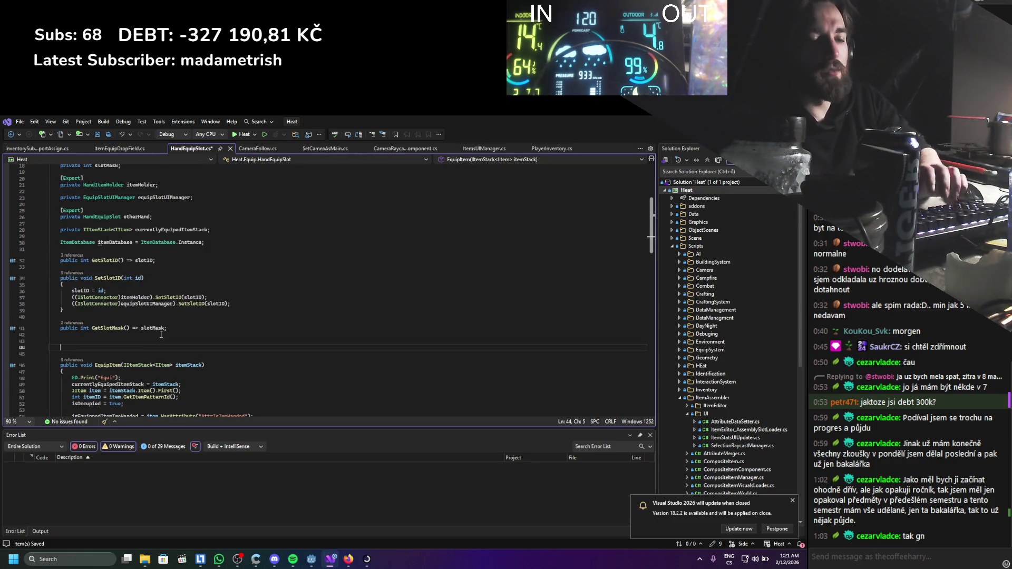
text(public void Assi)
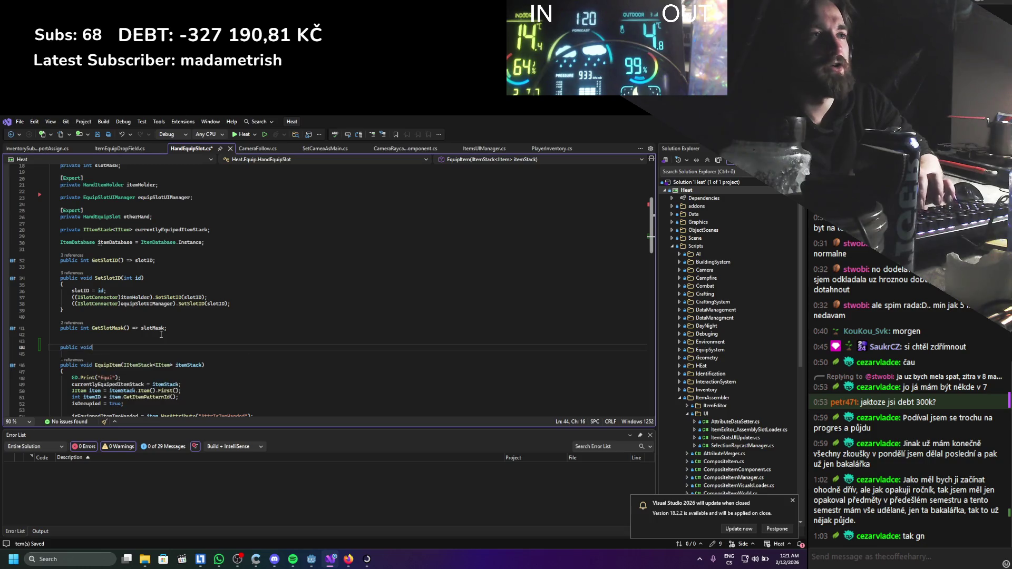
text(ng)
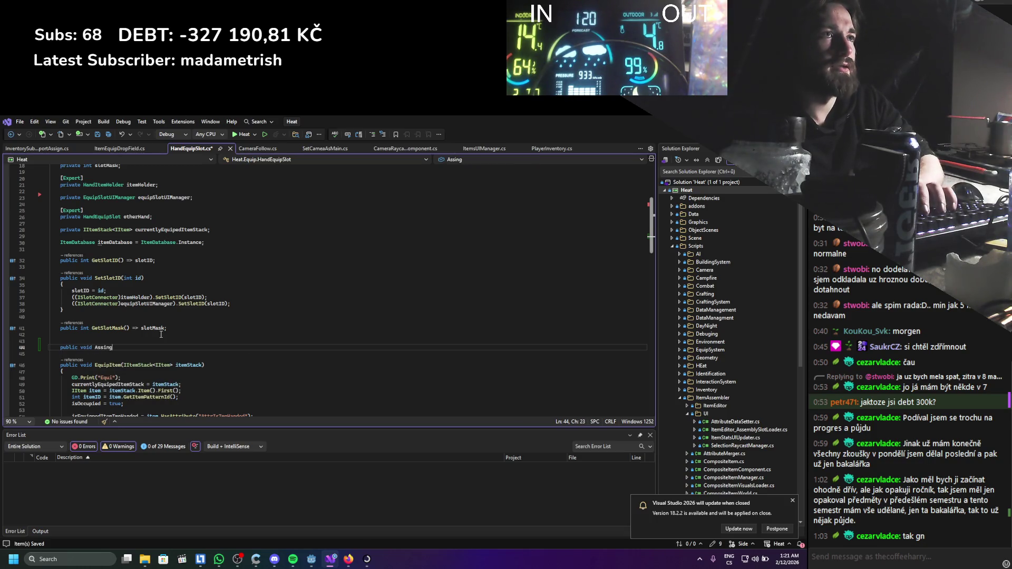
text(Equil)
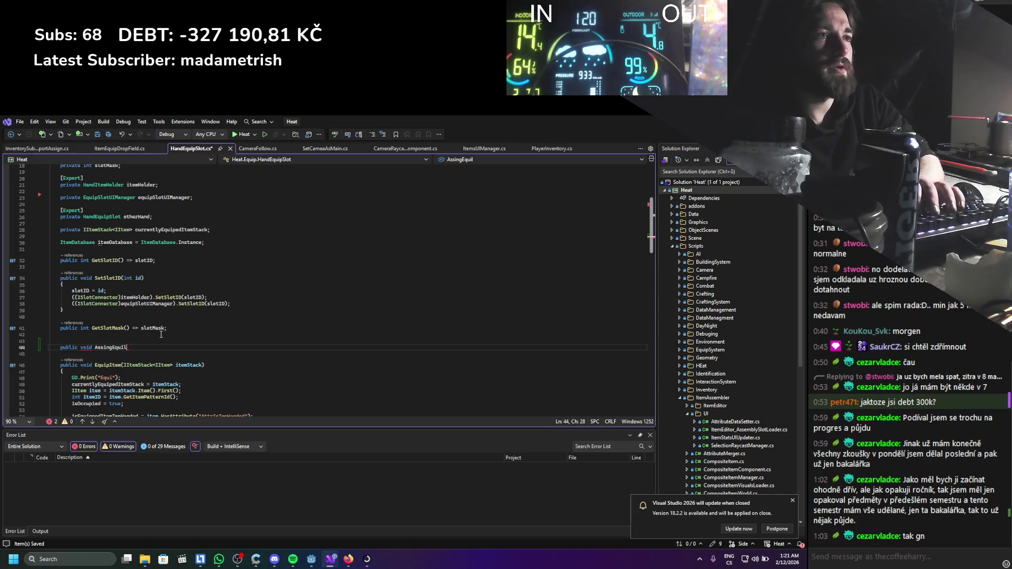
key(BackSpace)
text(pS)
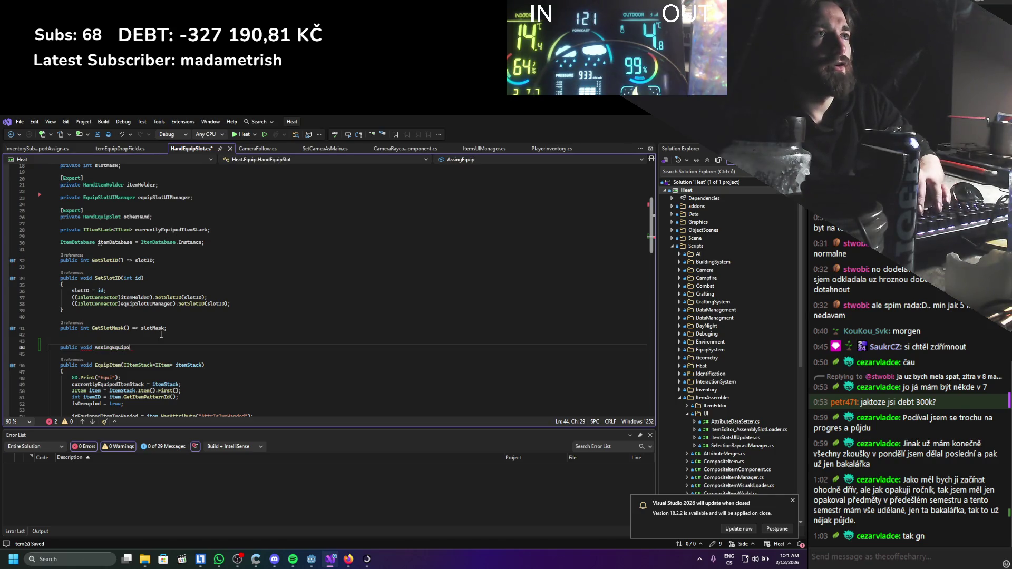
text(liotUIManager()
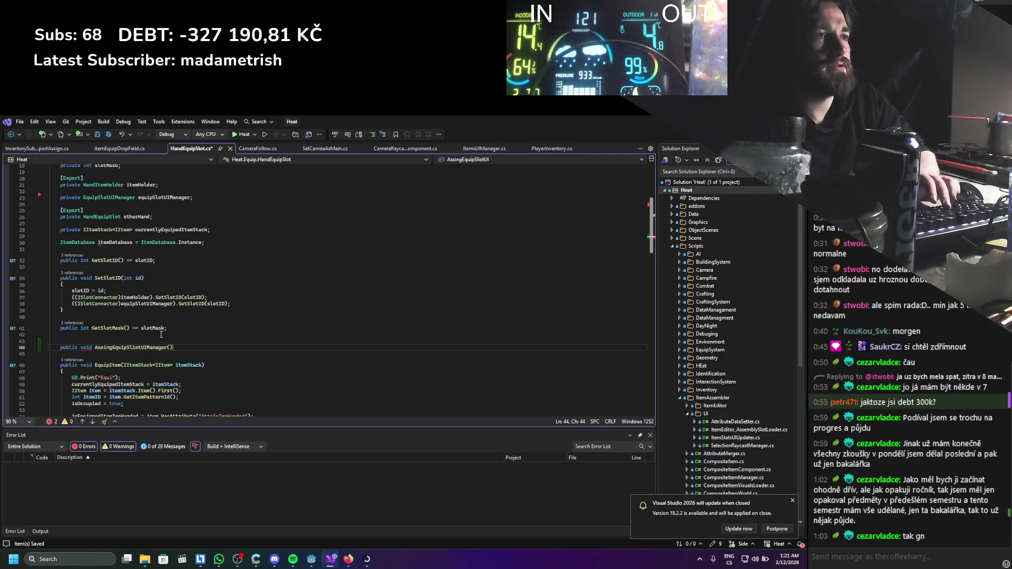
key(Return)
text({)
key(Return)
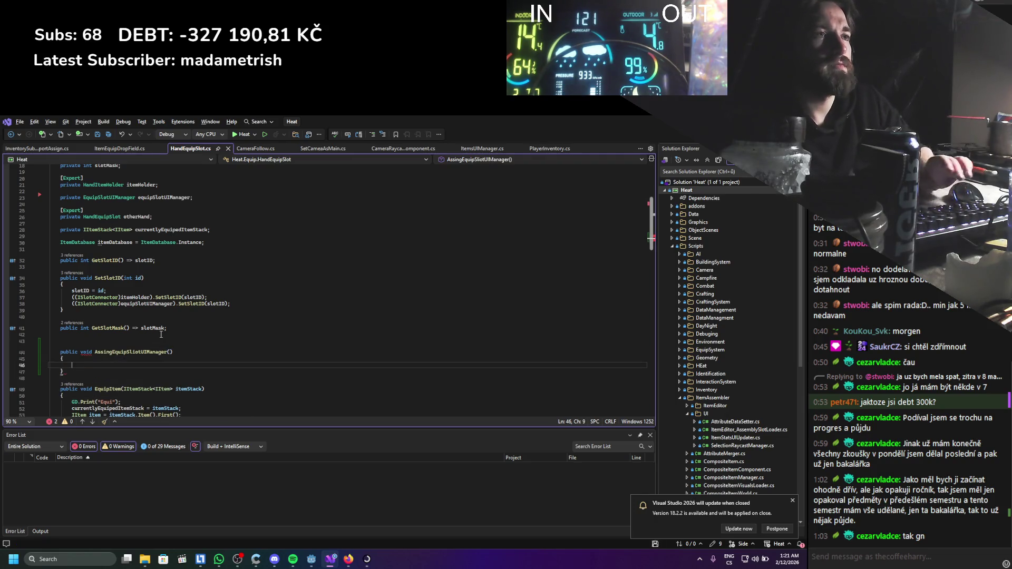
Add an EquipSlotUIManager equipSlotUI parameter and expression body assigning equipSlotUIManager, then save.
double_click(108, 198)
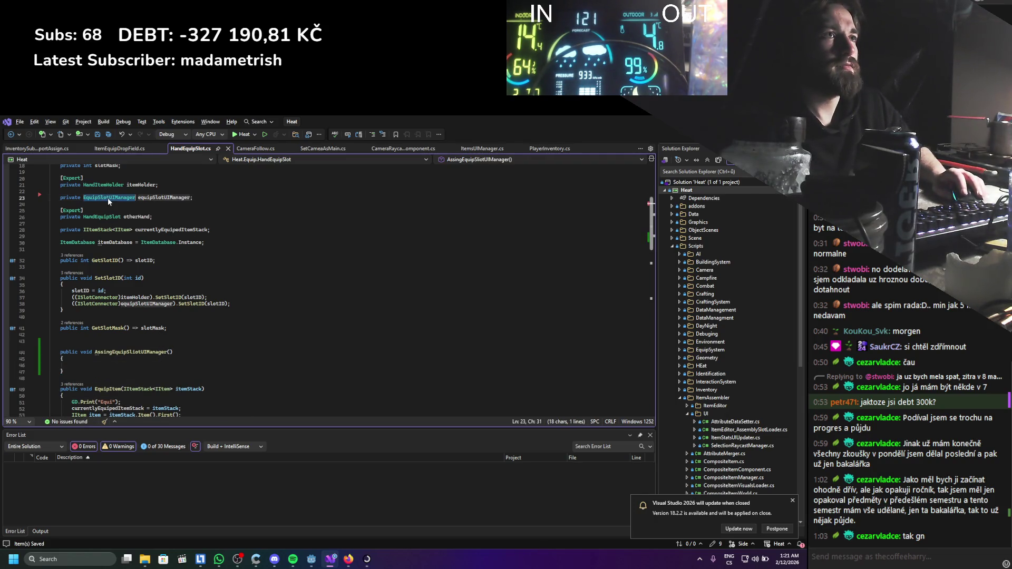
text(equipSlotUI)
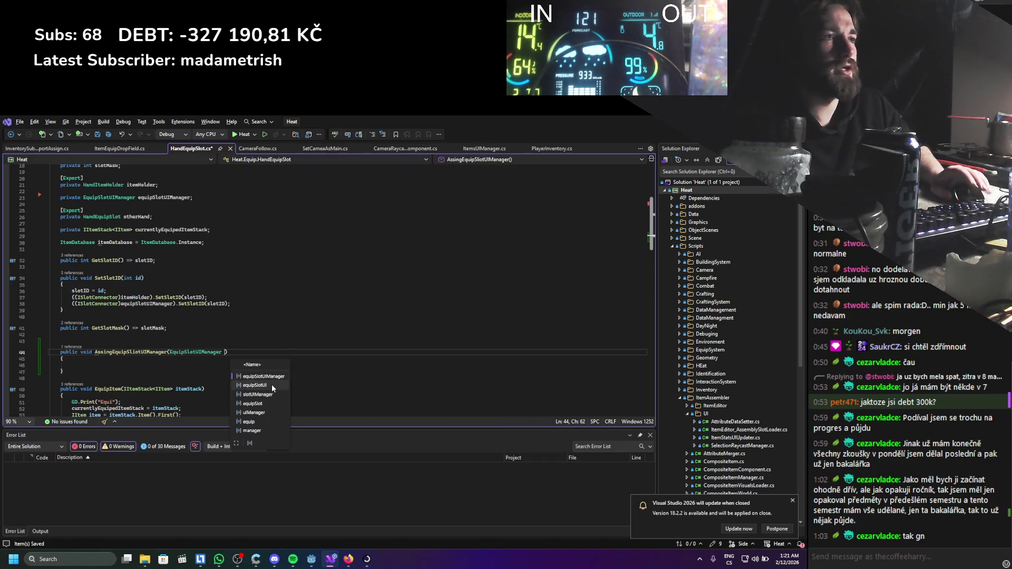
key(Down)
key(Down)
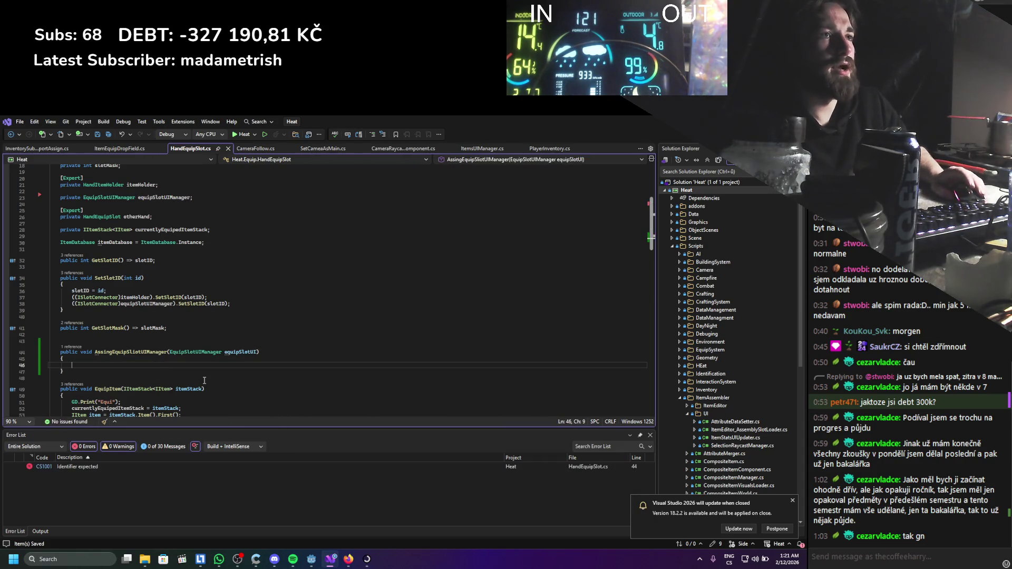
click(167, 230)
double_click(164, 197)
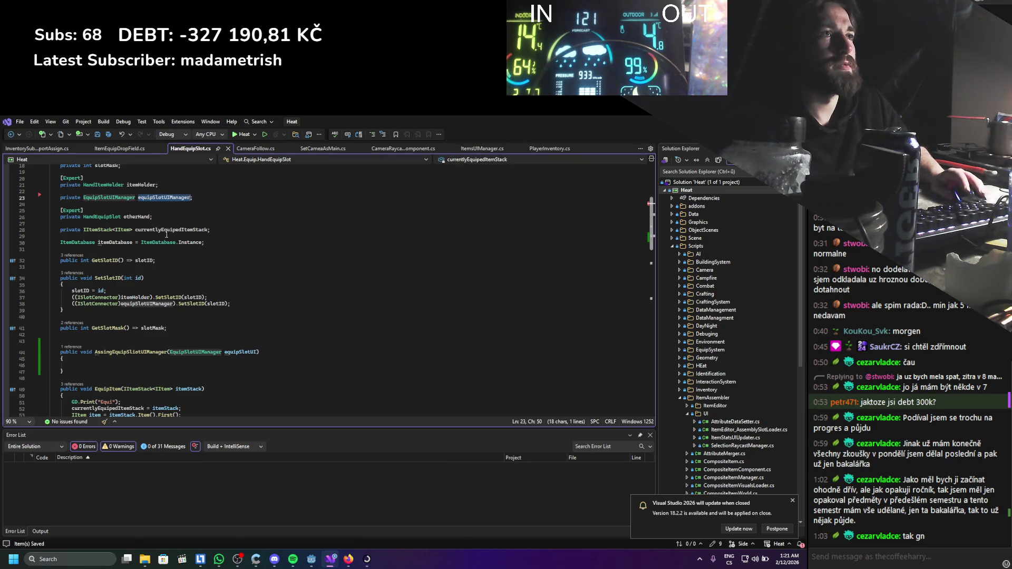
drag(72, 365, 293, 352)
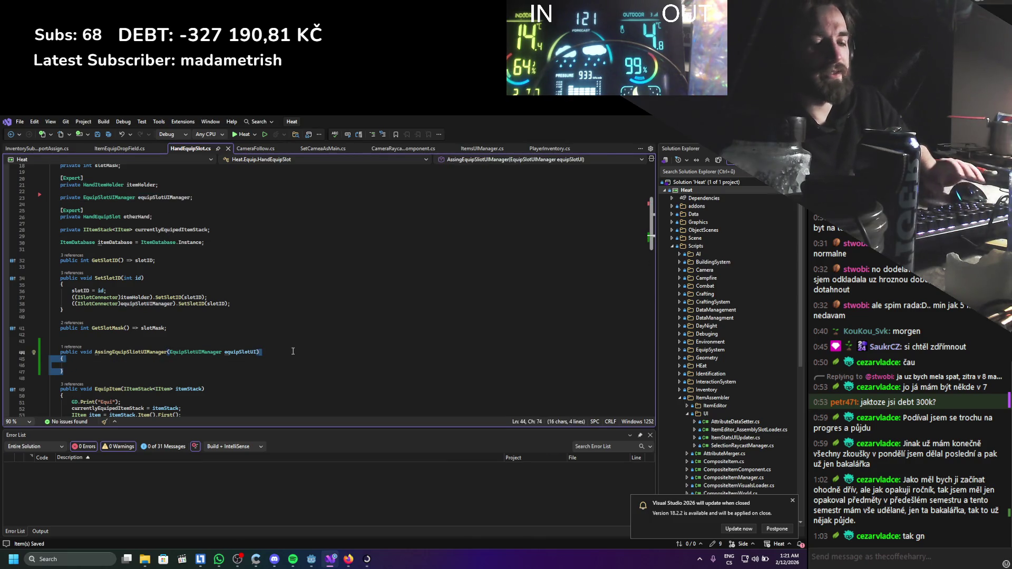
text( =>)
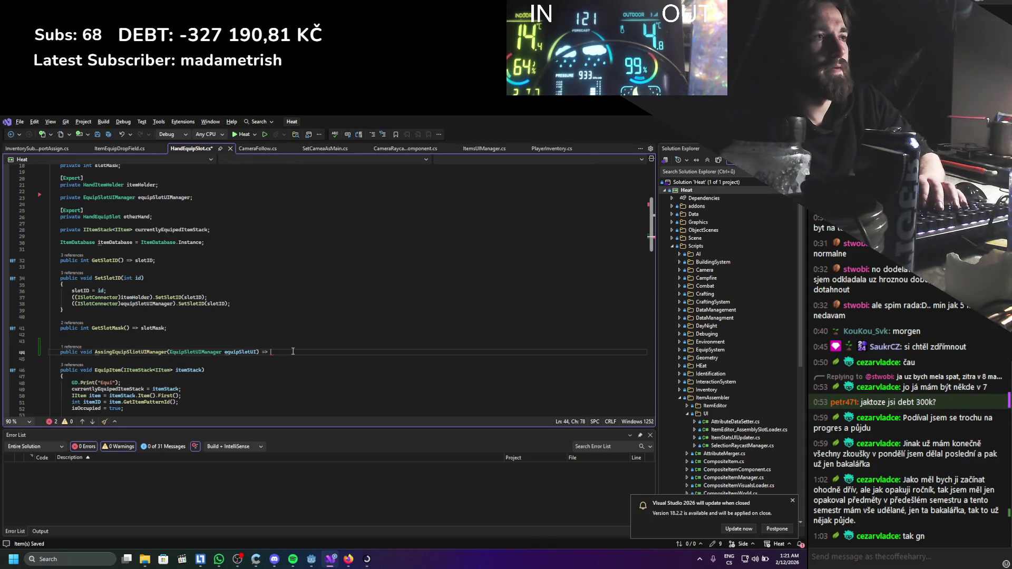
key(Tab)
key(ctrl+s)
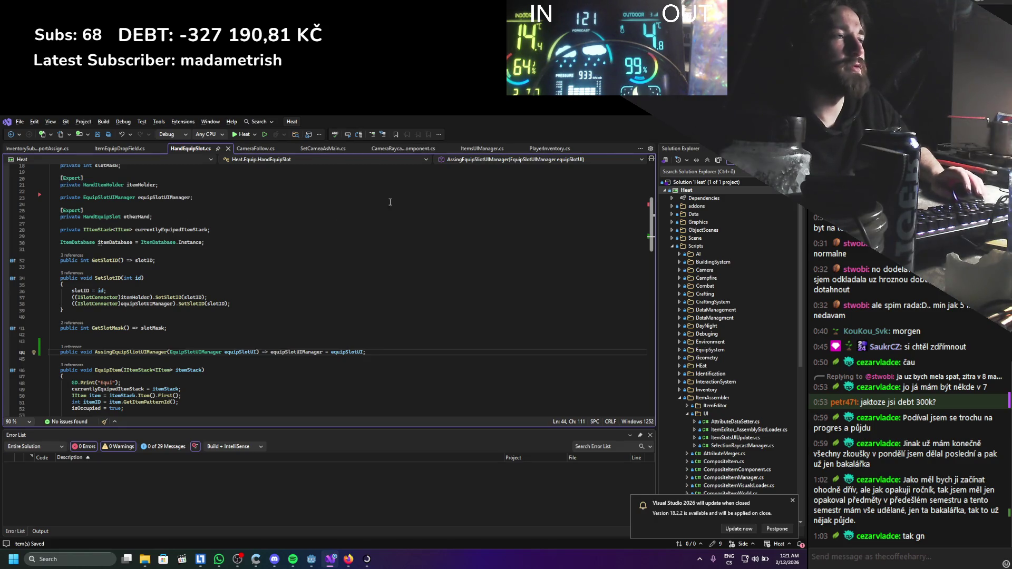
Open EquipSystem.cs from Godot's EquipSystem node, accepting the line-endings prompt.
key(alt+Tab)
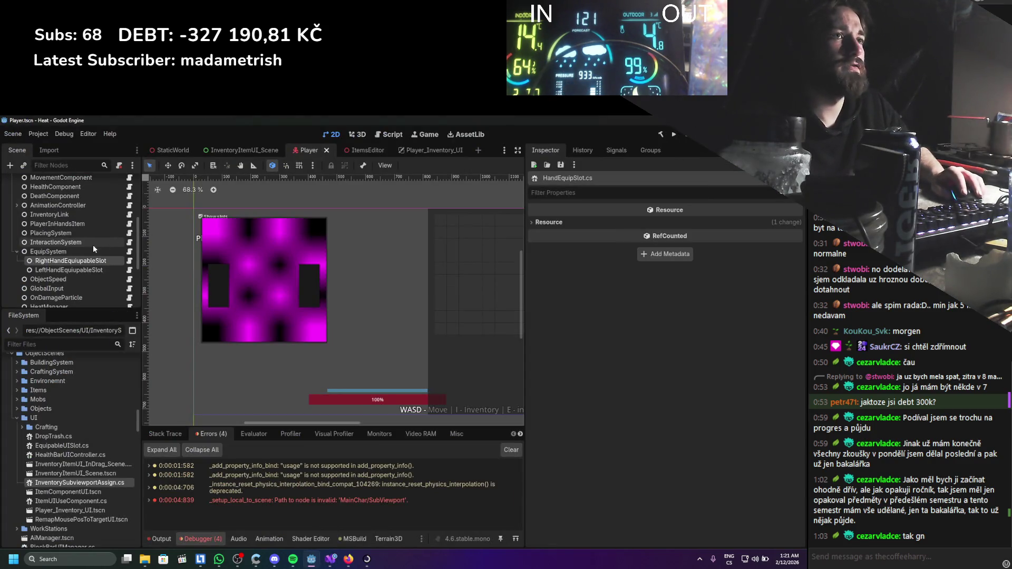
click(116, 251)
click(129, 252)
key(Return)
Insert blank lines around the equipableSlots setup loop in EquipSystem.cs and save.
scroll(145, 343, down, 5)
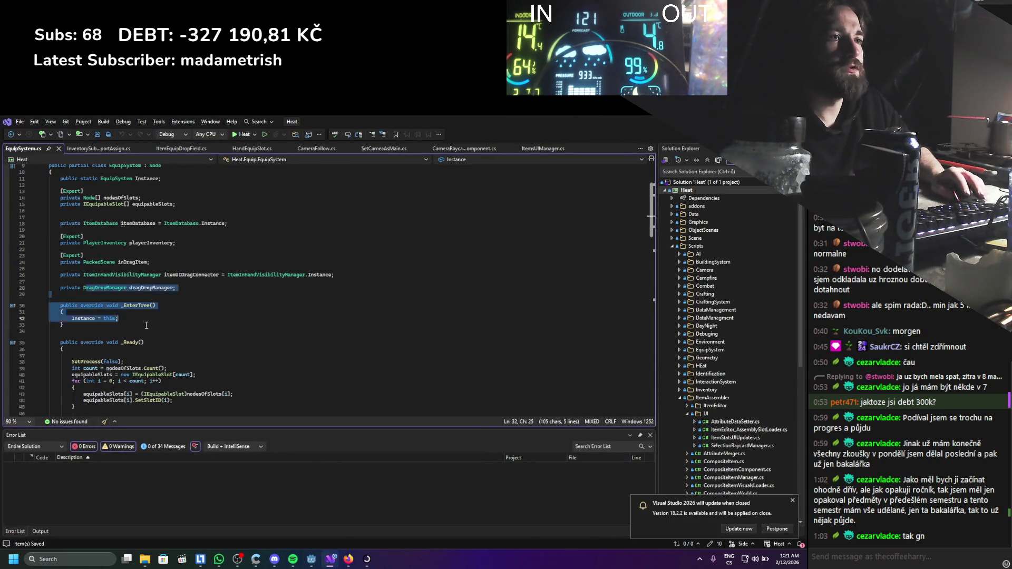
click(195, 367)
key(Return)
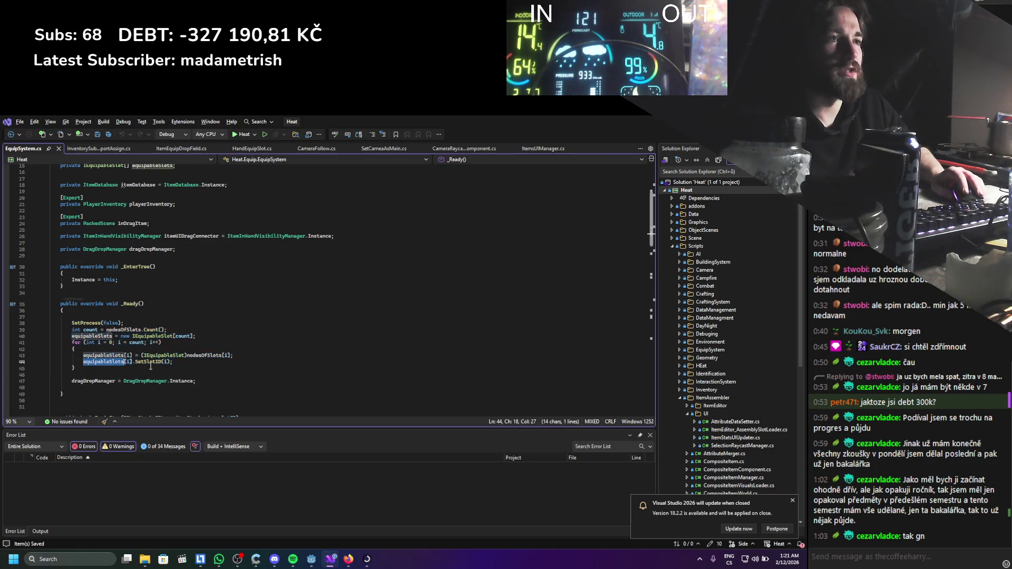
click(186, 362)
drag(131, 363, 83, 362)
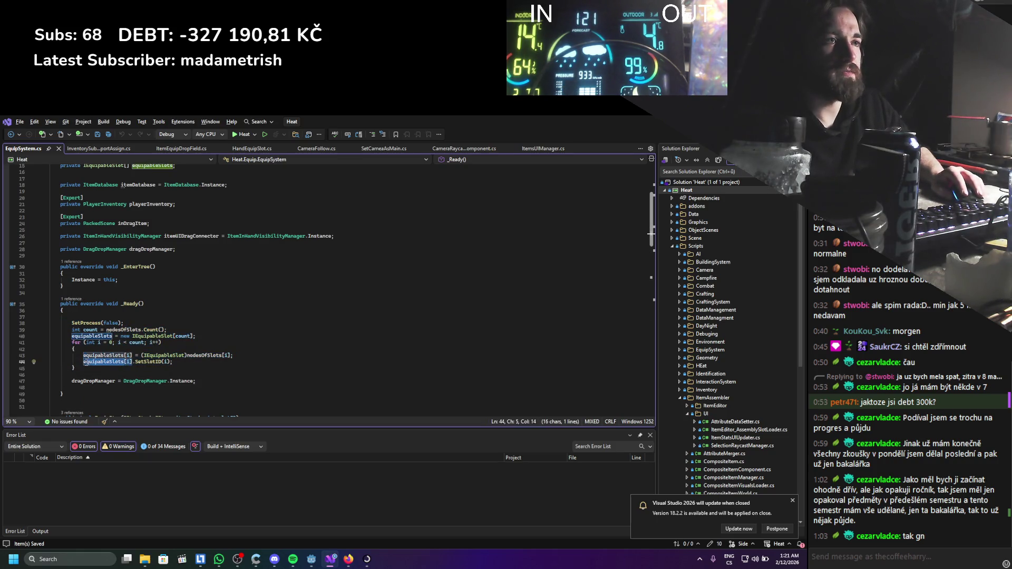
click(155, 348)
key(Return)
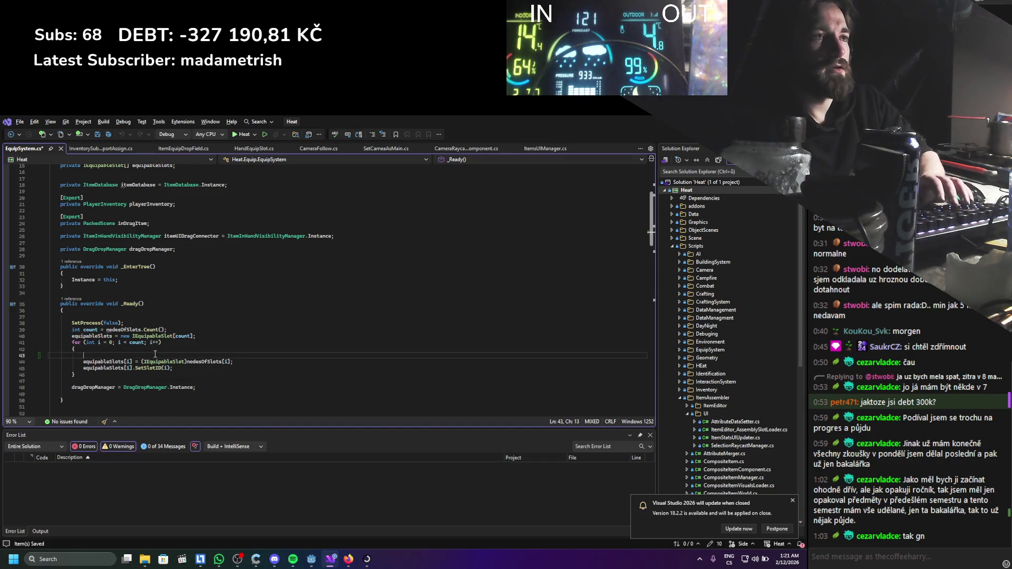
scroll(157, 352, up, 4)
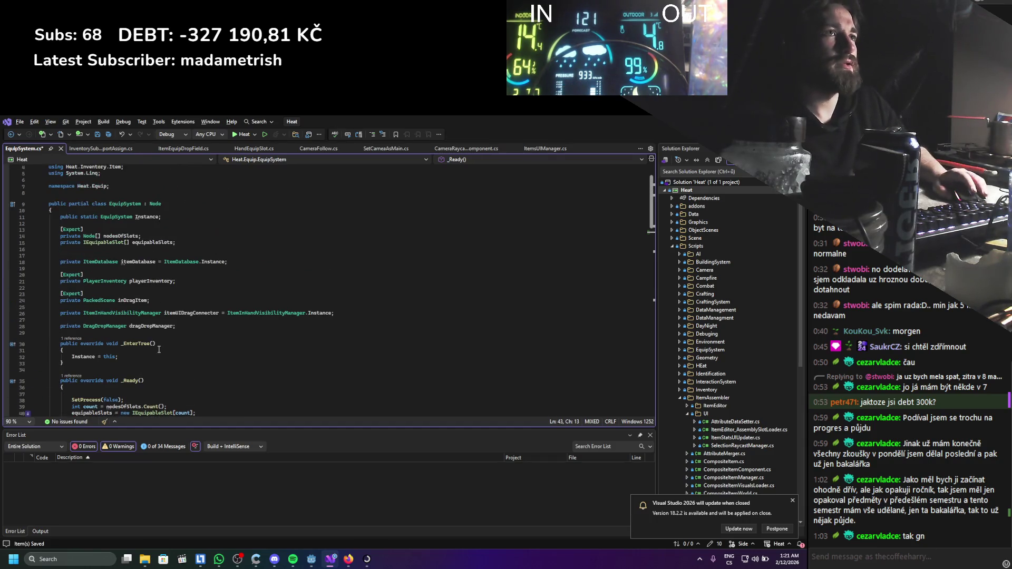
scroll(173, 327, down, 2)
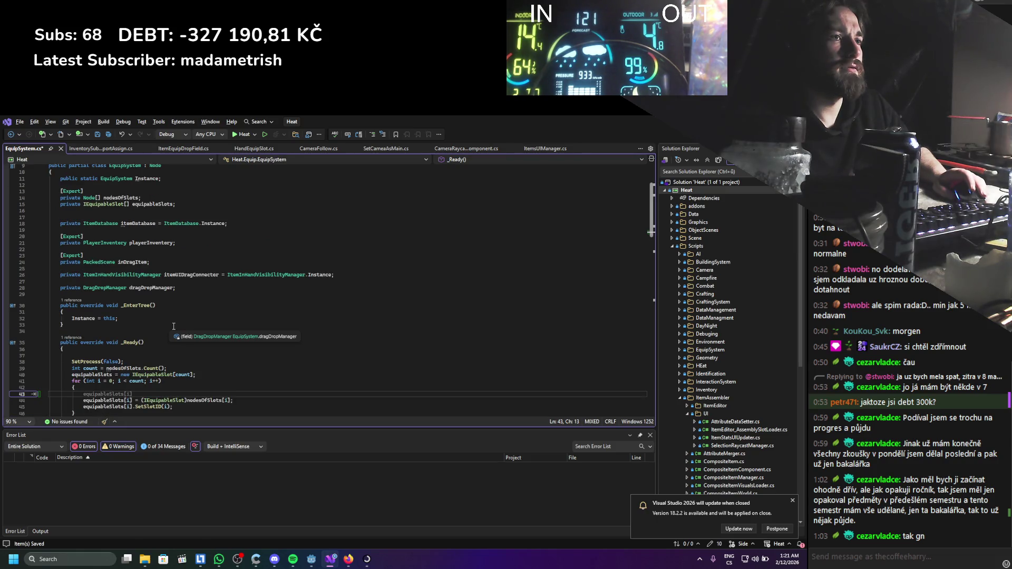
key(ctrl+s)
Below dragDropManager, add an [Export] attribute and start 'private Inventoryinv'.
click(176, 295)
key(Return)
text([Export])
key(Return)
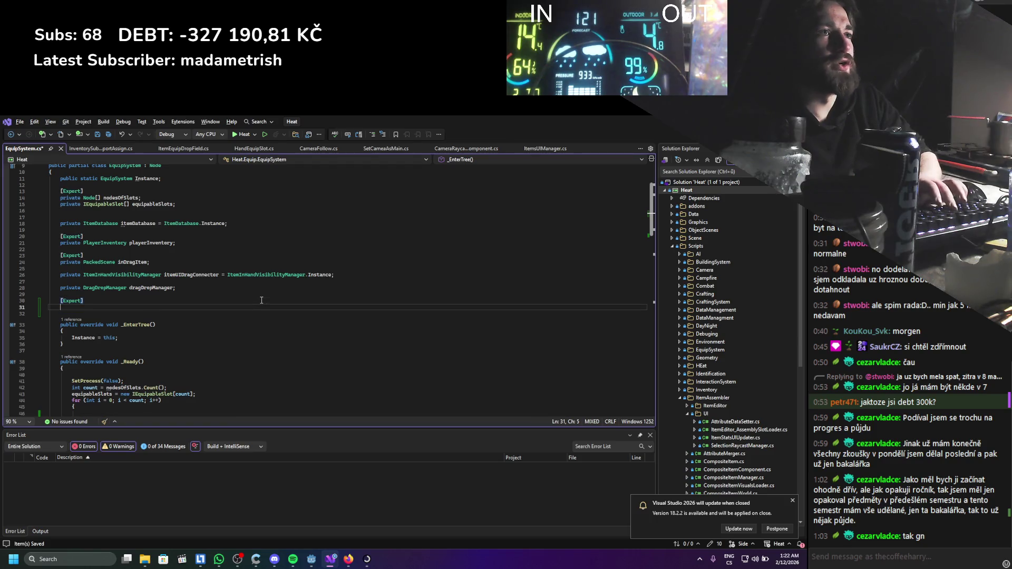
text(priova)
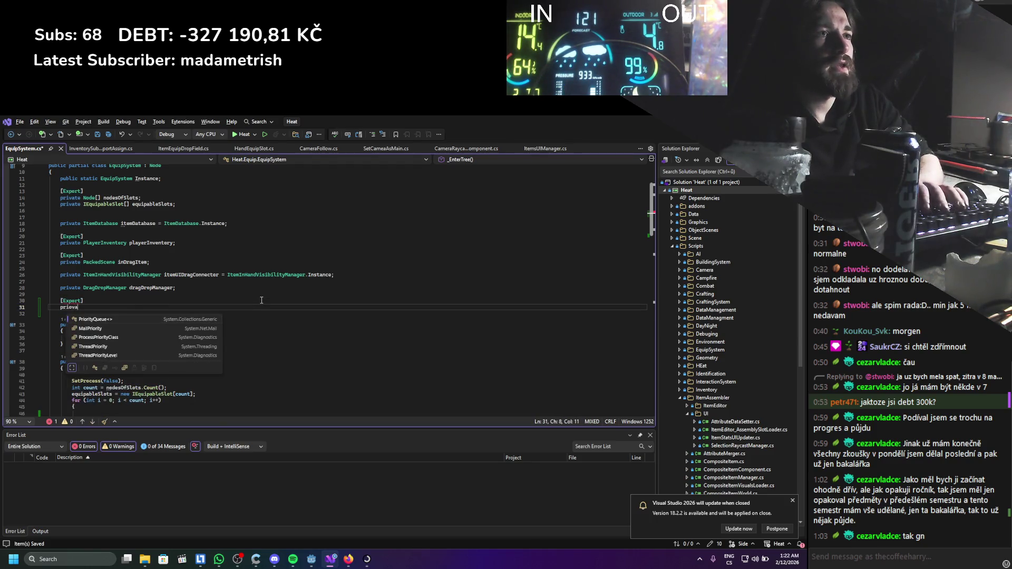
key(BackSpace)
key(BackSpace)
key(BackSpace)
text(vate )
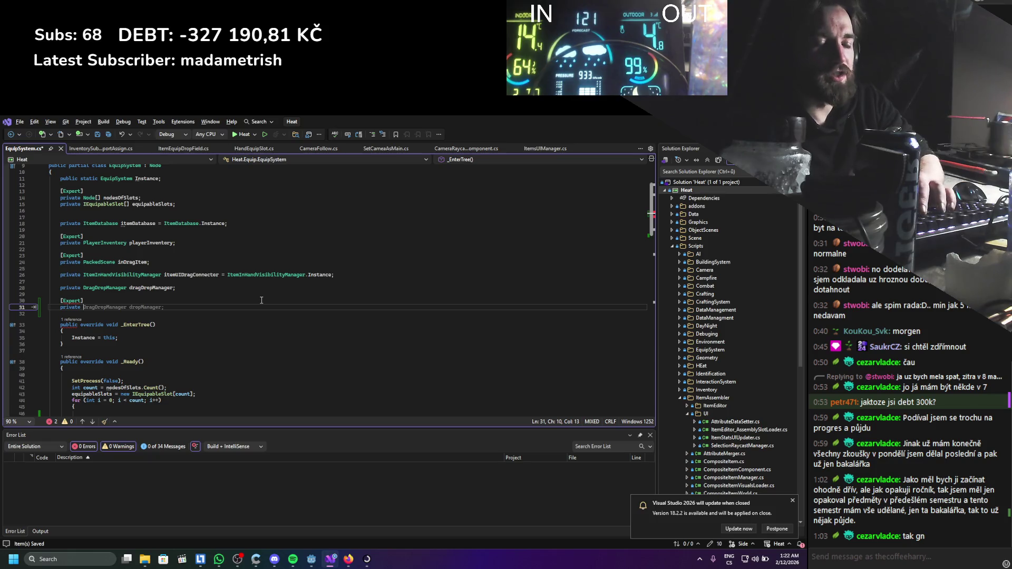
text(Inventoryinv)
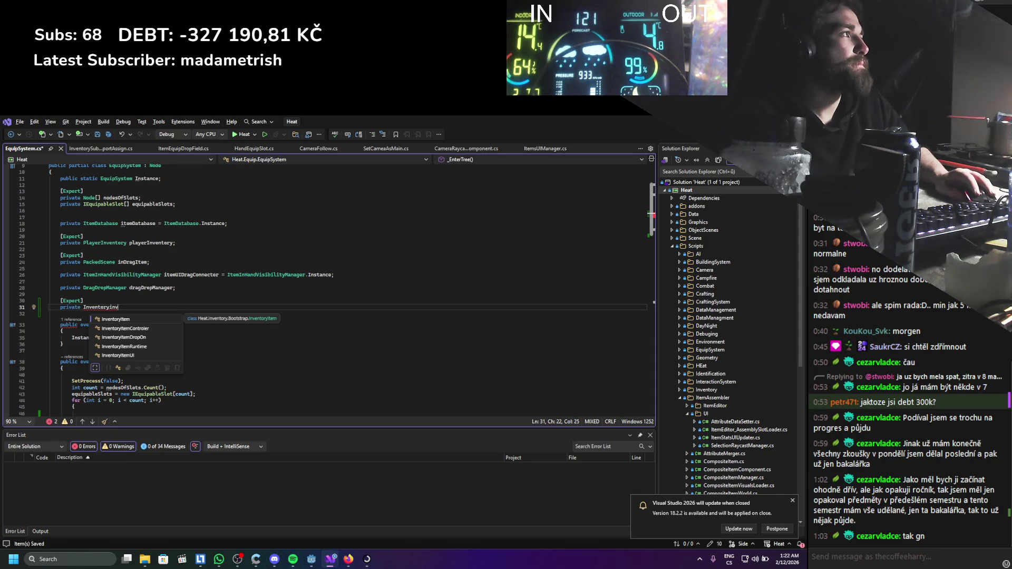
Check the PlayerInventoryUI node in Godot, then select the unfinished type name on line 31.
key(alt+Tab)
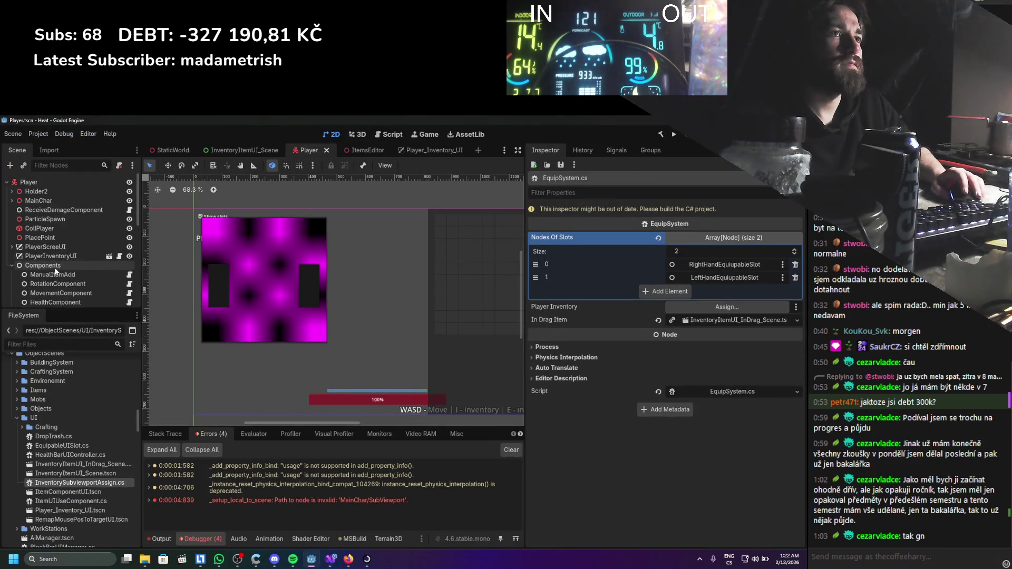
click(82, 257)
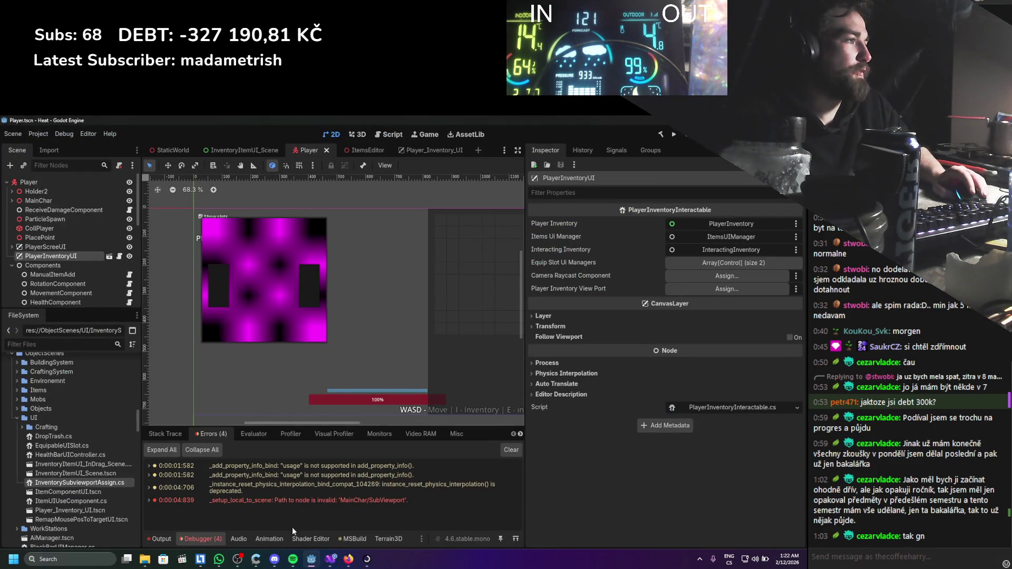
click(330, 560)
double_click(104, 308)
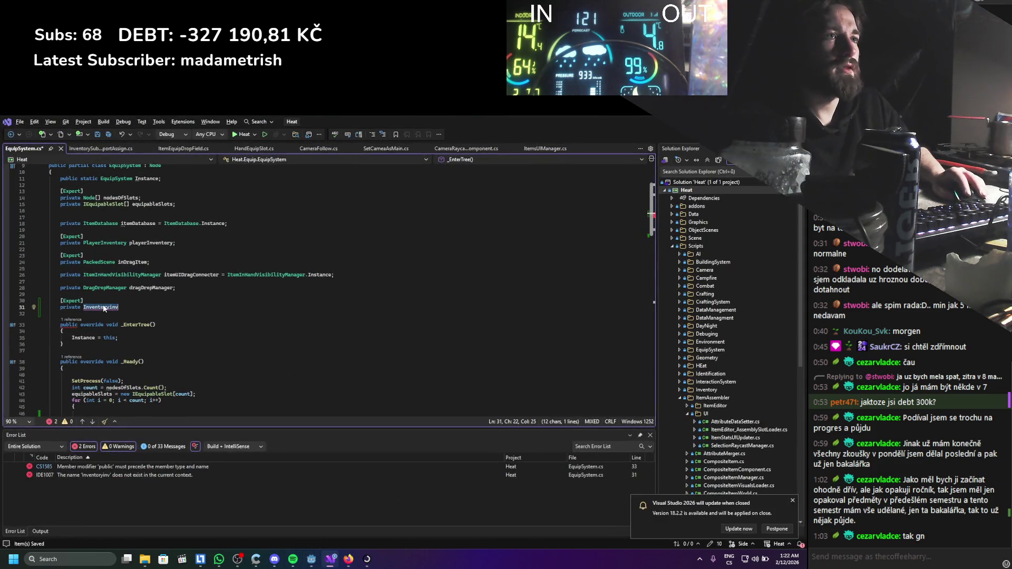
Declare the exported field as PlayerInventoryInteractable playerInventoryInteractable;.
text(Player)
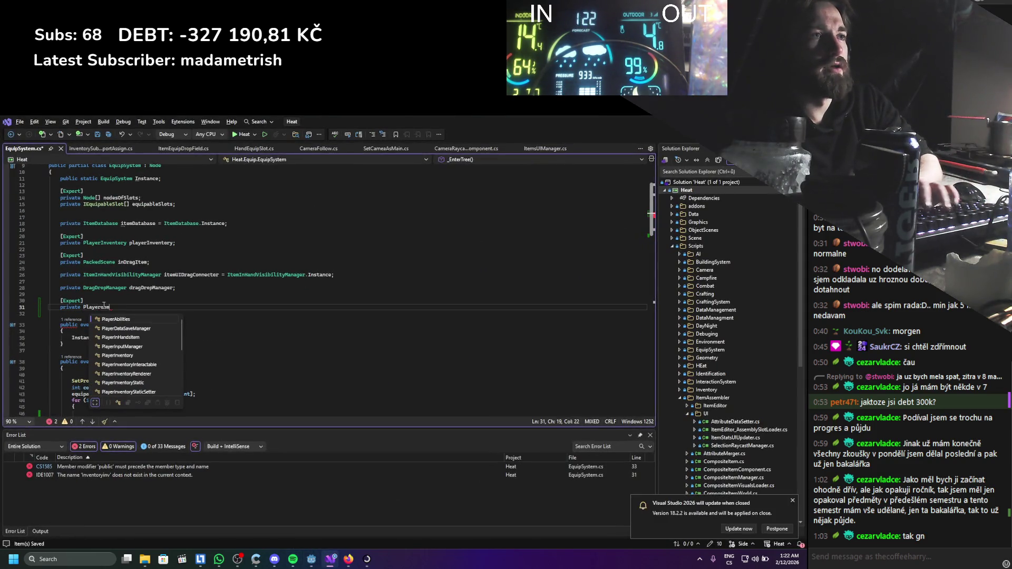
text(Invent)
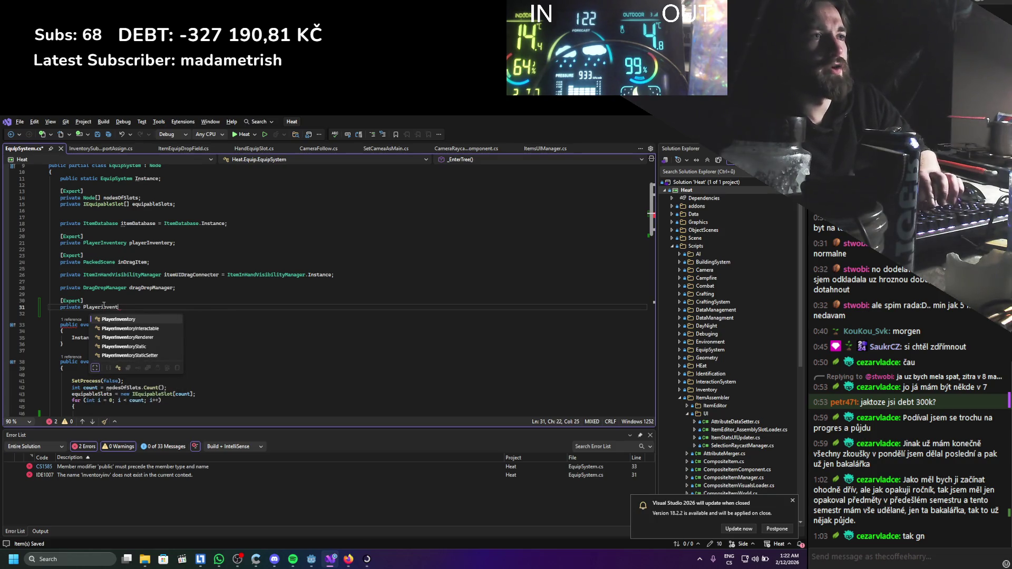
key(Down)
key(Tab)
text(pl)
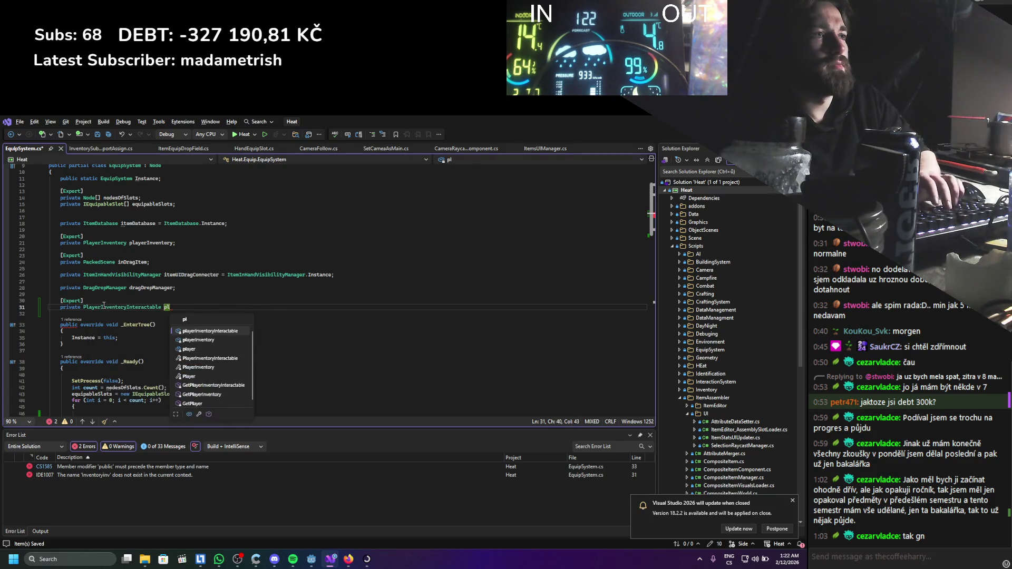
text(;)
Begin an IEnumerable<> line before the for loop, dismiss the update notice, open InventorySubviewportAssign.cs.
scroll(161, 270, down, 4)
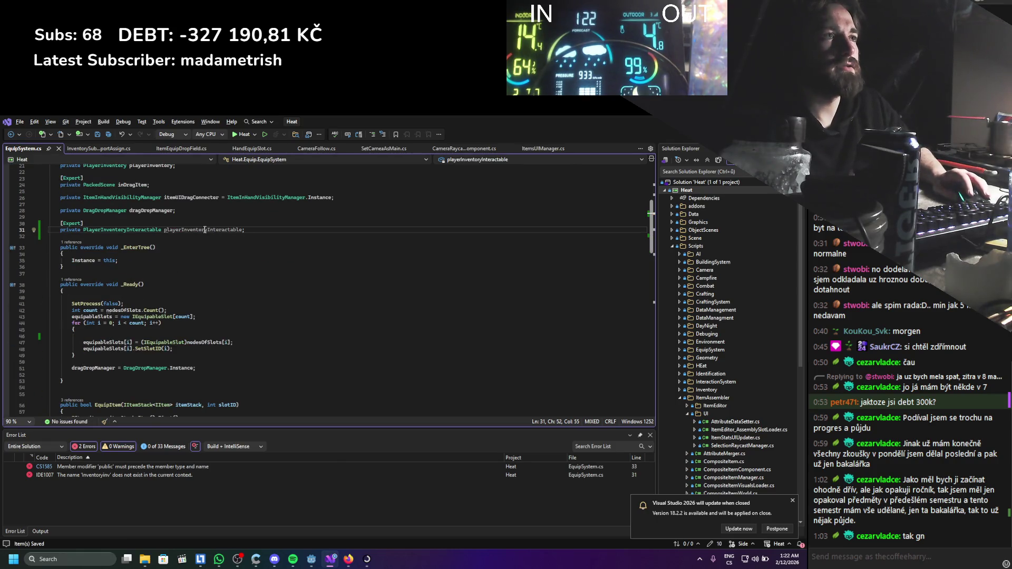
click(203, 317)
key(Return)
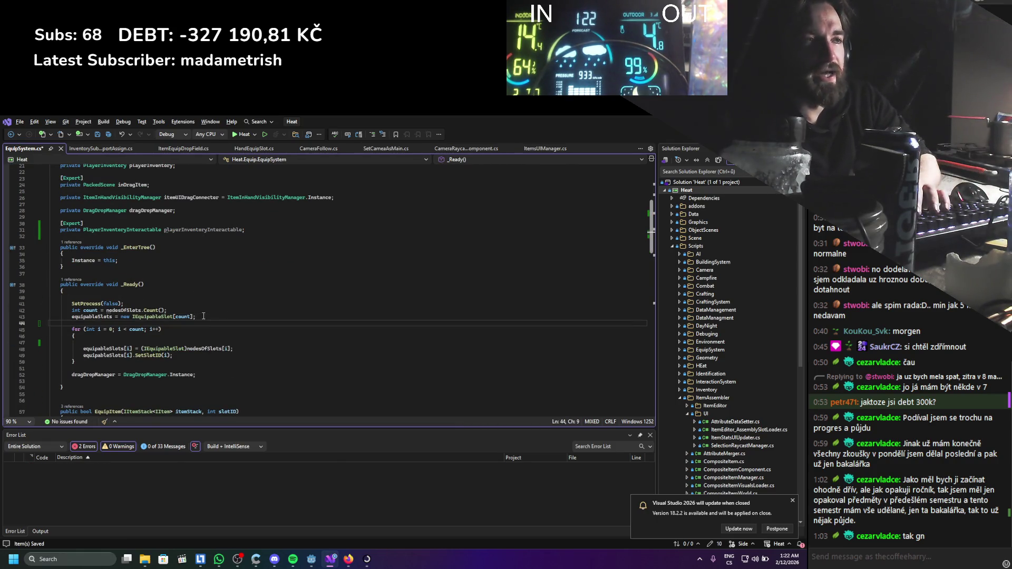
text(IEnumerable<>)
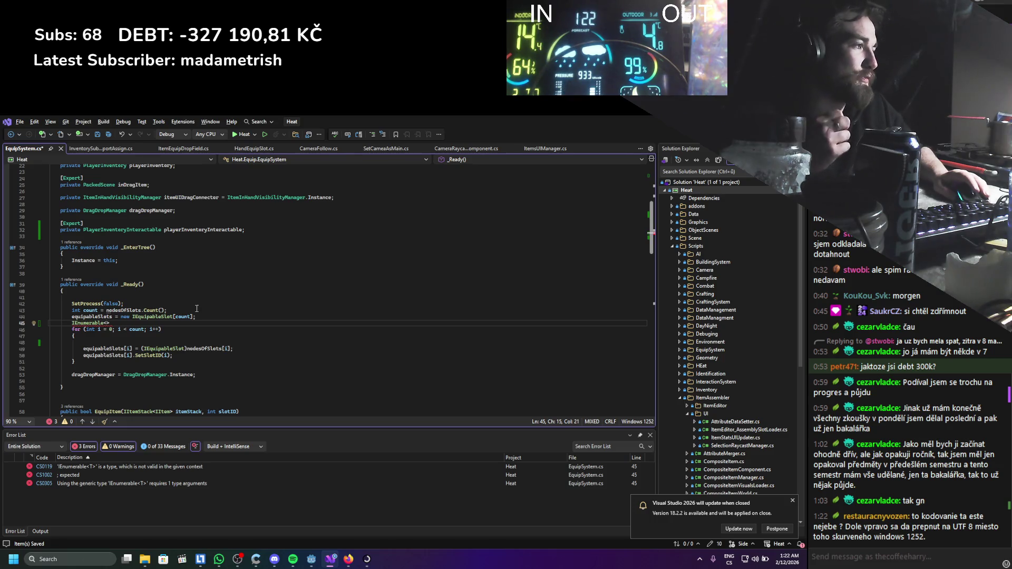
click(792, 500)
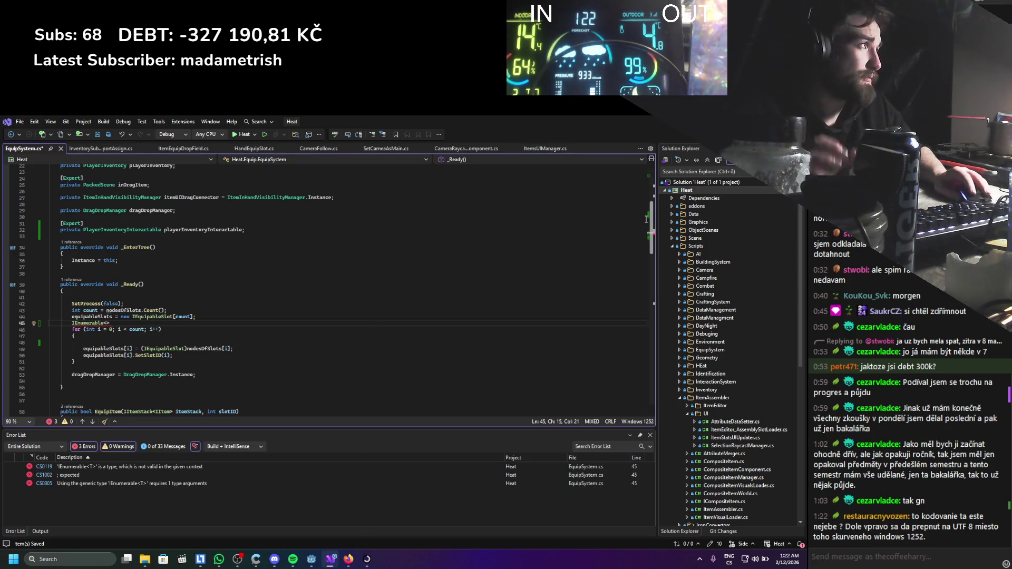
click(99, 151)
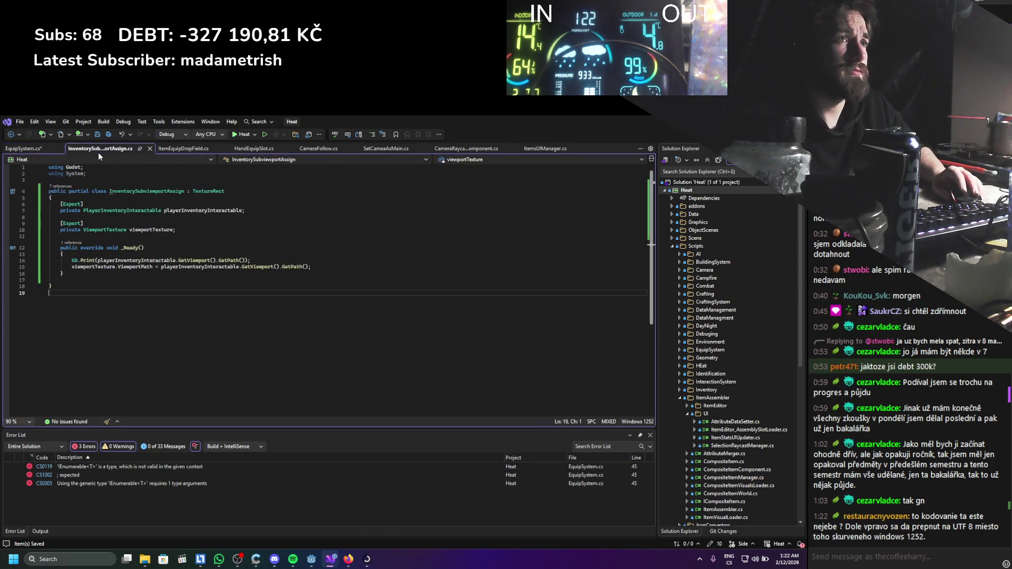
View ItemEquipDropField.cs, then check the PlayerInventoryUI node's properties in Godot.
click(177, 151)
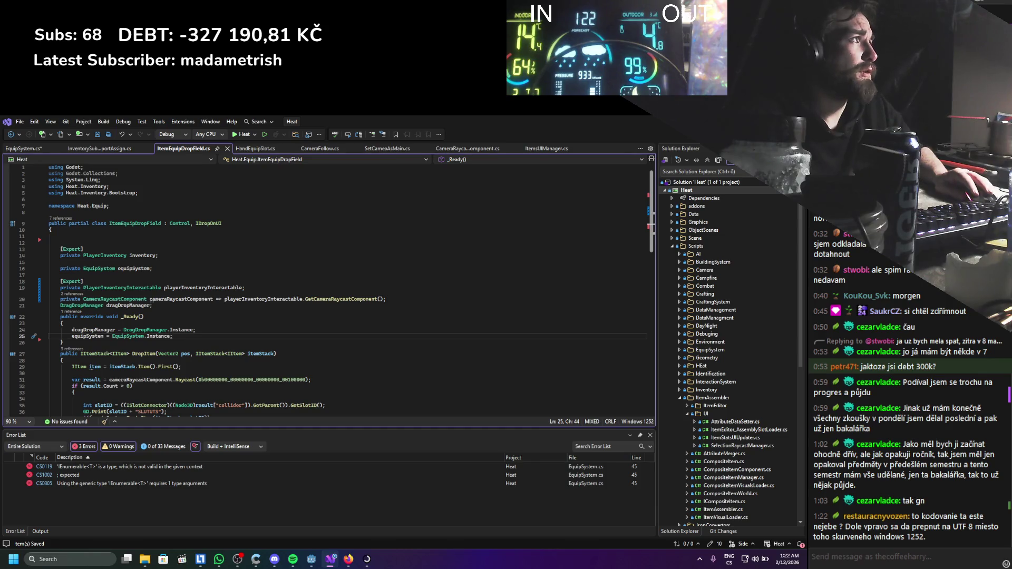
key(alt+Tab)
scroll(51, 229, down, 10)
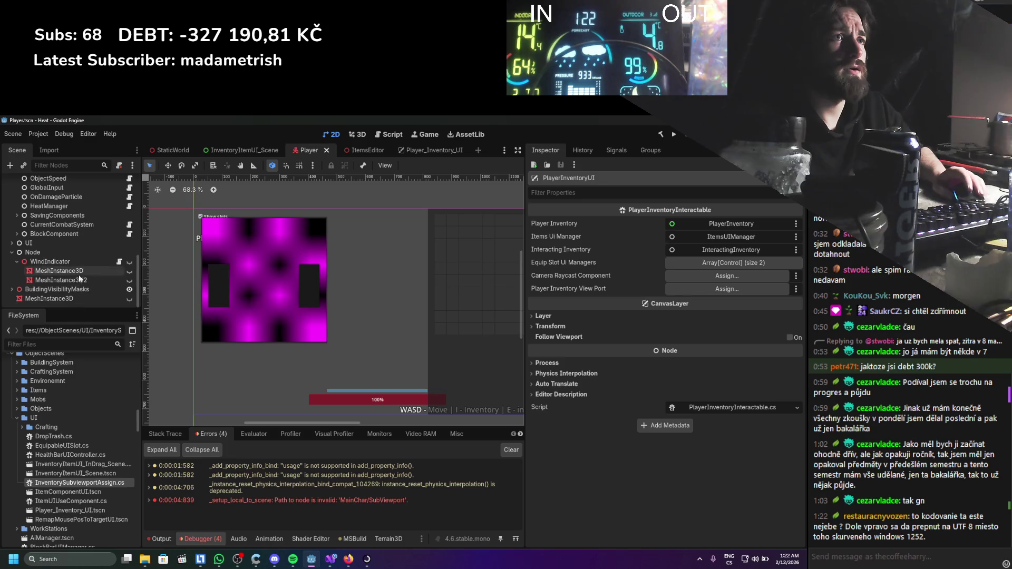
Check Equip Slot Ui Managers in InventoryItemUI_Scene and Player_Inventory_UI, then return to EquipSystem.cs.
click(244, 150)
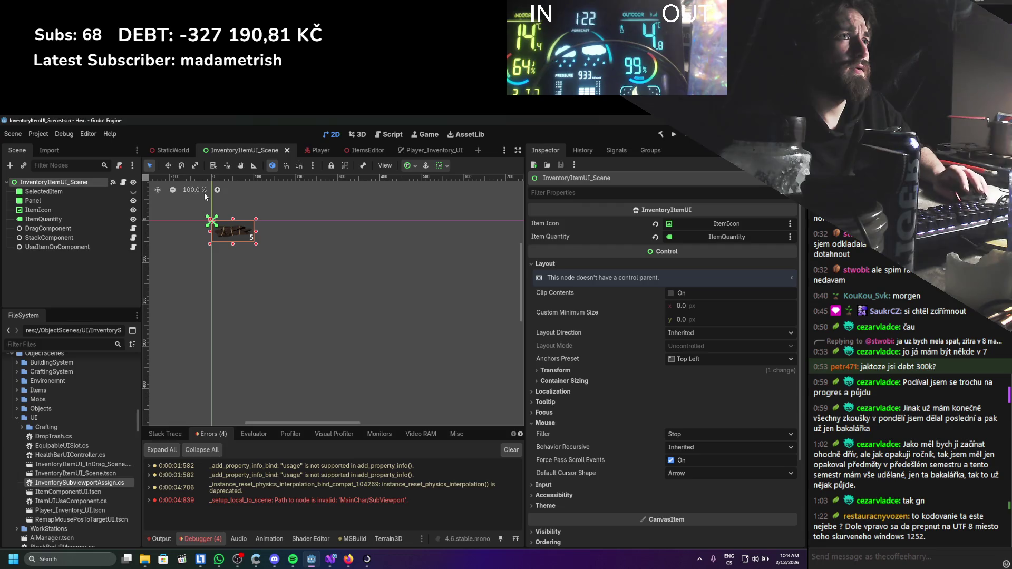
scroll(566, 319, down, 5)
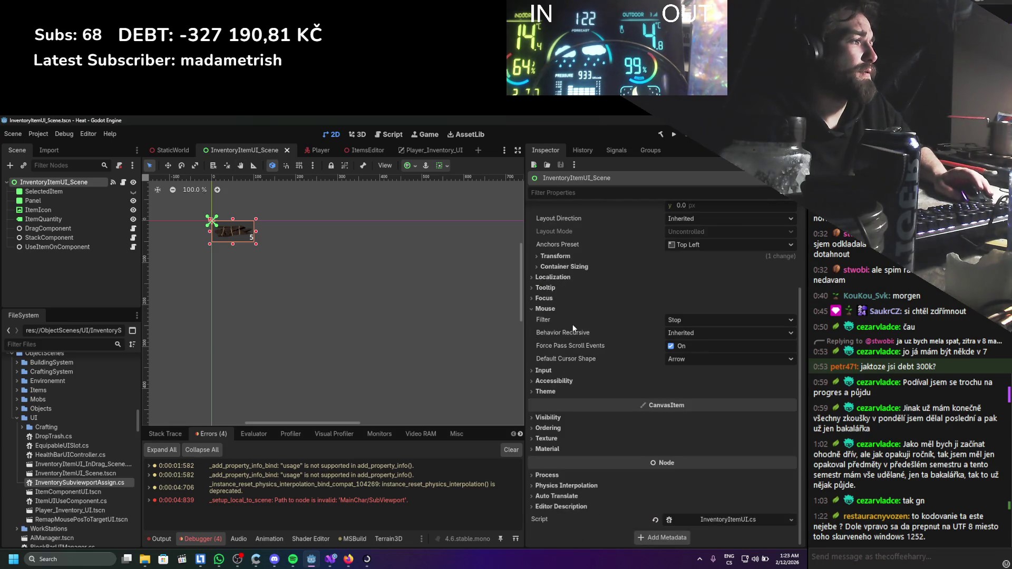
click(416, 152)
scroll(99, 252, down, 3)
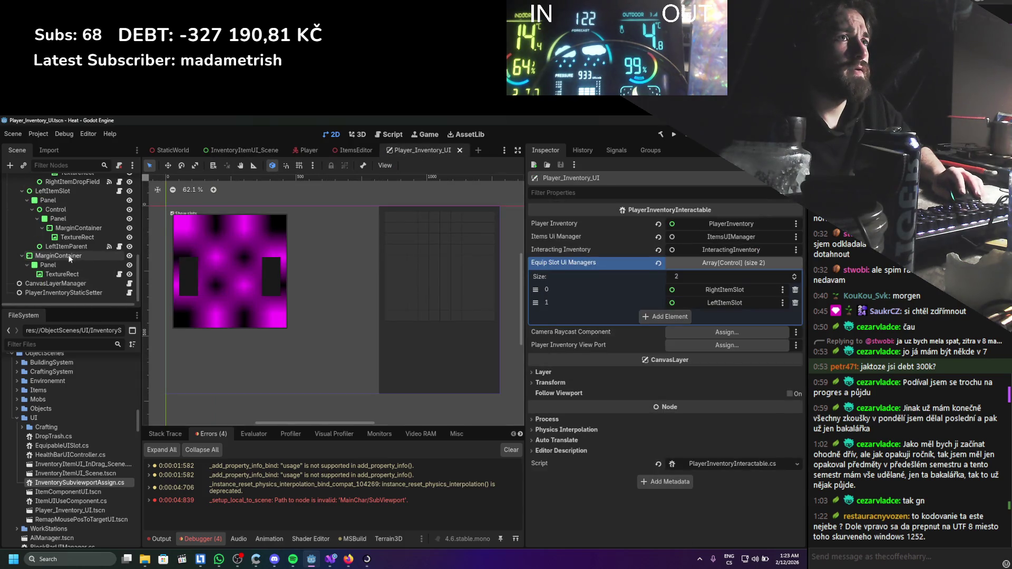
key(alt+Tab)
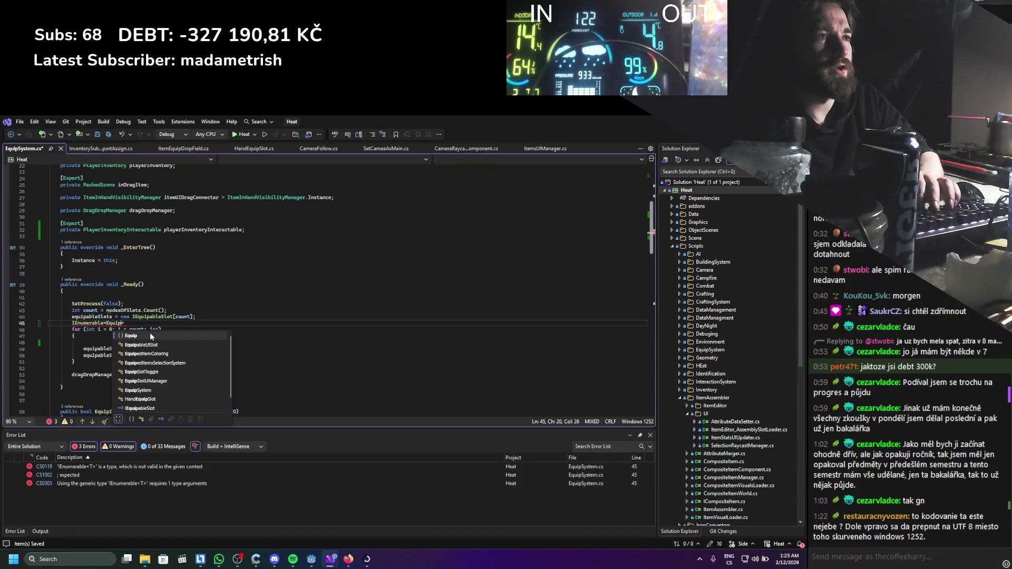
Complete 'IEnumerable<EquipSlotUIManager> uiManagers = playerInventoryInteractable.GetSlotUIManagers();' and save.
text(> )
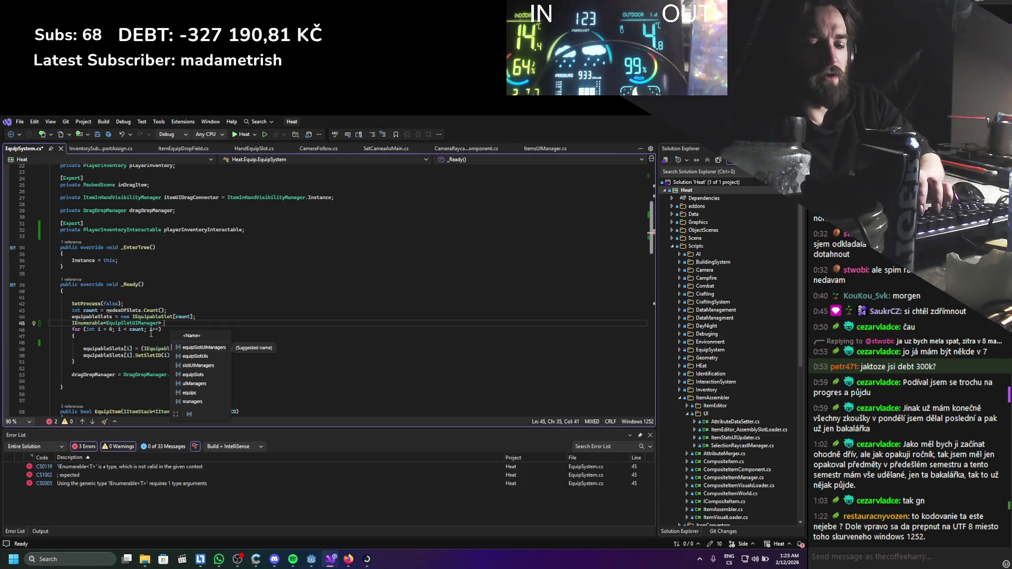
text(uiManagers)
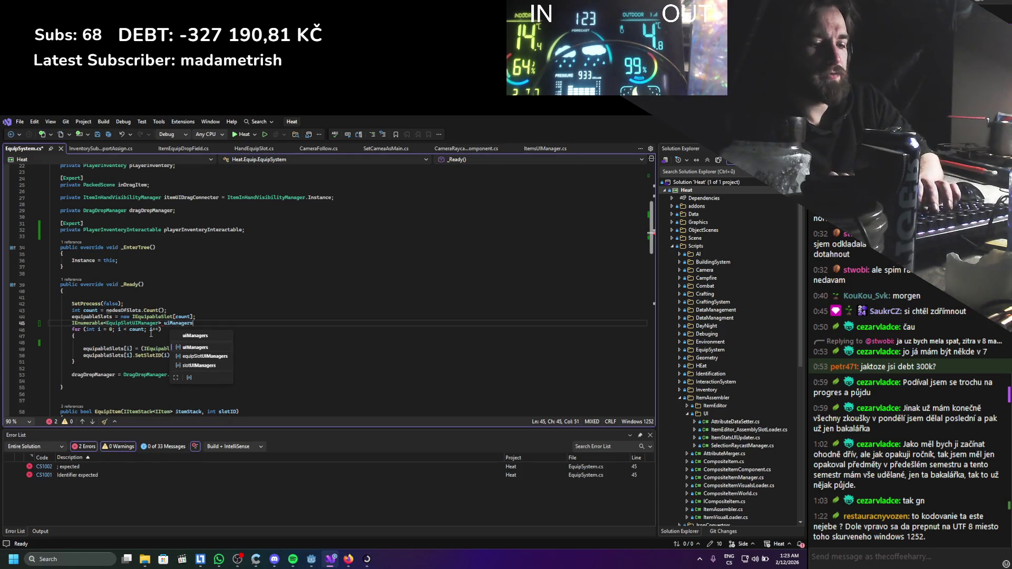
text( =)
double_click(203, 230)
key(ctrl+c)
click(215, 322)
key(ctrl+v)
text(.)
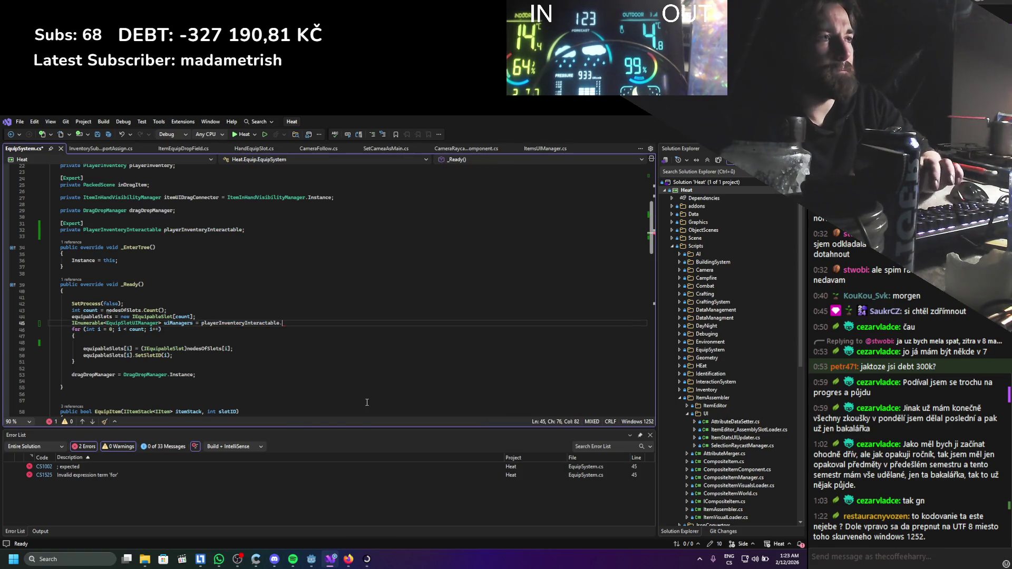
double_click(340, 337)
text(();)))
key(BackSpace)
key(BackSpace)
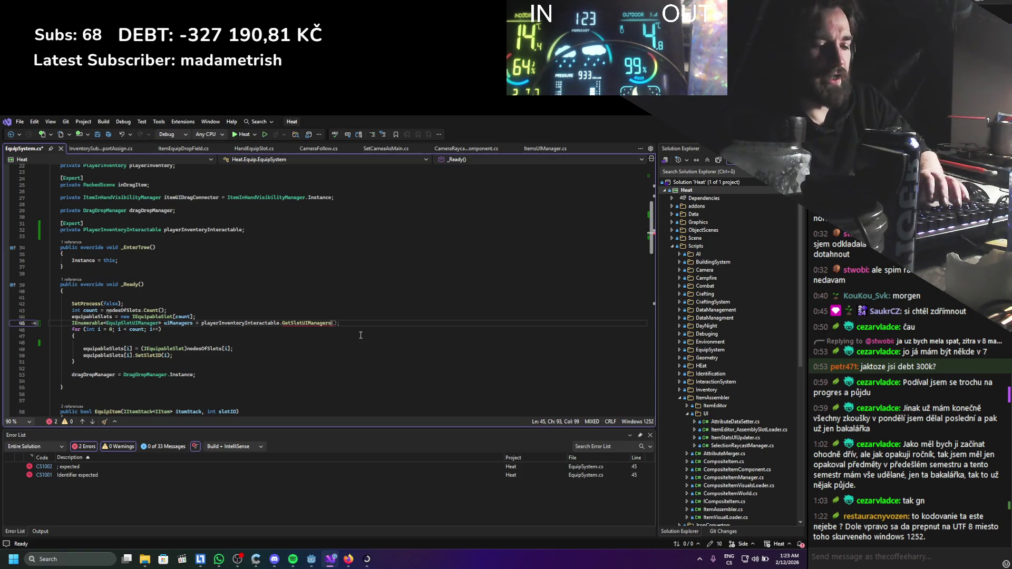
text(;;)
key(ctrl+s)
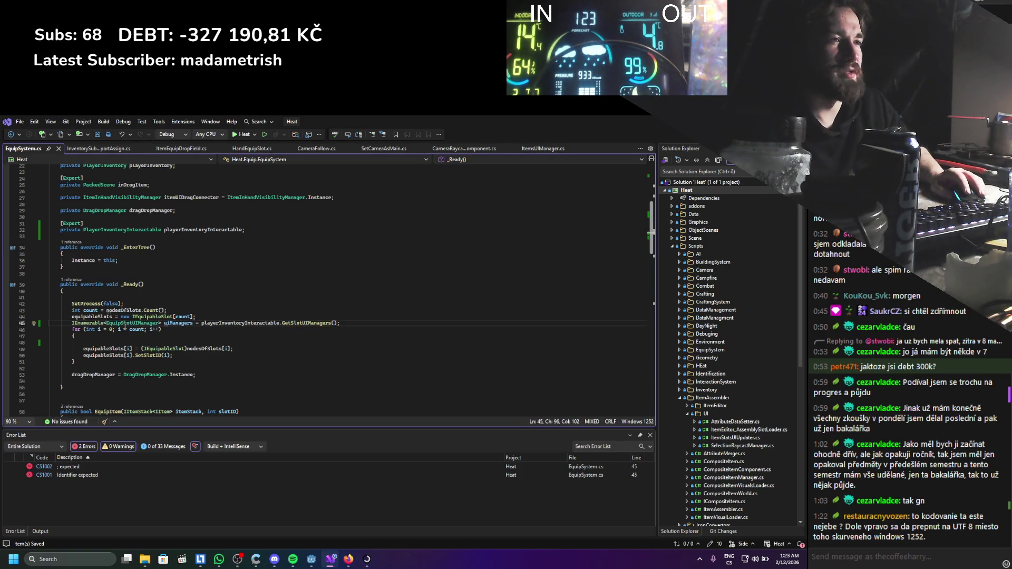
Change GetSlotUIManagers' return type from IEnumerable<EquipSlotUIManager> to EquipSlotUIManager[].
ctrl+click(292, 322)
click(90, 290)
drag(117, 290, 78, 290)
key(Delete)
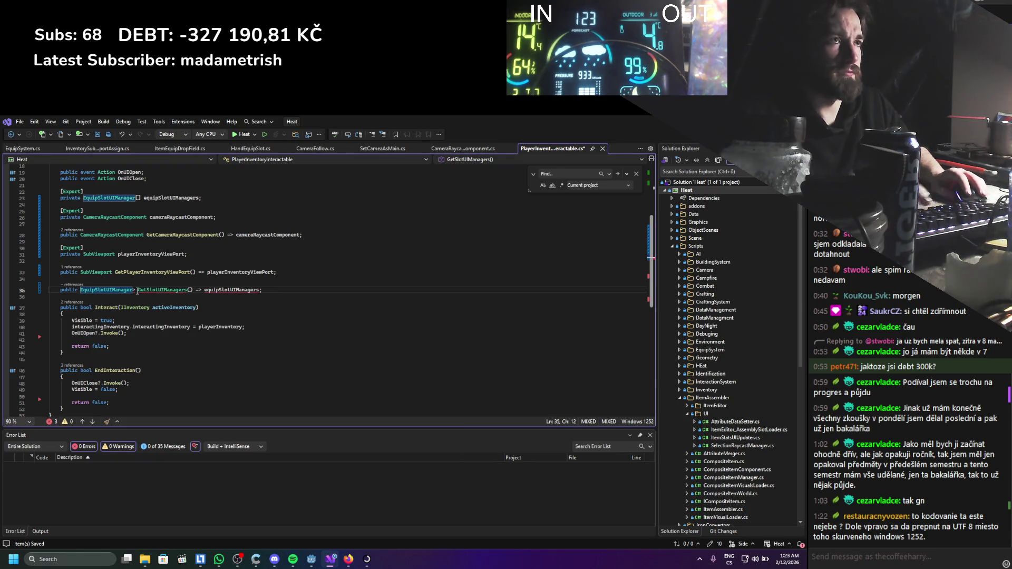
click(138, 291)
key(BackSpace)
text([])
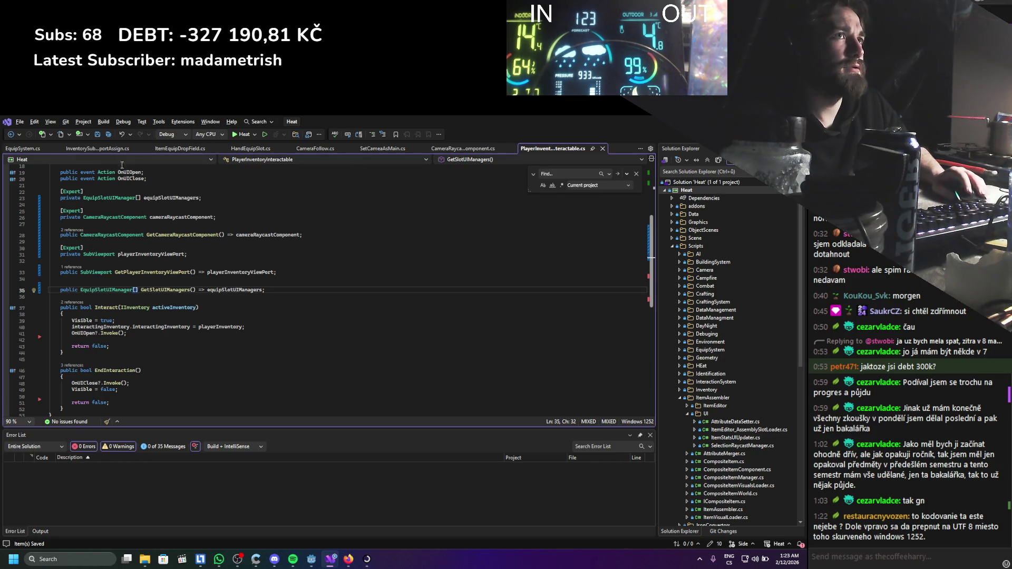
click(37, 150)
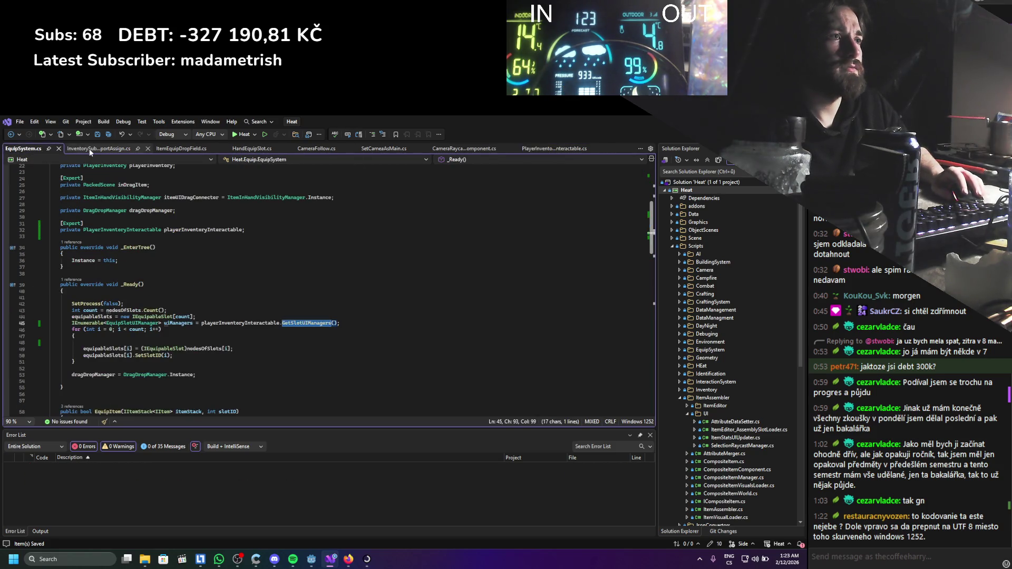
Change the uiManagers declaration on line 45 to EquipSlotUIManager[] and save.
click(161, 324)
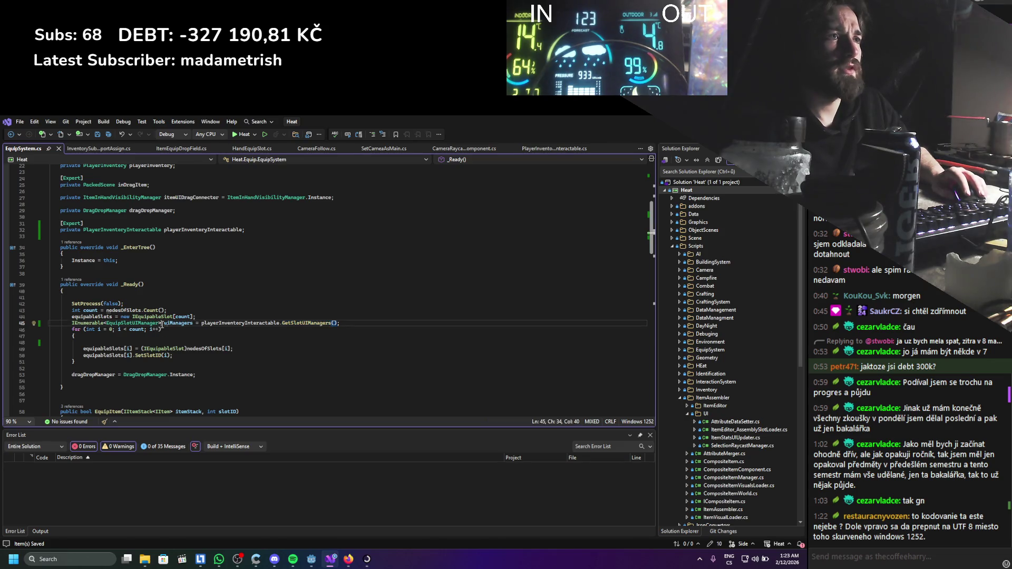
click(108, 323)
key(ctrl+BackSpace)
key(ctrl+BackSpace)
click(124, 323)
key(Delete)
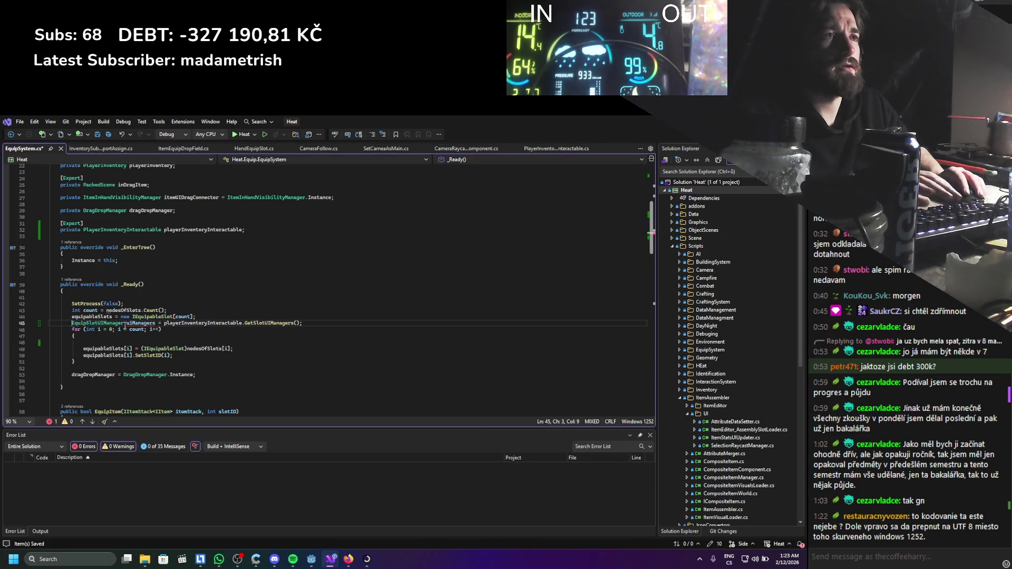
text([])
key(ctrl+s)
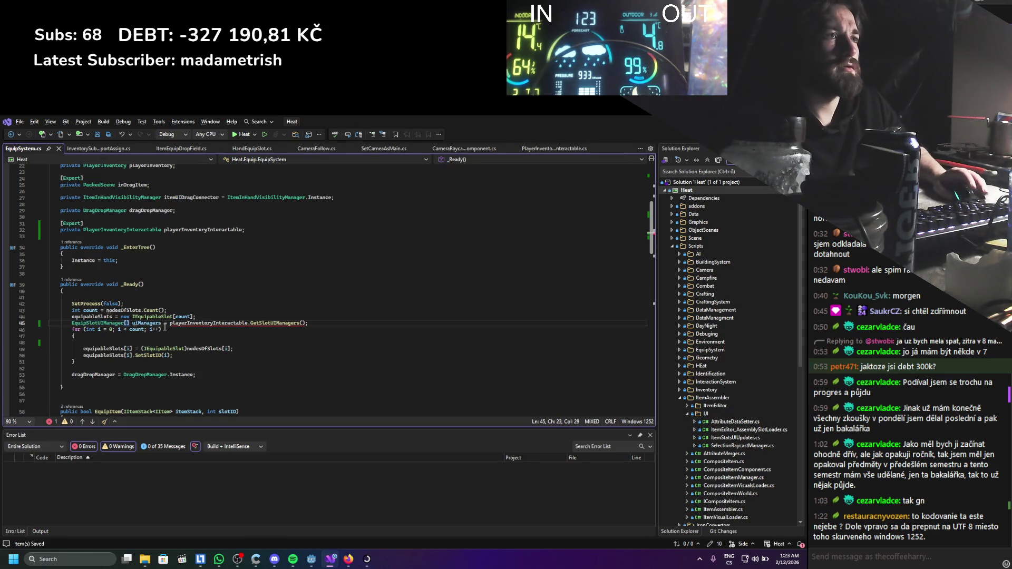
click(153, 316)
Start an equipableSlots[i] member call at the end of the loop, then check Godot.
click(178, 355)
key(Return)
text(equi)
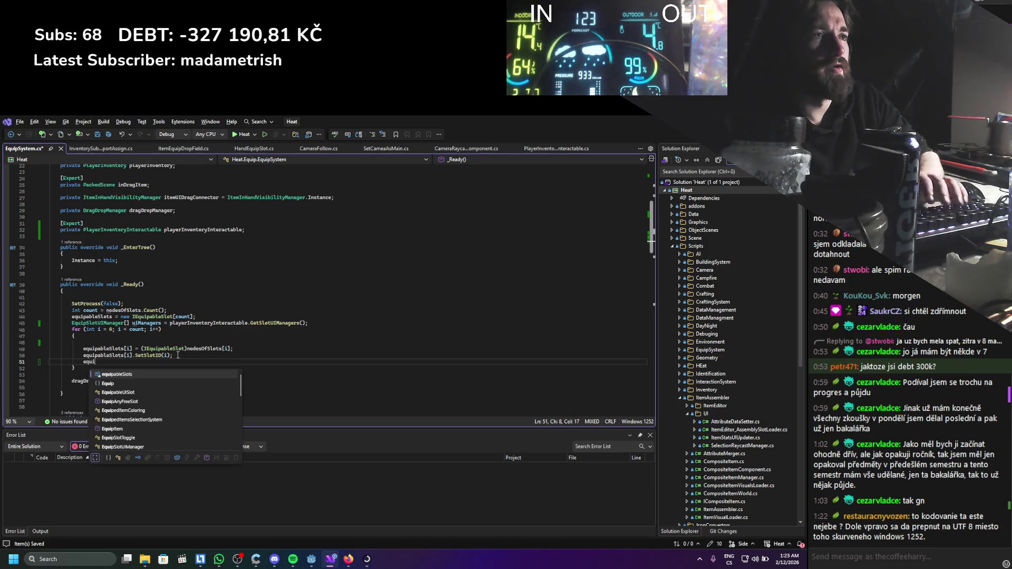
key(Tab)
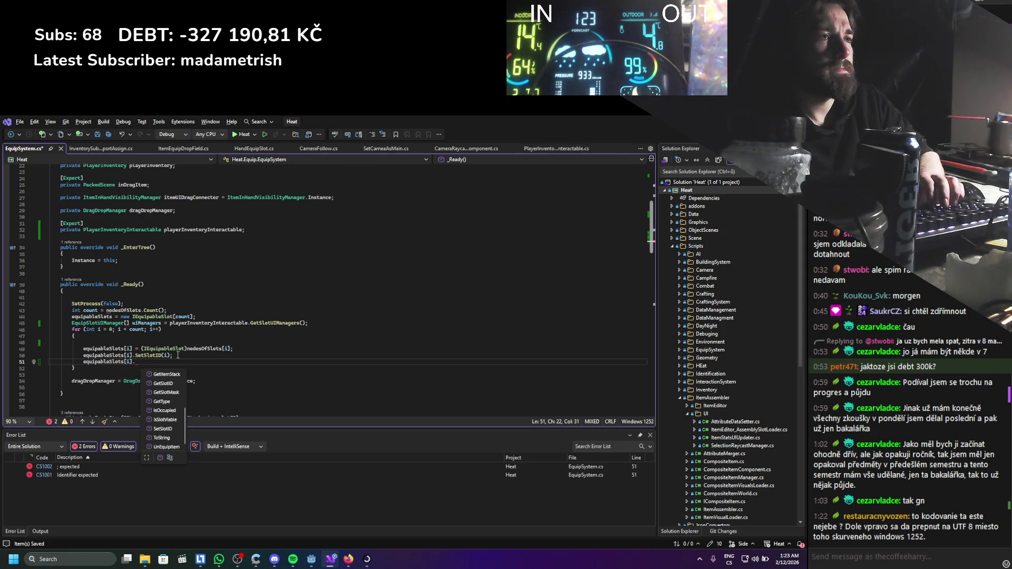
text(ass)
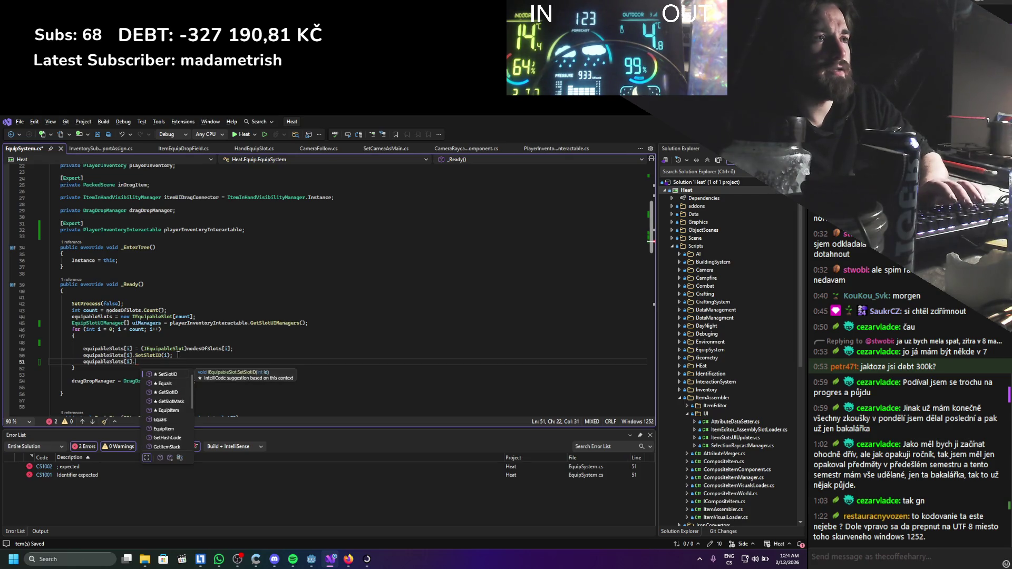
text(set)
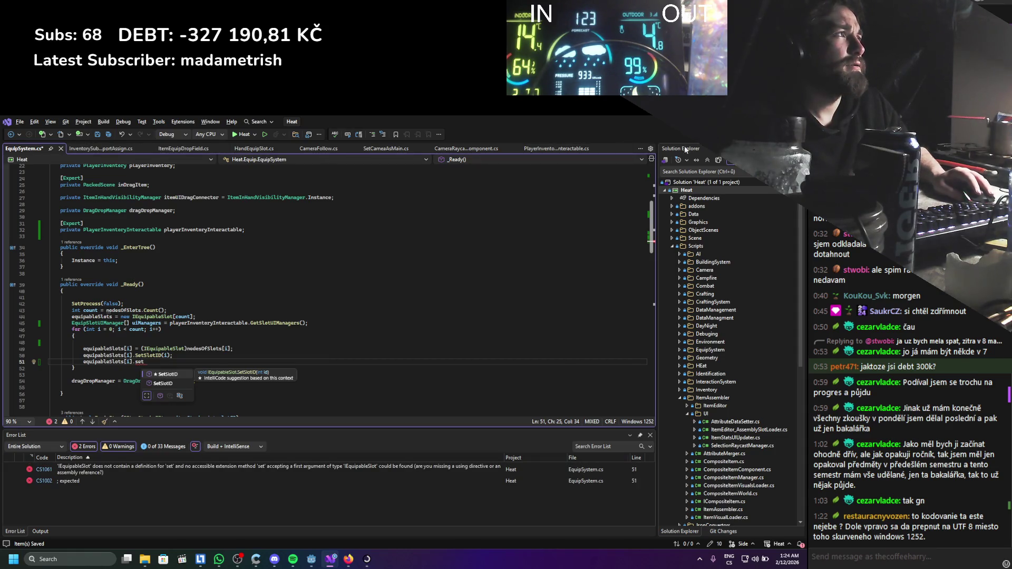
key(alt+Tab)
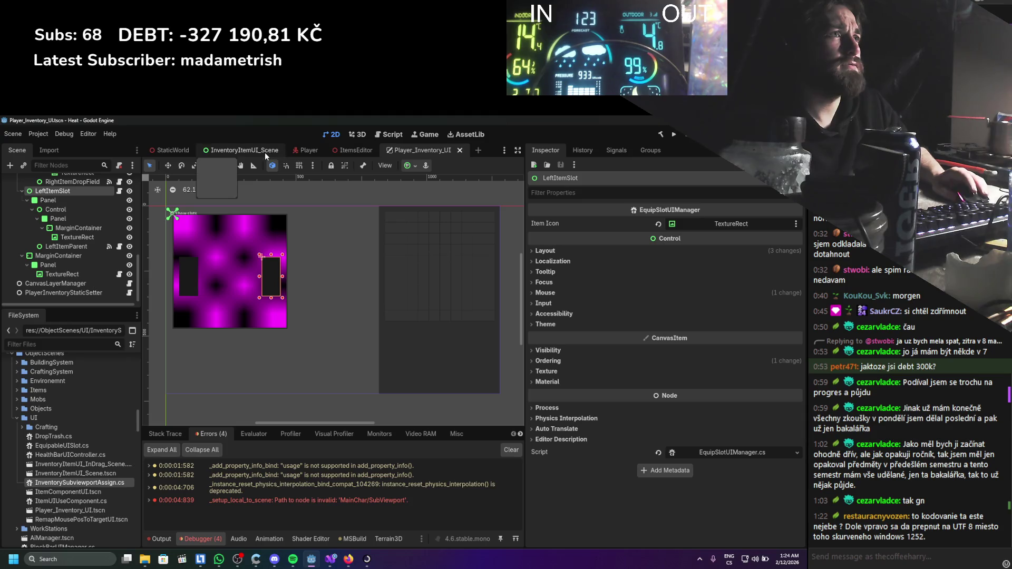
From the Player scene's RightHandEquipableSlot node, open HandEquipSlot.cs at AssingEquipSlotUIManager.
click(265, 153)
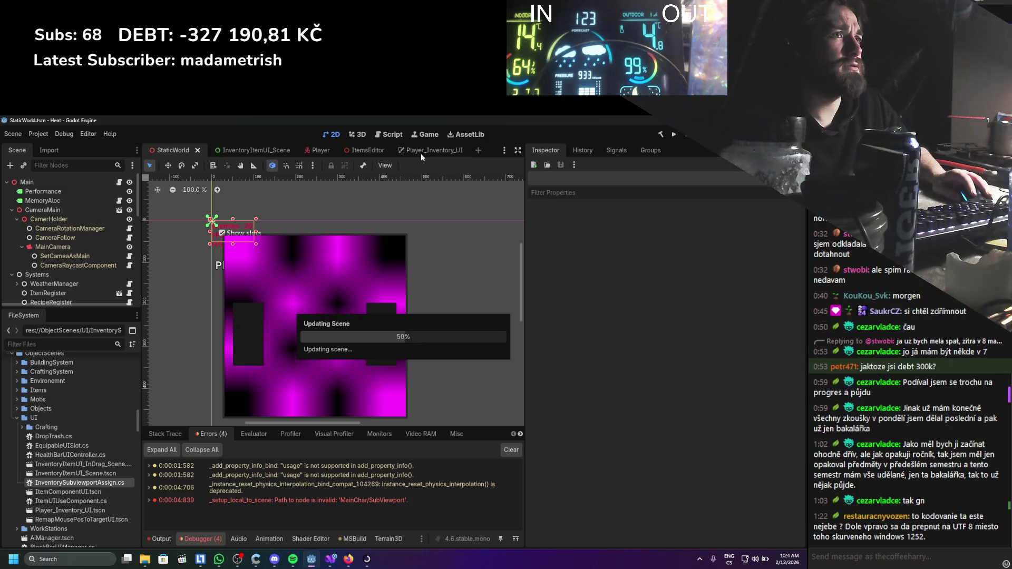
click(309, 152)
scroll(62, 293, down, 3)
click(83, 258)
click(129, 262)
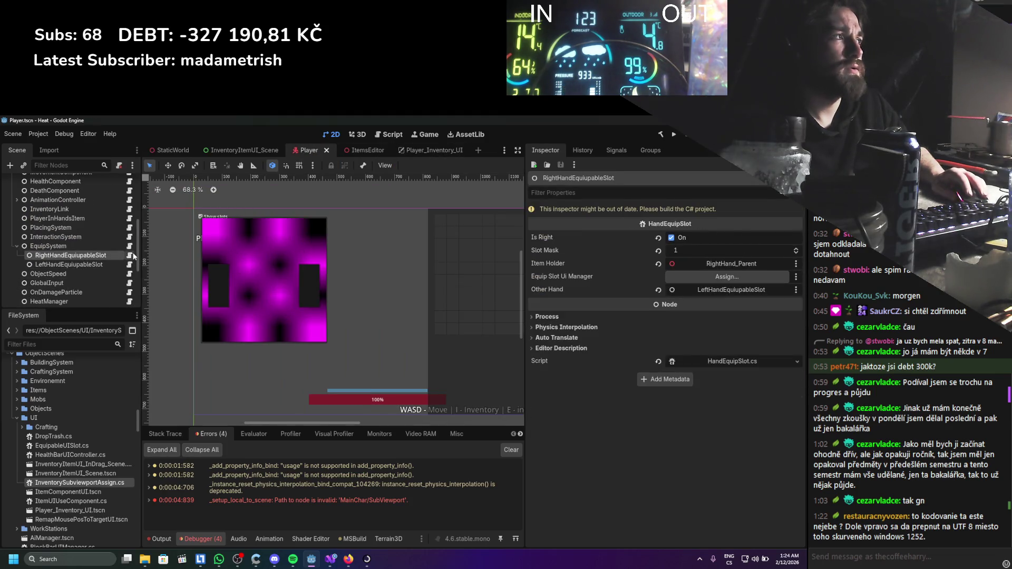
scroll(137, 306, down, 3)
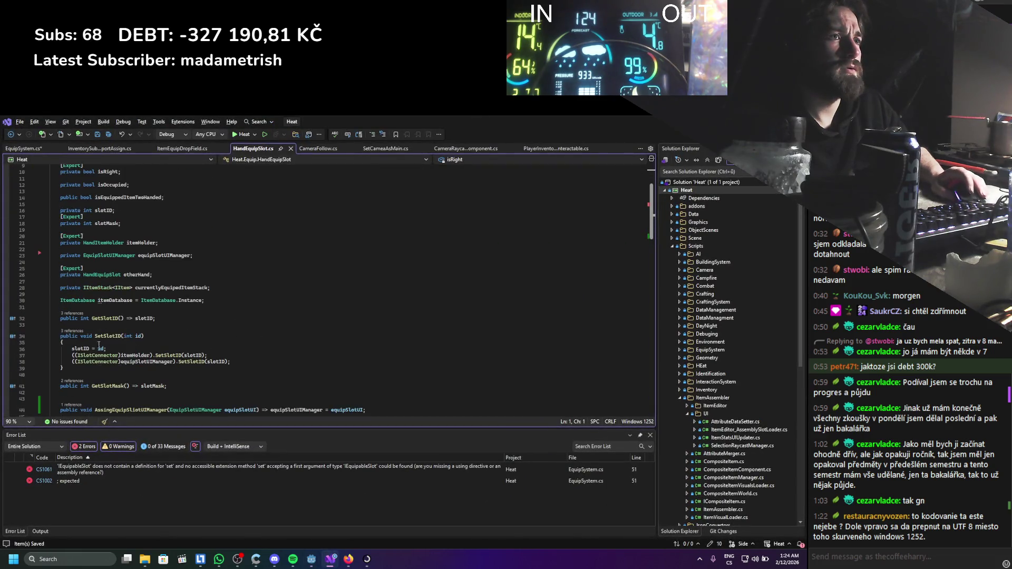
Rename AssingEquipSlotUIManager to SetEquipSlotUIManager in HandEquipSlot.cs and save the file.
scroll(95, 368, down, 2)
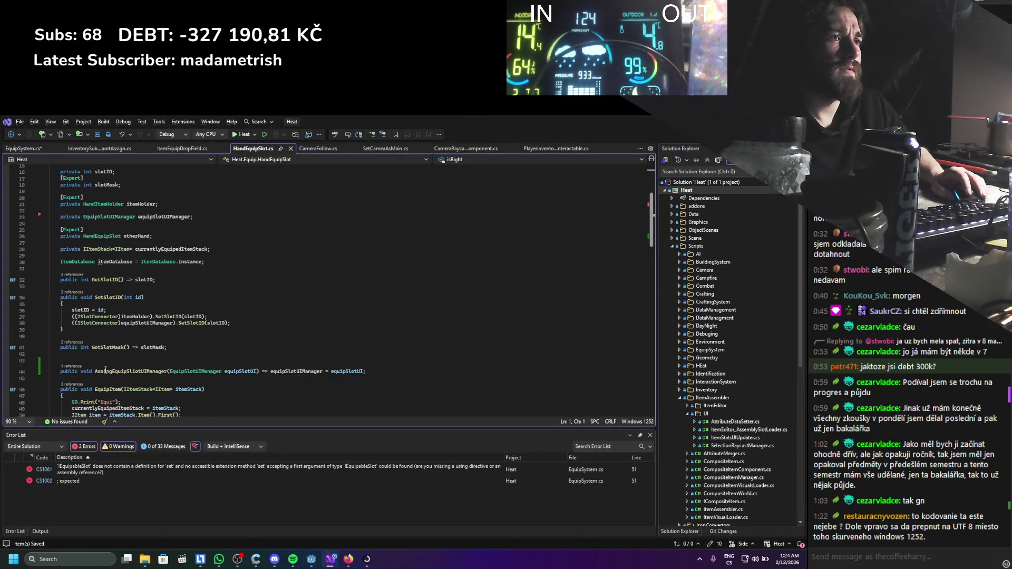
click(110, 373)
key(ctrl+BackSpace)
text(Set)
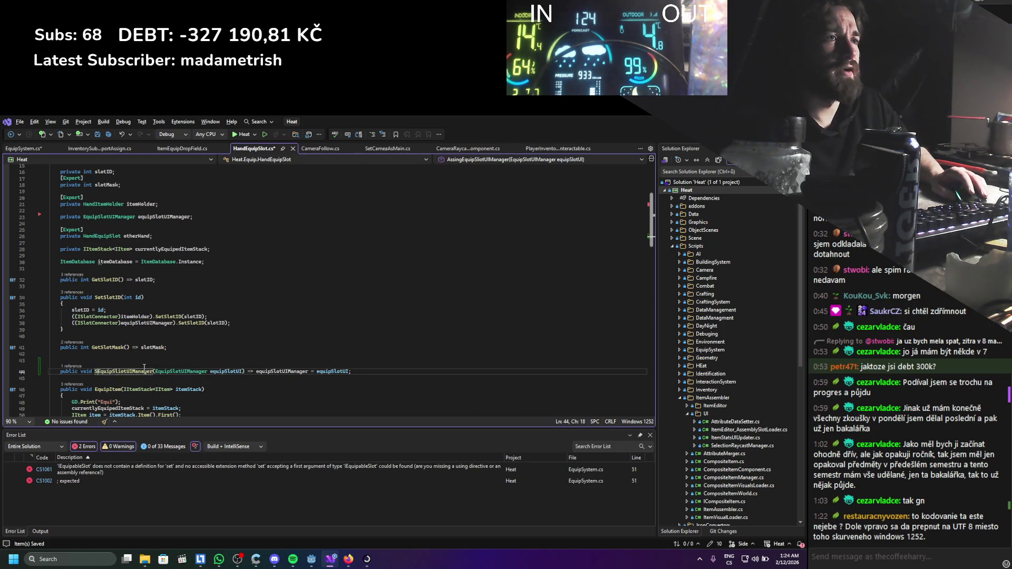
key(ctrl+s)
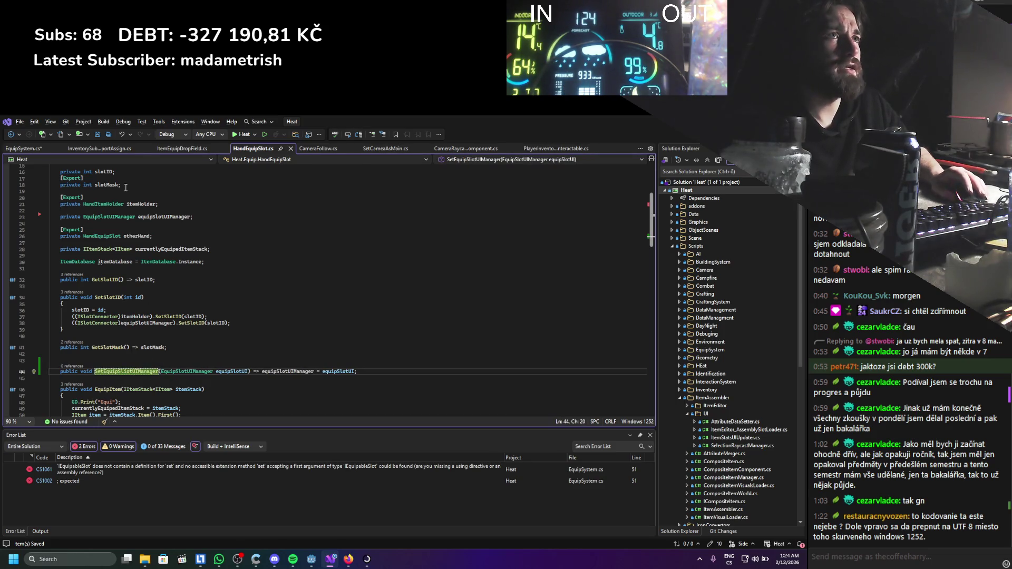
In EquipSystem.cs, start deleting the unfinished member text at the end of line 51.
click(22, 149)
click(154, 364)
key(BackSpace)
key(BackSpace)
key(BackSpace)
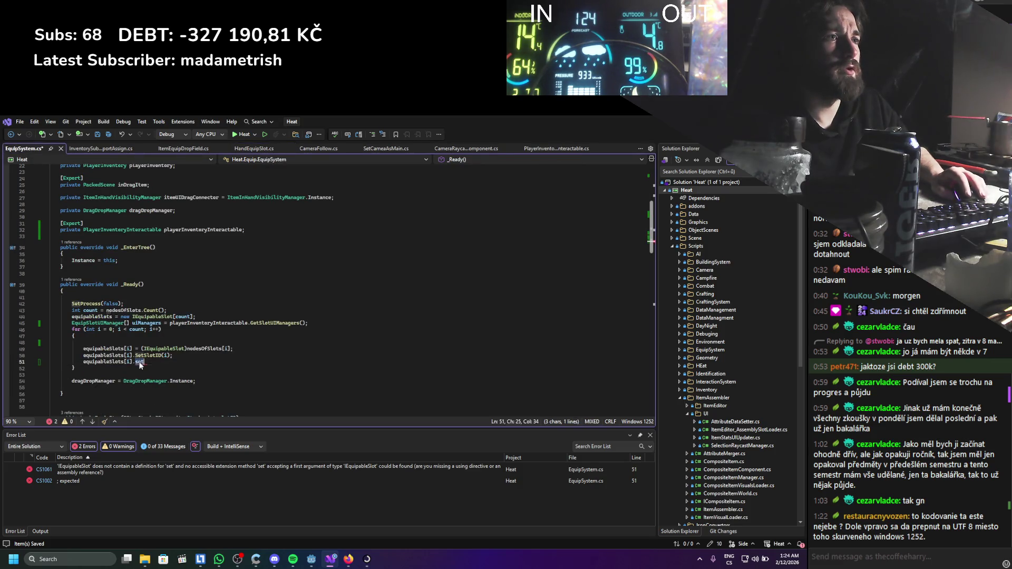
Cut line 51 back to 'equipableSlots[i].' and check where equipableSlots is referenced.
text(Set)
key(BackSpace)
key(BackSpace)
key(BackSpace)
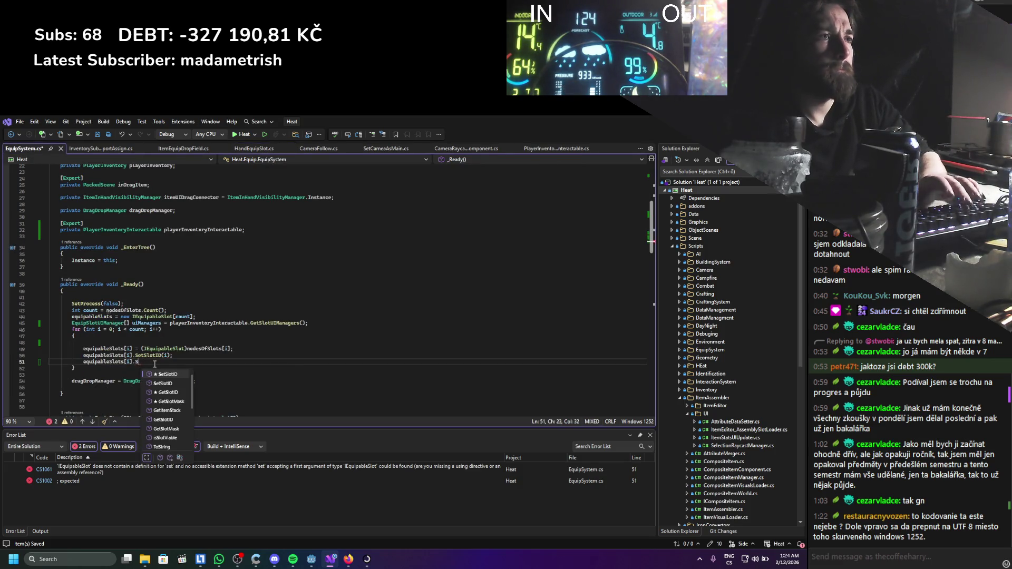
key(Escape)
click(107, 363)
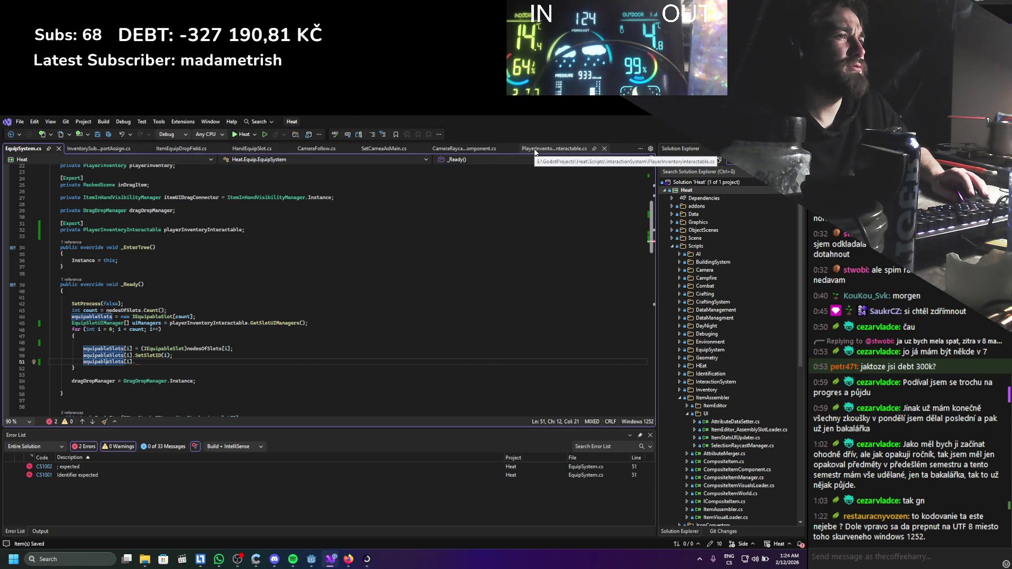
Open the IEquipableSlot interface definition and keep it as a regular tab.
ctrl+click(152, 317)
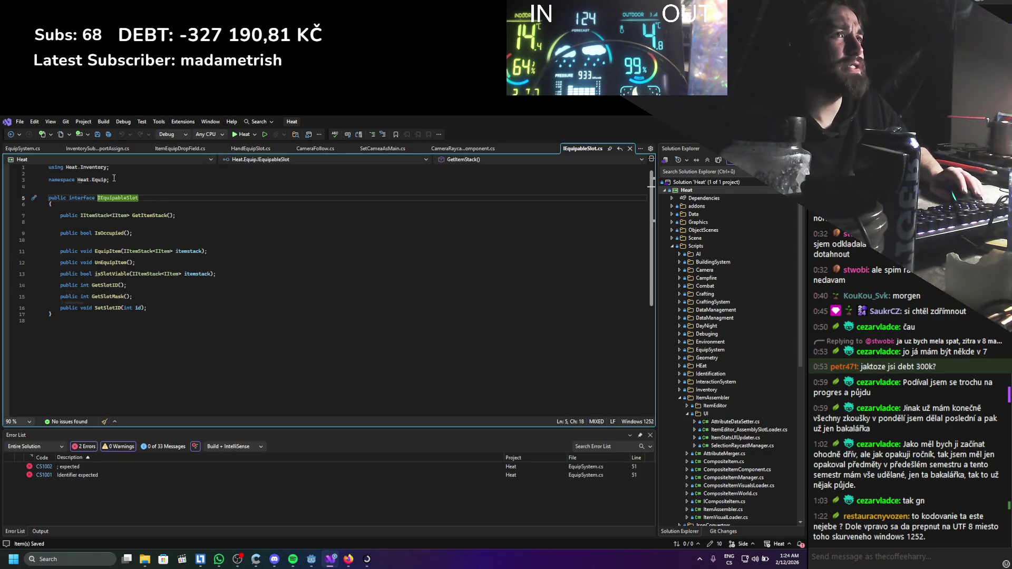
drag(575, 150, 84, 150)
click(158, 148)
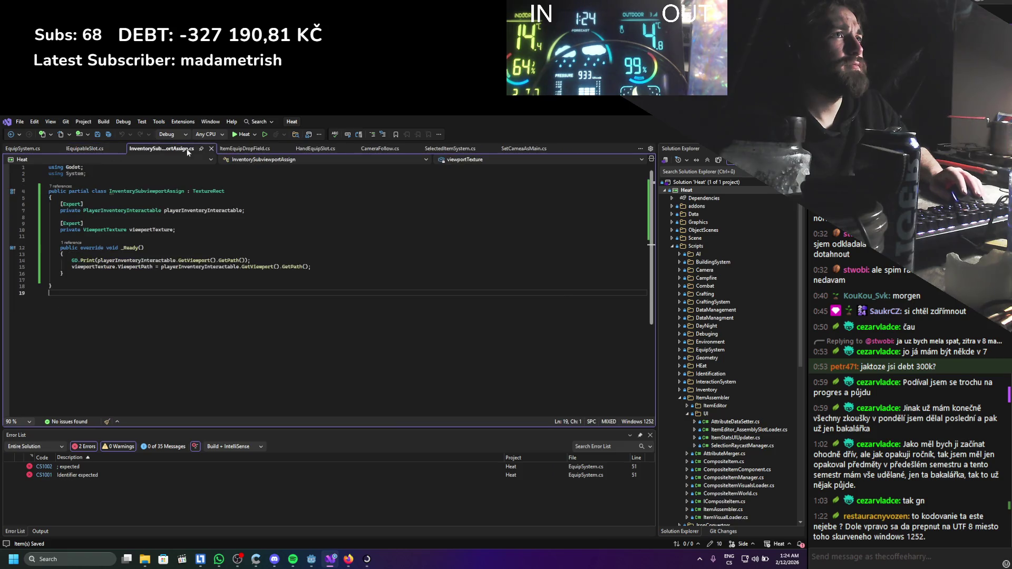
click(227, 149)
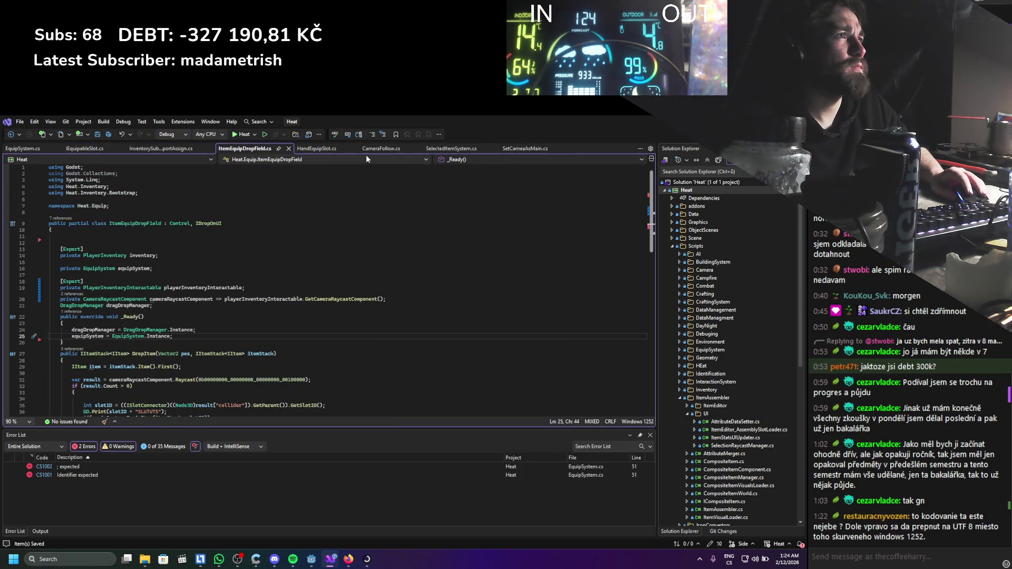
Open HandEquipSlot.cs from Godot and select the full SetEquipSlotUIManager signature on line 44.
key(alt+Tab)
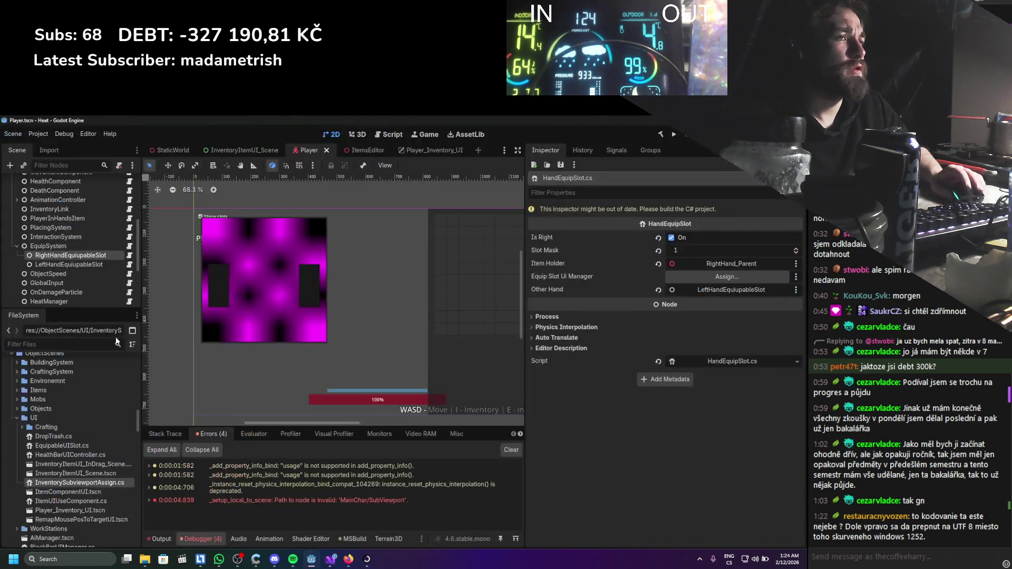
click(129, 255)
scroll(126, 323, down, 6)
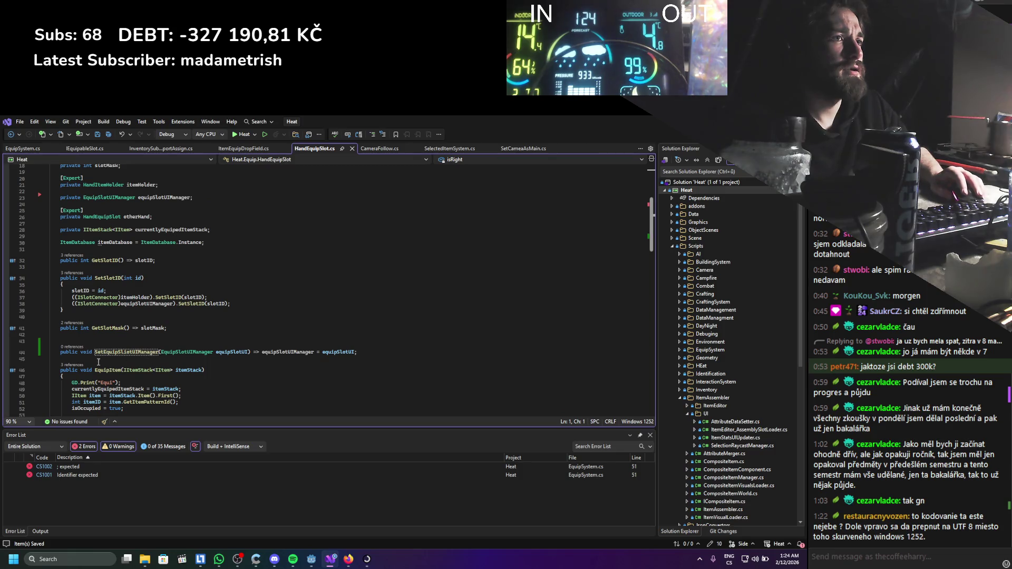
drag(65, 353, 140, 351)
drag(246, 352, 250, 353)
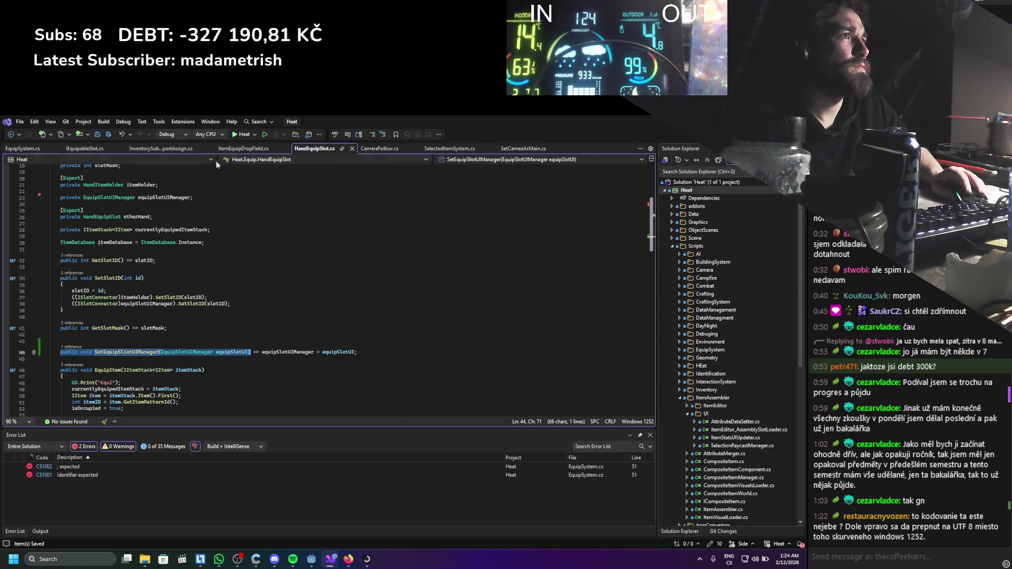
Paste the setter signature as a new member of the IEquipableSlot interface.
click(89, 149)
click(165, 311)
key(Return)
key(ctrl+v)
click(32, 149)
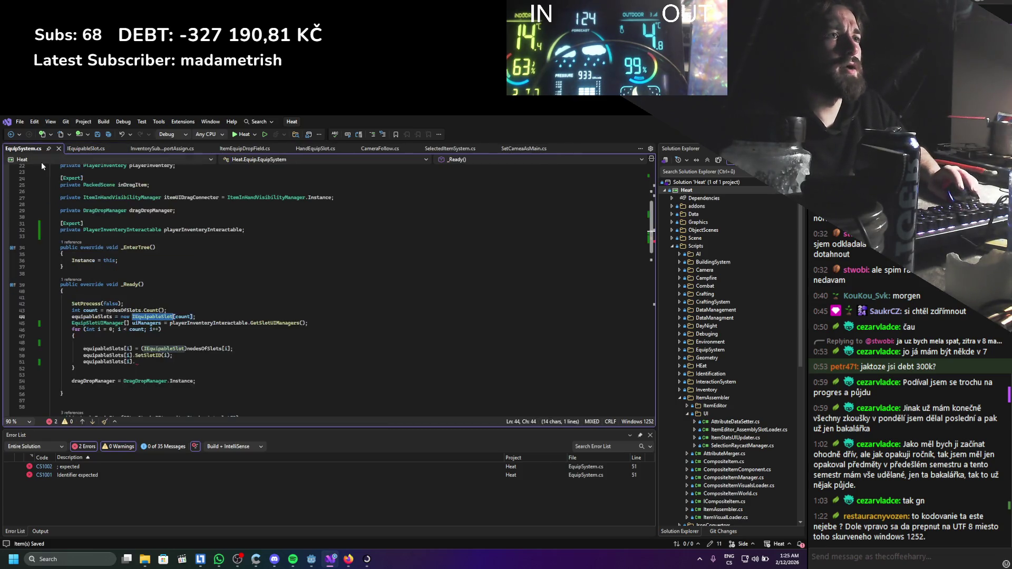
Complete equipableSlots[i].SetEquipSliotUIManager(uiManagers[i]); and move it to the top of the loop, then save.
click(148, 363)
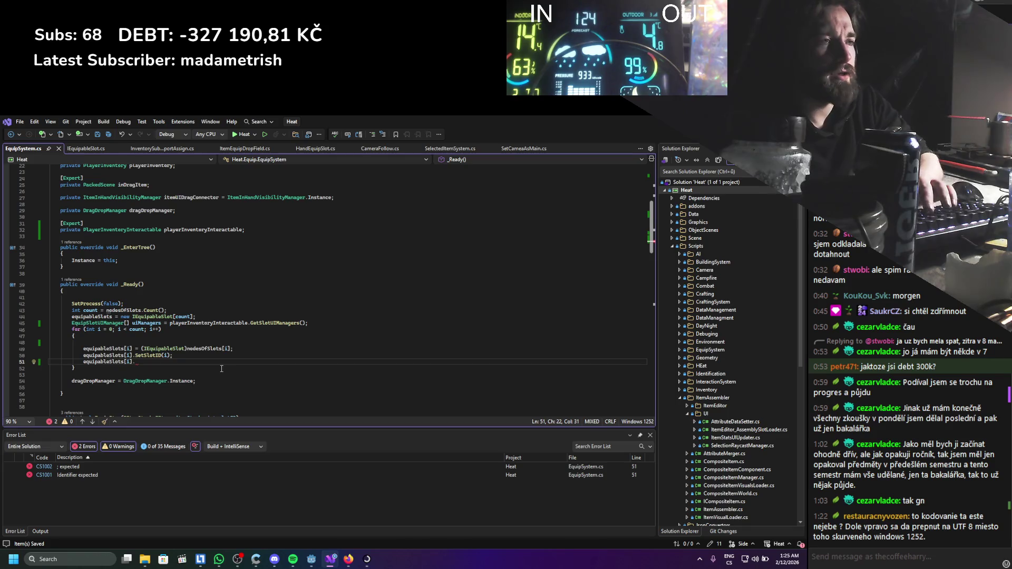
text(SetE)
text(())
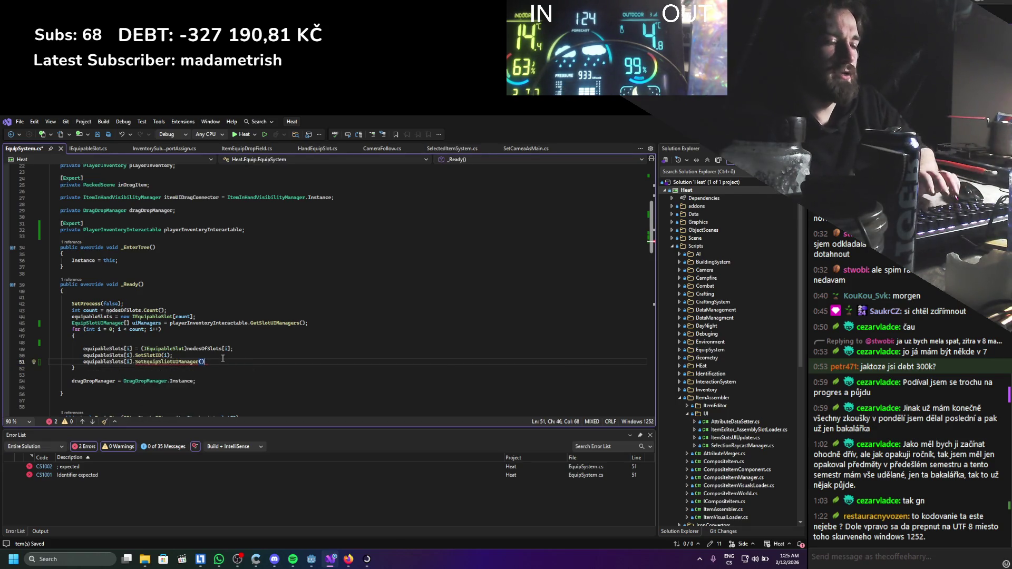
text(uiManagers[])
key(End)
text(;)
key(alt+Up)
key(alt+Up)
key(ctrl+s)
drag(223, 362, 68, 395)
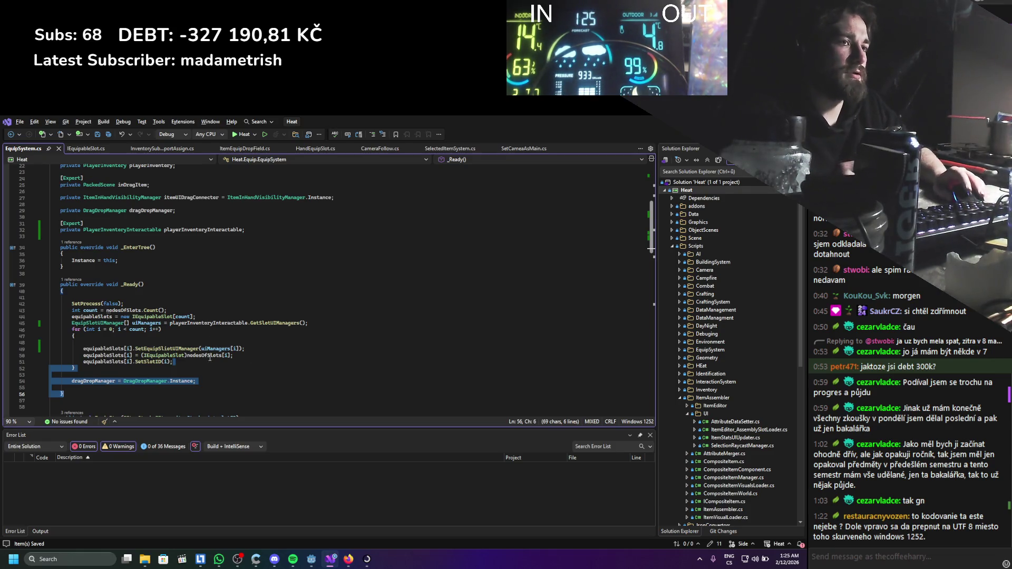
click(646, 424)
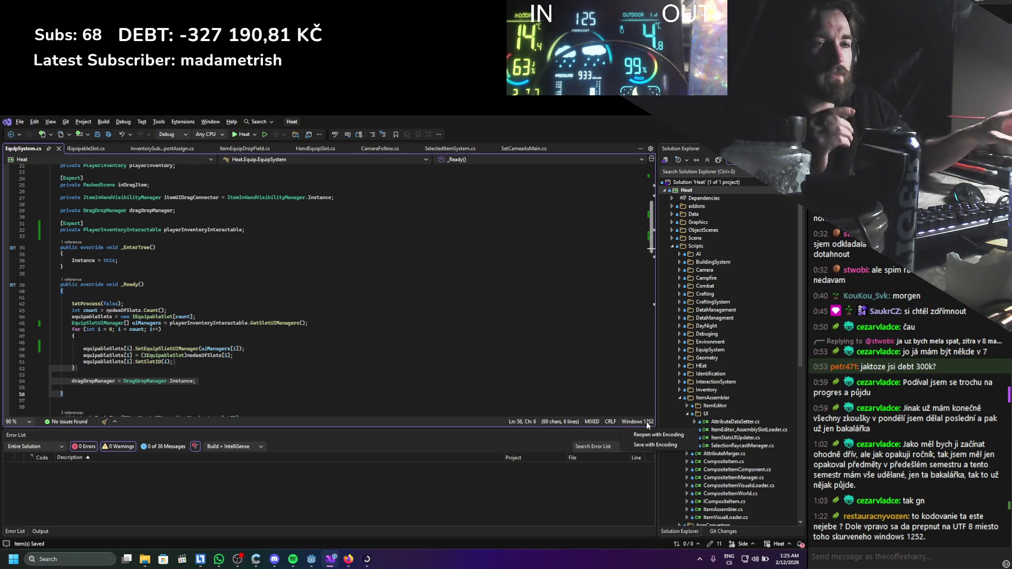
Search Google for 'utf 8 vs windows 1252', correcting the typos in the query.
click(312, 559)
click(349, 559)
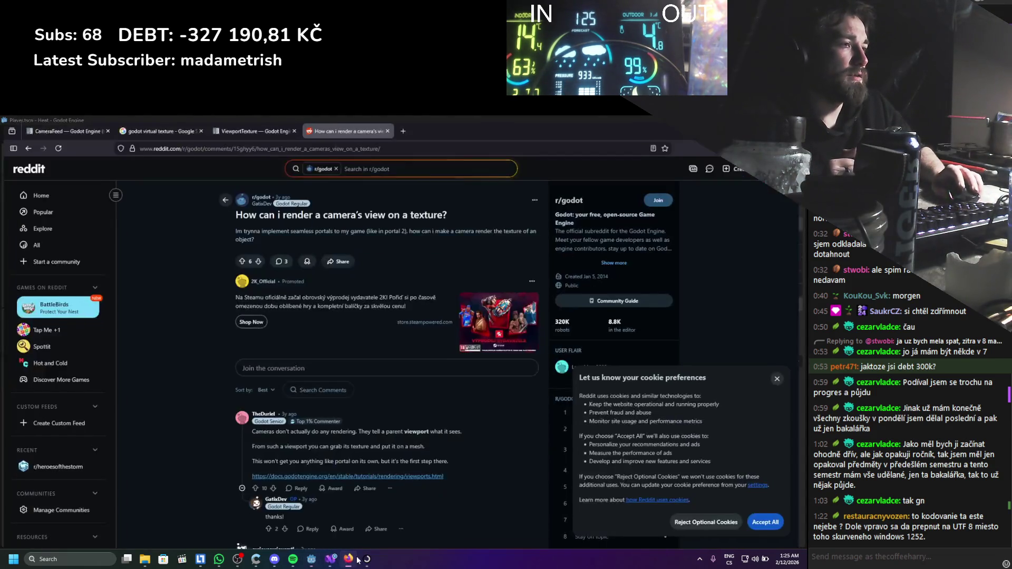
double_click(413, 118)
text(utf )
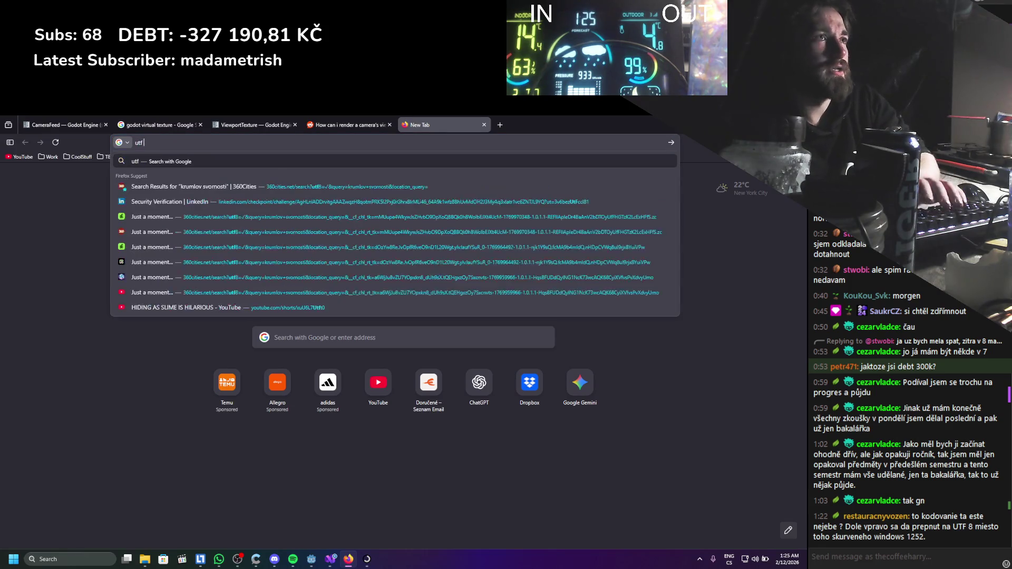
text(8 cvs w)
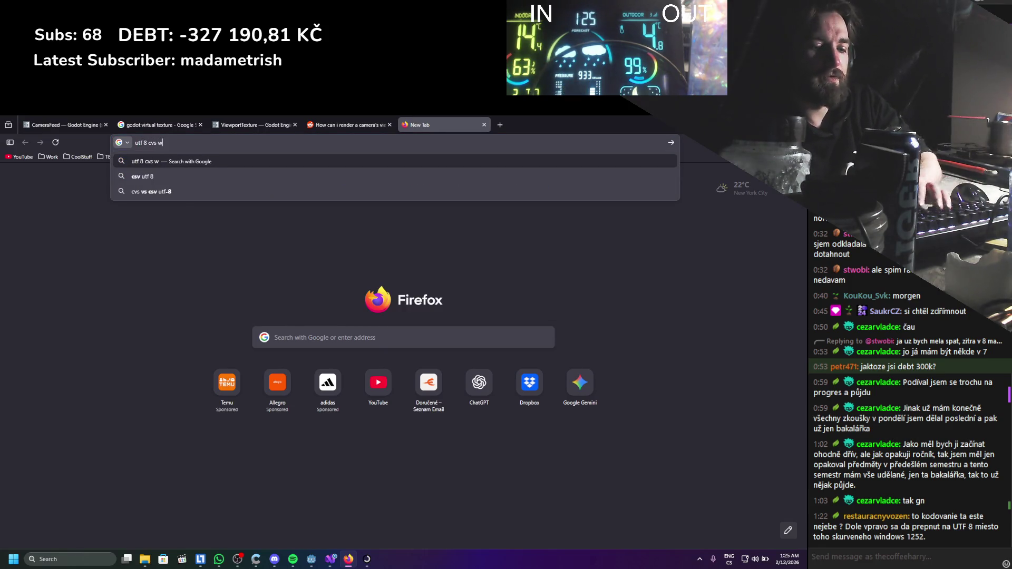
text(indows 1525)
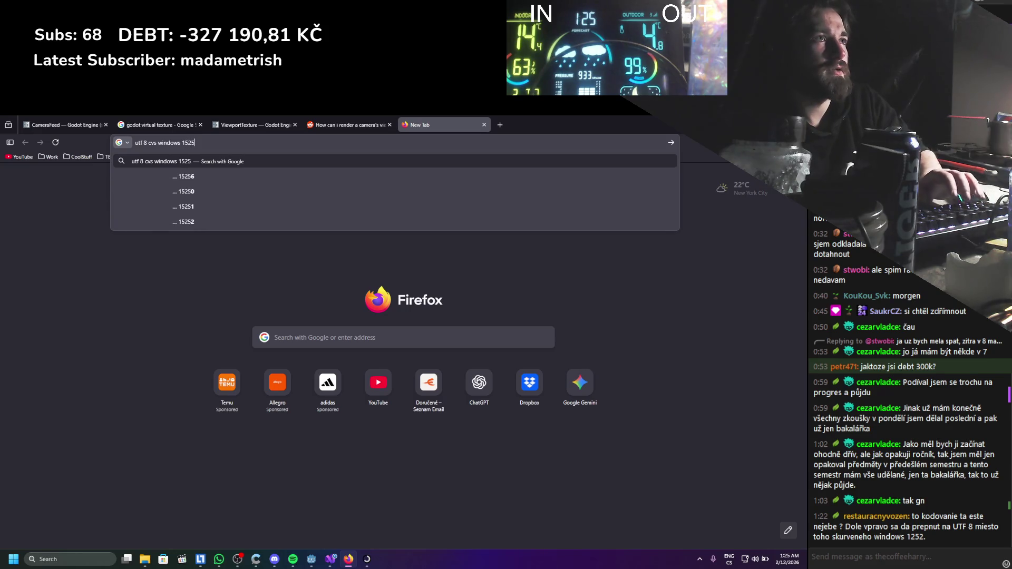
key(BackSpace)
key(BackSpace)
key(BackSpace)
text(252)
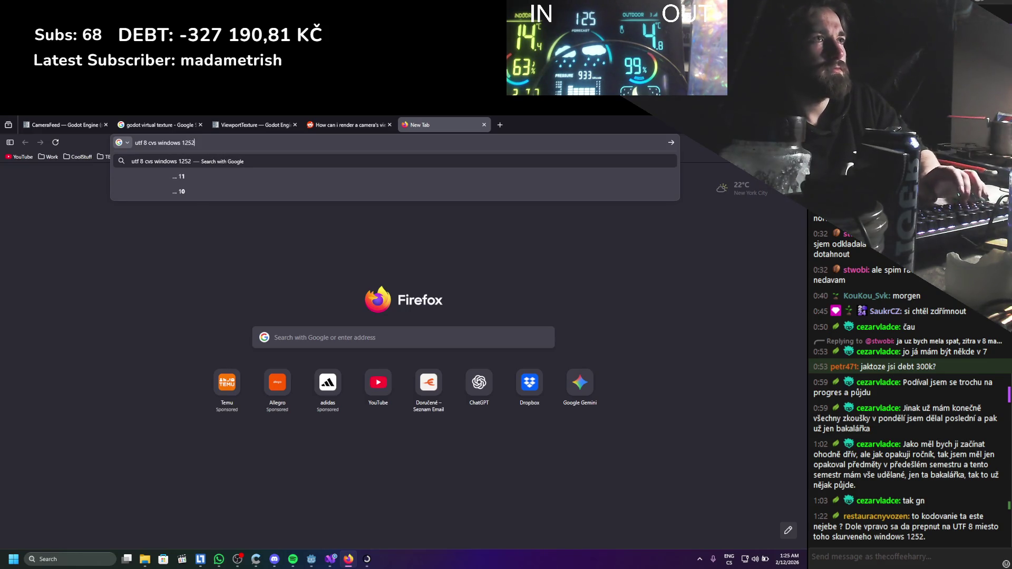
key(Return)
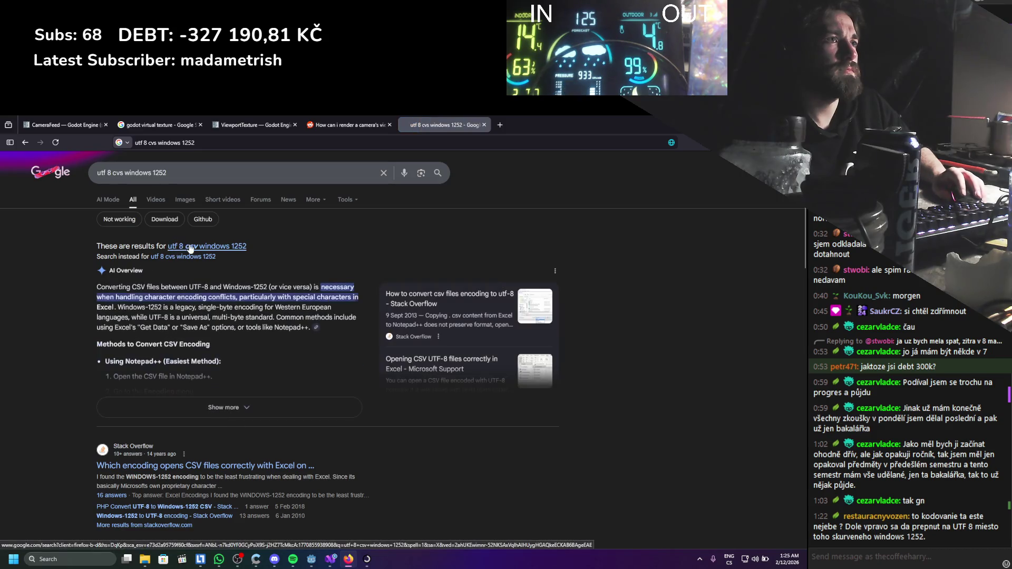
click(118, 176)
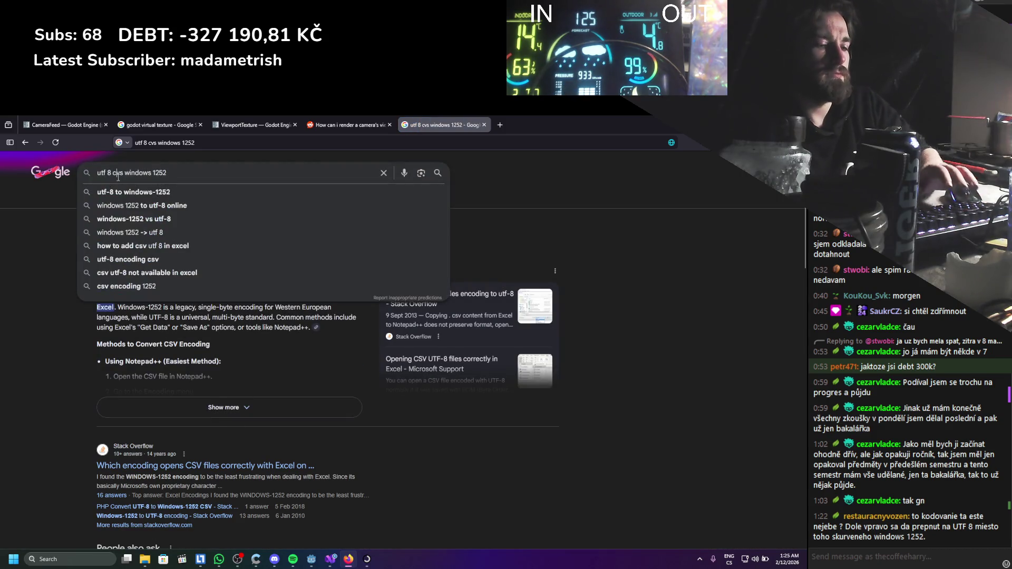
key(BackSpace)
key(Return)
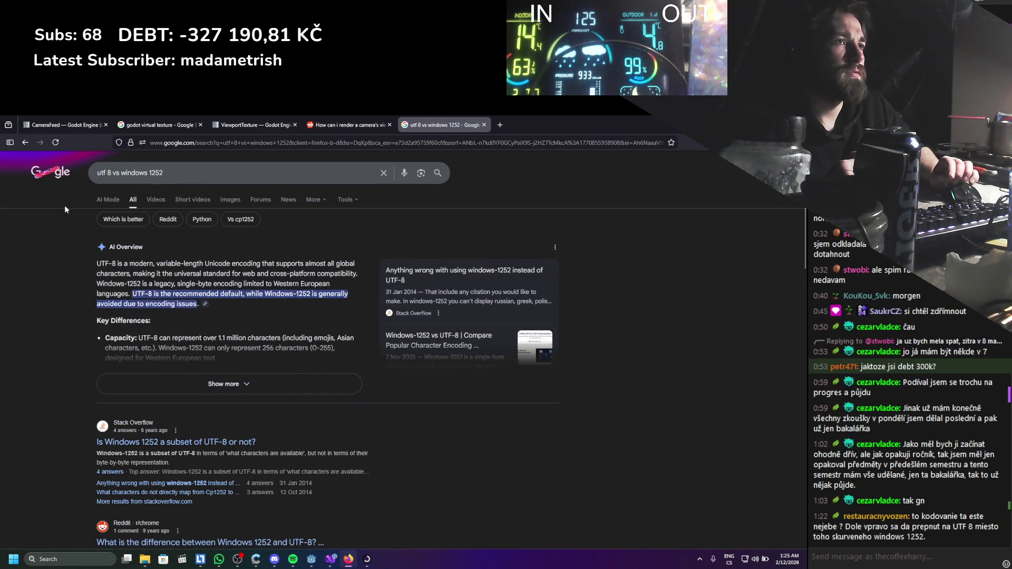
key(alt+Tab)
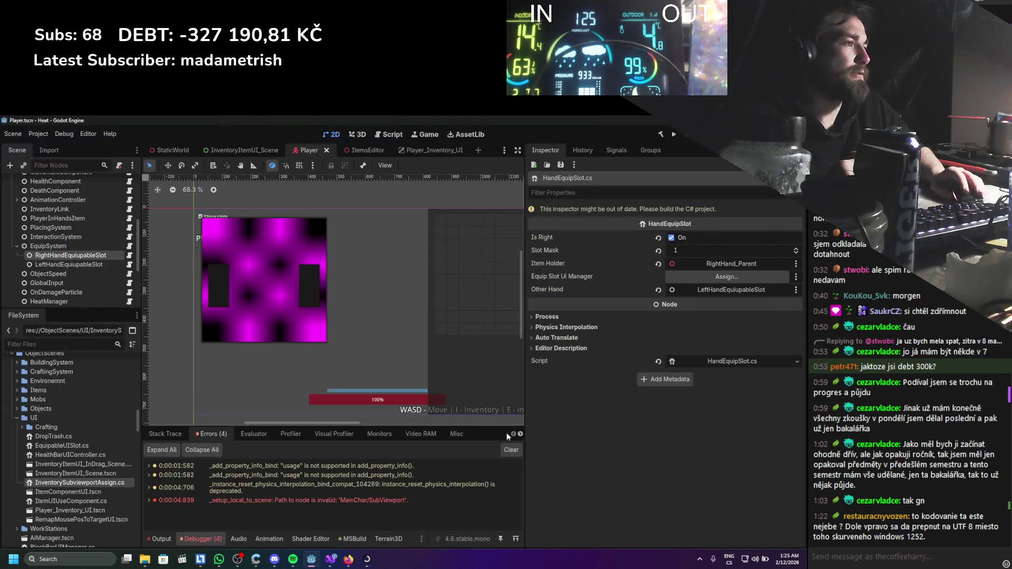
Reopen EquipSystem.cs with the UTF-8 with signature encoding instead of Windows 1252.
click(331, 559)
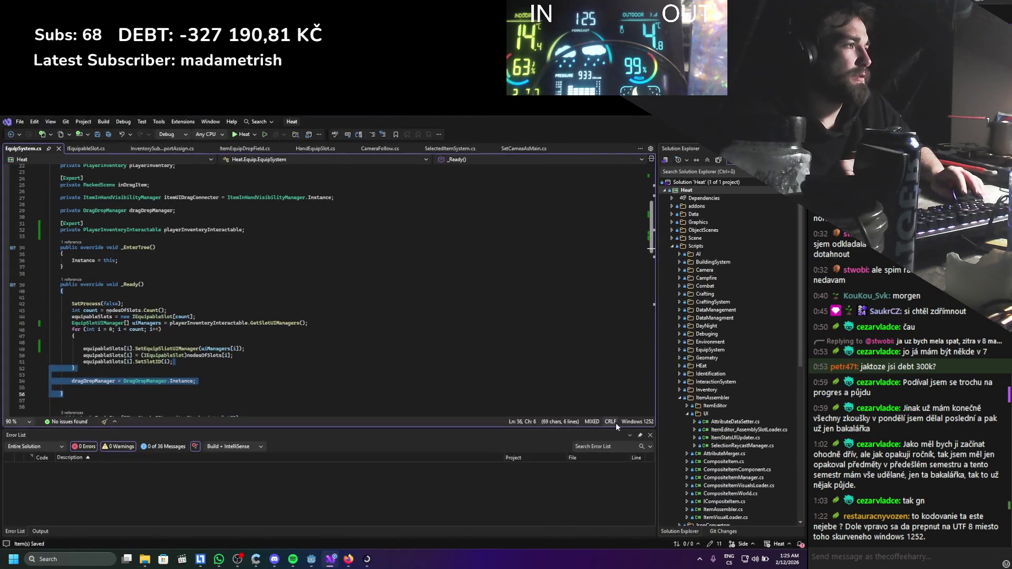
click(628, 422)
click(648, 437)
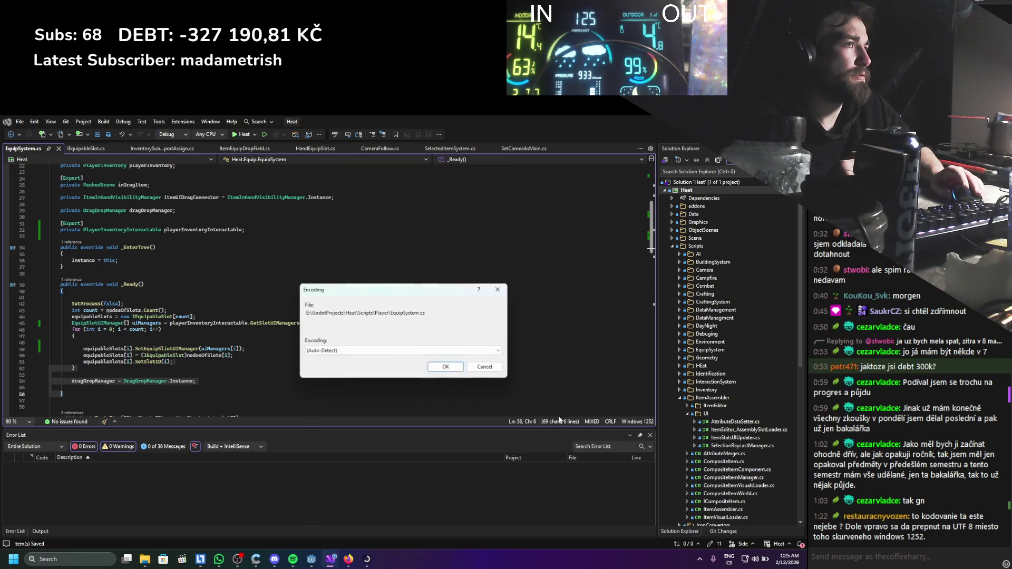
click(414, 351)
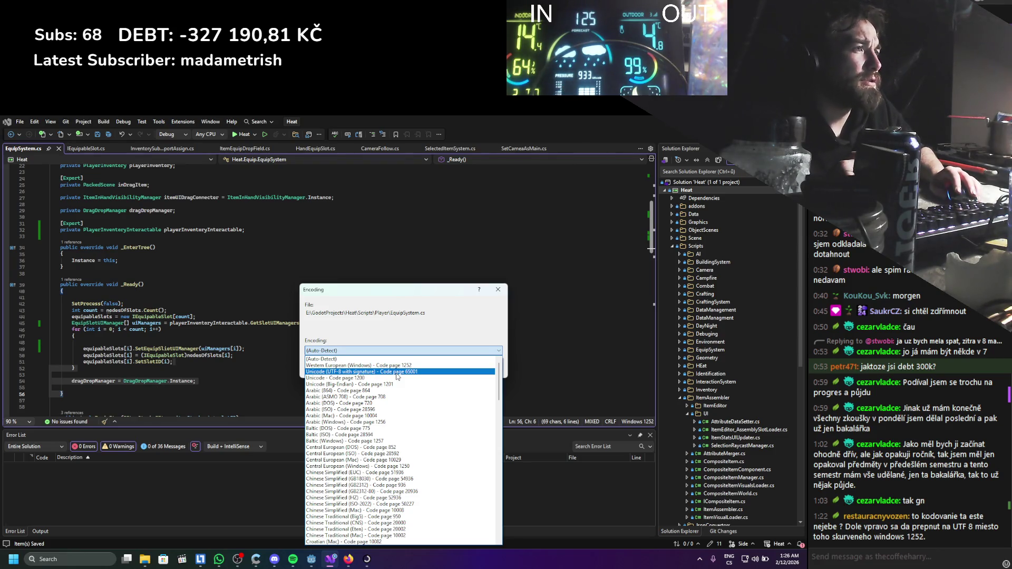
click(397, 372)
key(Return)
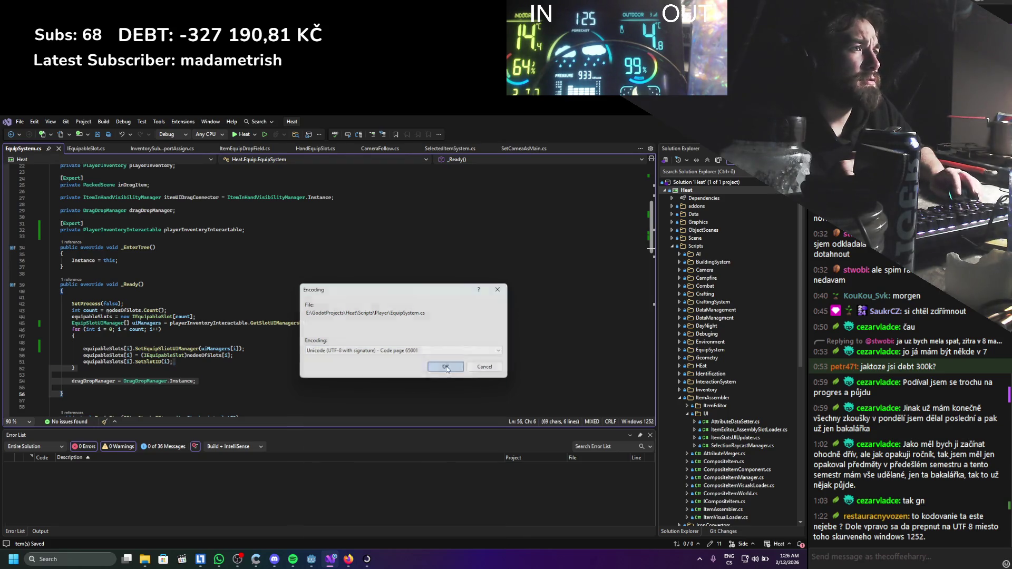
scroll(381, 362, down, 2)
scroll(382, 361, up, 1)
click(365, 360)
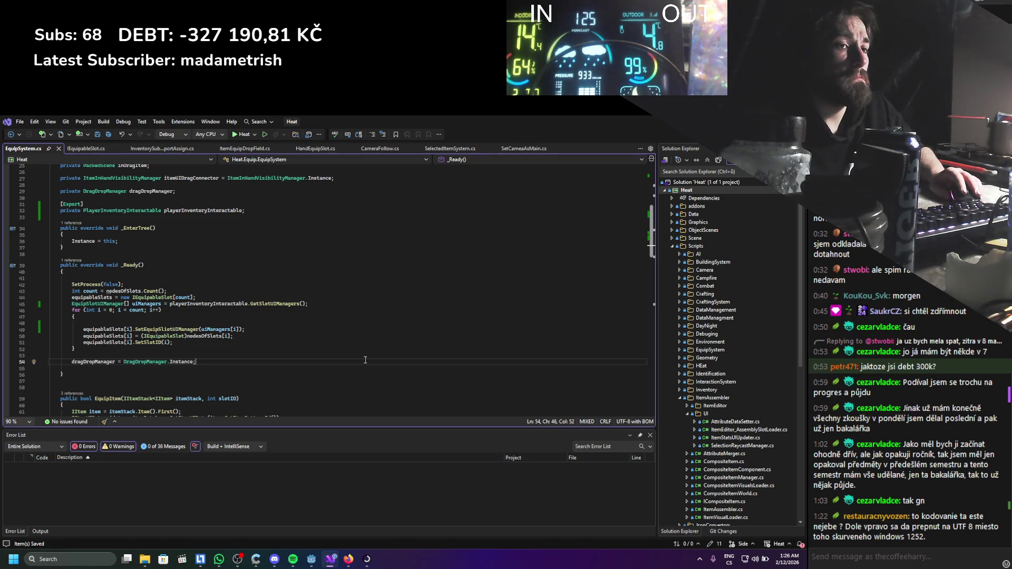
Reopen it again, choosing Unicode (UTF-8 with signature) - Codepage 65001, and confirm.
click(634, 422)
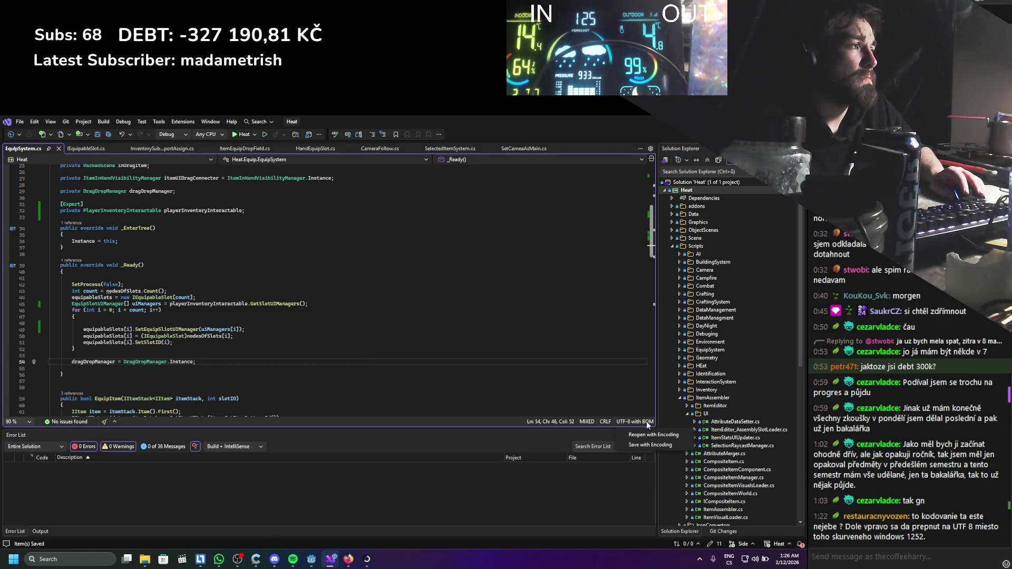
click(653, 435)
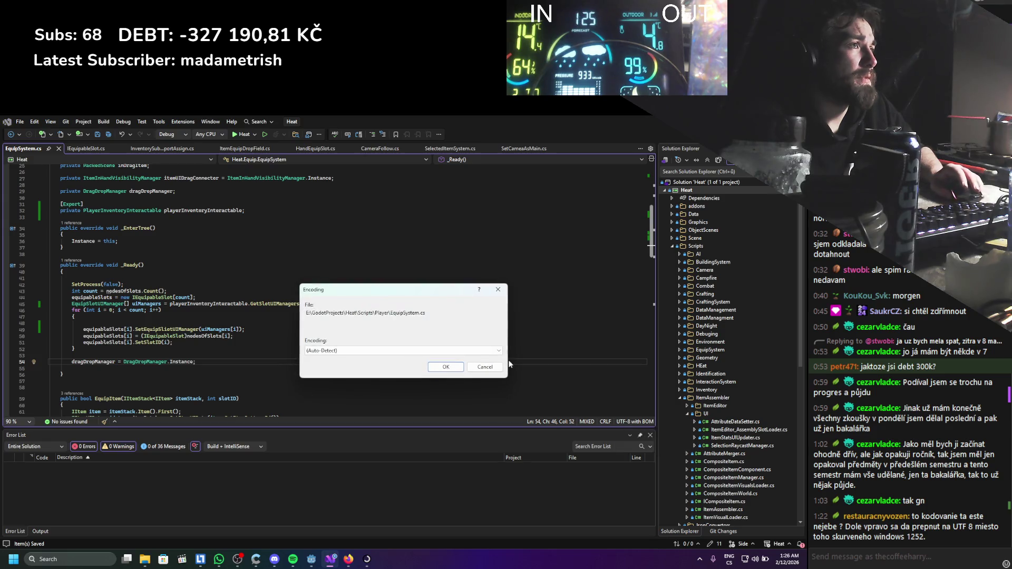
click(439, 351)
scroll(437, 368, down, 20)
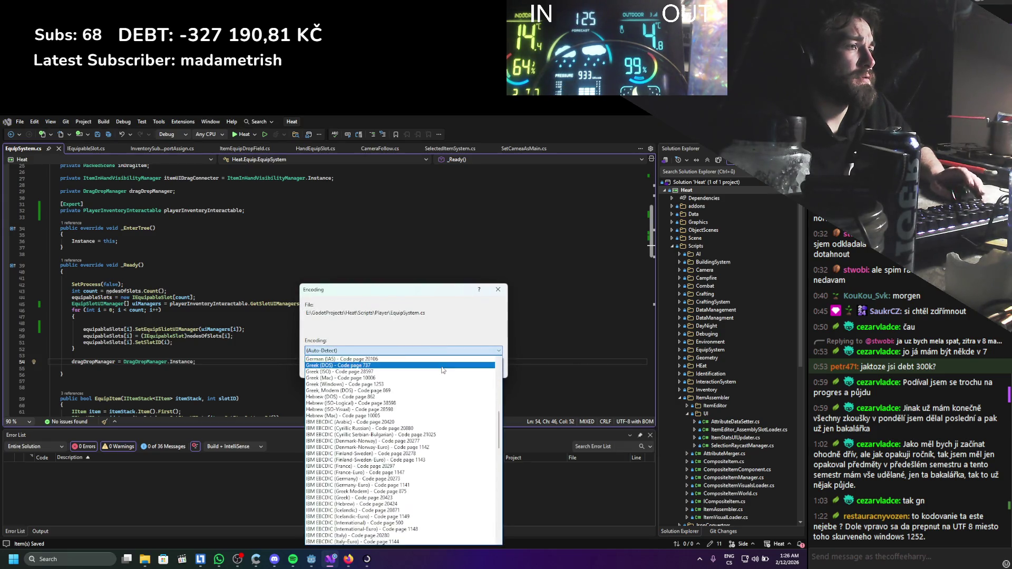
scroll(444, 373, down, 1)
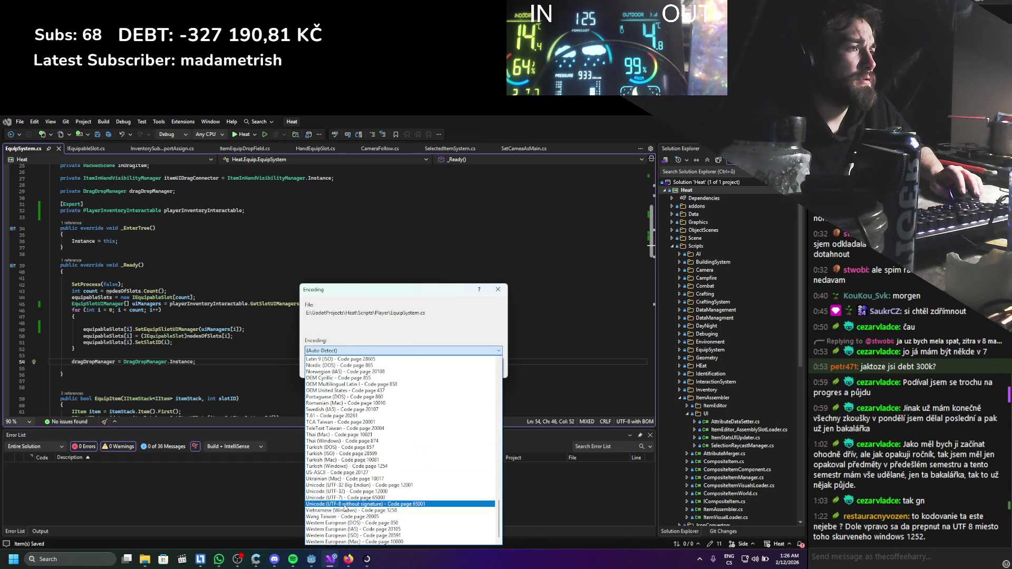
scroll(346, 505, up, 20)
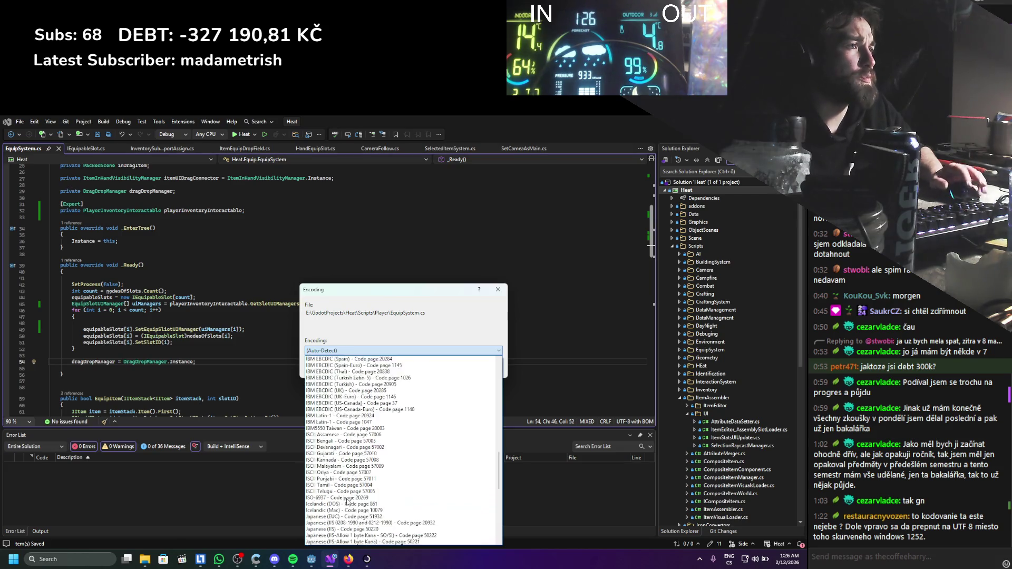
scroll(347, 502, up, 6)
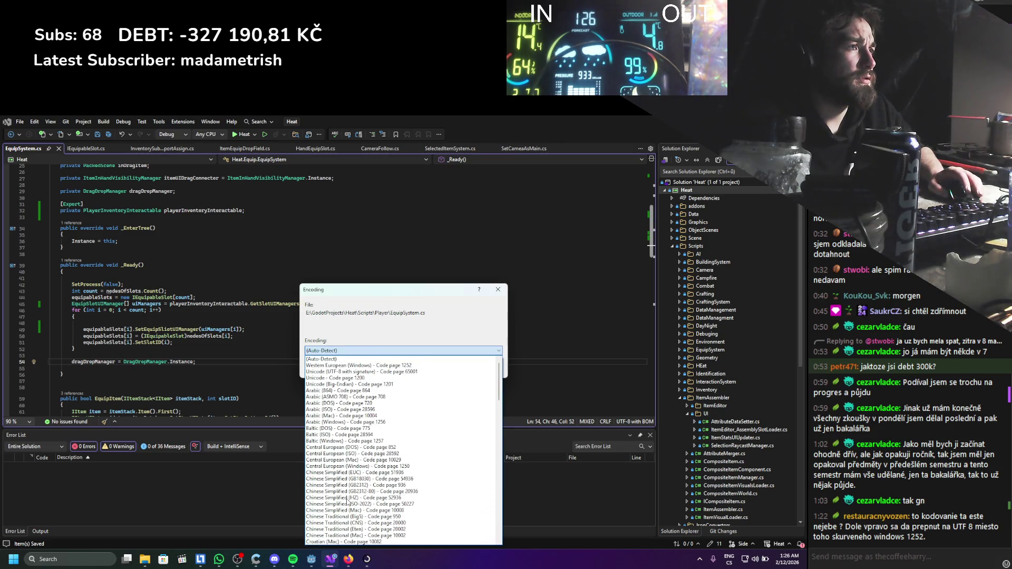
scroll(348, 500, down, 20)
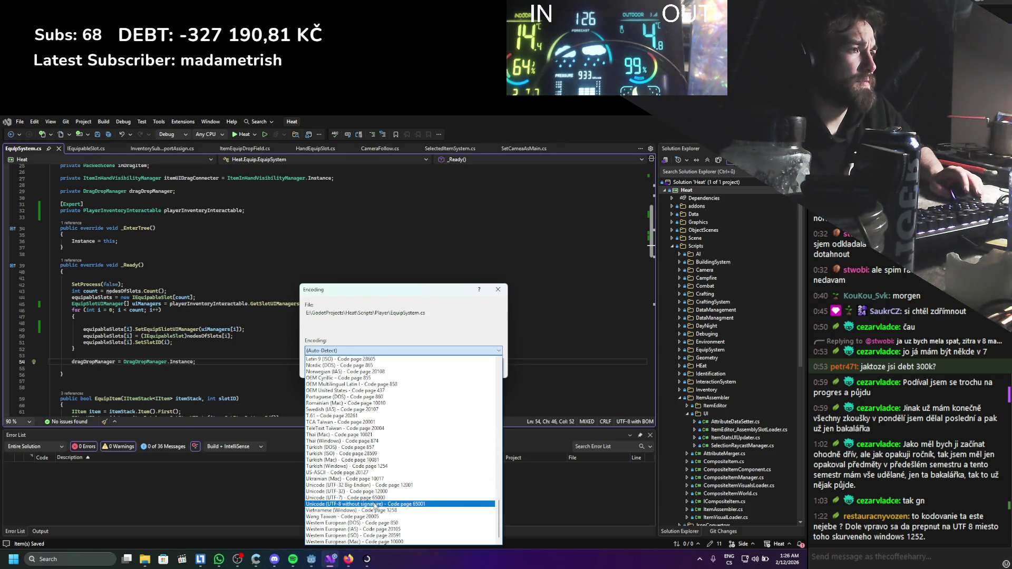
scroll(371, 508, up, 20)
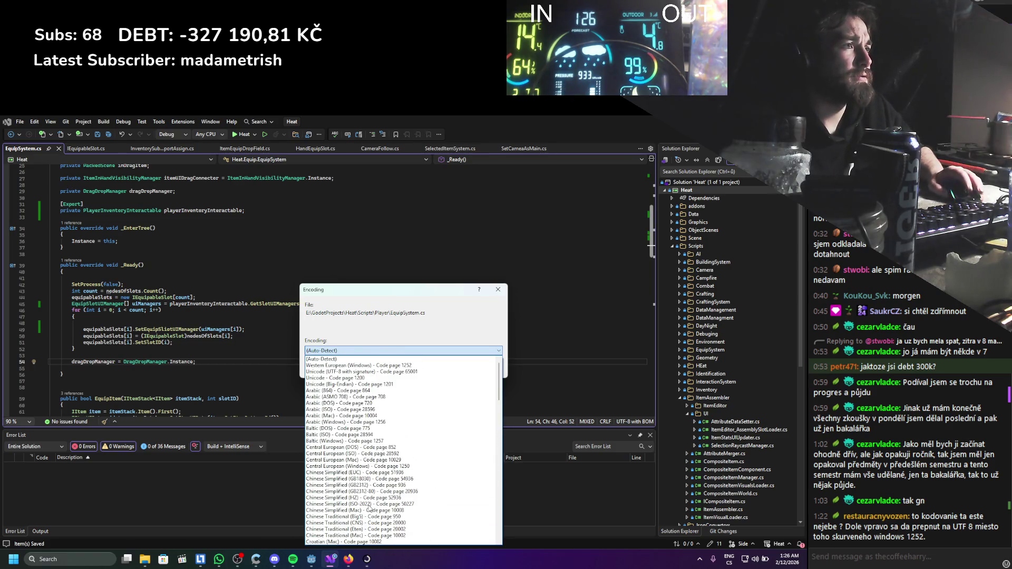
click(361, 372)
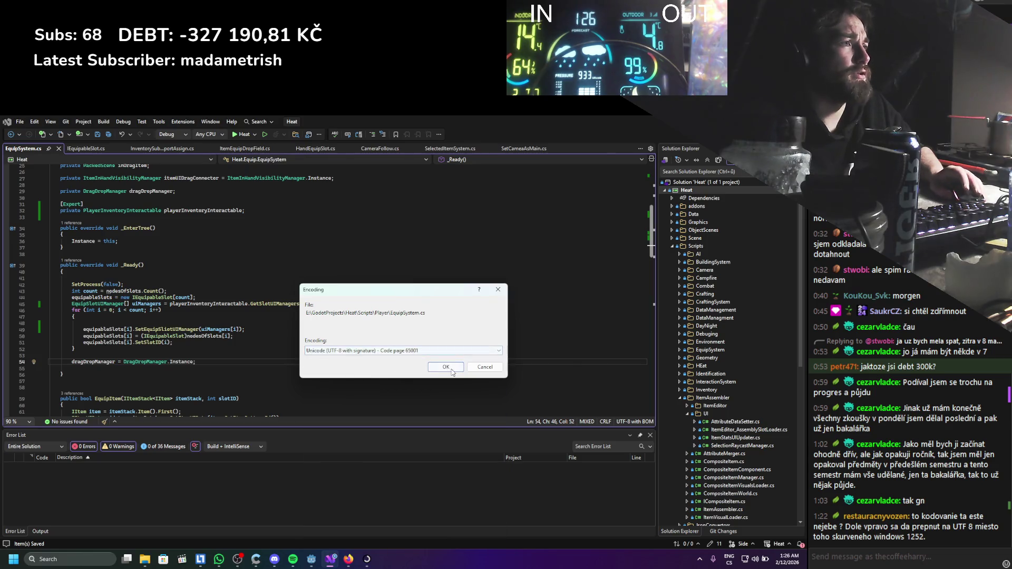
click(453, 371)
click(314, 348)
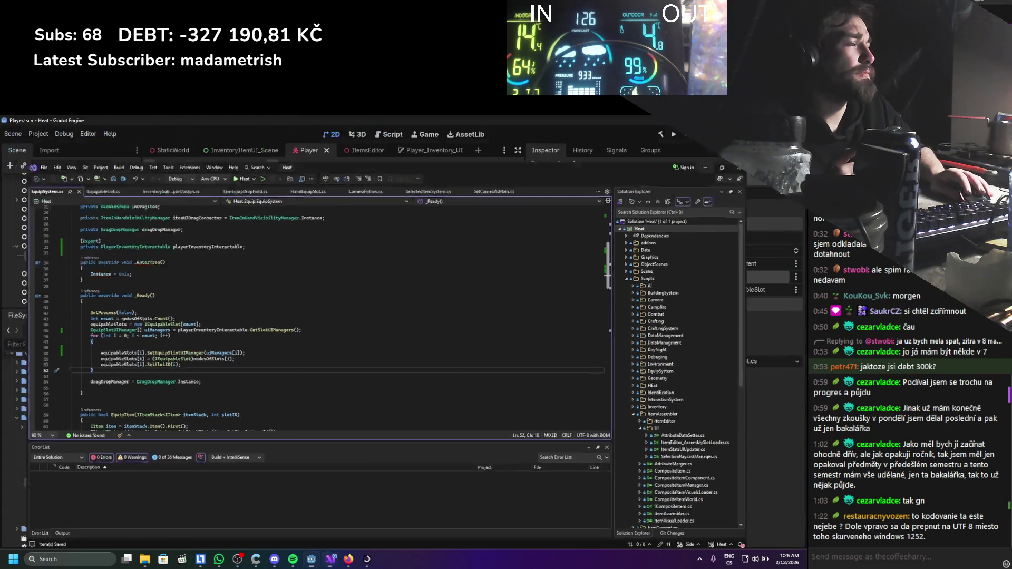
In Godot, select RightHandEquipableSlot and build the C# project.
key(alt+Tab)
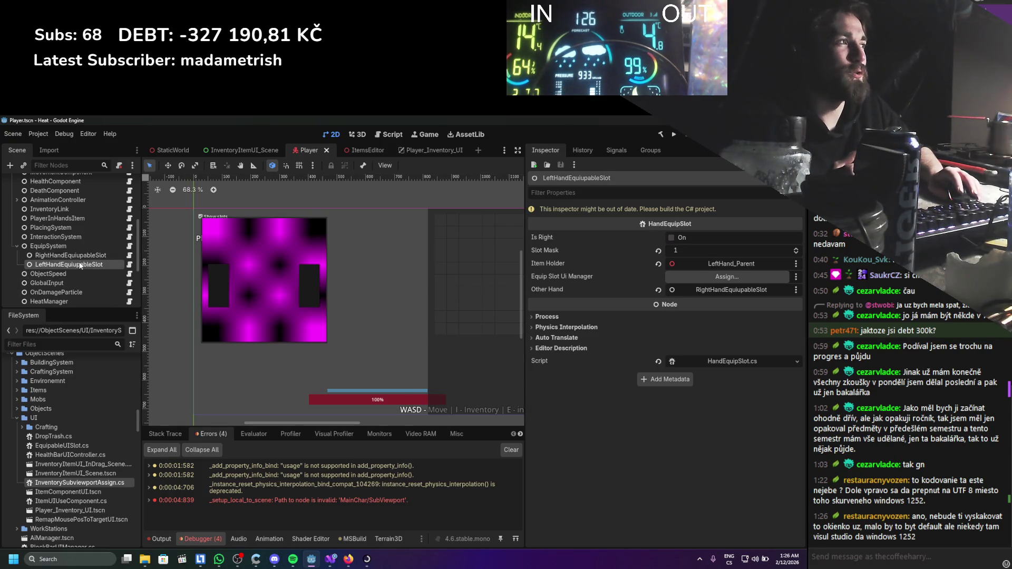
click(74, 255)
click(661, 134)
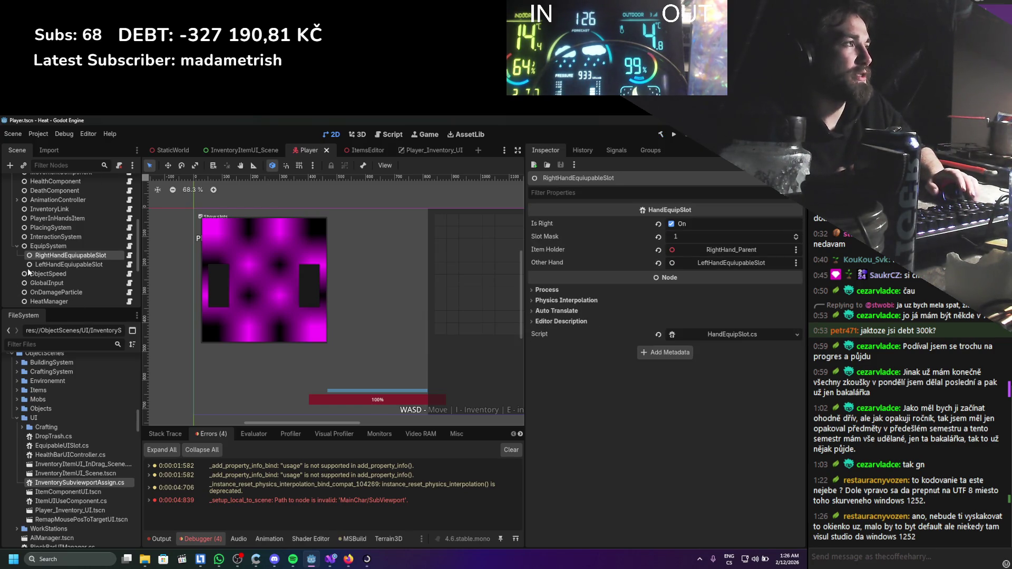
Collapse the Node branch and expand MainChar down to SubViewport > RotationParent > InventoryCamera.
scroll(58, 269, up, 3)
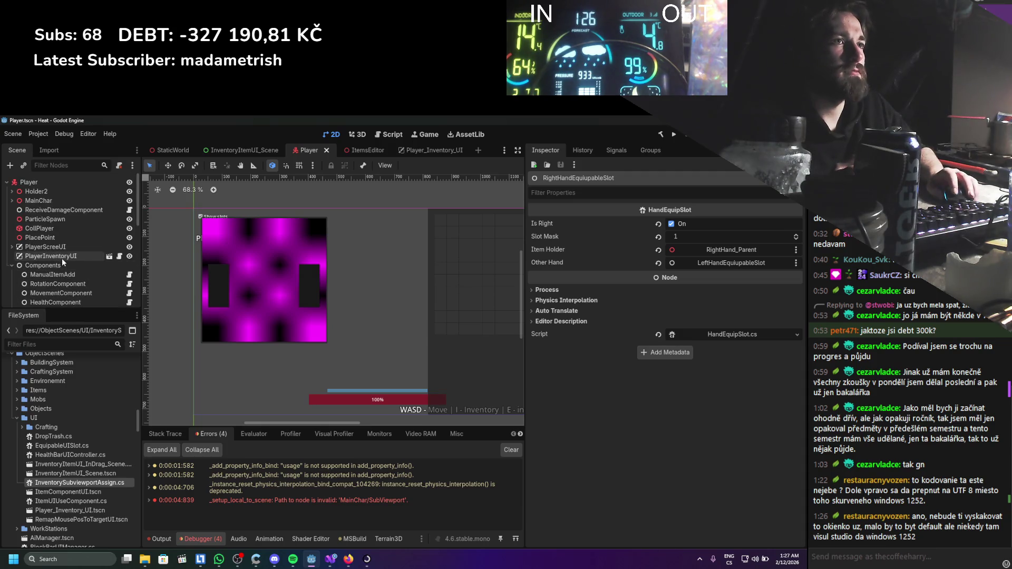
click(62, 259)
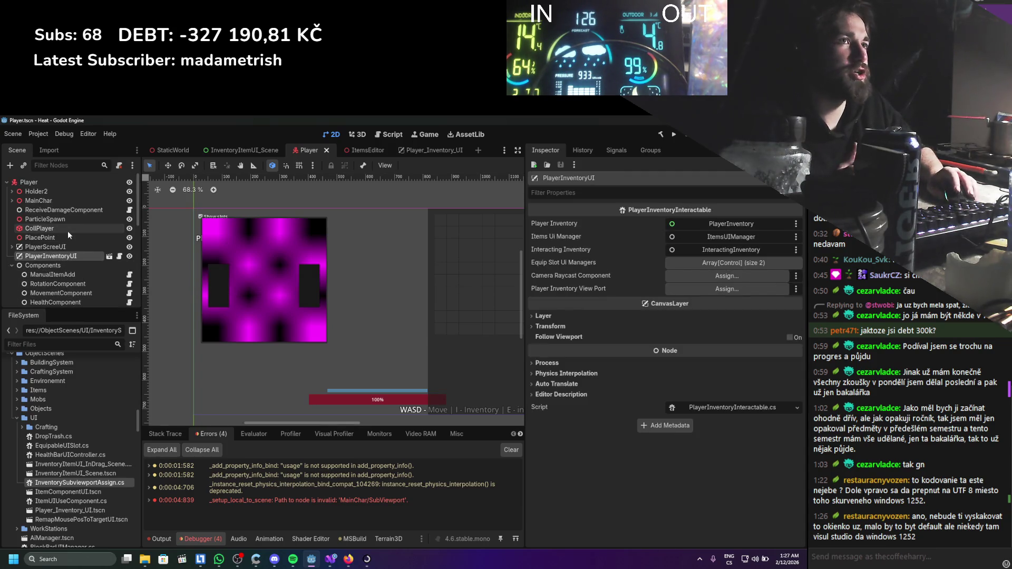
click(12, 247)
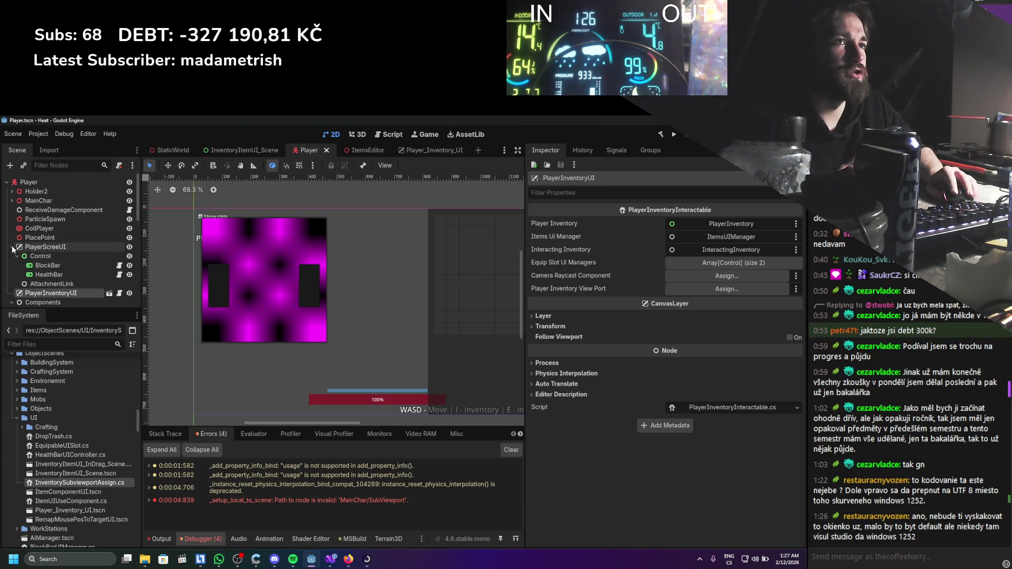
scroll(16, 246, down, 1)
click(11, 232)
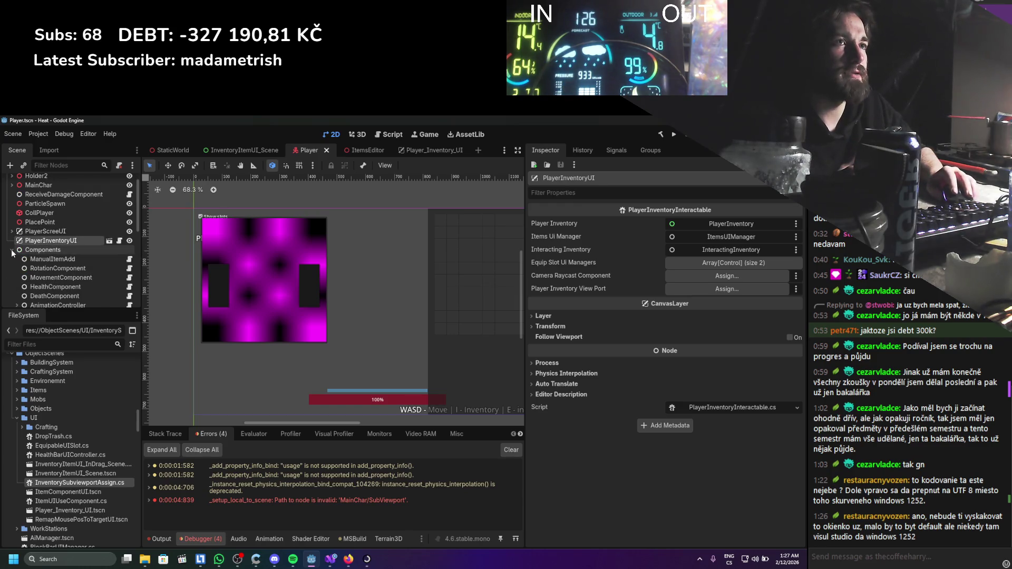
scroll(12, 243, down, 2)
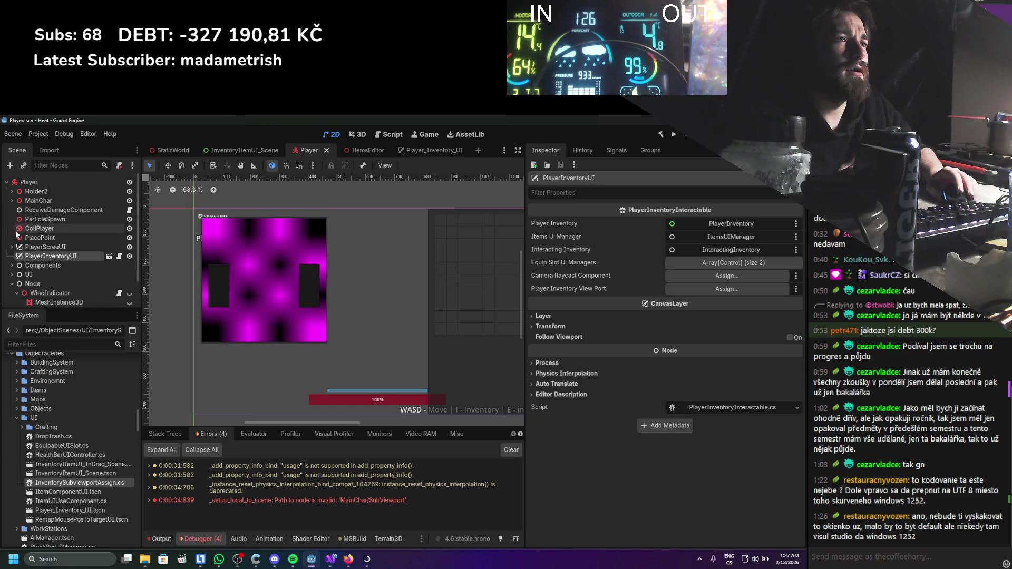
click(11, 252)
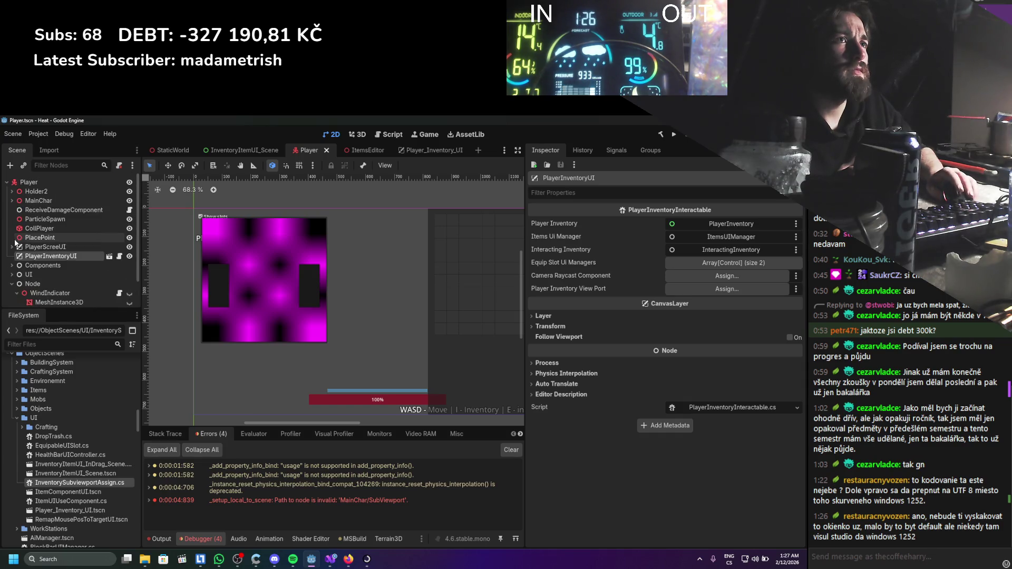
click(11, 200)
scroll(53, 242, down, 3)
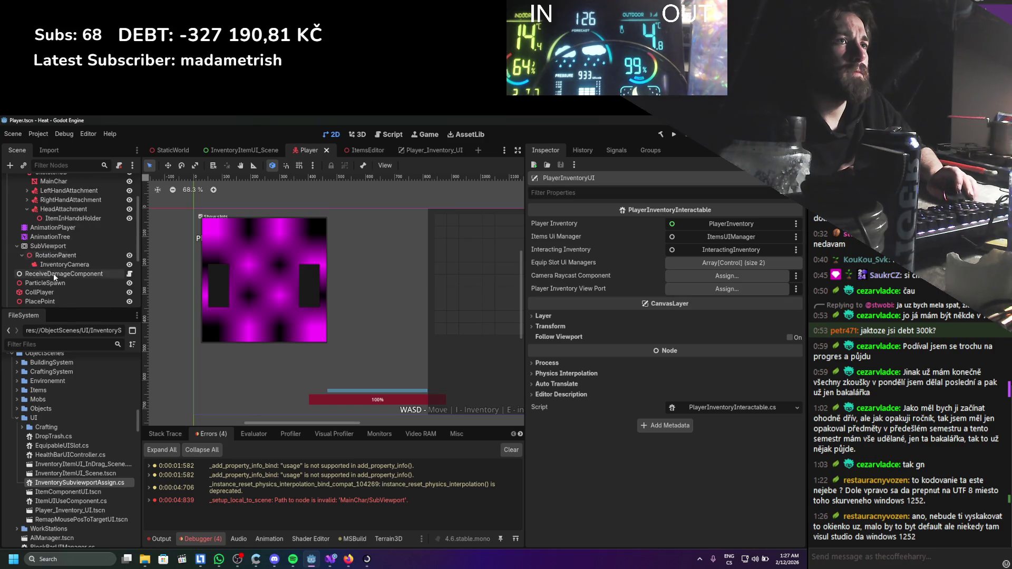
right_click(58, 265)
Add a plain Node child under InventoryCamera and attach CameraRaycastComponent.cs to it.
click(70, 273)
text(view)
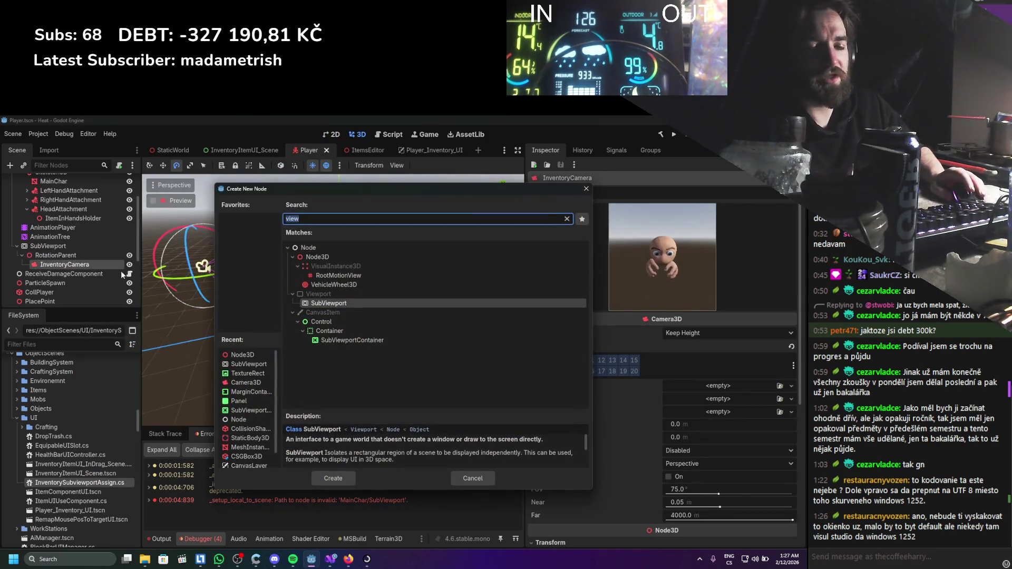
double_click(304, 248)
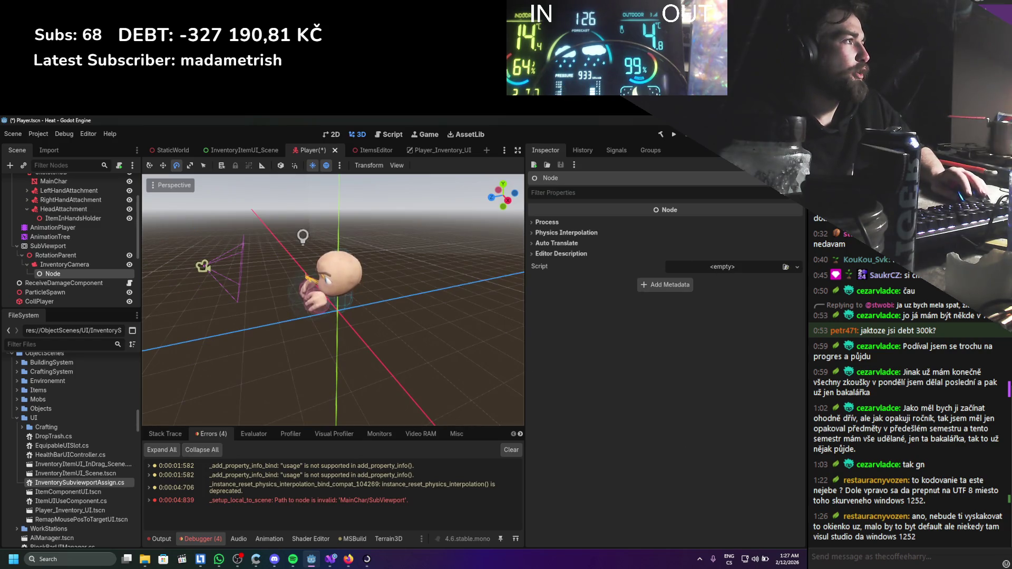
click(723, 268)
text(camerara)
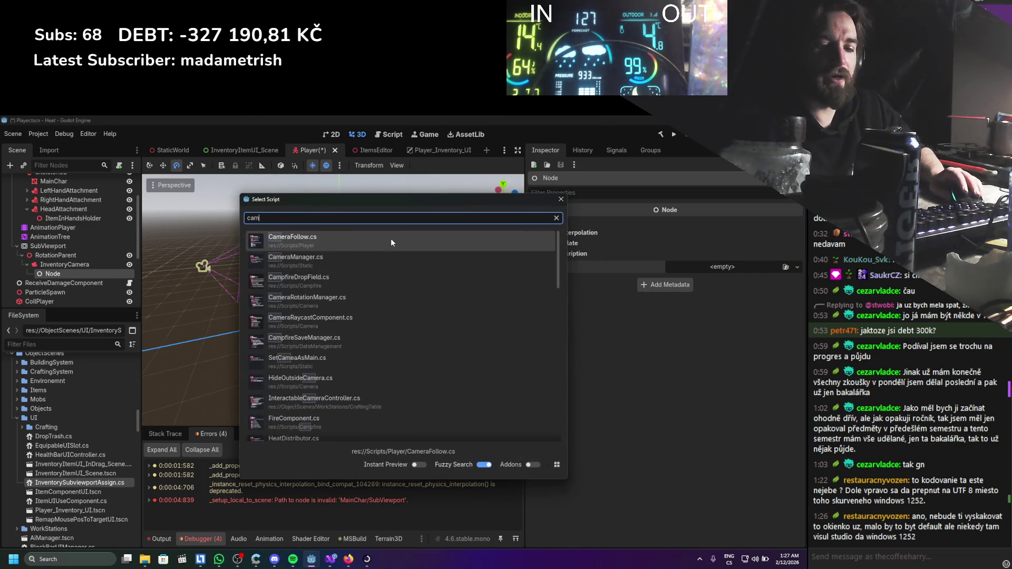
double_click(369, 242)
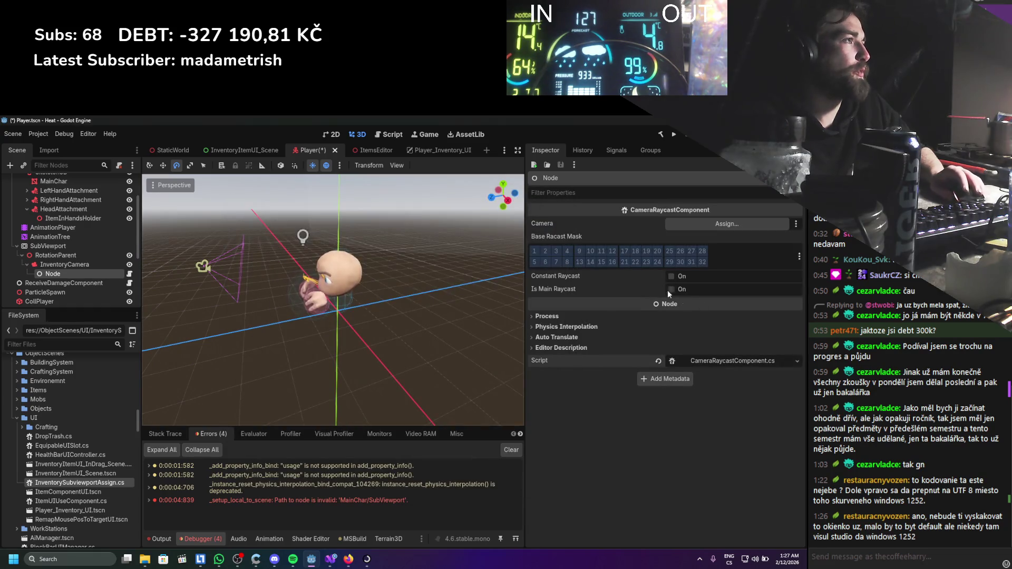
Set its Camera to InventoryCamera, rename it CameraRaycastComponent, and save the Player scene.
drag(85, 266, 728, 224)
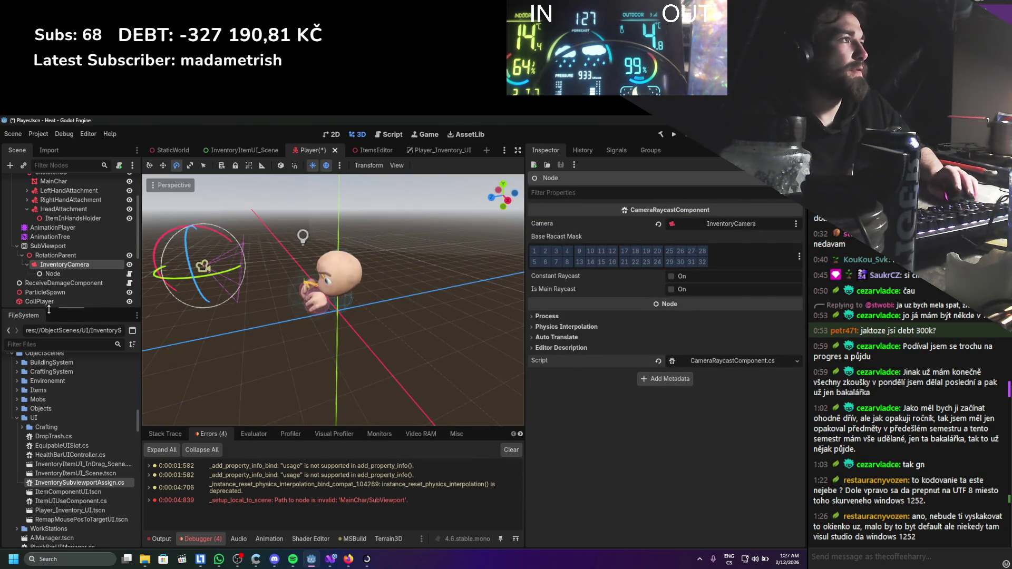
double_click(54, 275)
text(Came)
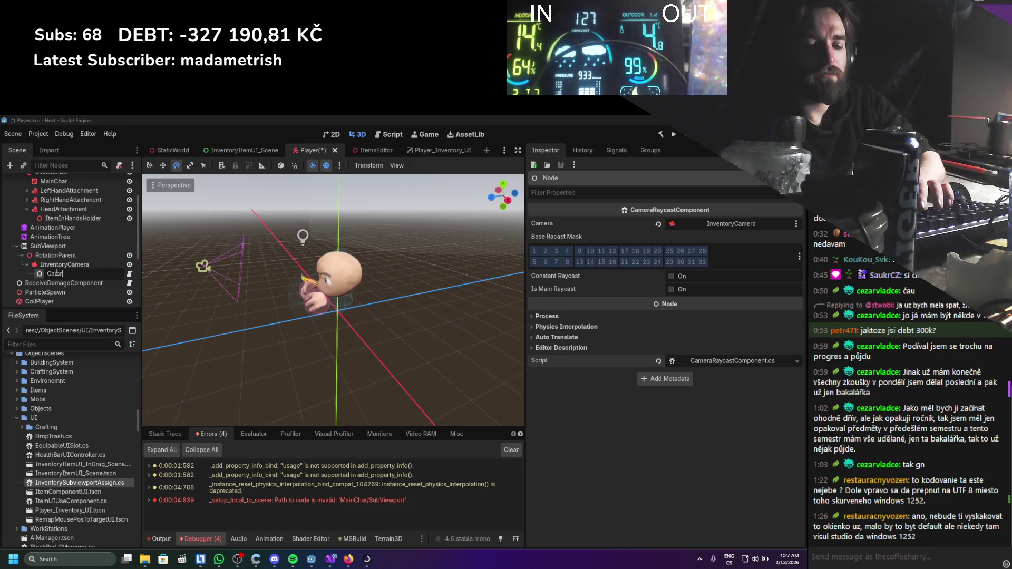
text(raRayc)
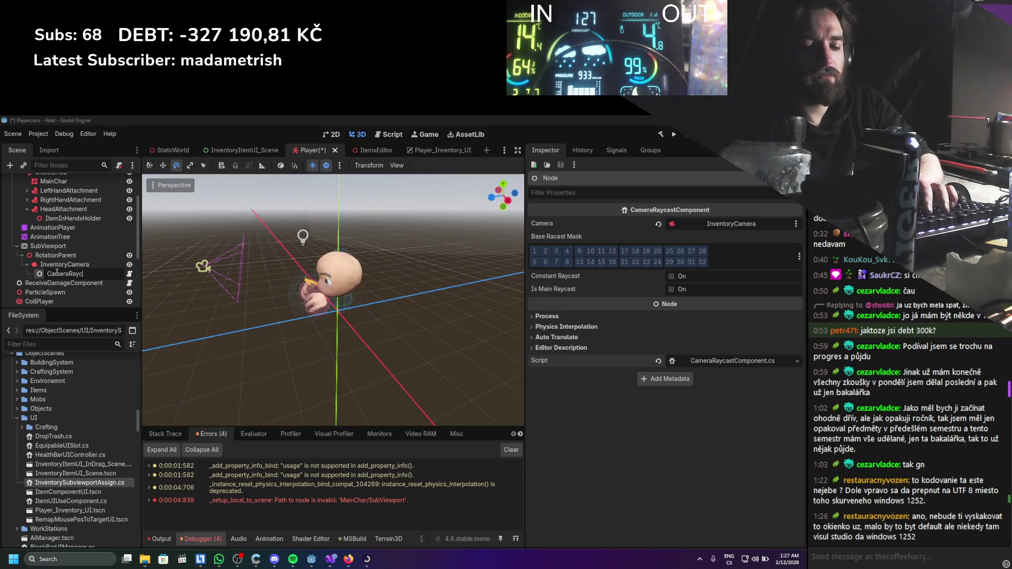
text(astComponent)
key(Return)
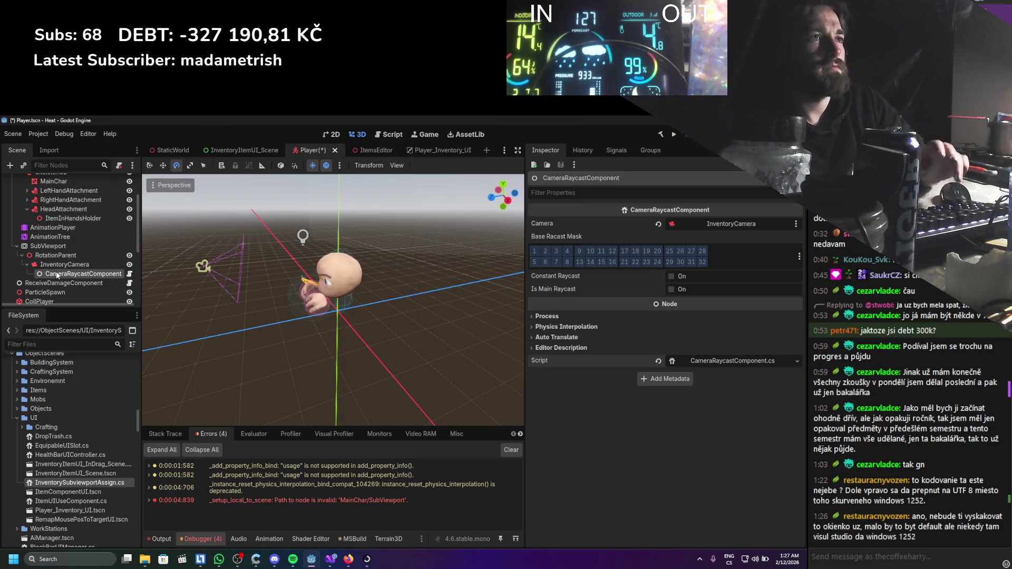
key(ctrl+s)
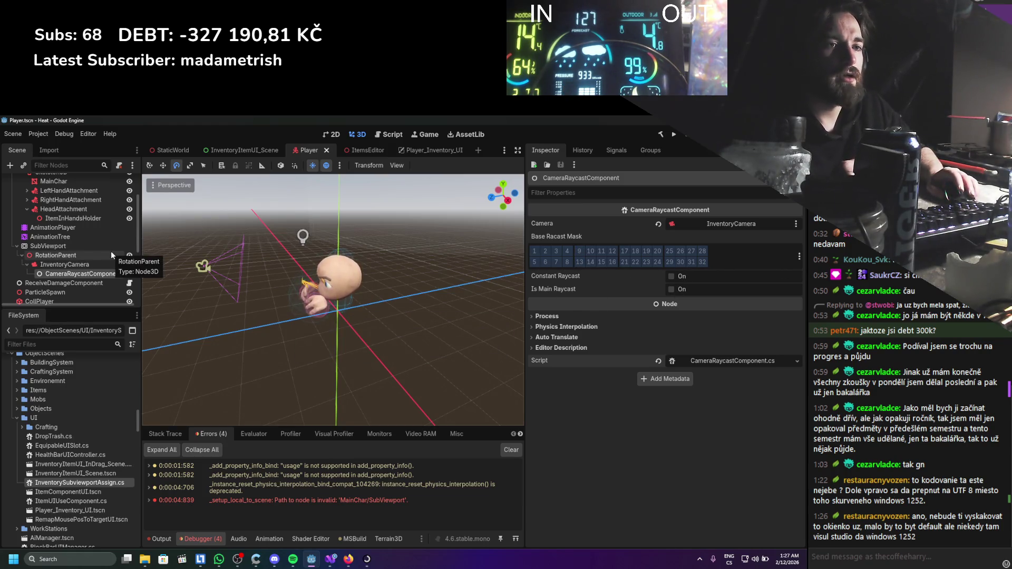
Look over the Player scene tree, then bring up the StaticWorld scene tab.
scroll(63, 263, down, 3)
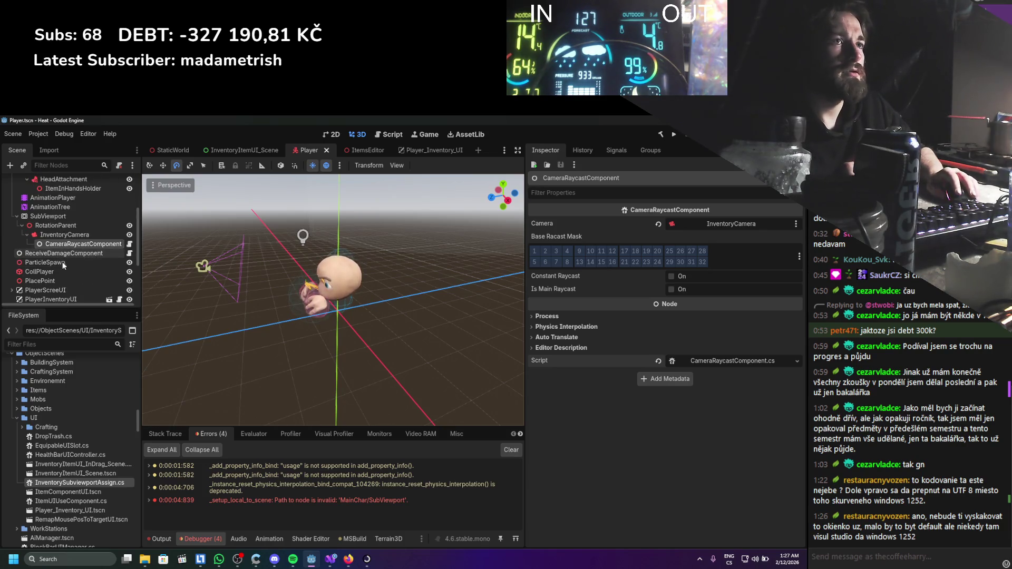
scroll(64, 264, down, 5)
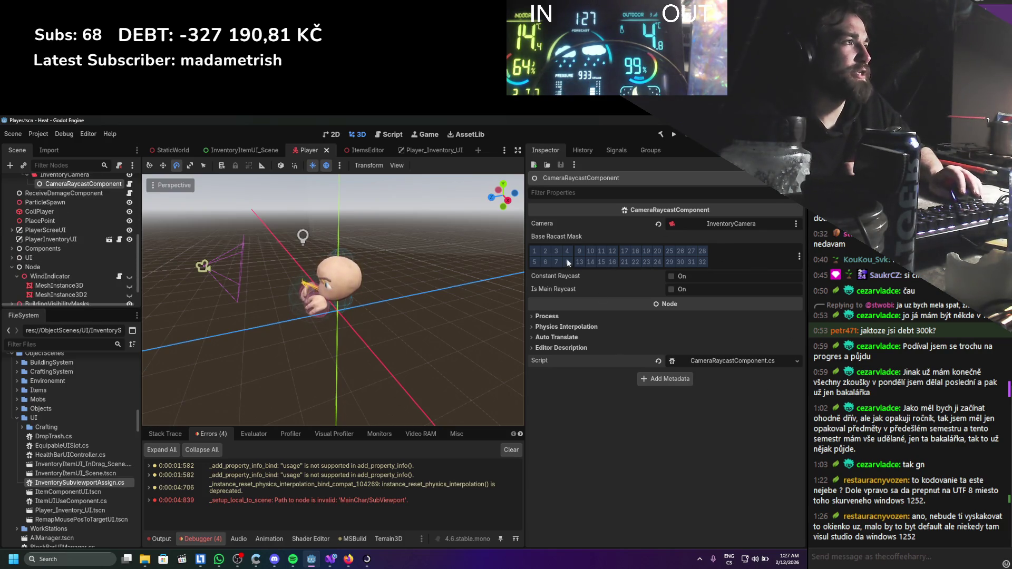
scroll(68, 236, up, 6)
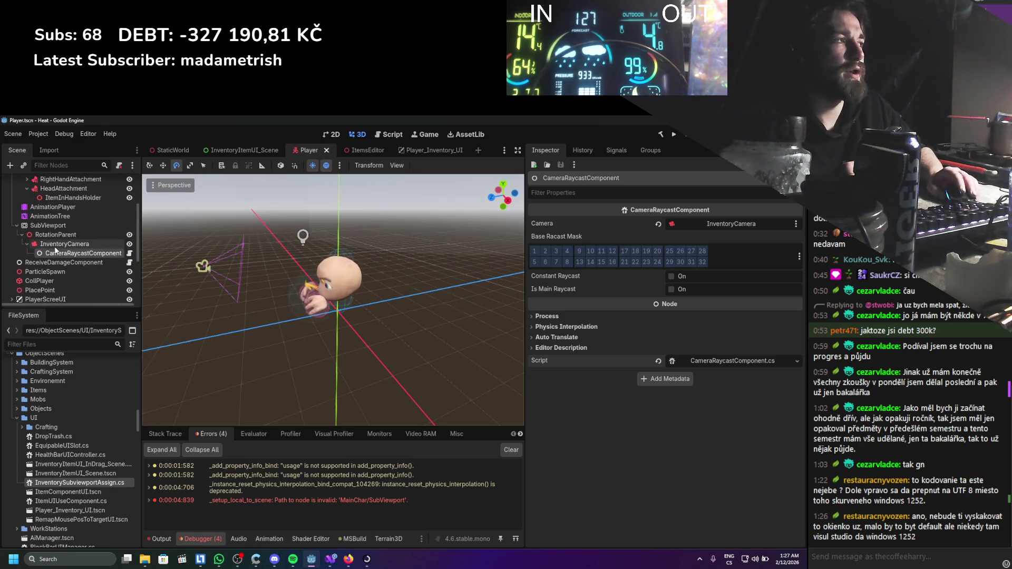
scroll(59, 244, down, 3)
scroll(59, 245, up, 3)
scroll(59, 244, up, 2)
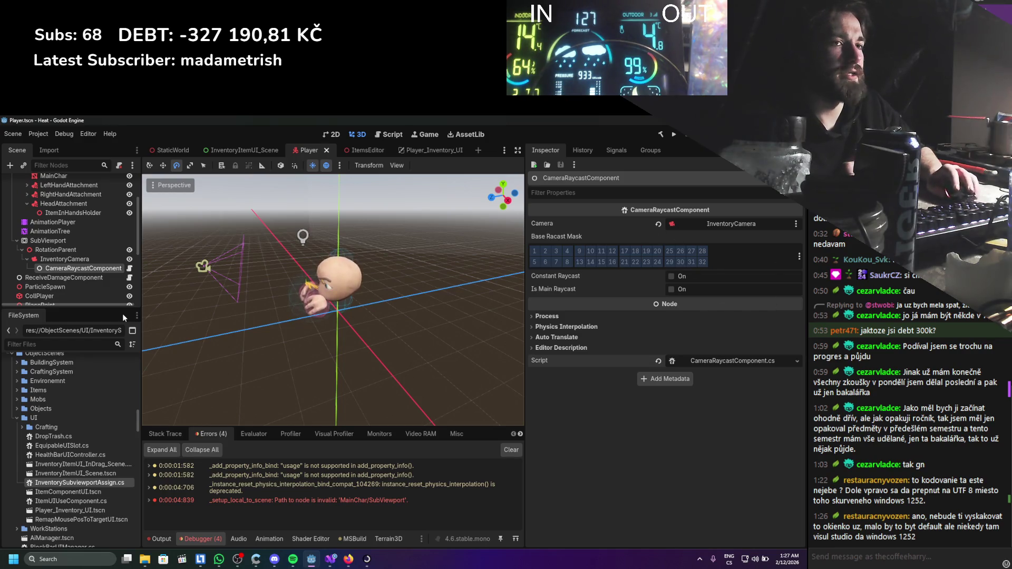
scroll(92, 258, down, 3)
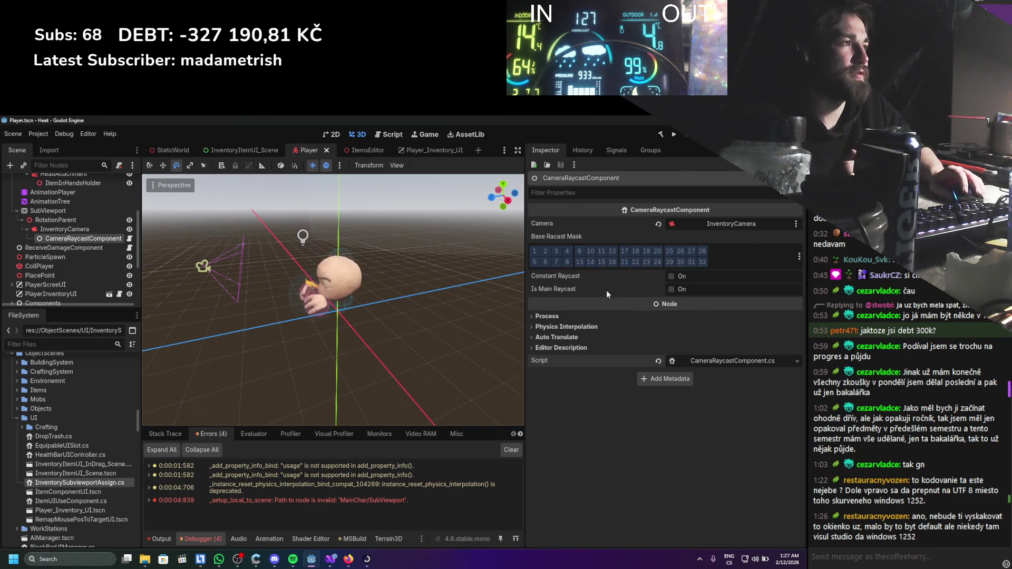
scroll(79, 249, down, 2)
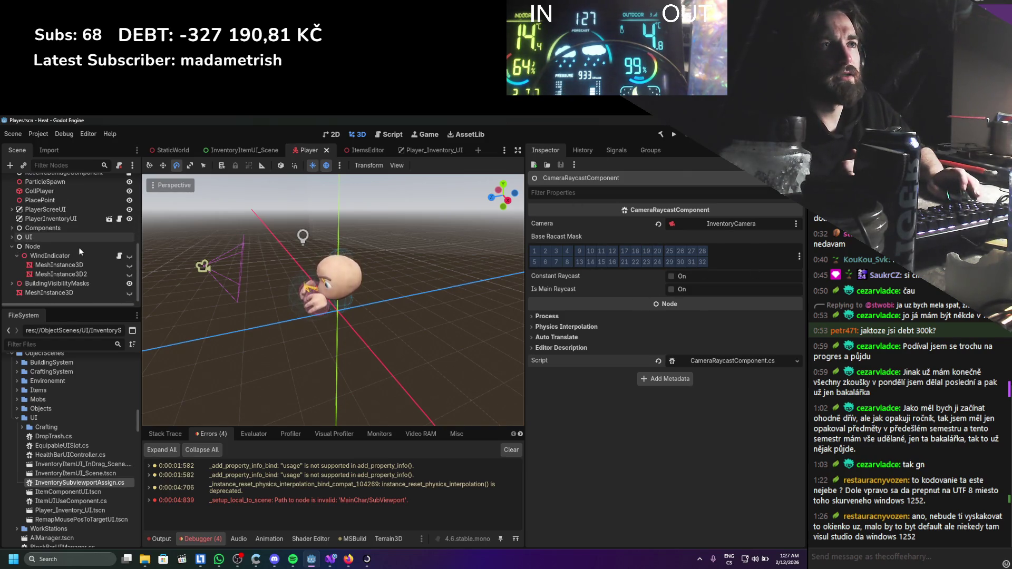
scroll(79, 251, up, 6)
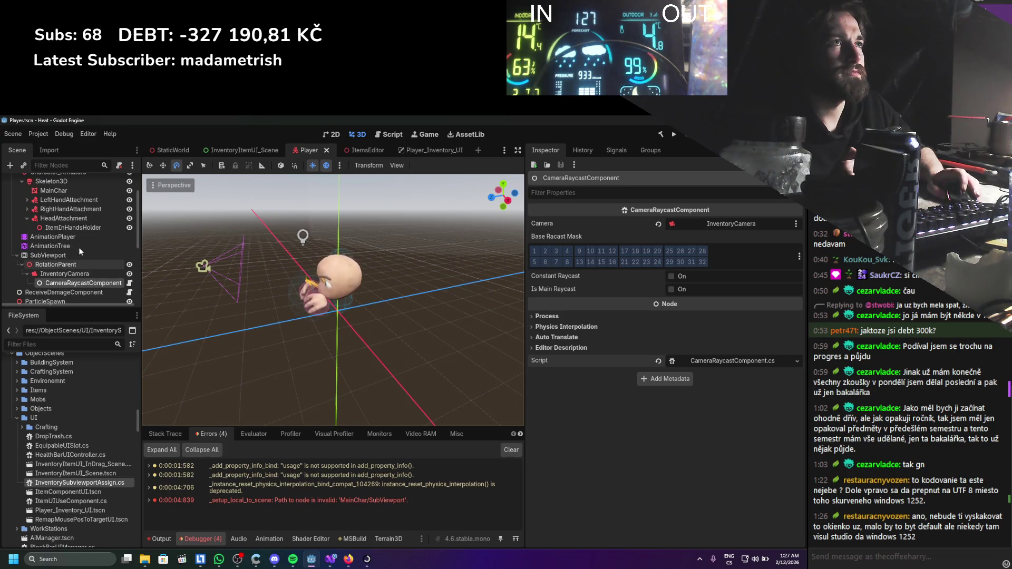
click(169, 151)
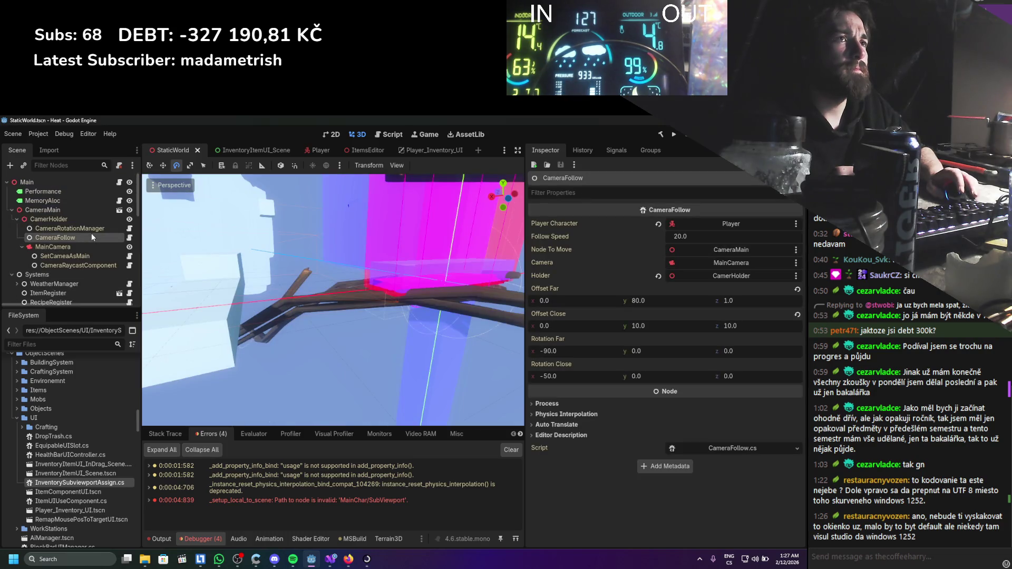
Open the CameraMain scene, inspect its CameraRaycastComponent, and view that script in Visual Studio.
click(95, 210)
click(120, 210)
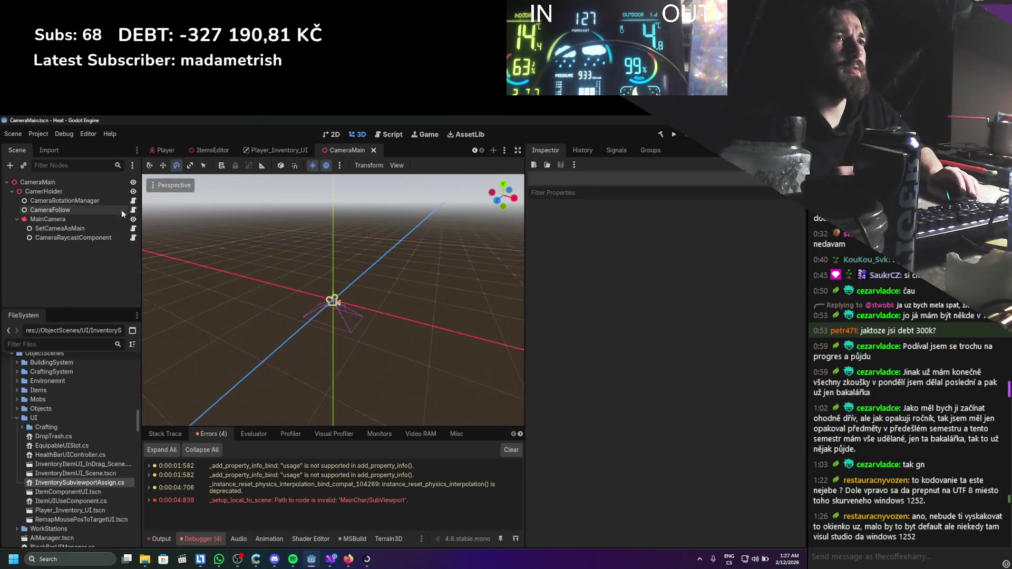
click(97, 238)
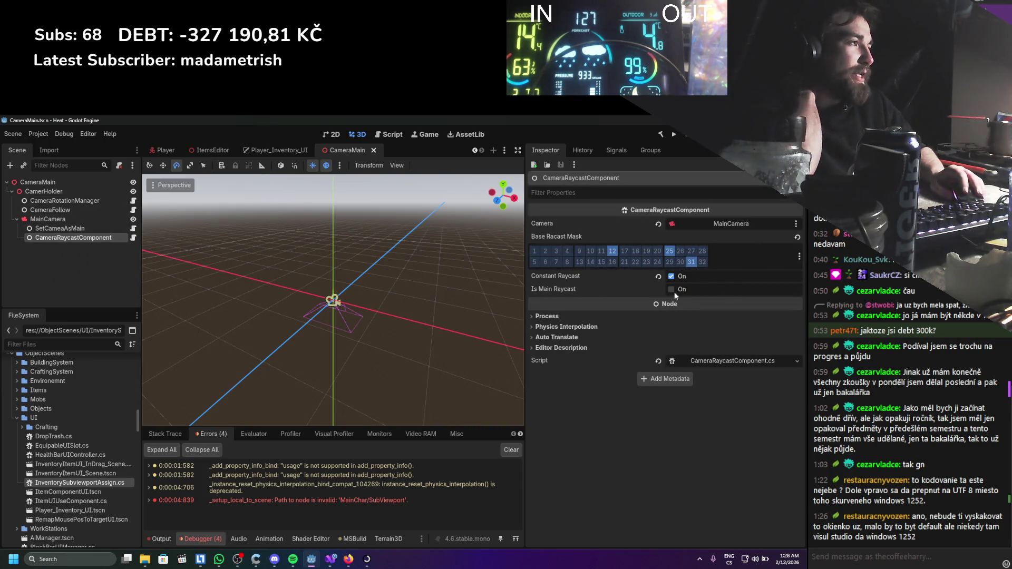
click(733, 361)
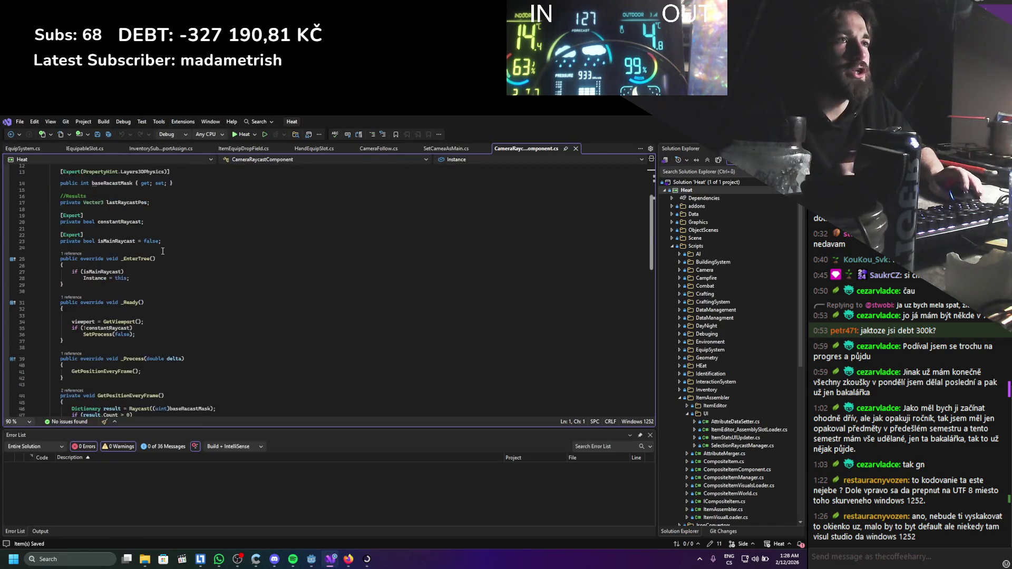
scroll(162, 251, up, 4)
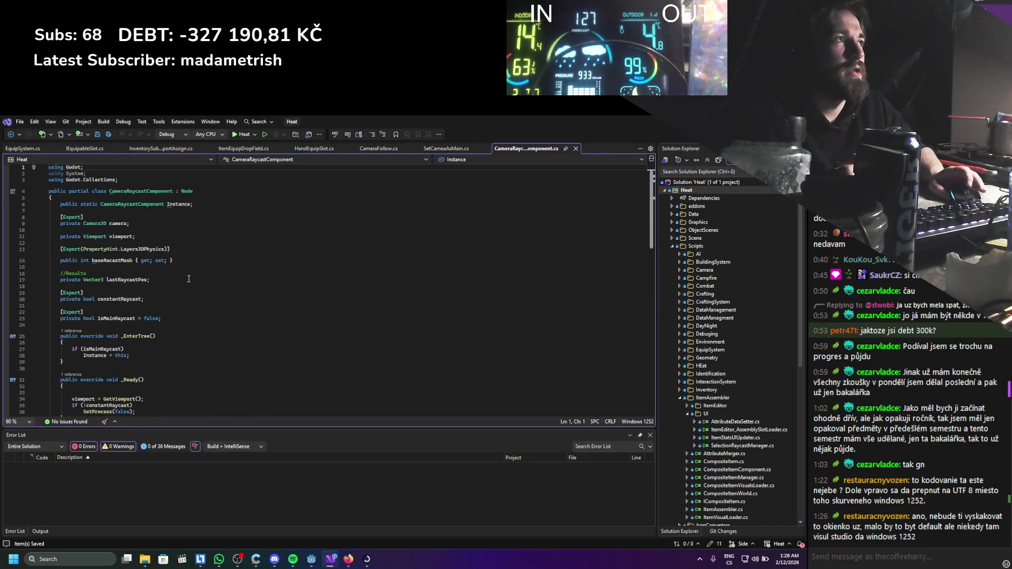
key(alt+Tab)
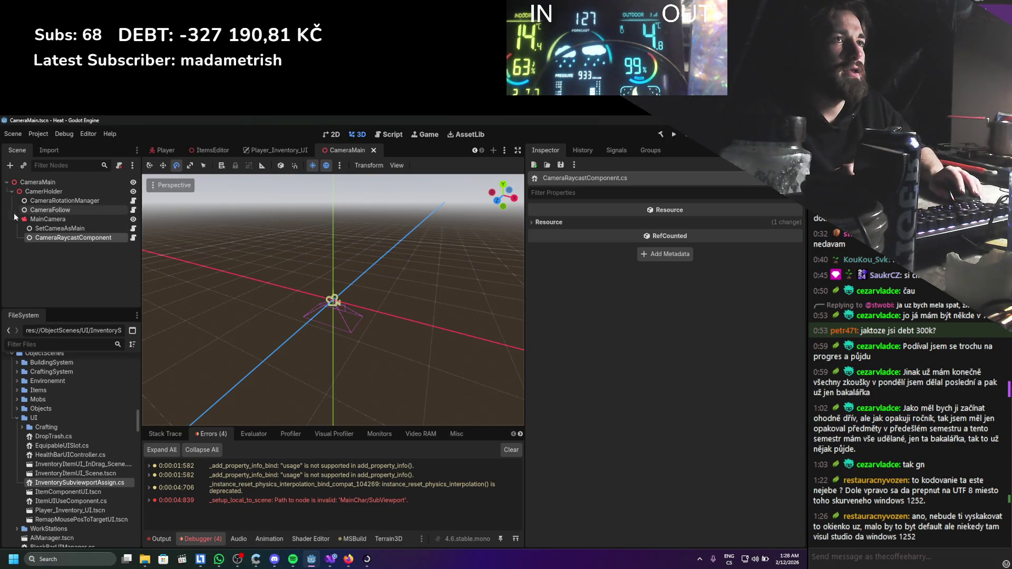
Add a new plain Node to the CameraMain scene.
right_click(52, 240)
click(99, 259)
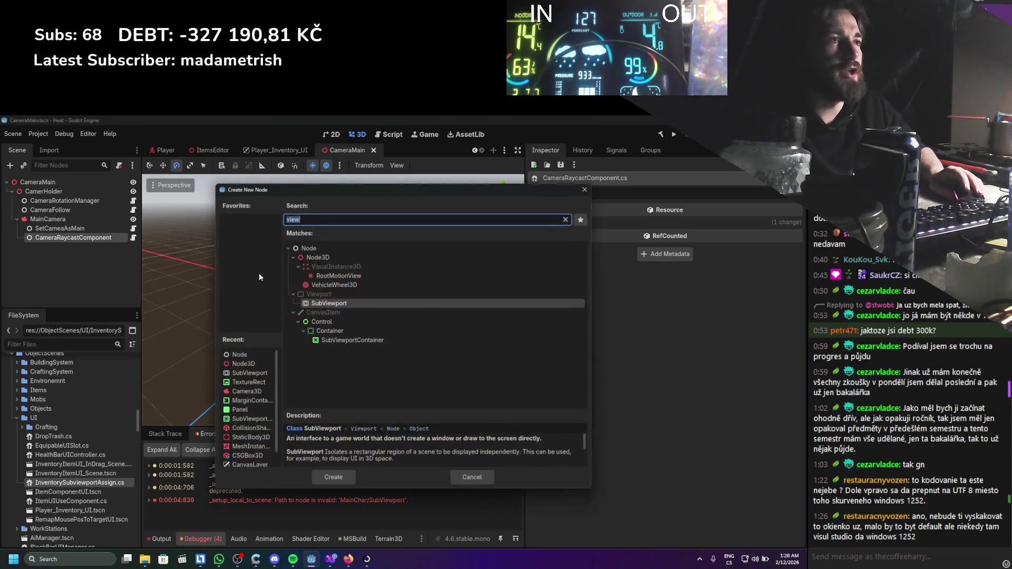
double_click(338, 244)
Create a new ConstantCameraRaycast.cs script in the Camera scripts folder.
click(57, 345)
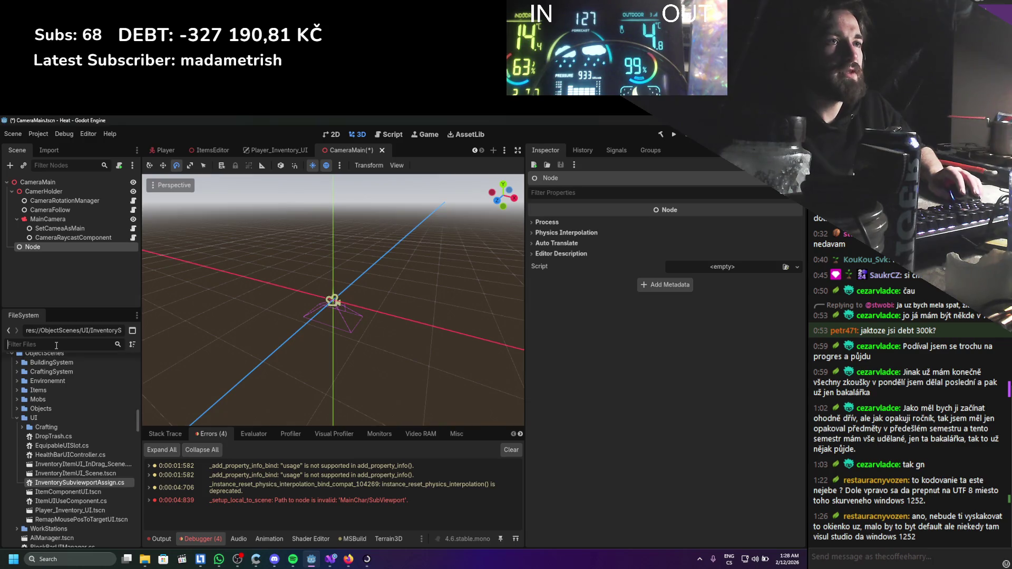
text(Cameraray)
click(77, 399)
scroll(67, 414, down, 5)
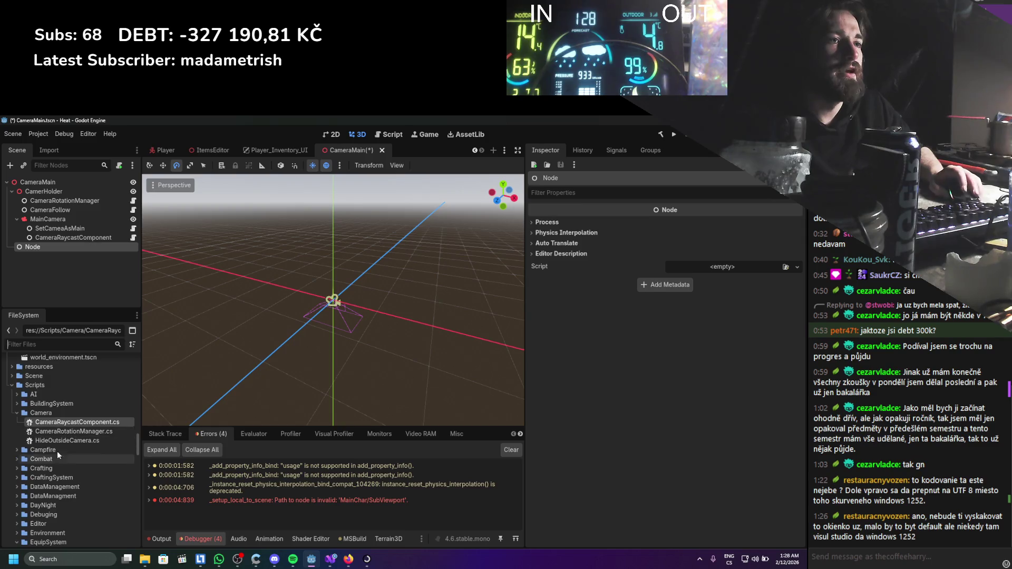
right_click(48, 413)
mouse_move(135, 399)
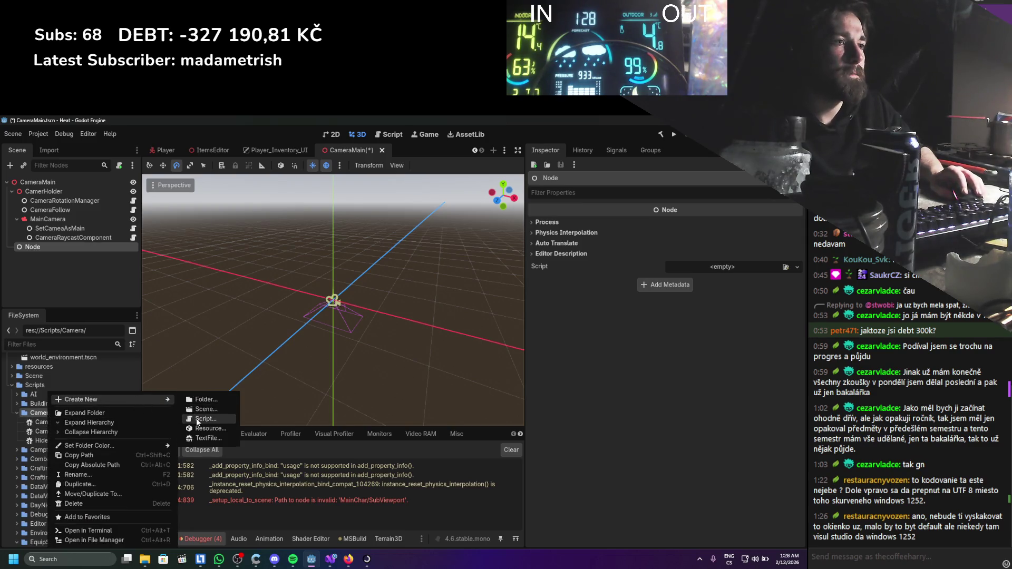
click(203, 418)
text(Camera/C.cs)
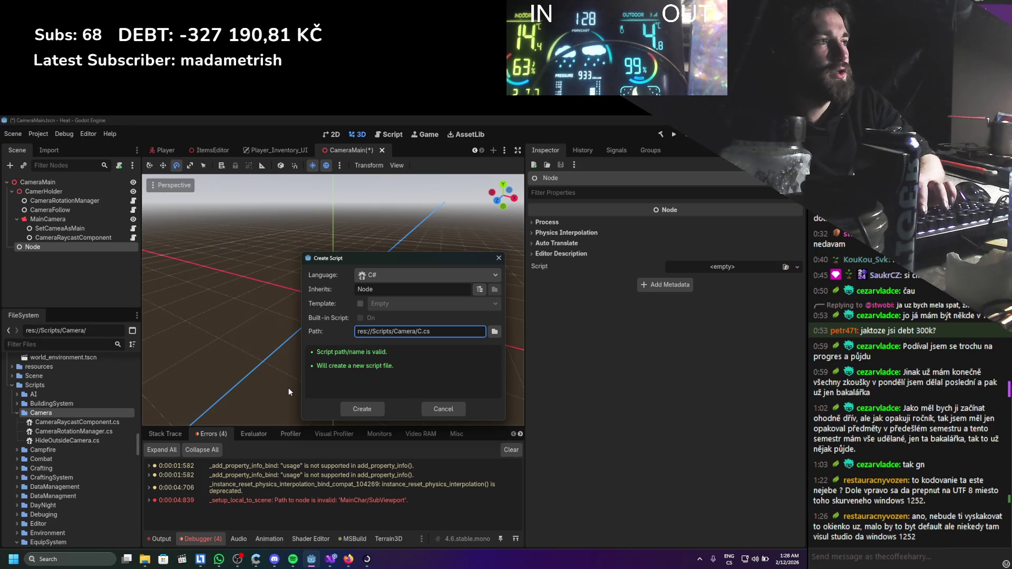
text(onstantCame)
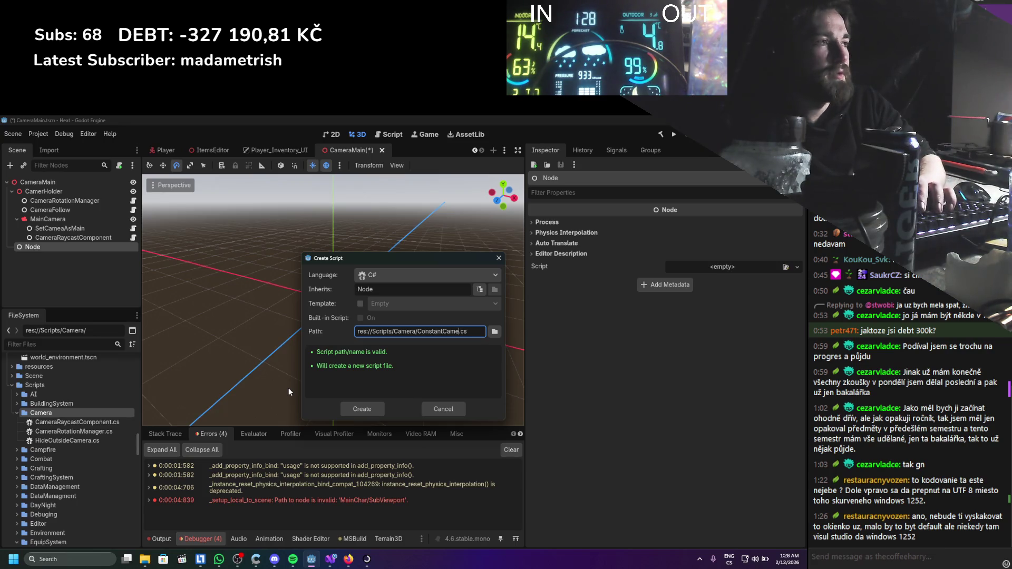
text(cast)
key(Return)
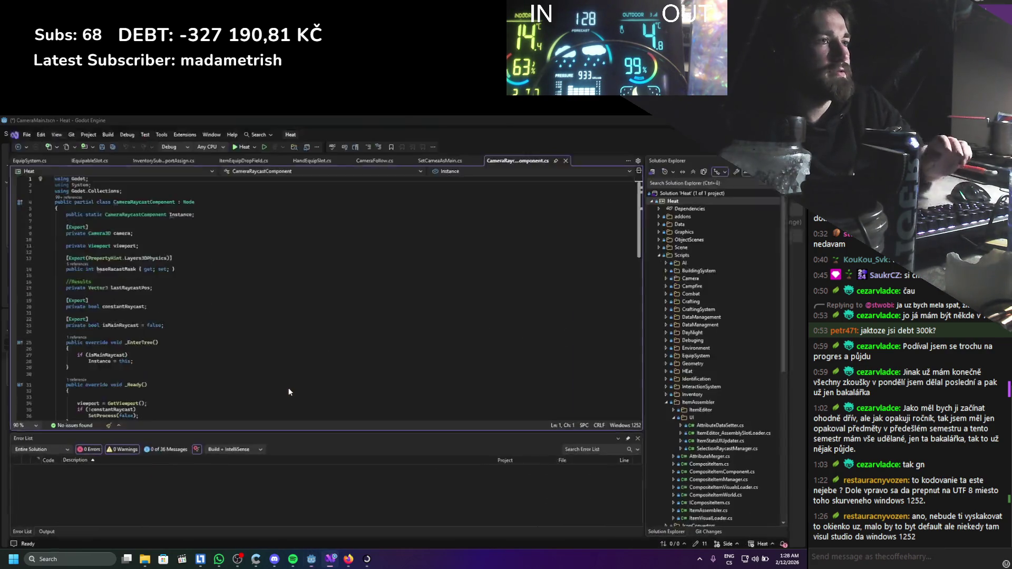
key(alt+Tab)
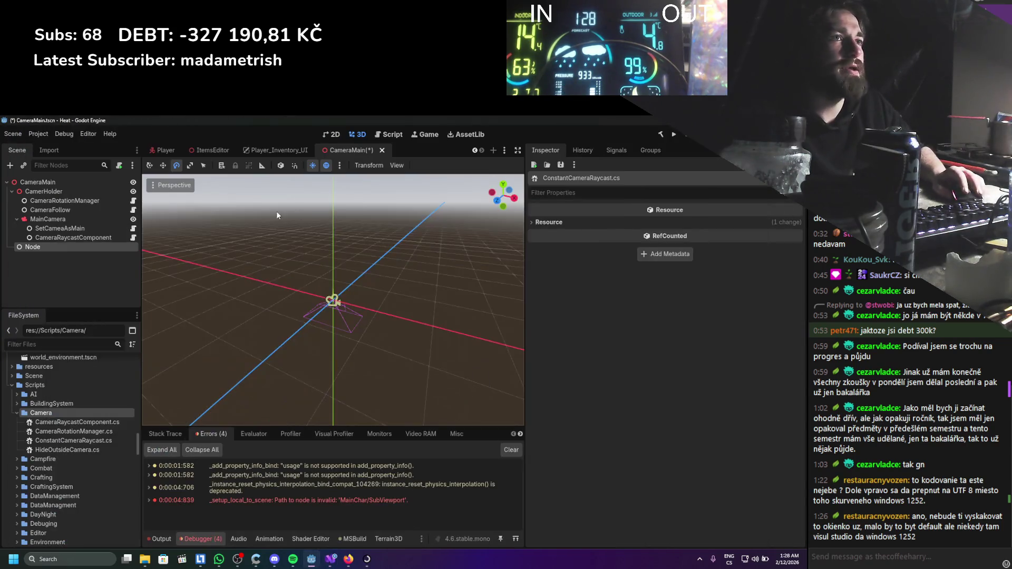
Move the new Node under MainCamera and rename it ConstantCameraRaycast.
drag(30, 247, 42, 223)
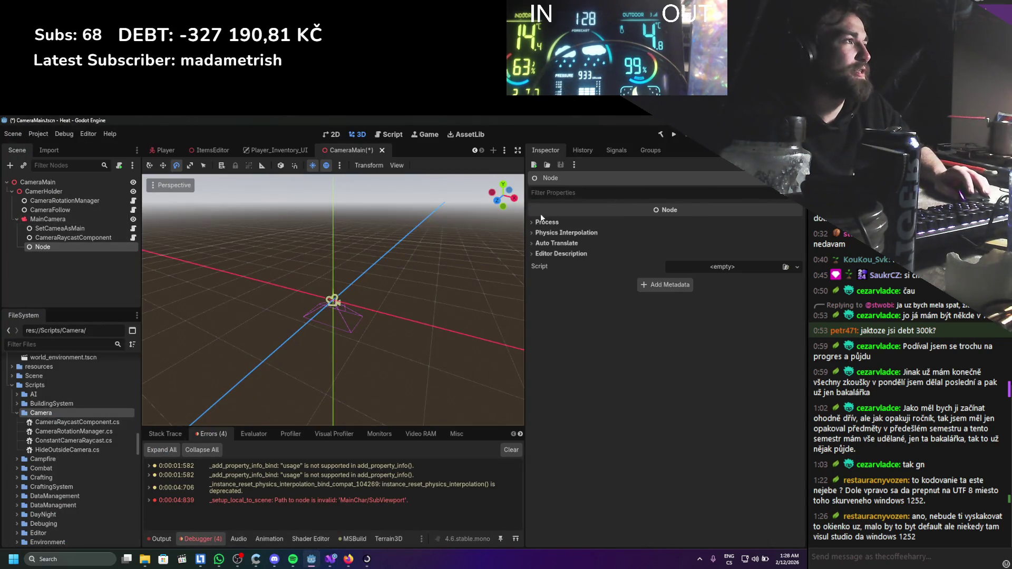
key(F2)
text(Con)
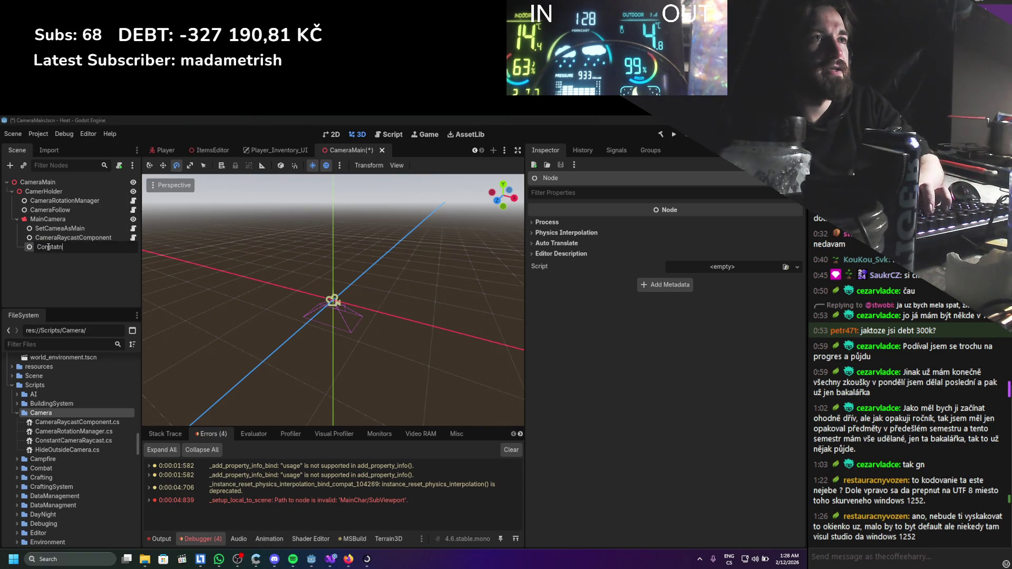
text(ta)
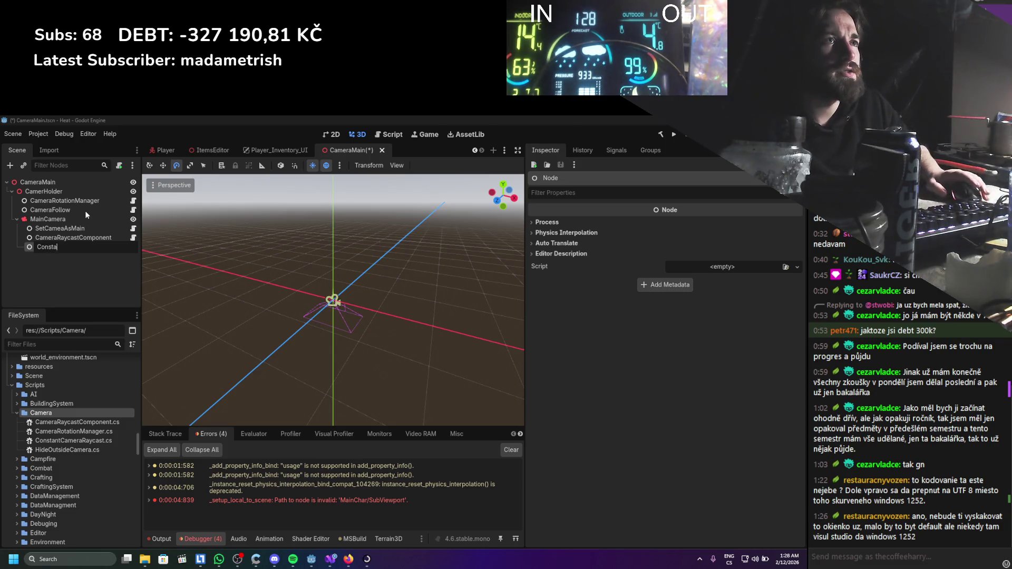
text(ntCameraRaycast)
key(Return)
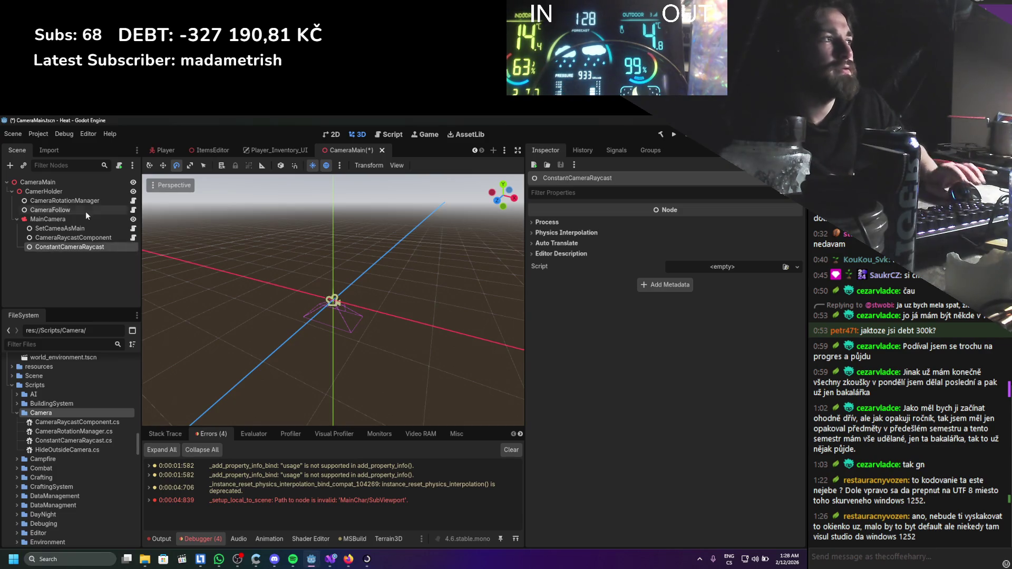
Attach ConstantCameraRaycast.cs to the node, save the scene, and open CameraRaycastComponent's script.
click(785, 267)
text(constat)
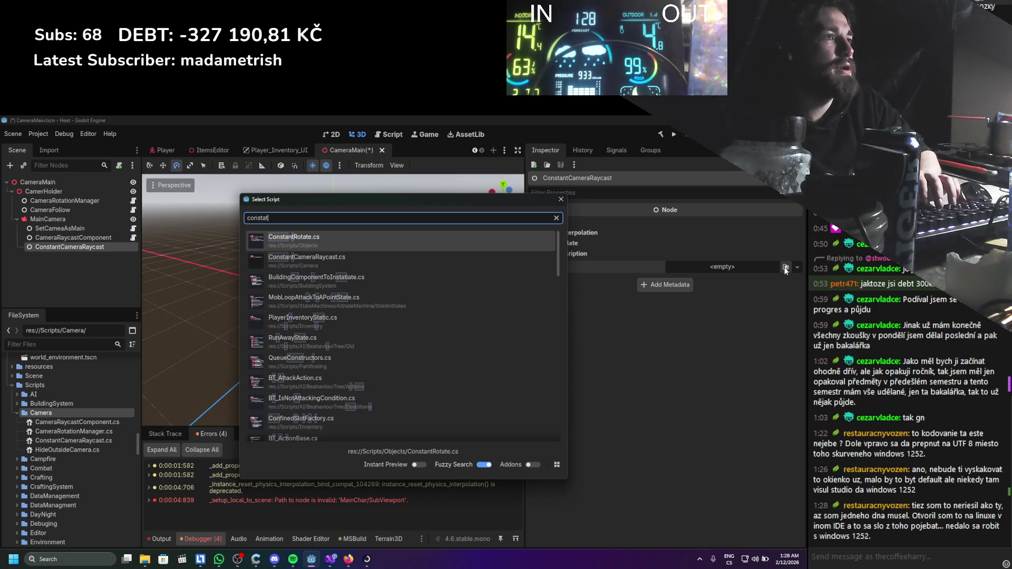
key(Down)
key(Return)
key(ctrl+s)
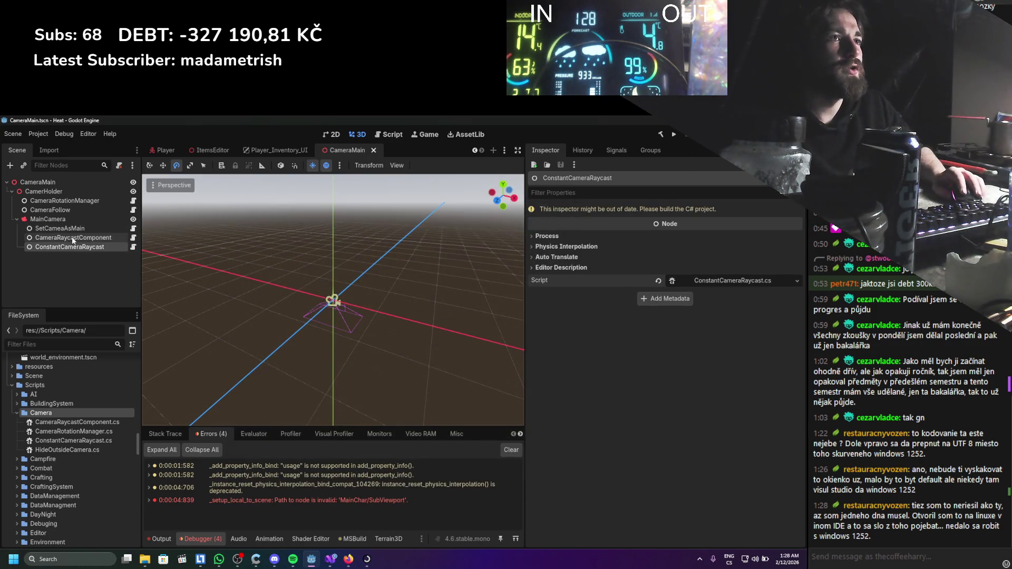
click(72, 238)
click(134, 238)
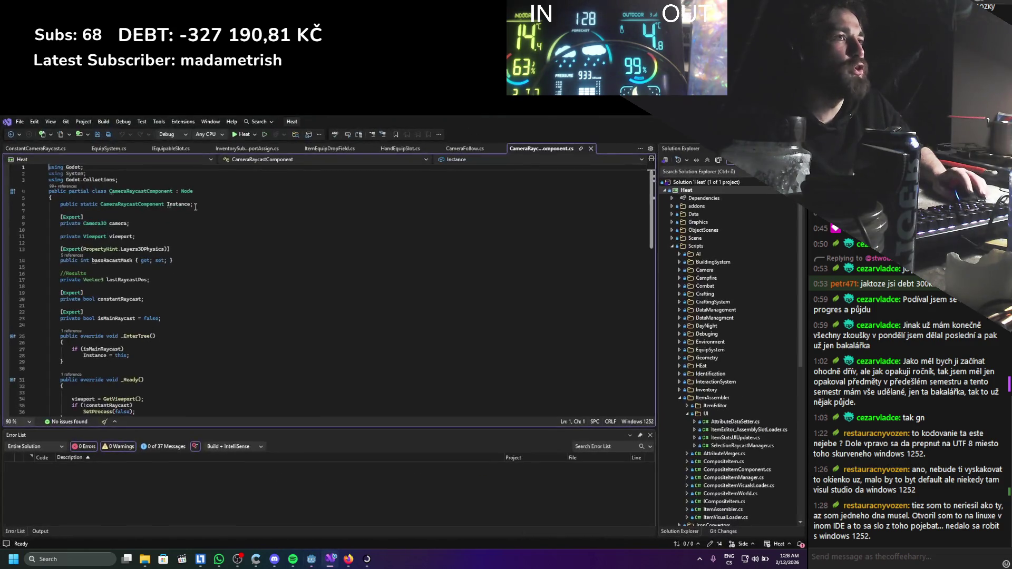
Copy CameraRaycastComponent's class fields and methods, then go to the empty ConstantCameraRaycast.cs class body.
drag(185, 264, 48, 249)
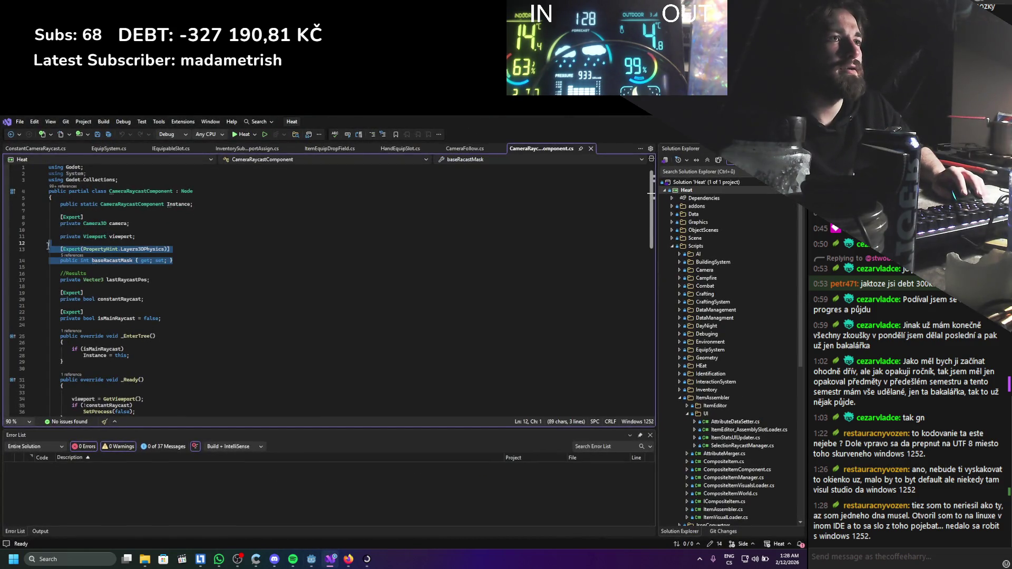
scroll(190, 291, down, 6)
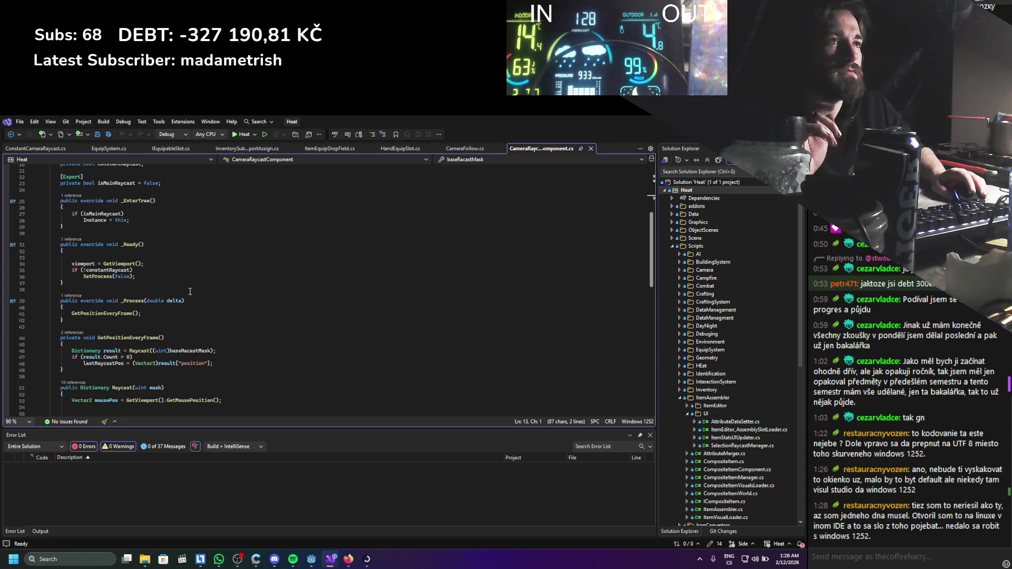
scroll(190, 291, down, 10)
mouse_move(135, 291)
mouse_down()
mouse_move(105, 174)
mouse_move(89, 168)
mouse_move(81, 233)
mouse_up()
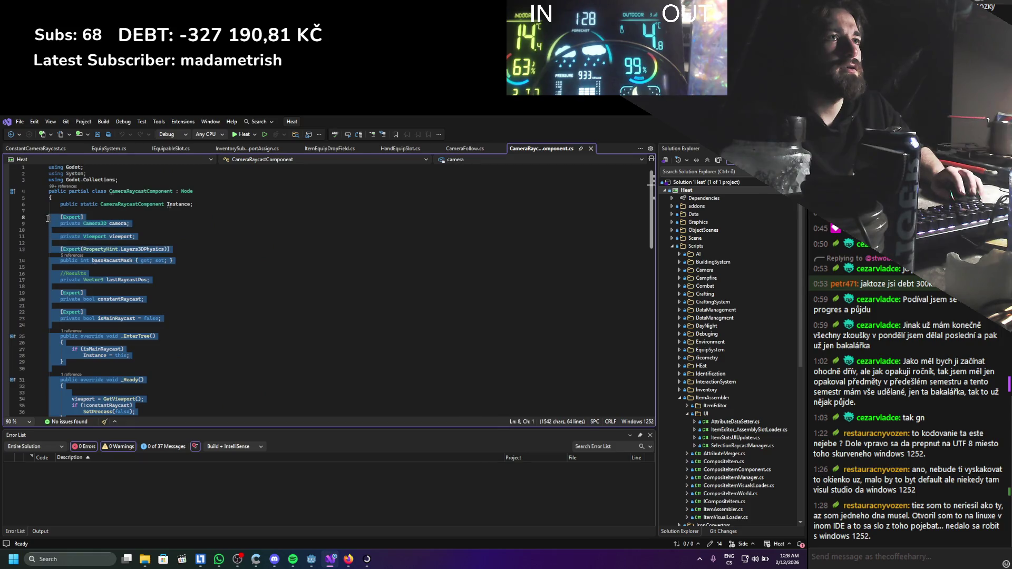
click(60, 204)
shift+click(238, 289)
scroll(232, 296, down, 15)
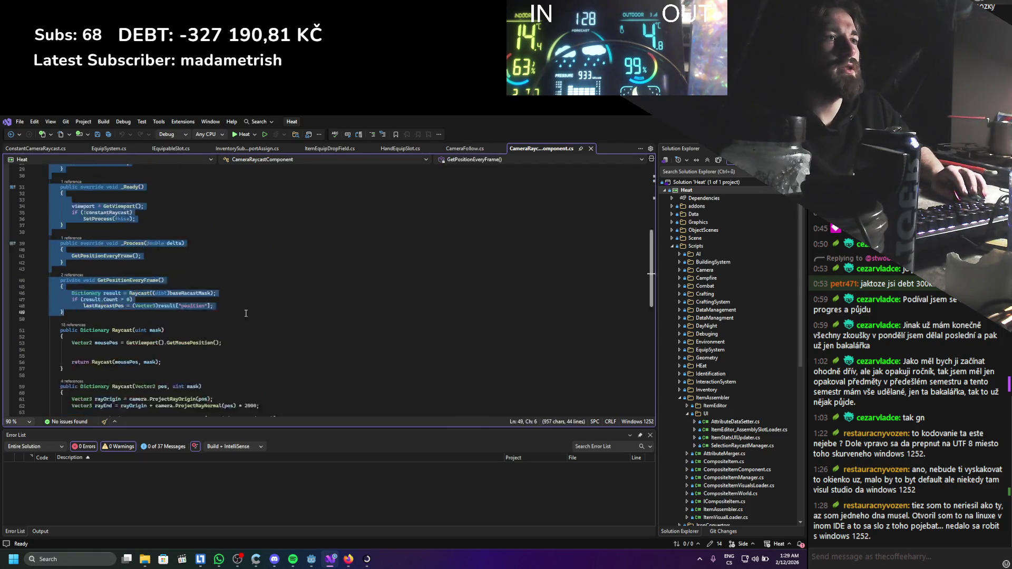
shift+click(222, 305)
key(ctrl+s)
click(52, 150)
click(120, 200)
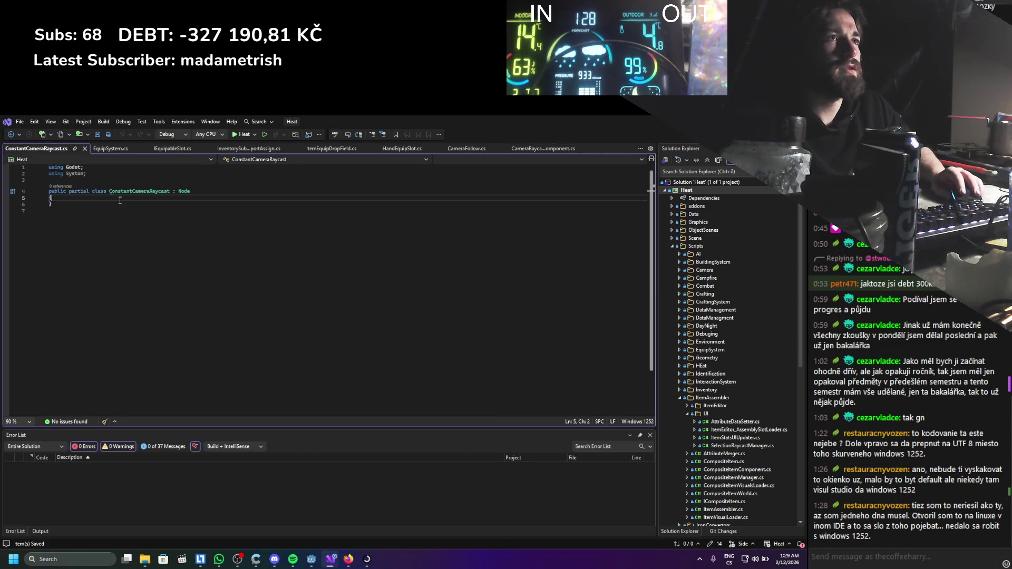
Paste the copied raycast code into the class and delete the static Instance line.
key(Return)
key(ctrl+v)
scroll(145, 232, up, 6)
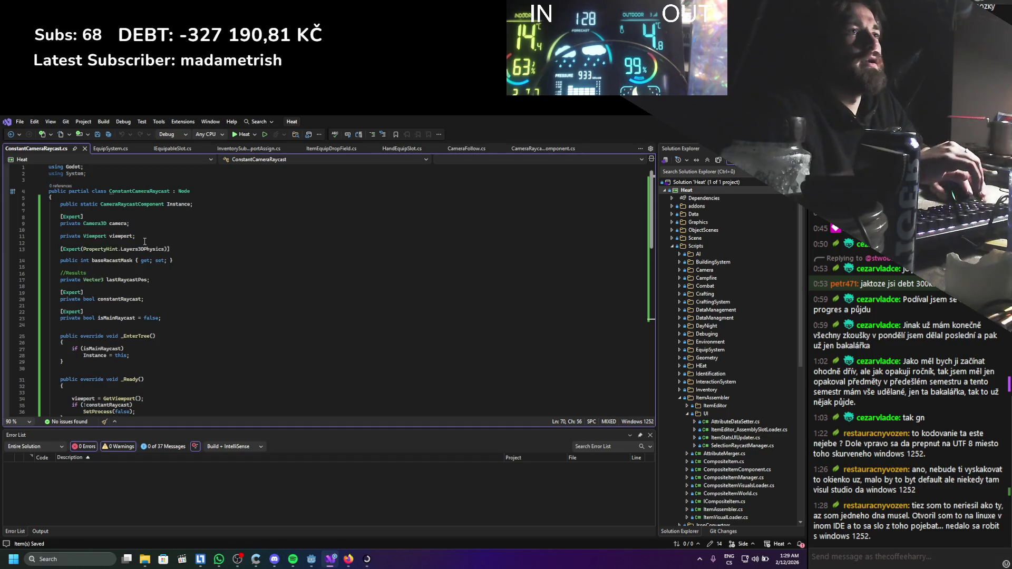
drag(193, 204, 49, 204)
key(BackSpace)
key(BackSpace)
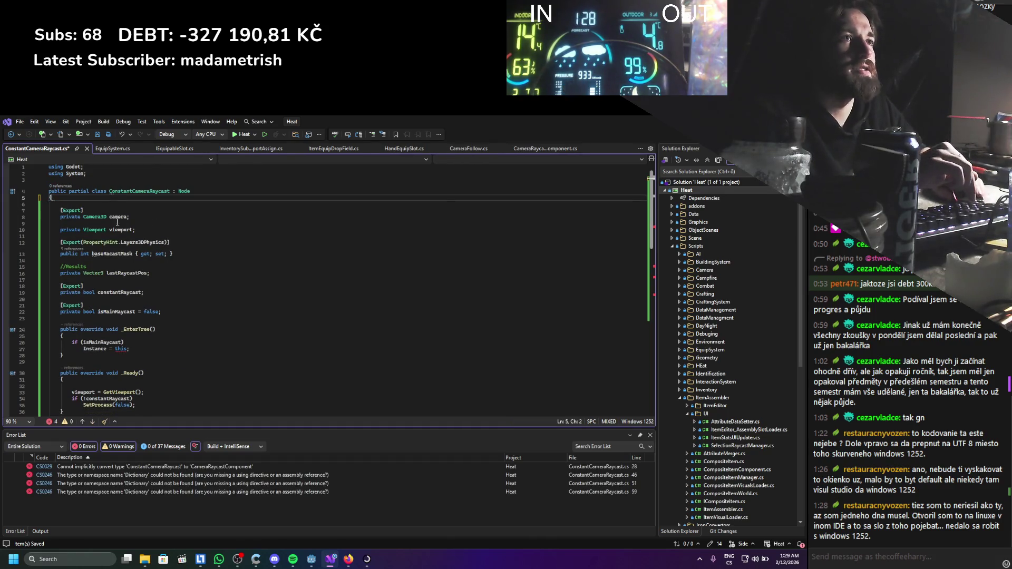
Change the camera field's type to CameraRaycastComponent and delete the viewport field.
double_click(106, 211)
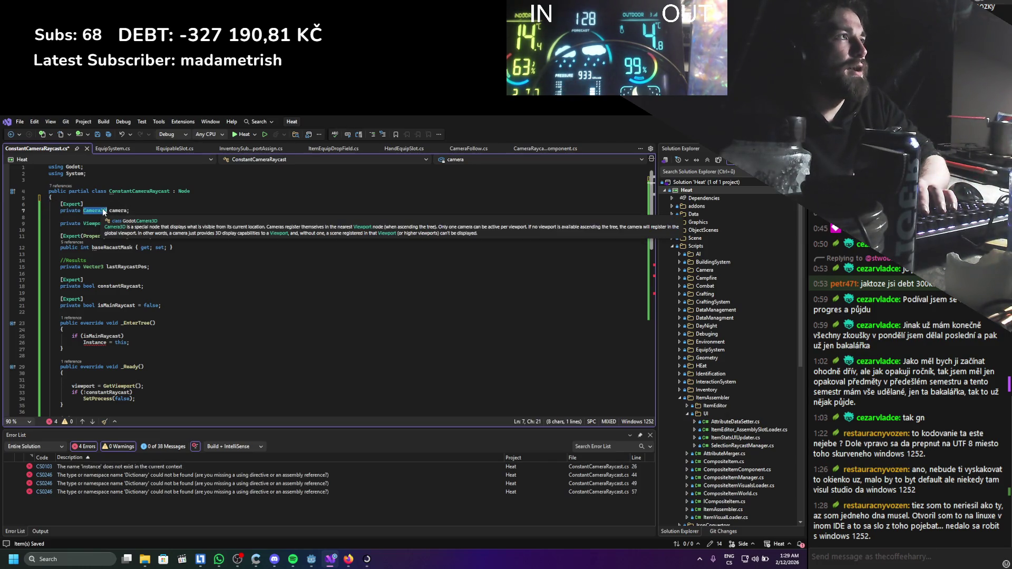
text(CameraRay)
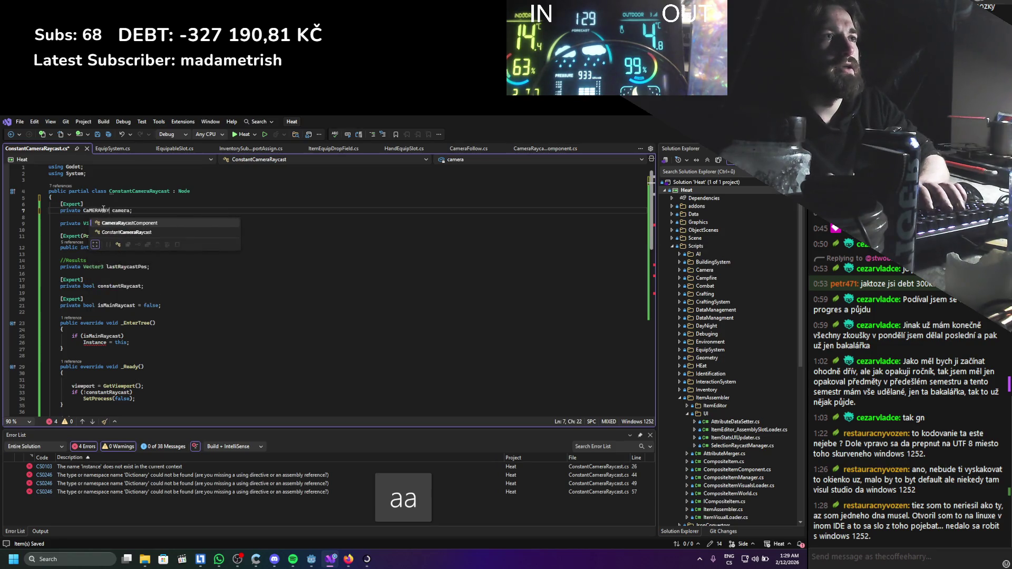
key(Tab)
click(161, 218)
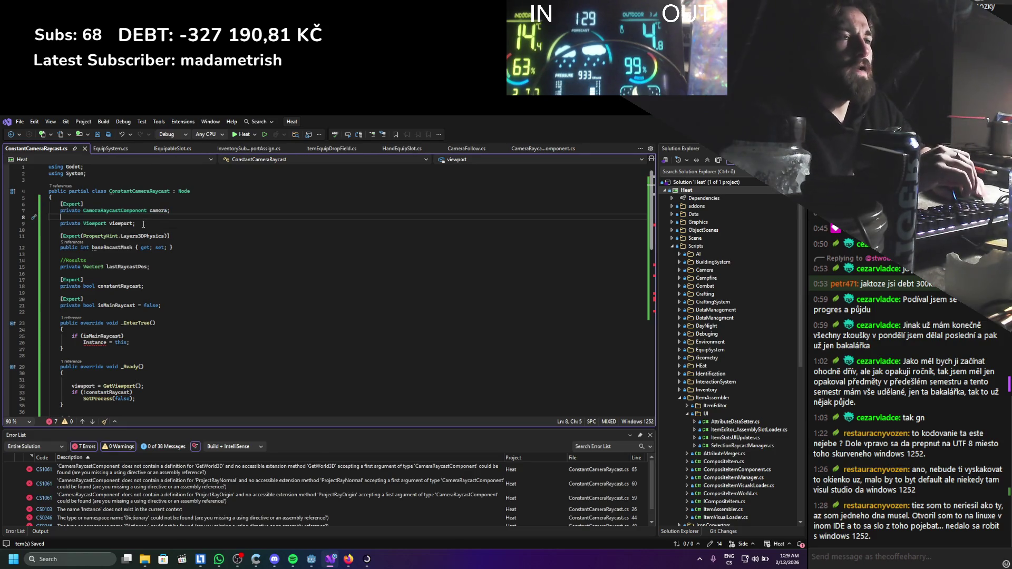
drag(140, 224, 30, 220)
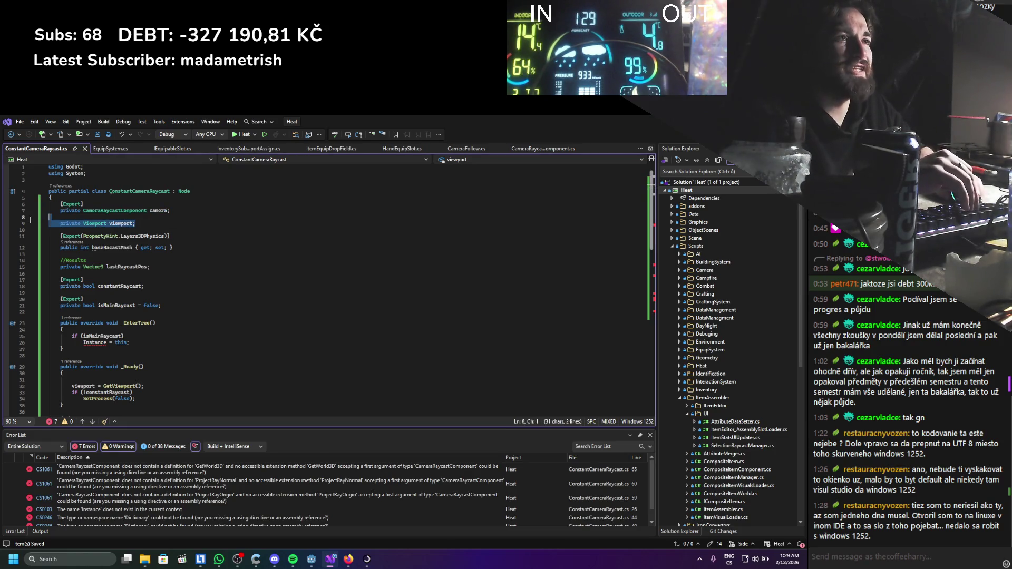
key(Delete)
Delete the _EnterTree method and the viewport assignment in _Ready.
click(120, 234)
scroll(106, 315, down, 1)
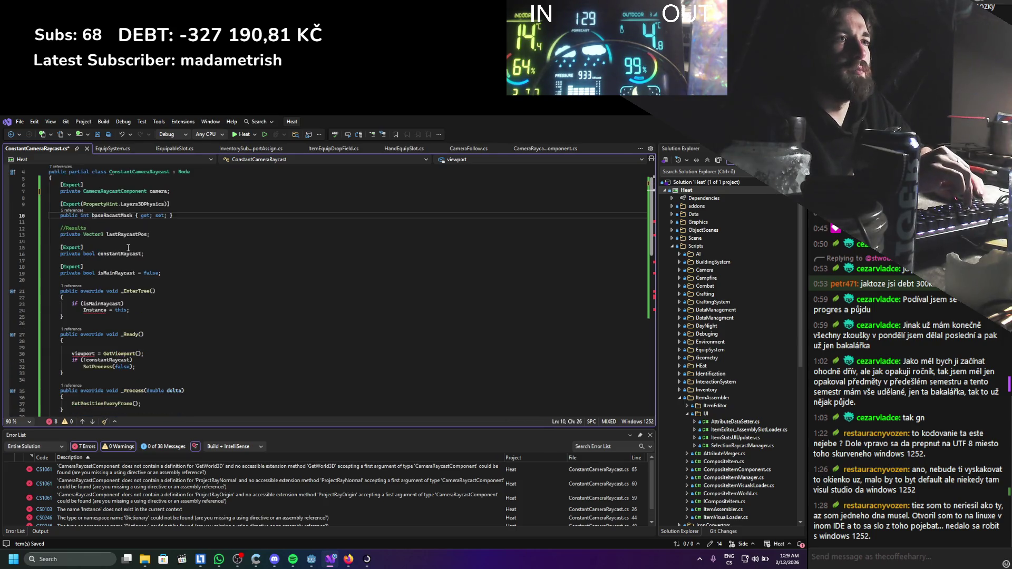
drag(106, 315, 164, 273)
key(Delete)
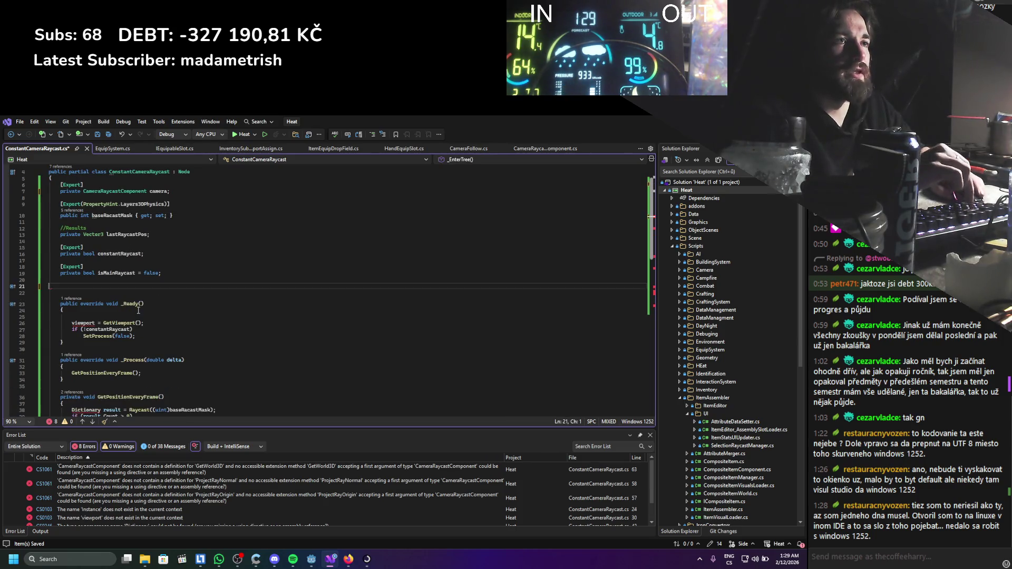
drag(150, 309, 63, 298)
key(Delete)
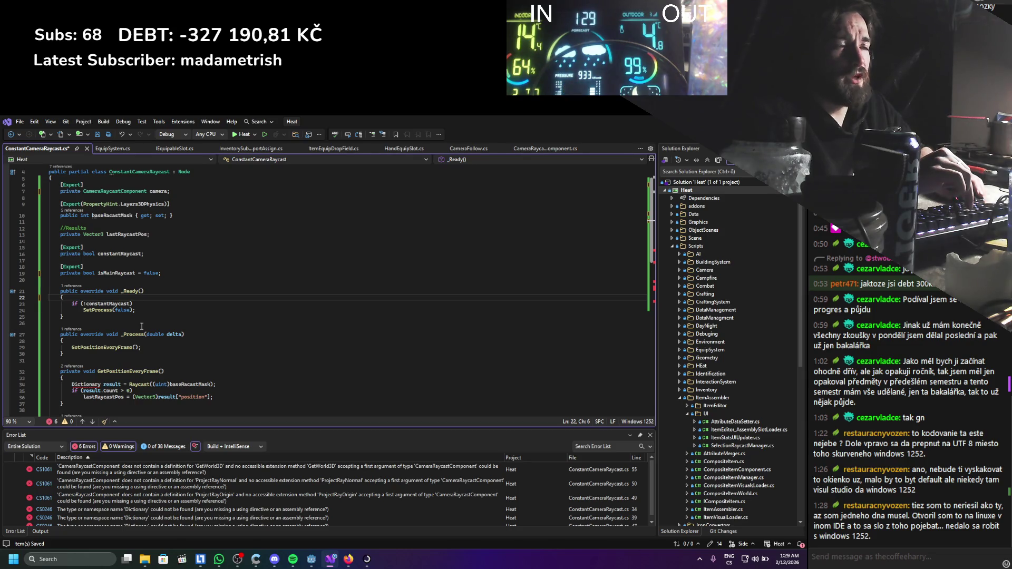
Resolve the Dictionary type by adding the Godot.Collections using directive.
click(201, 341)
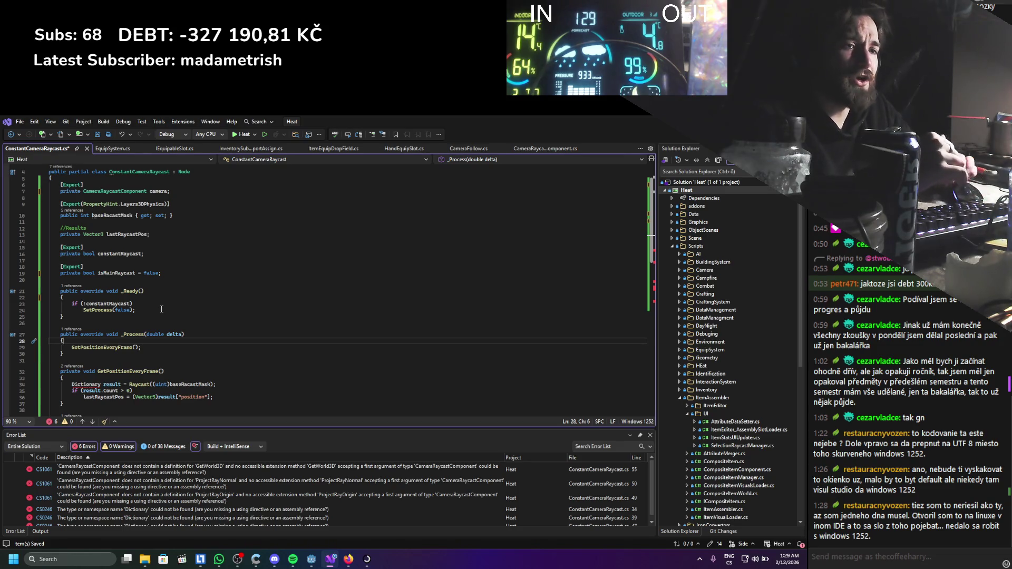
scroll(159, 312, down, 3)
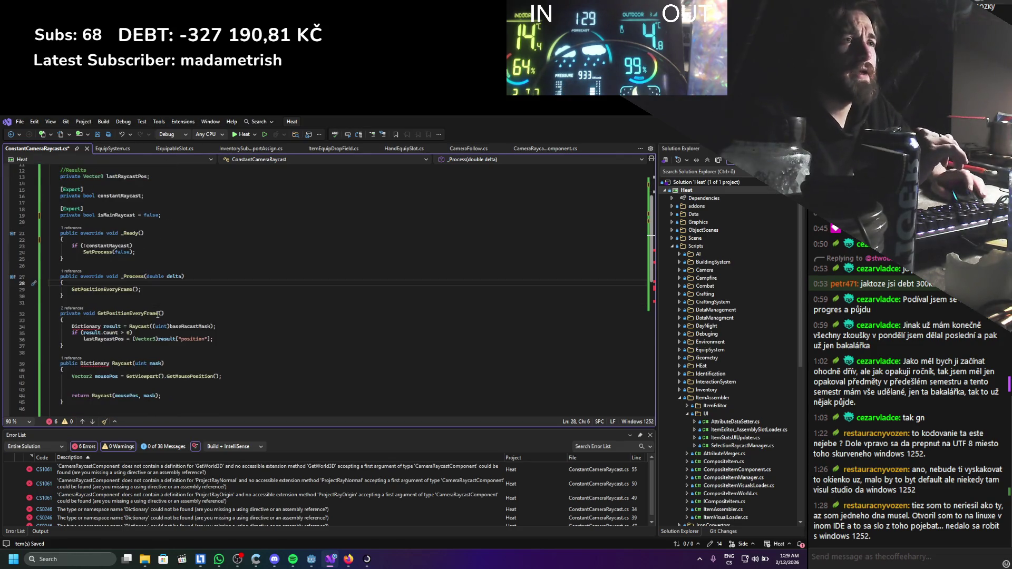
click(99, 327)
key(ctrl+period)
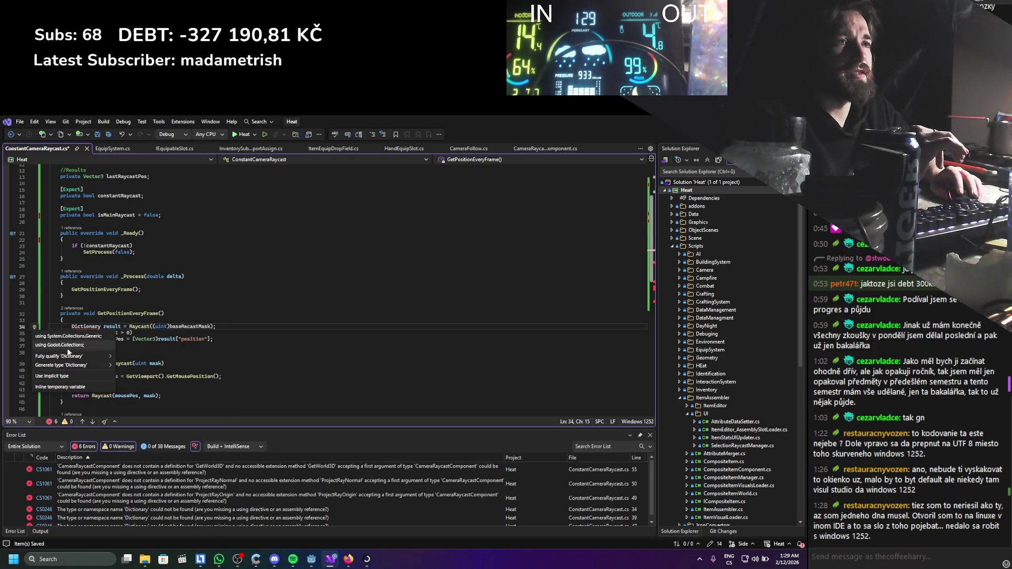
key(Escape)
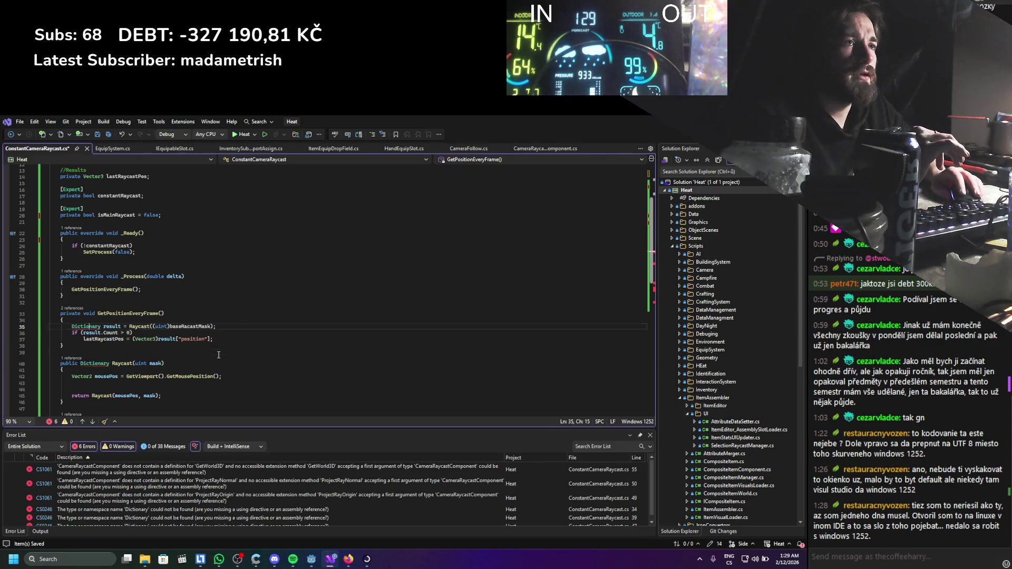
click(218, 355)
scroll(218, 355, down, 3)
scroll(218, 355, down, 3)
scroll(210, 351, up, 1)
scroll(201, 345, down, 2)
scroll(174, 337, up, 4)
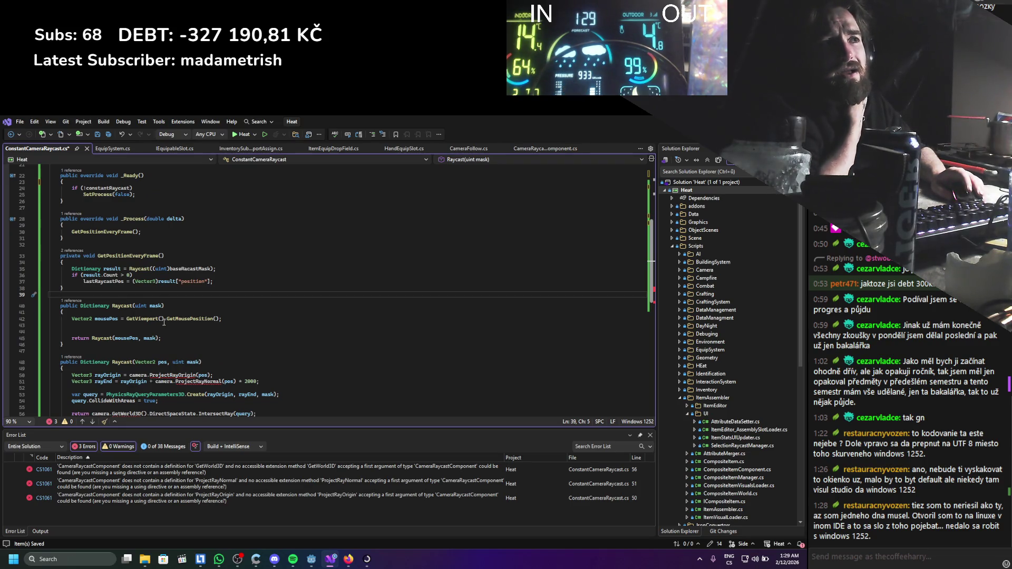
Rename the camera field to cameraRaycastComponent and save.
scroll(122, 275, up, 7)
double_click(158, 217)
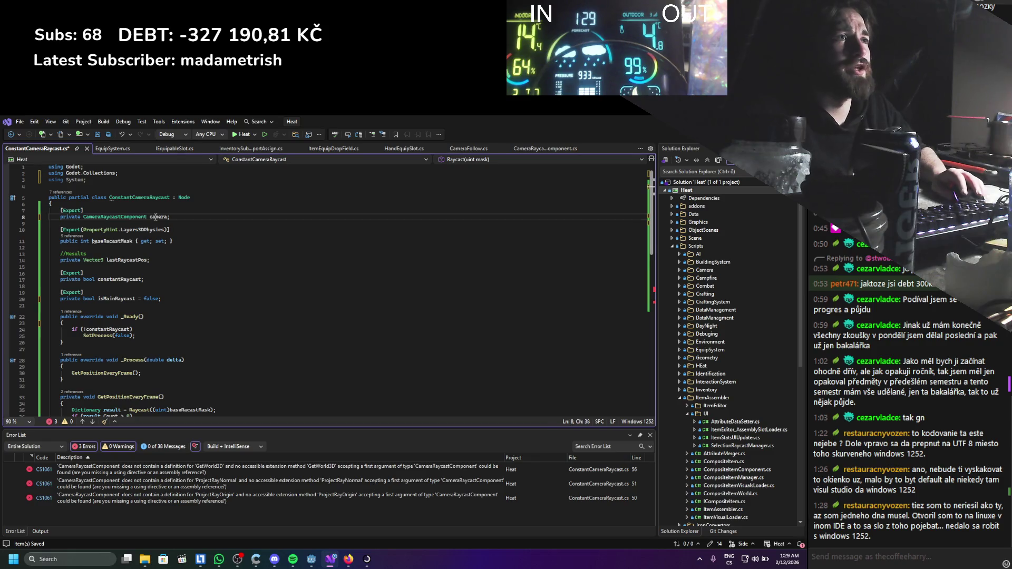
text(c)
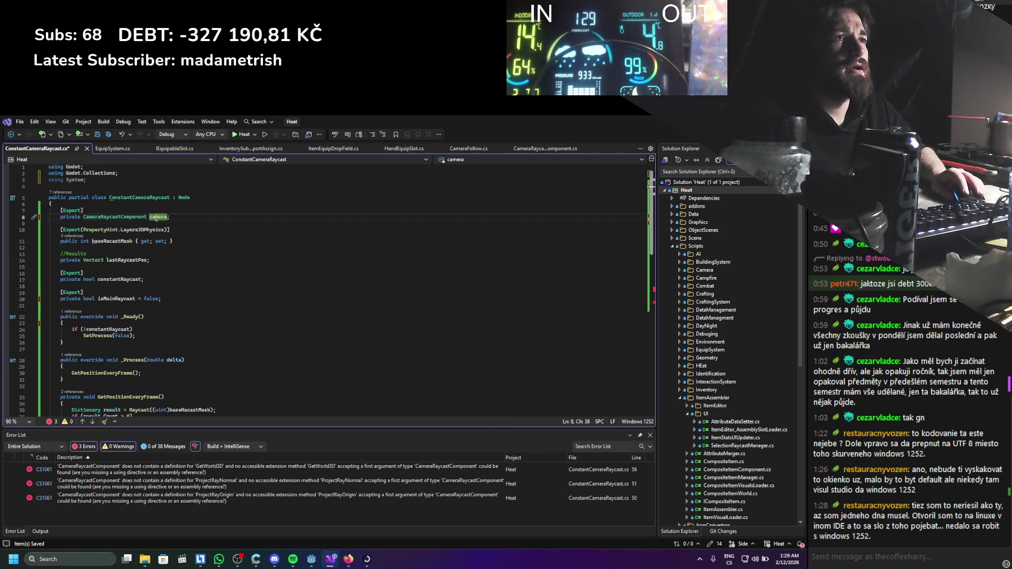
text(ameraRA)
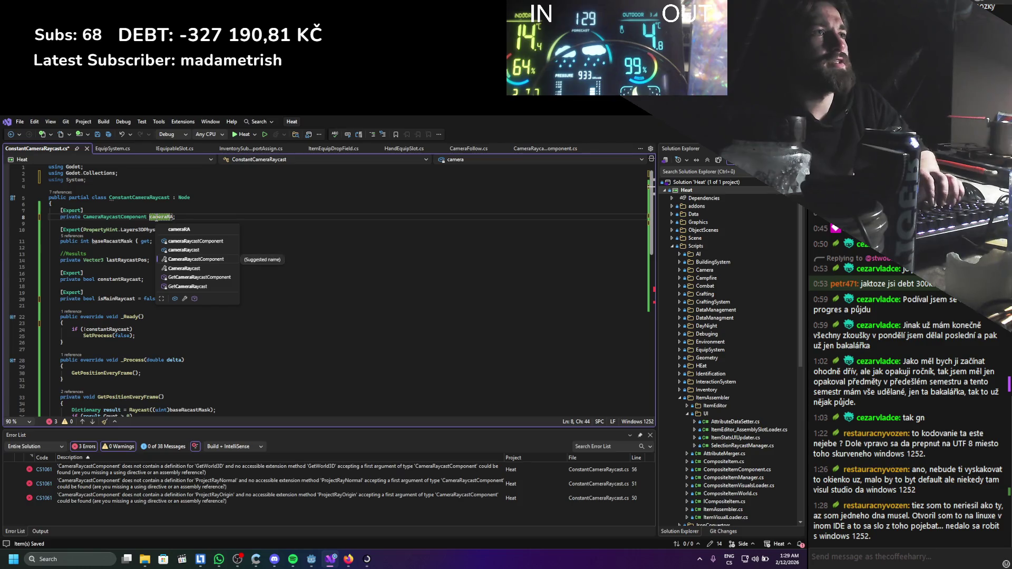
key(Up)
key(Tab)
key(ctrl+s)
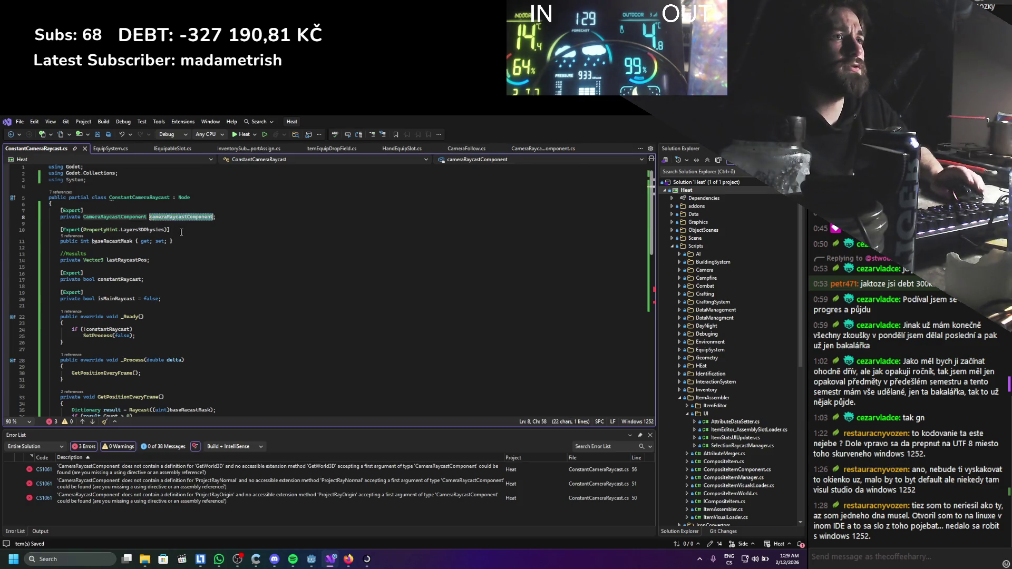
Prefix the Raycast call on line 35 with cameraRaycastComponent. and save.
scroll(175, 240, down, 6)
scroll(175, 241, down, 2)
click(129, 255)
text(cameraRaycastComponent.)
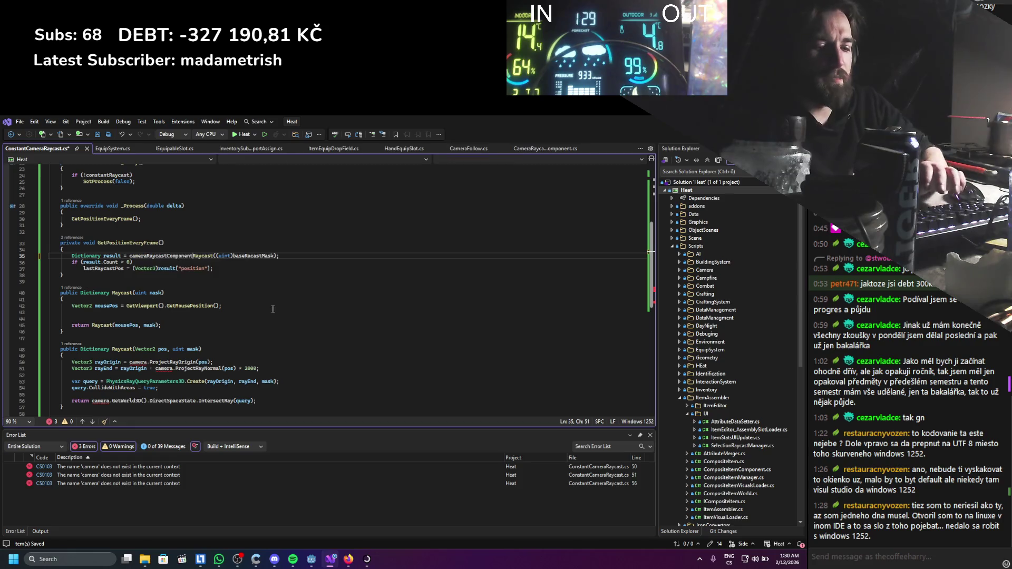
key(ctrl+s)
Delete both old Raycast methods and the leftover empty line.
click(232, 212)
scroll(232, 271, up, 6)
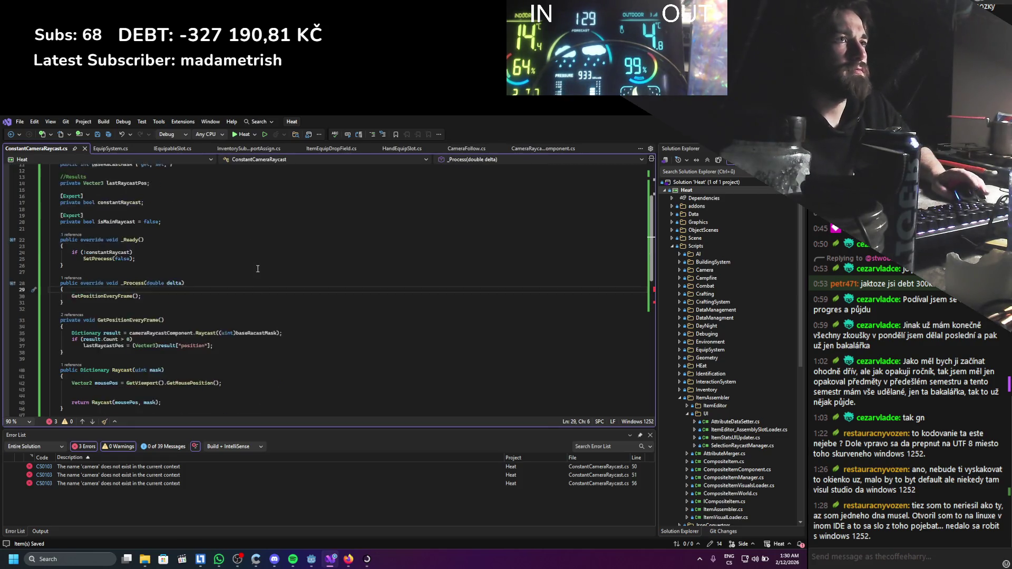
scroll(232, 271, down, 9)
scroll(123, 304, up, 2)
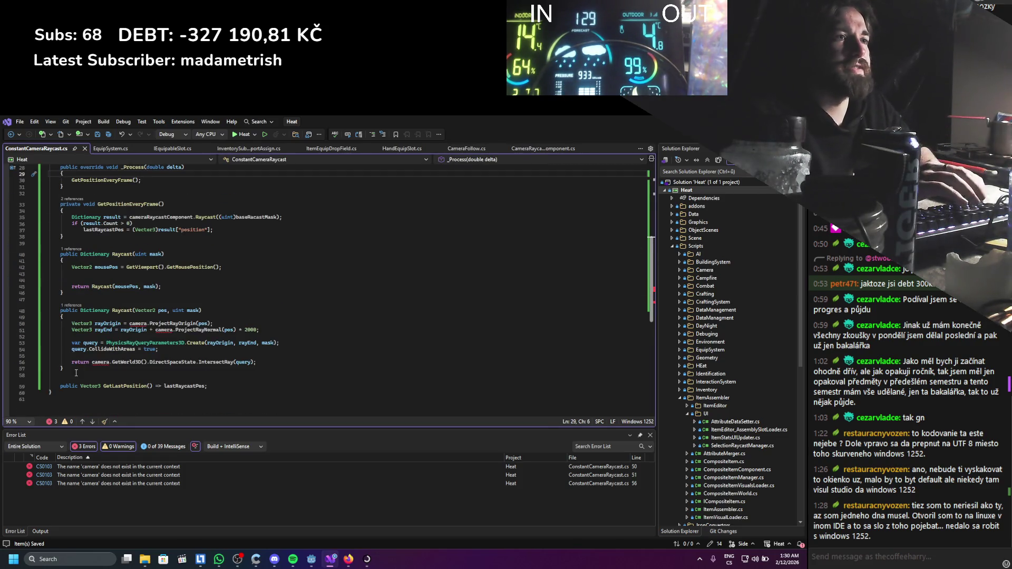
mouse_move(78, 368)
mouse_down()
mouse_move(63, 258)
mouse_move(50, 244)
mouse_up()
key(Delete)
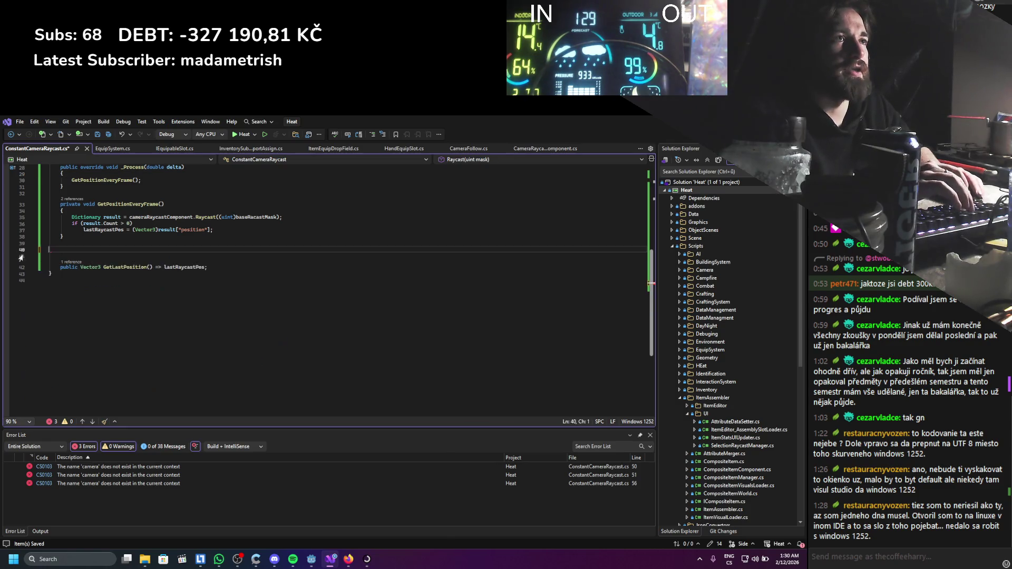
scroll(144, 297, up, 3)
key(Delete)
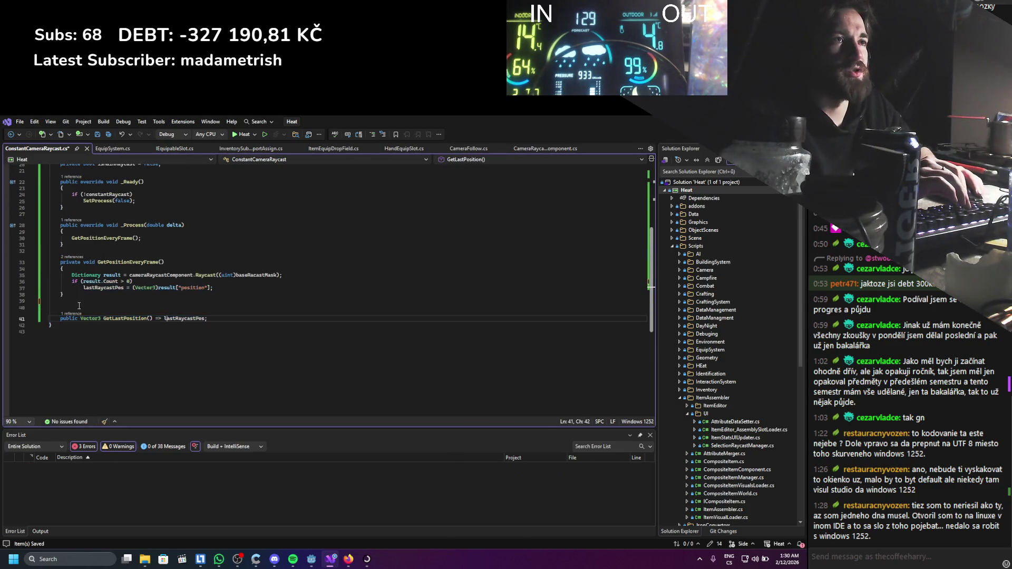
scroll(114, 314, up, 2)
drag(69, 357, 157, 328)
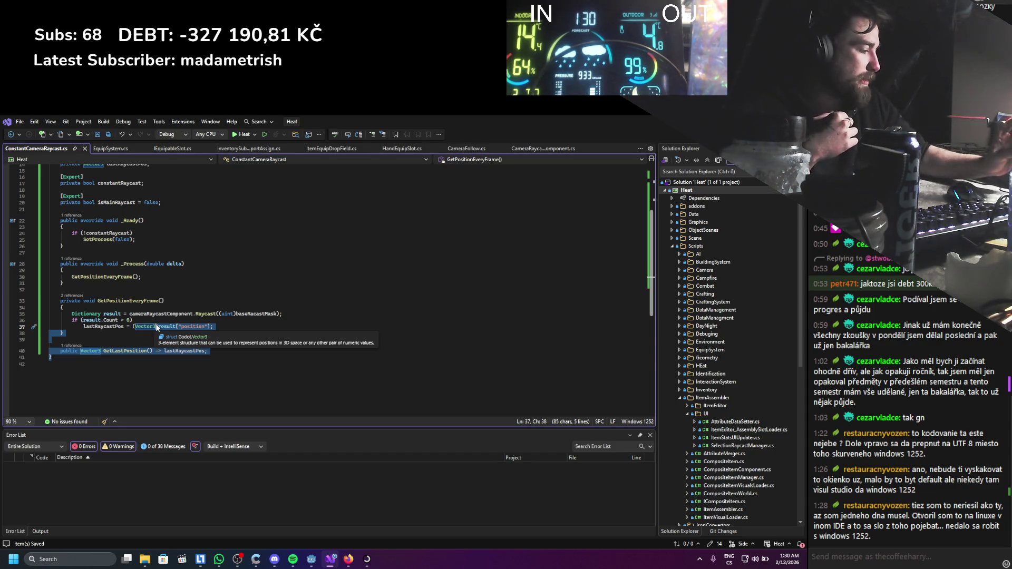
click(195, 244)
Remove the exported isMainRaycast field and the blank lines after constantRaycast.
scroll(181, 296, up, 2)
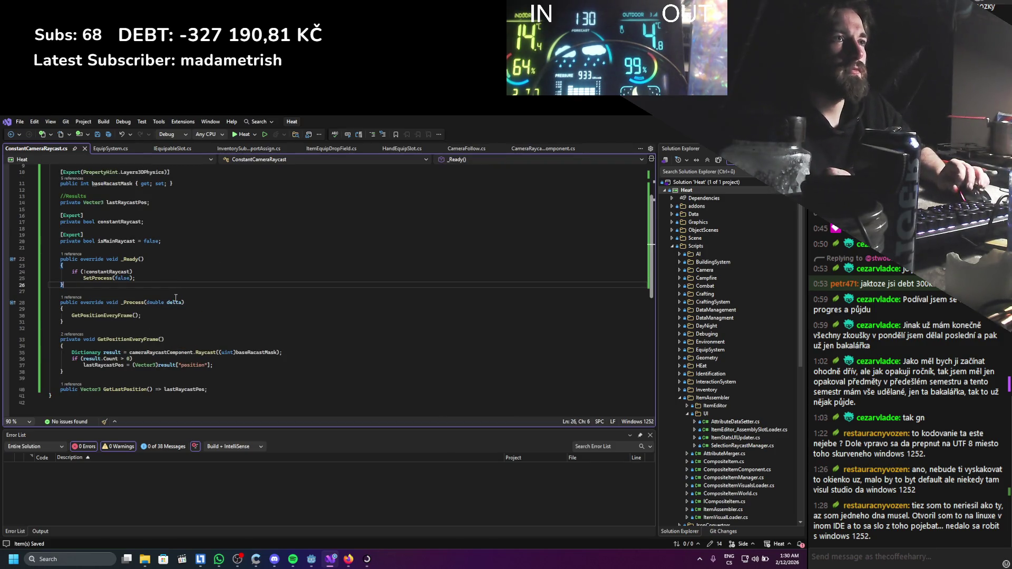
click(114, 227)
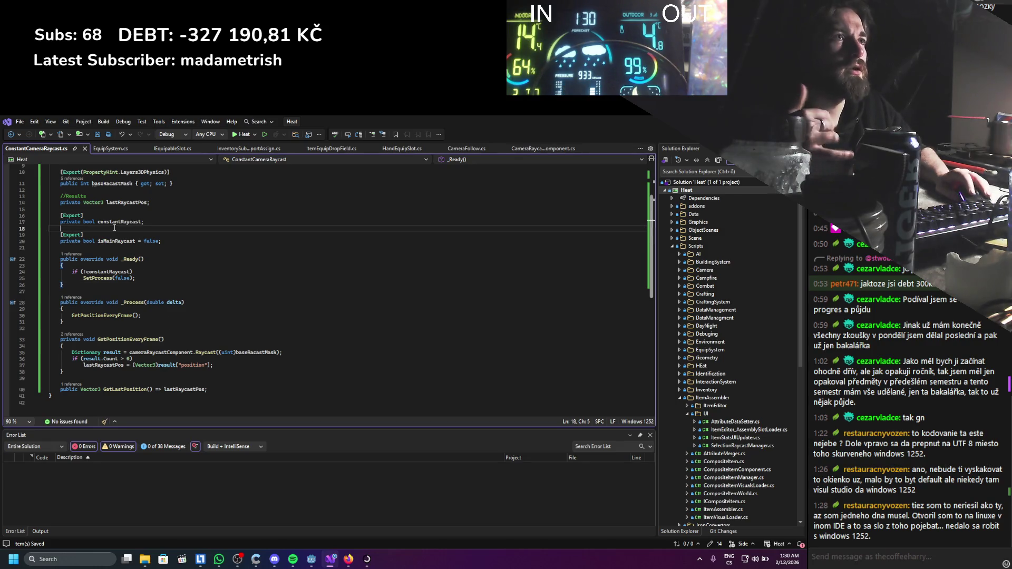
click(127, 198)
click(123, 241)
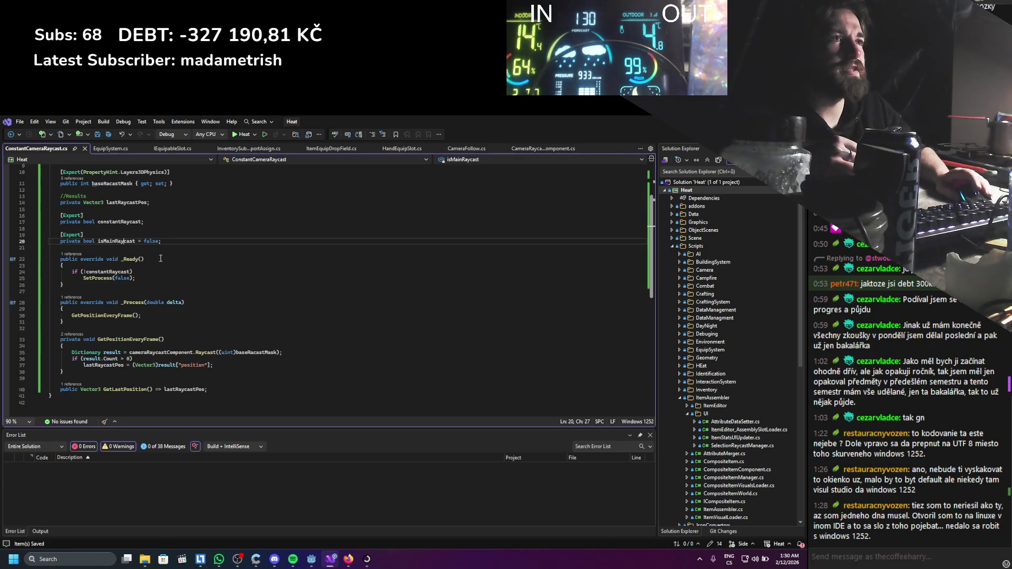
key(End)
key(shift+Up)
key(shift+Home)
key(Delete)
key(BackSpace)
key(BackSpace)
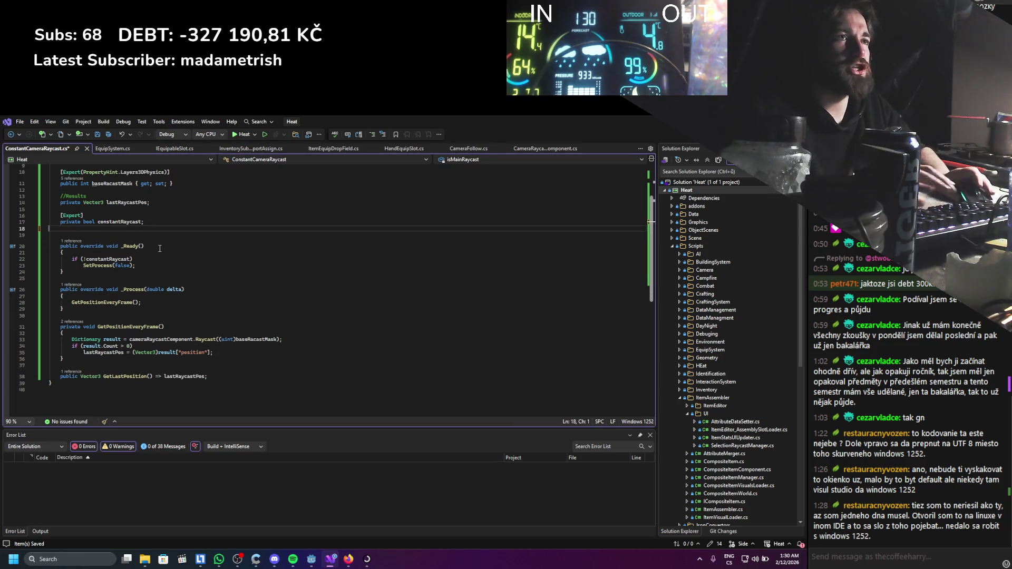
scroll(164, 248, up, 3)
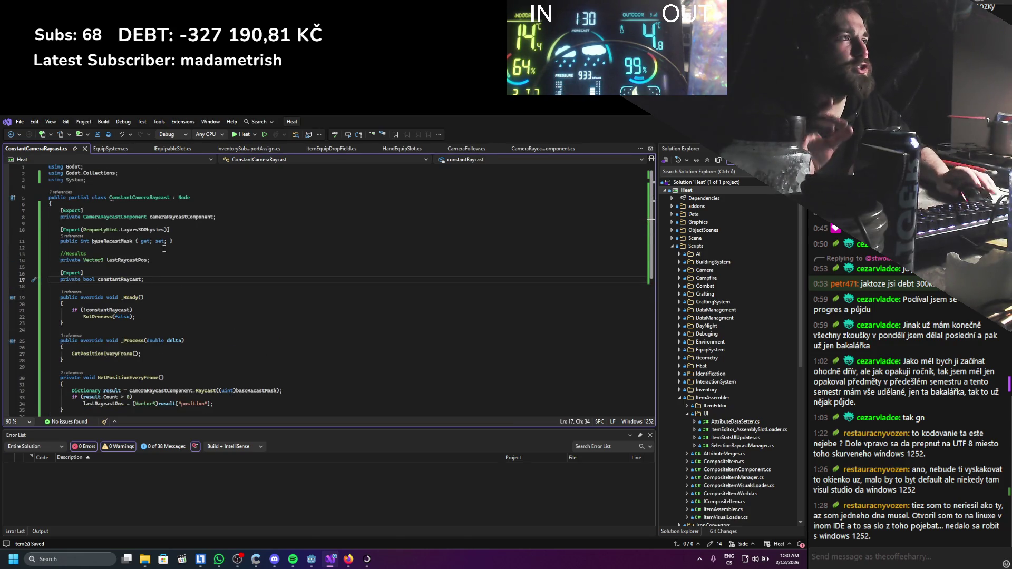
key(alt+Tab)
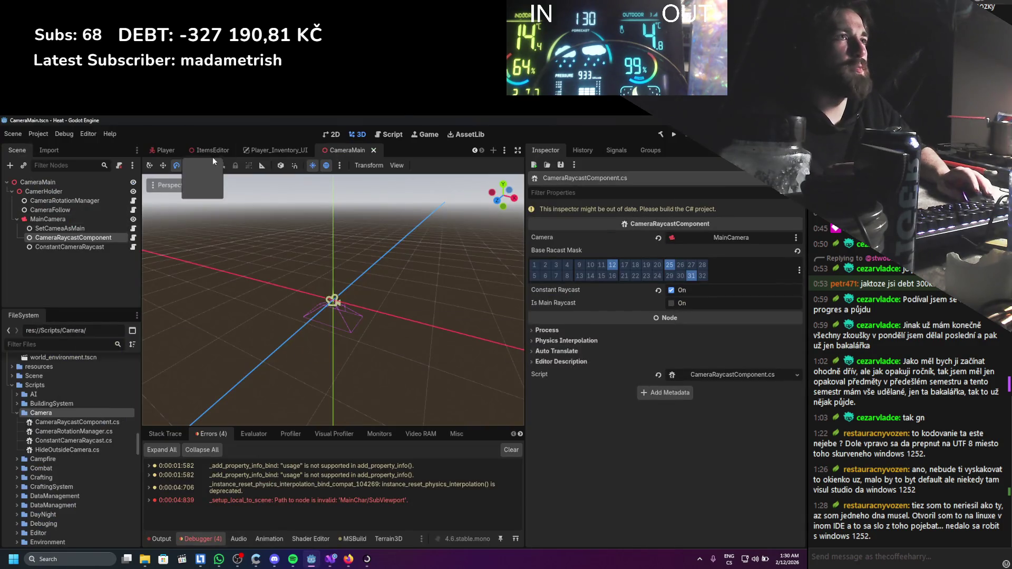
Expand the Player's Components node and open the RotationComponent node's script.
scroll(51, 248, up, 2)
scroll(55, 243, down, 4)
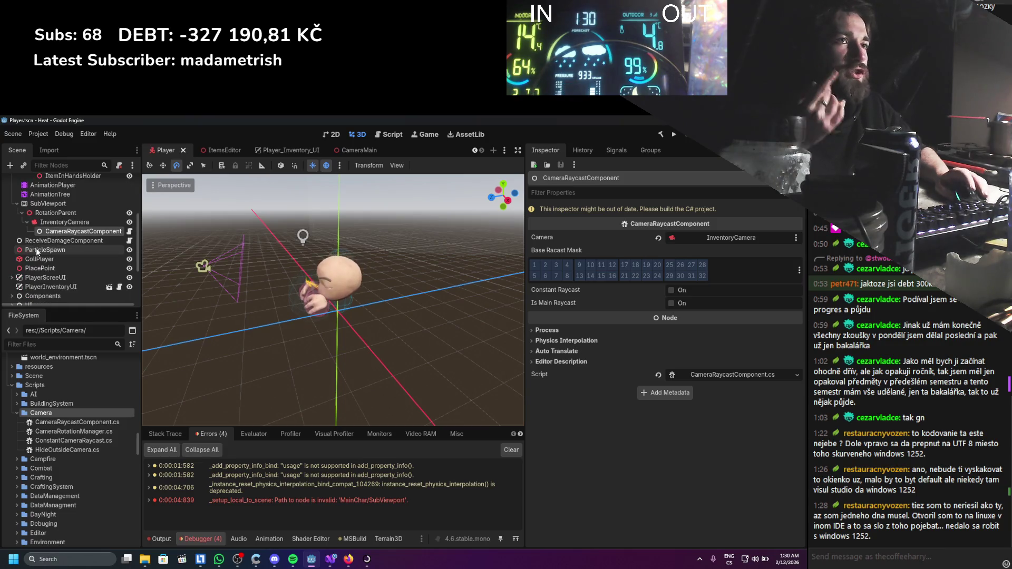
scroll(21, 278, down, 1)
click(12, 228)
click(62, 247)
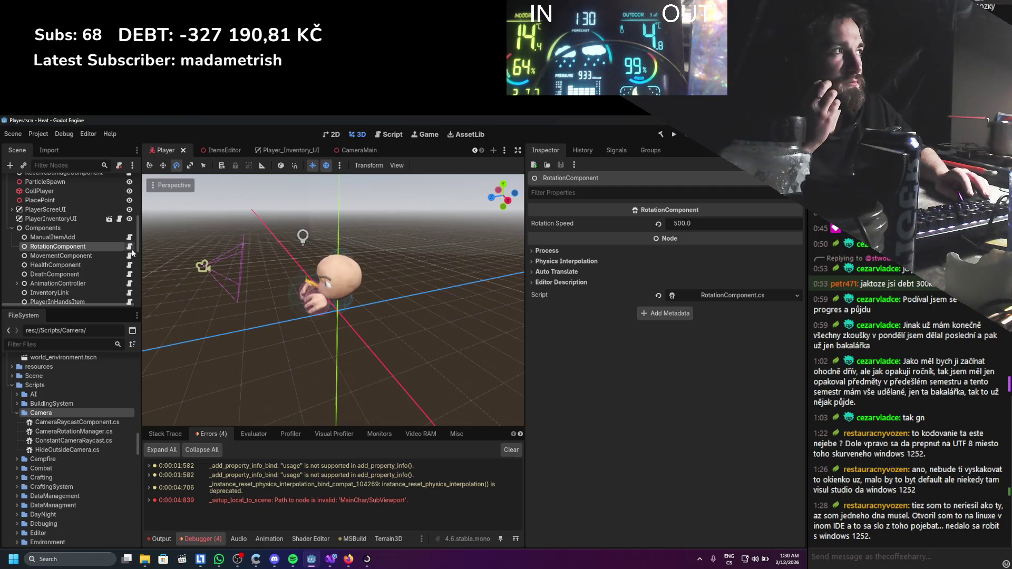
click(130, 247)
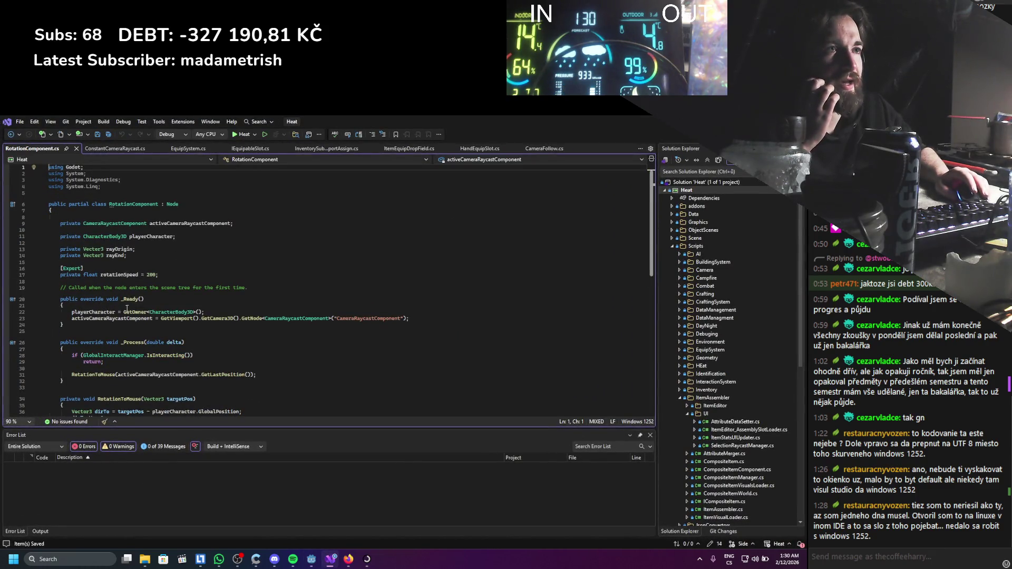
Review how RotationComponent.cs uses activeCameraRaycastComponent, then return to ConstantCameraRaycast.cs.
click(121, 318)
scroll(167, 325, down, 2)
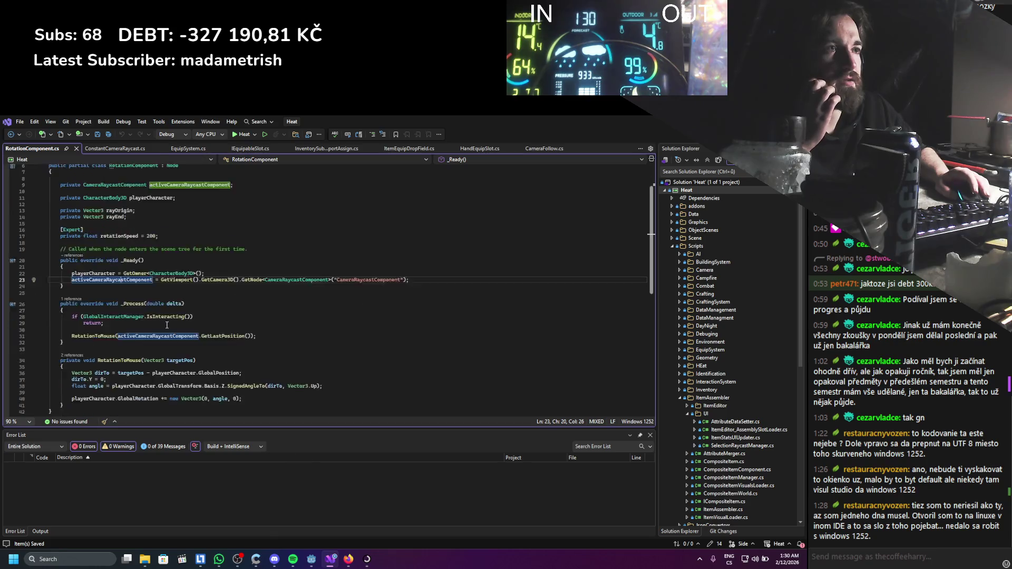
scroll(167, 325, down, 1)
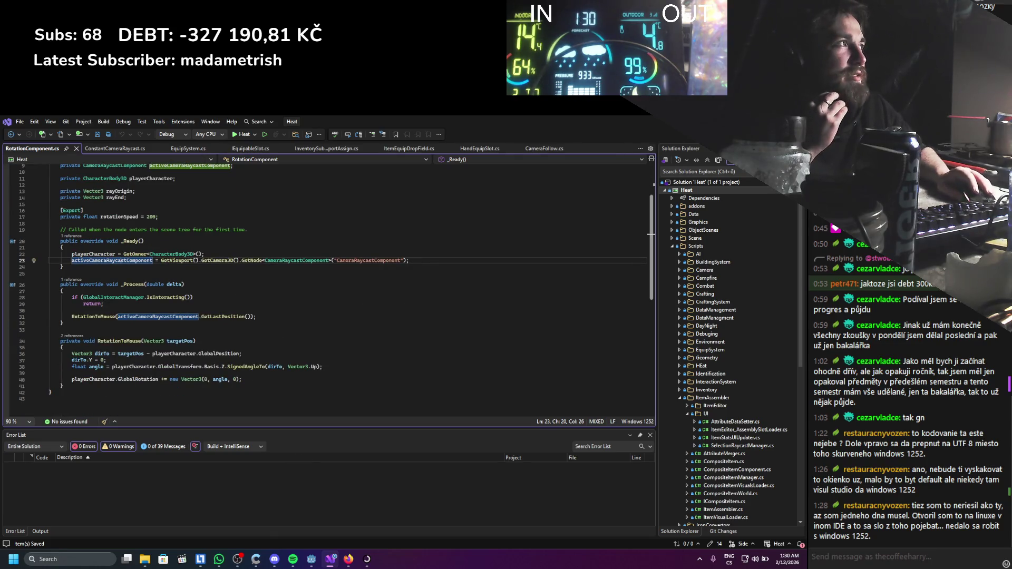
key(alt+Tab)
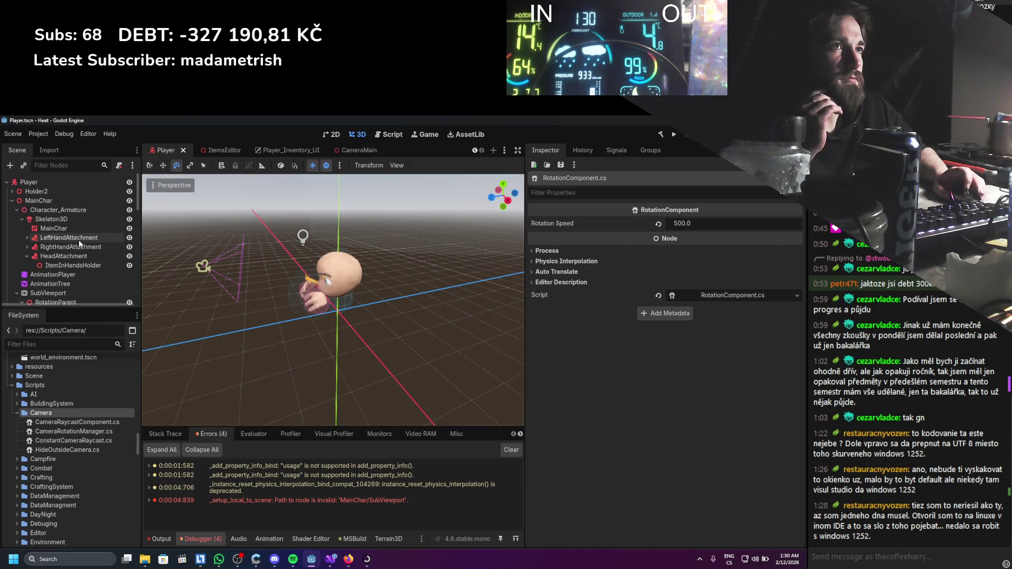
click(331, 559)
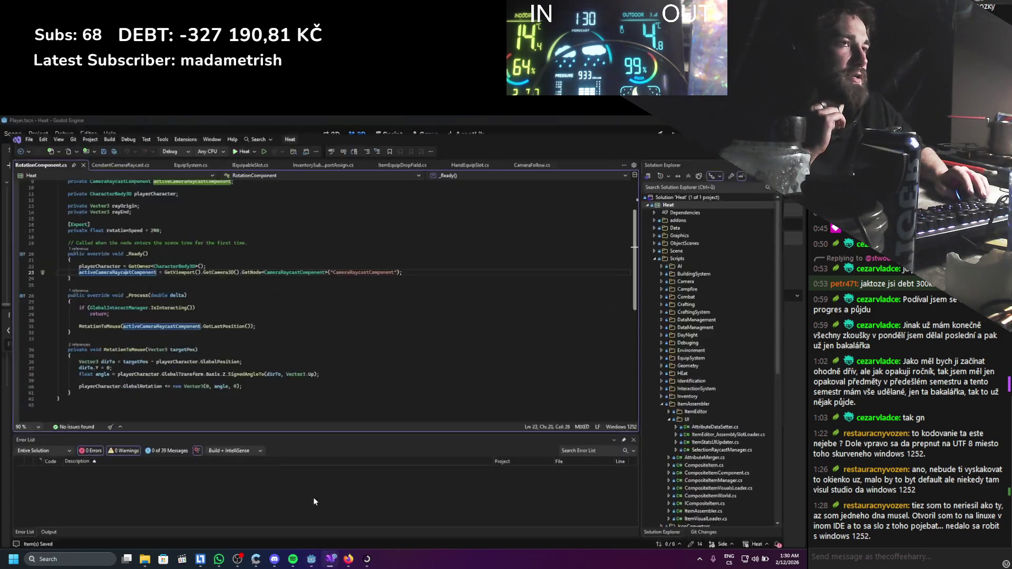
scroll(204, 286, up, 3)
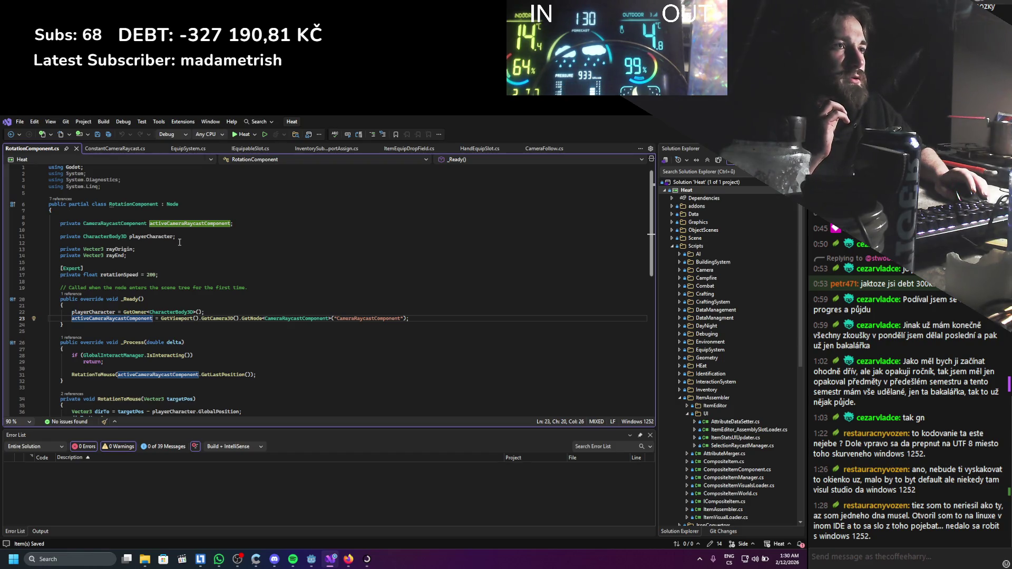
click(131, 152)
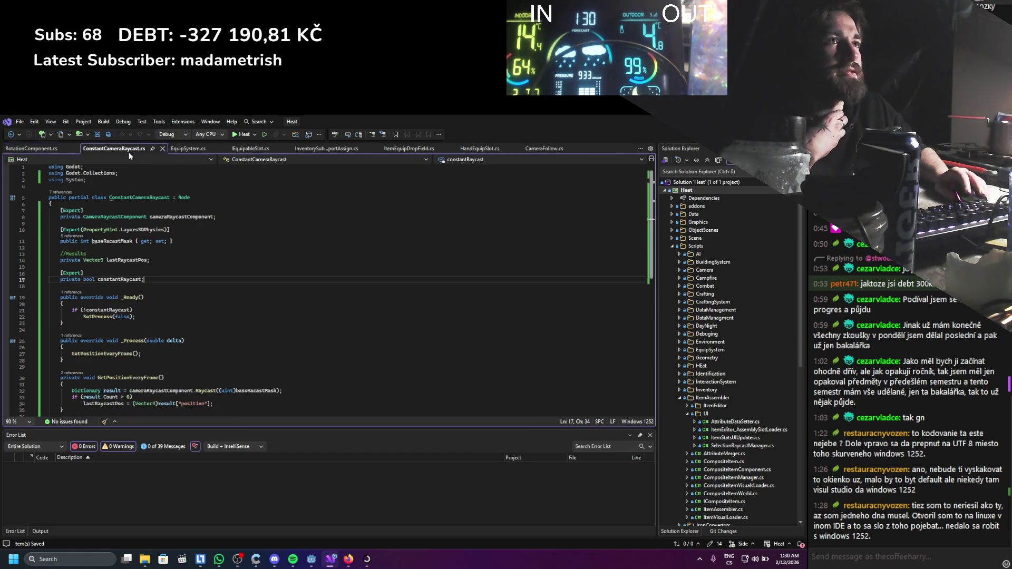
Add a static ConstantCameraRaycast instance field declaration at the top of the class.
click(155, 204)
key(Return)
key(Return)
key(Up)
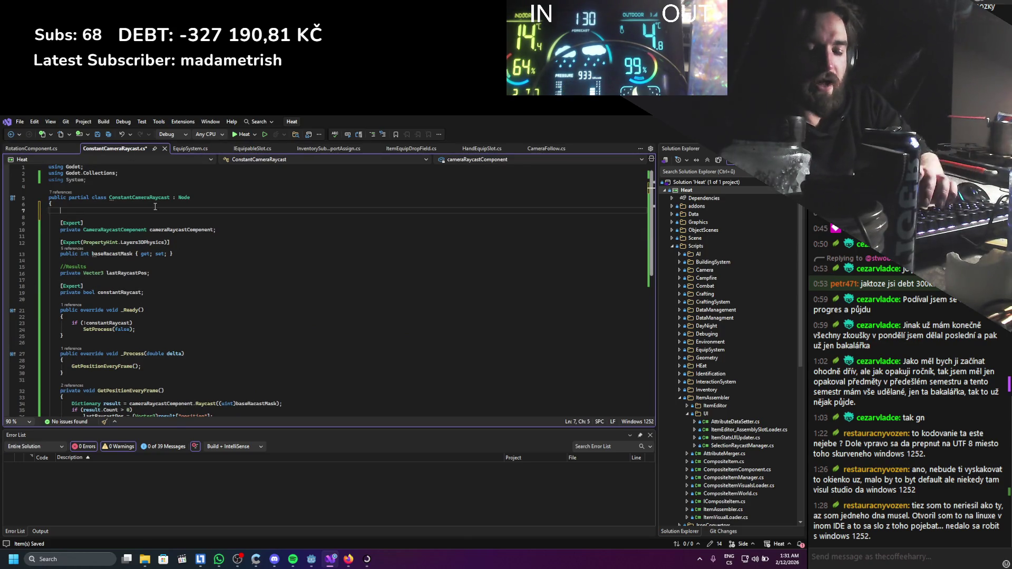
text(Constat)
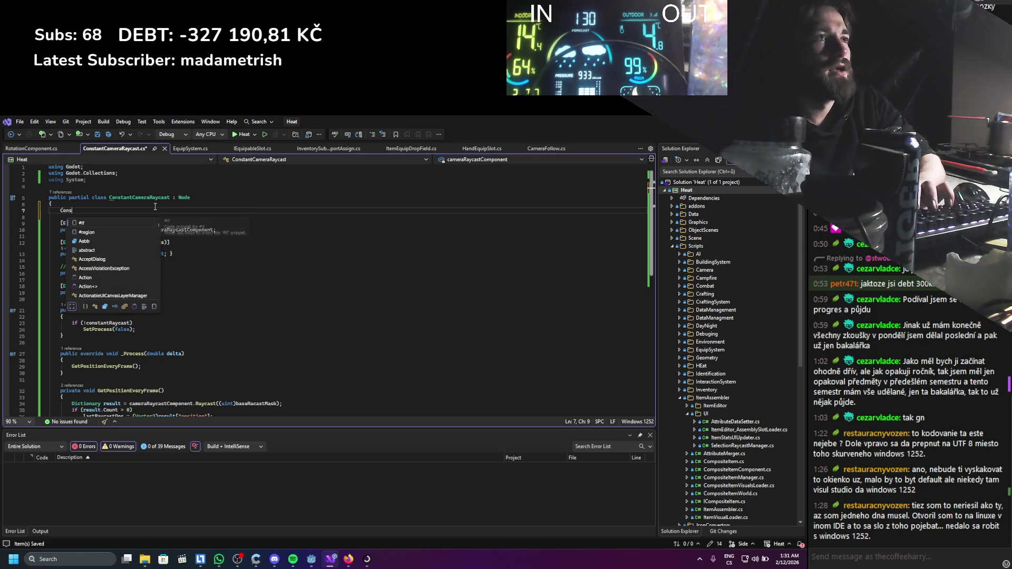
key(BackSpace)
key(BackSpace)
key(BackSpace)
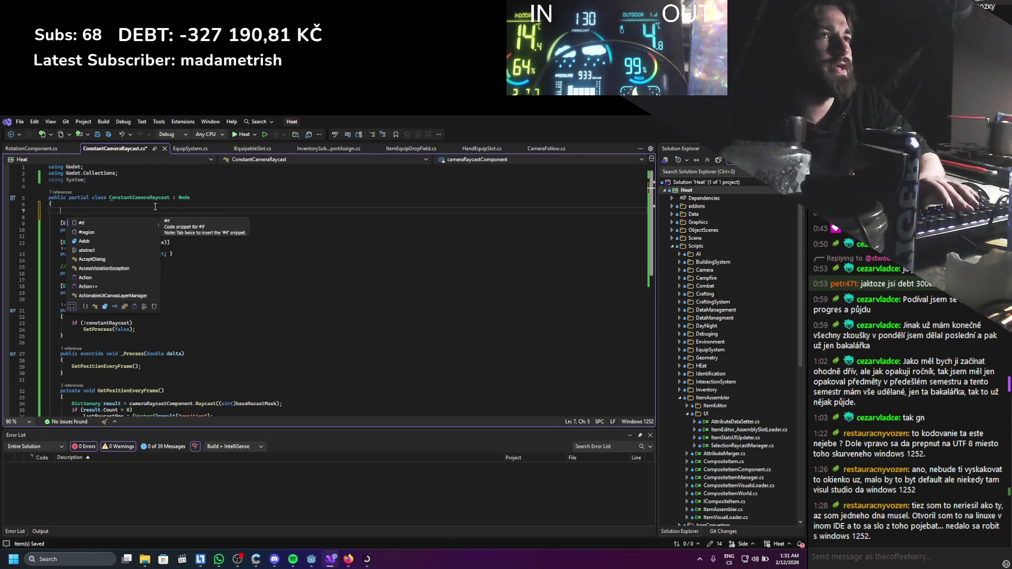
text(const)
key(BackSpace)
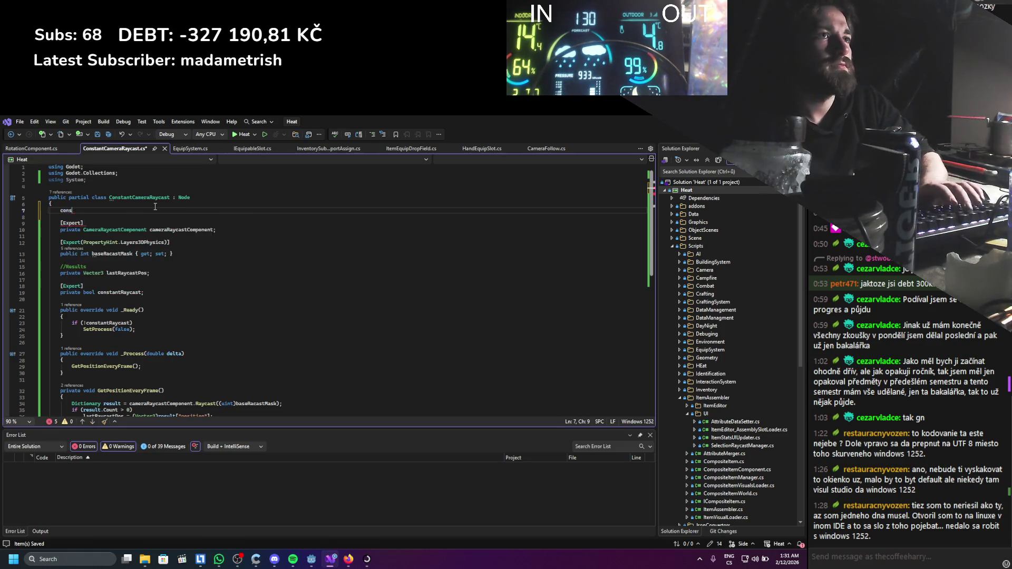
text(private s)
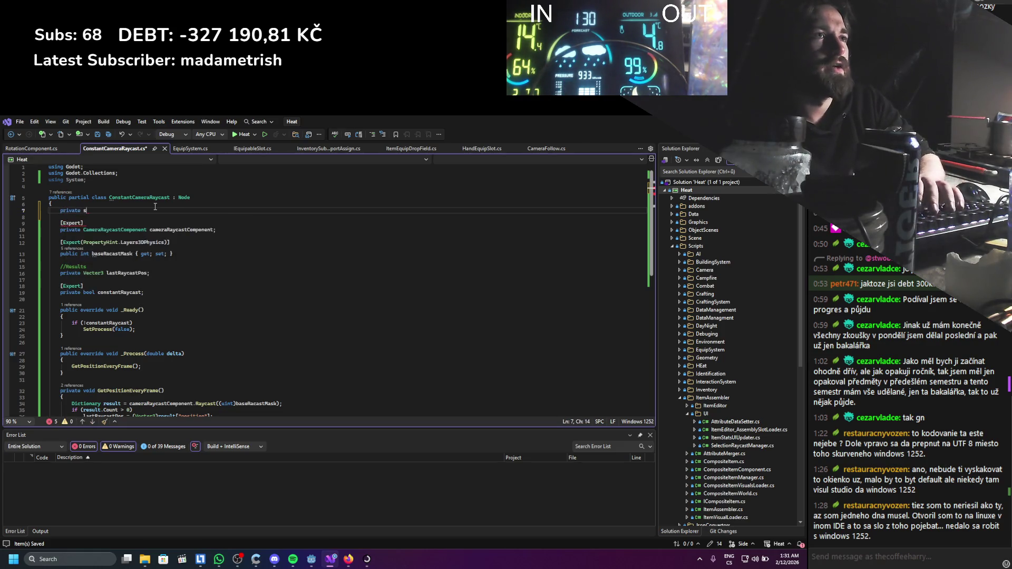
text(tatic Constant)
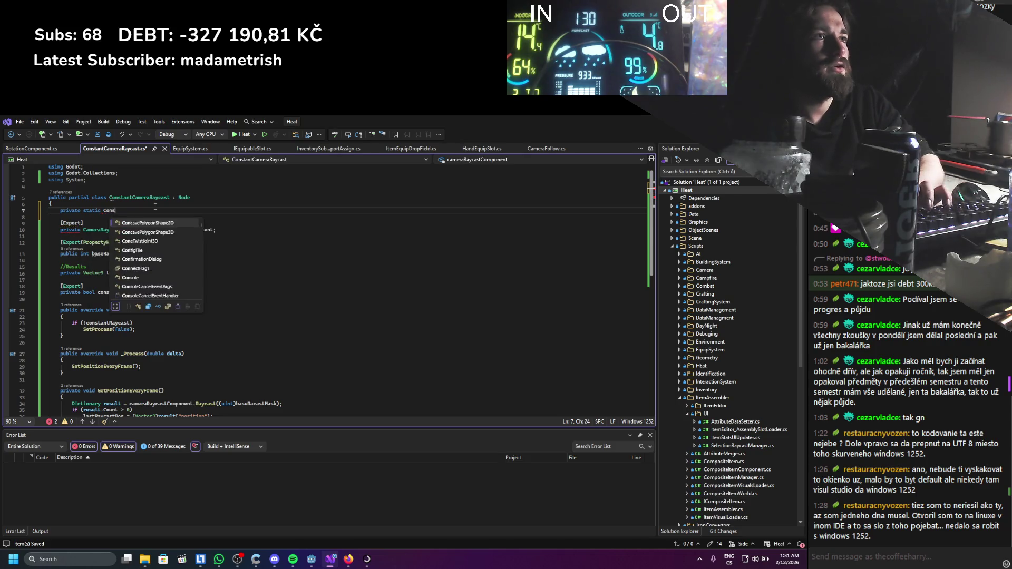
key(Tab)
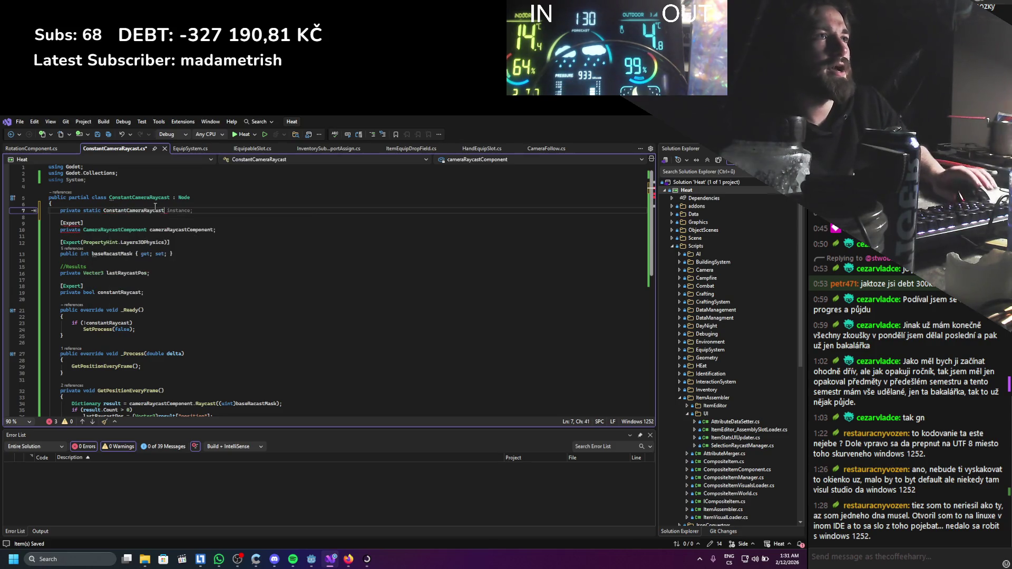
Rename the field to Instance, make it public, and save.
click(168, 210)
text(Instance;)
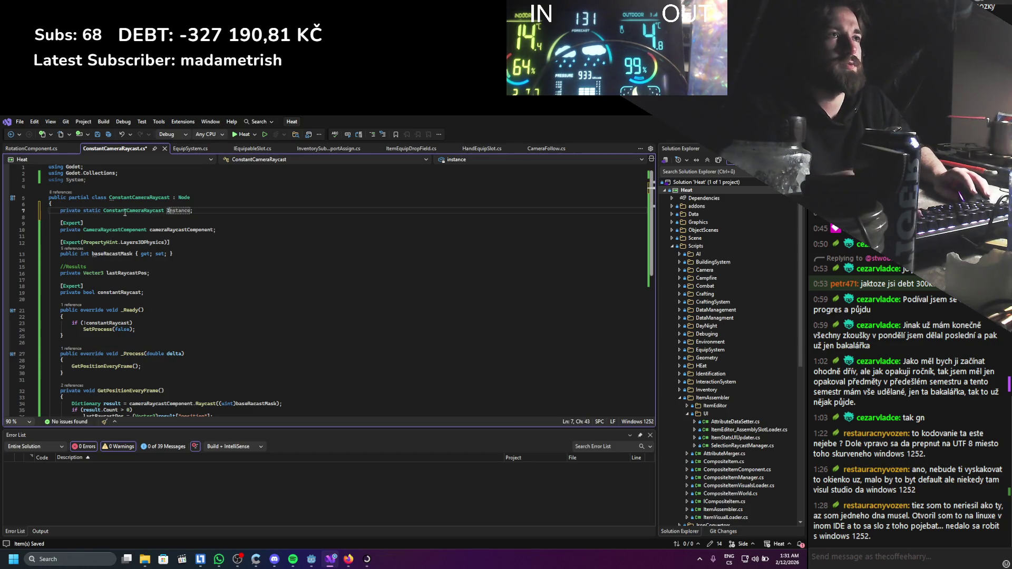
click(69, 211)
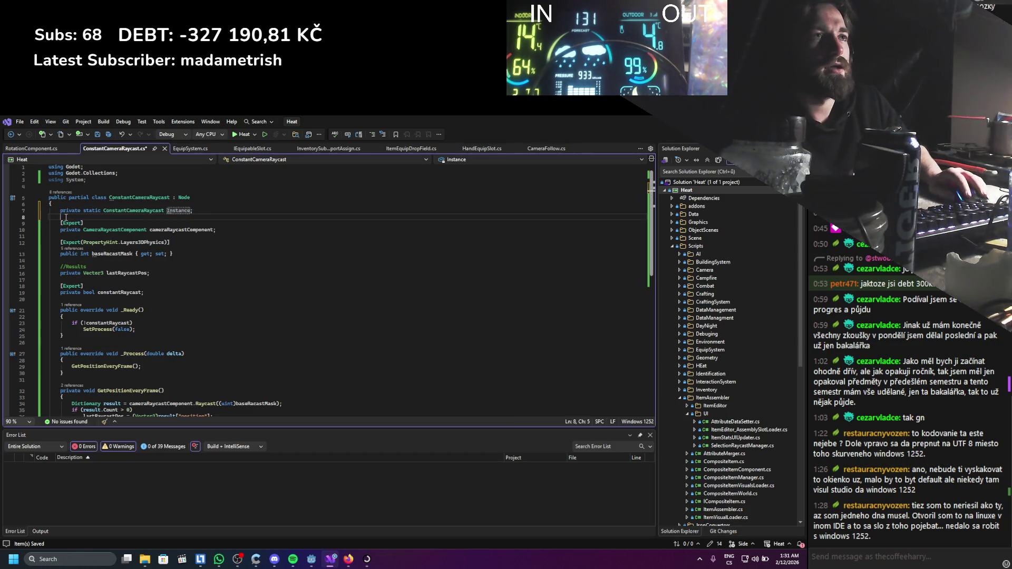
double_click(69, 211)
text(public)
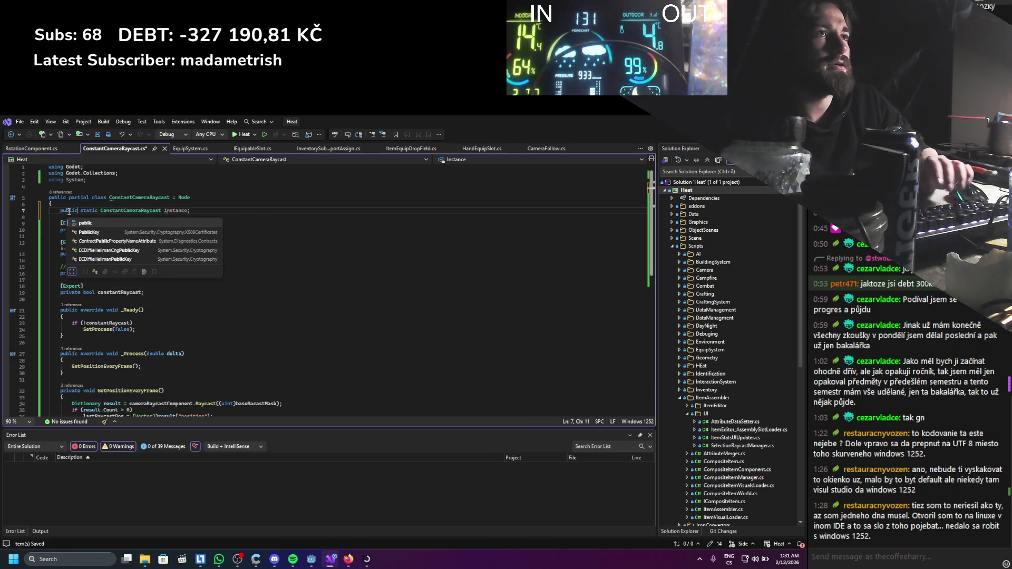
key(Escape)
key(ctrl+s)
Add an _EnterTree override that sets 'Instance = this;' and save the script.
key(Down)
click(122, 301)
key(Return)
text(ovver)
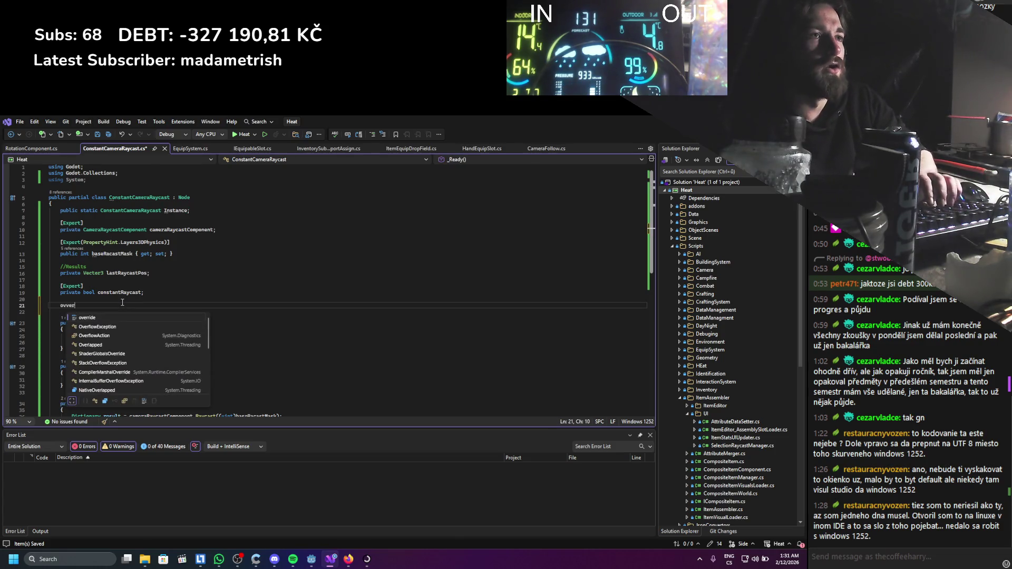
key(Tab)
text(_En)
key(Return)
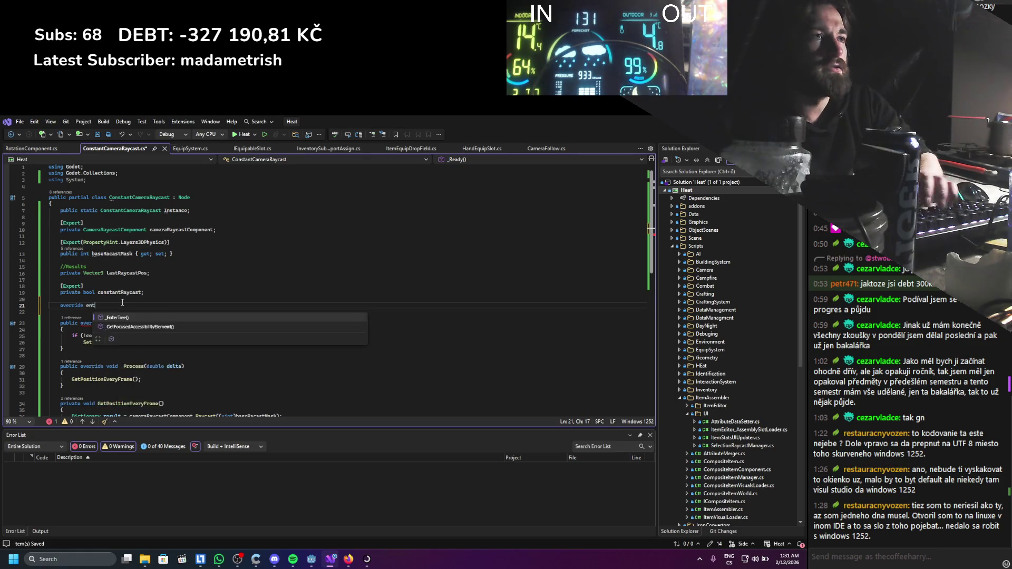
text(= this;)
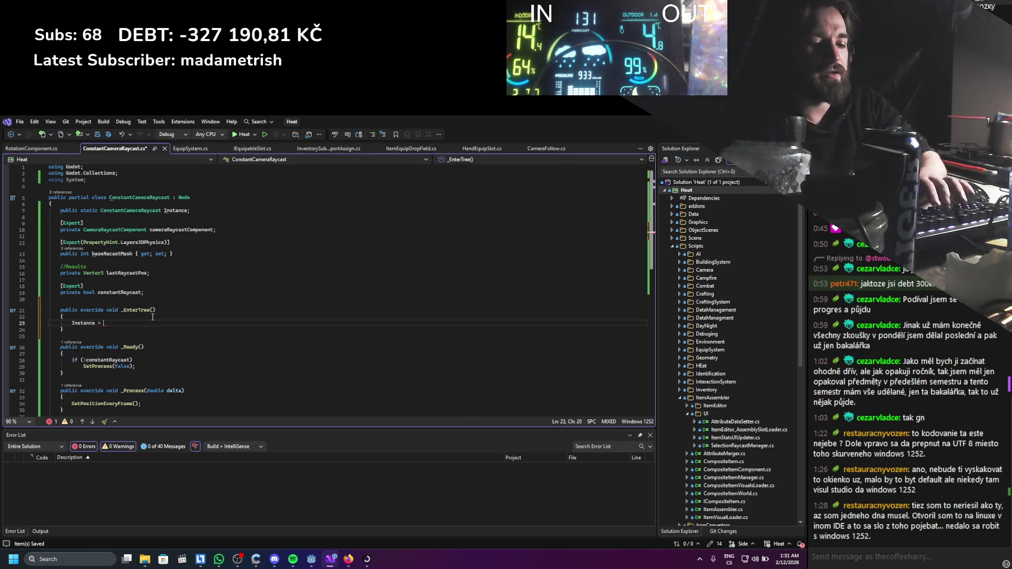
key(ctrl+s)
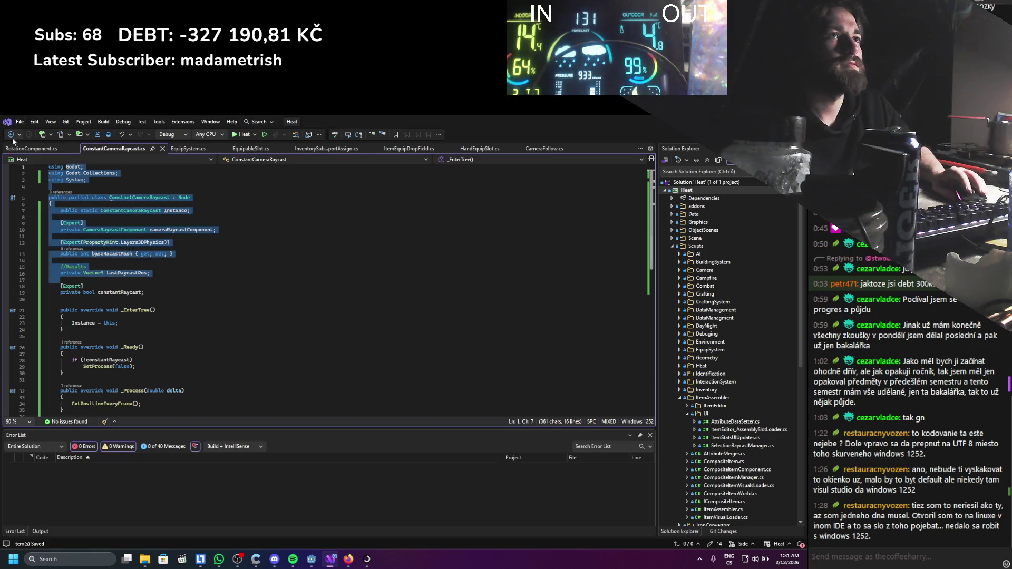
click(33, 149)
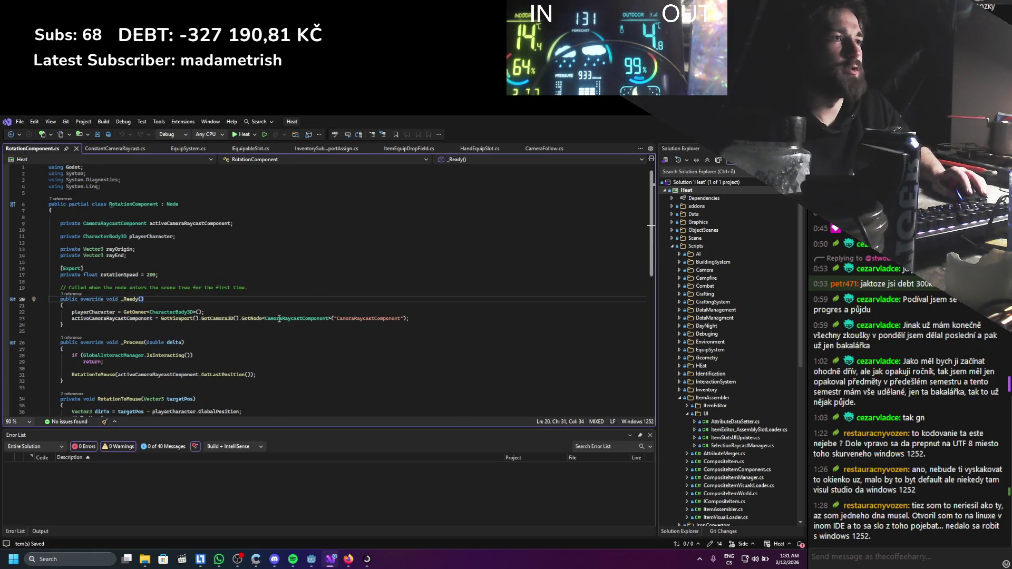
Change the field on line 9 to ConstantCameraRaycast constantCameraRaycast.
drag(161, 318, 185, 318)
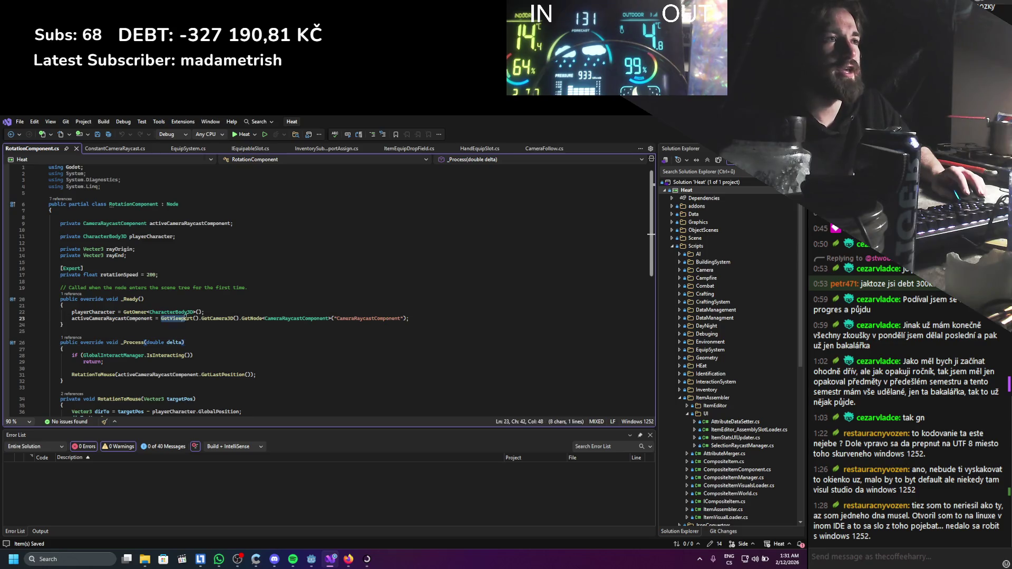
drag(252, 319, 311, 319)
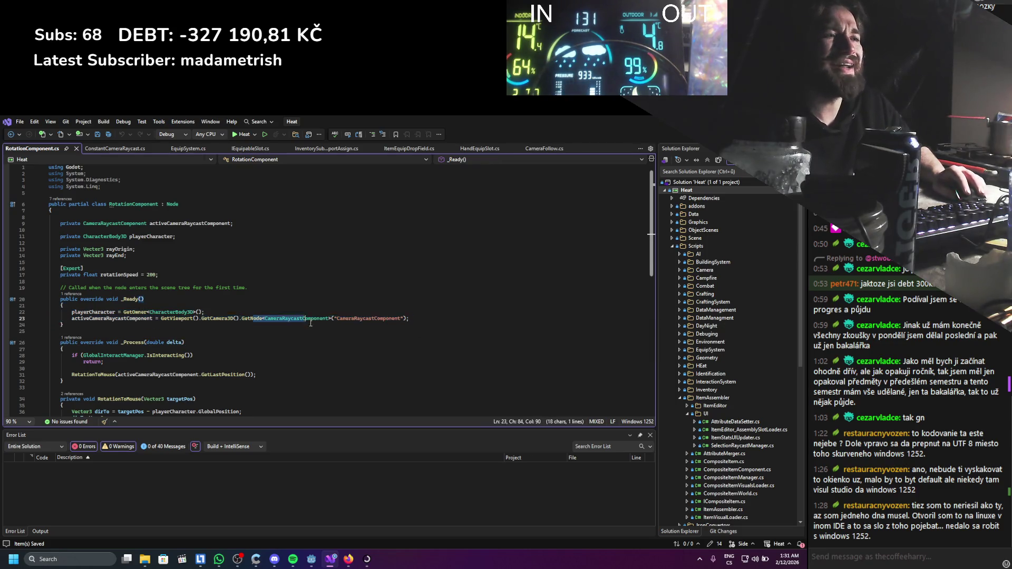
click(225, 368)
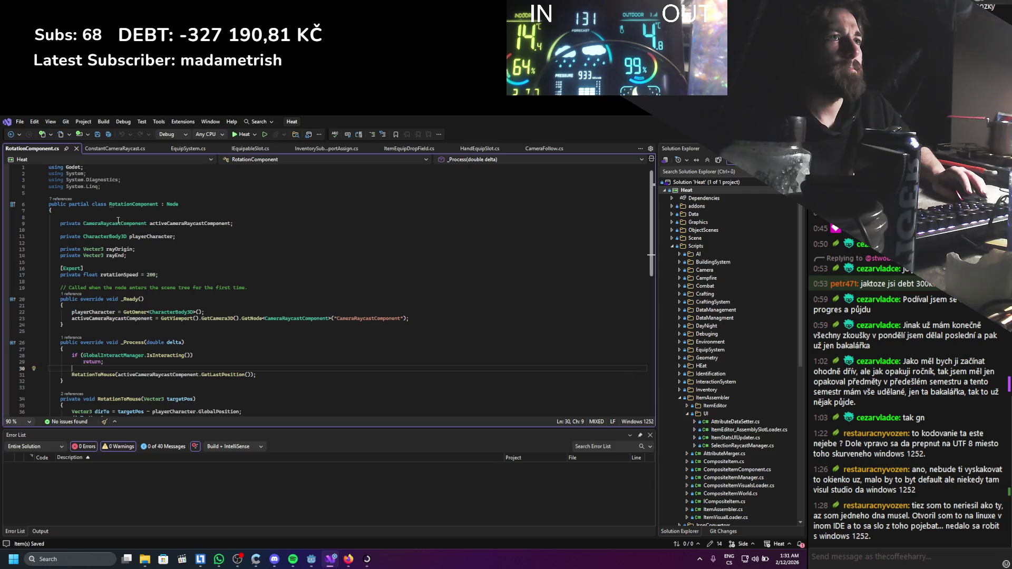
double_click(117, 223)
text(Conc)
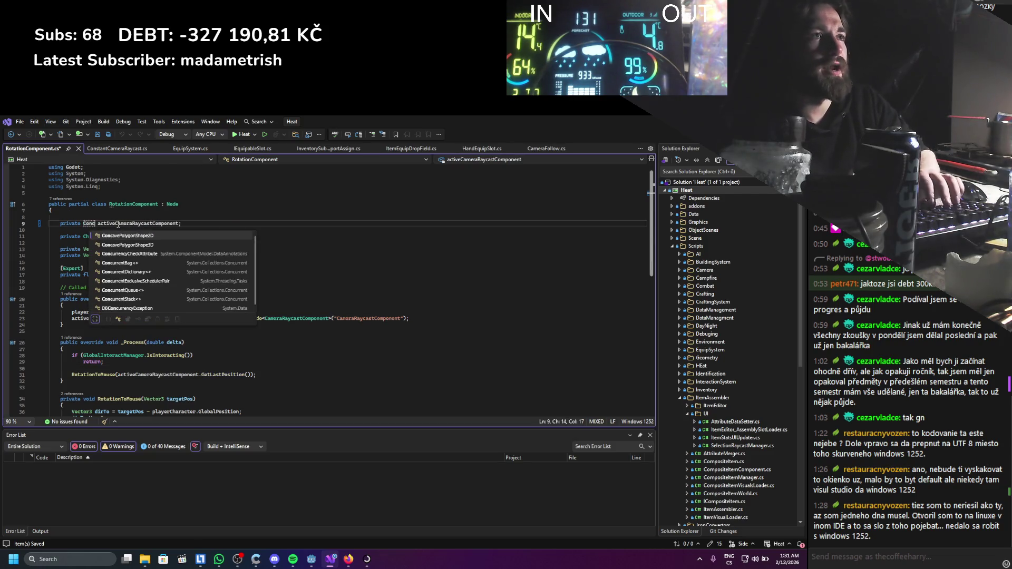
text(stat)
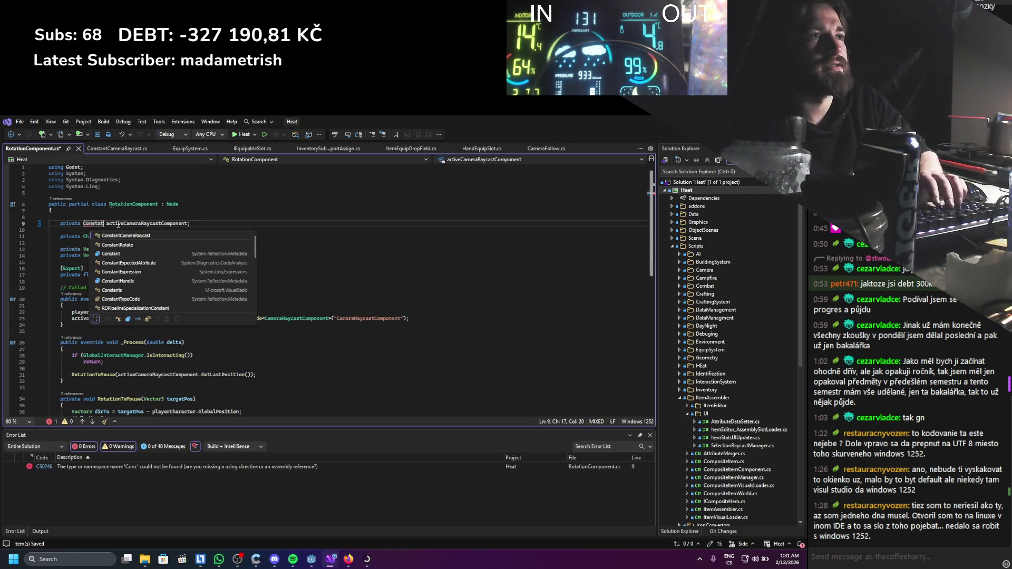
key(Tab)
click(173, 219)
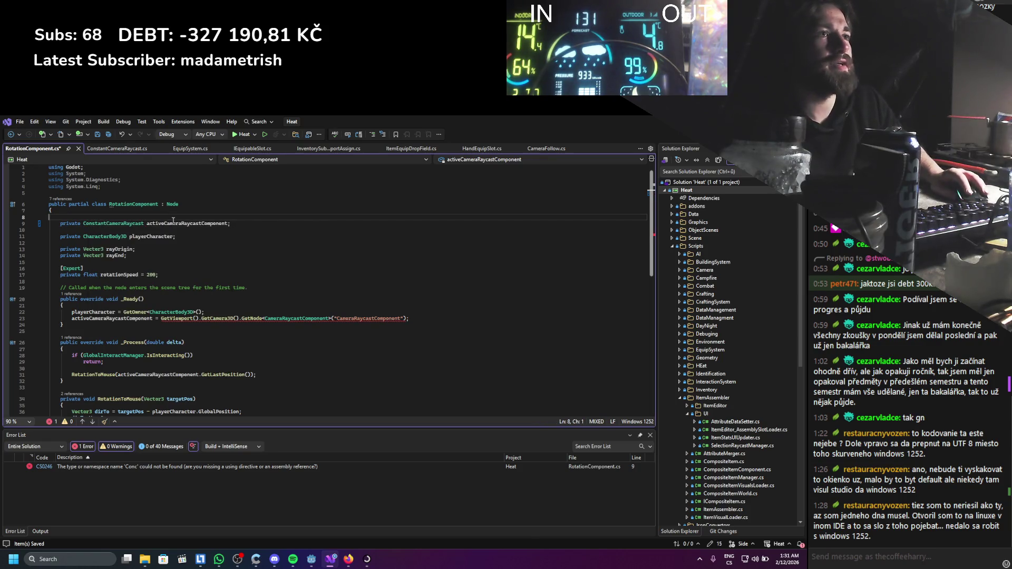
double_click(173, 223)
text(constan)
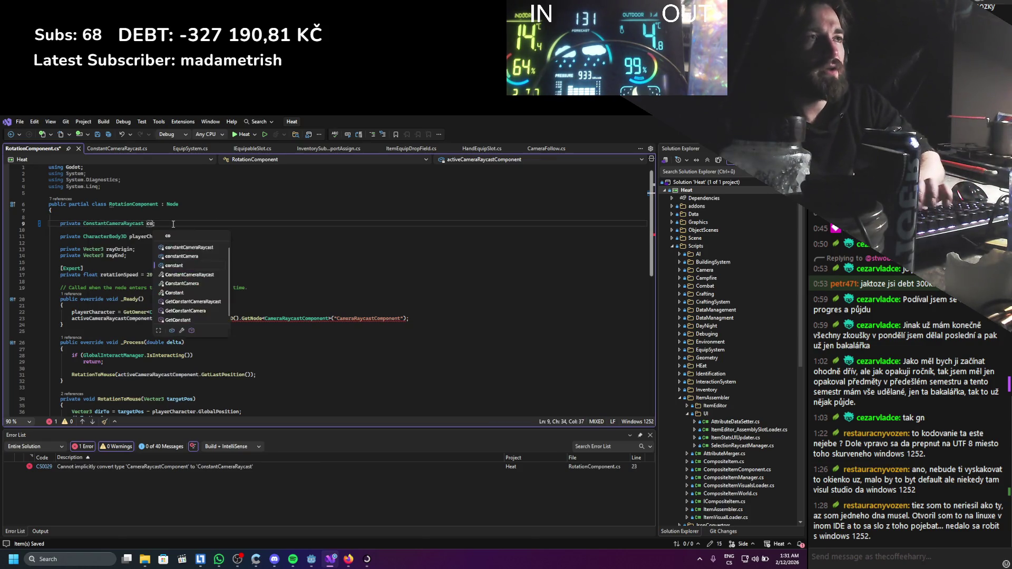
text(tC)
key(Tab)
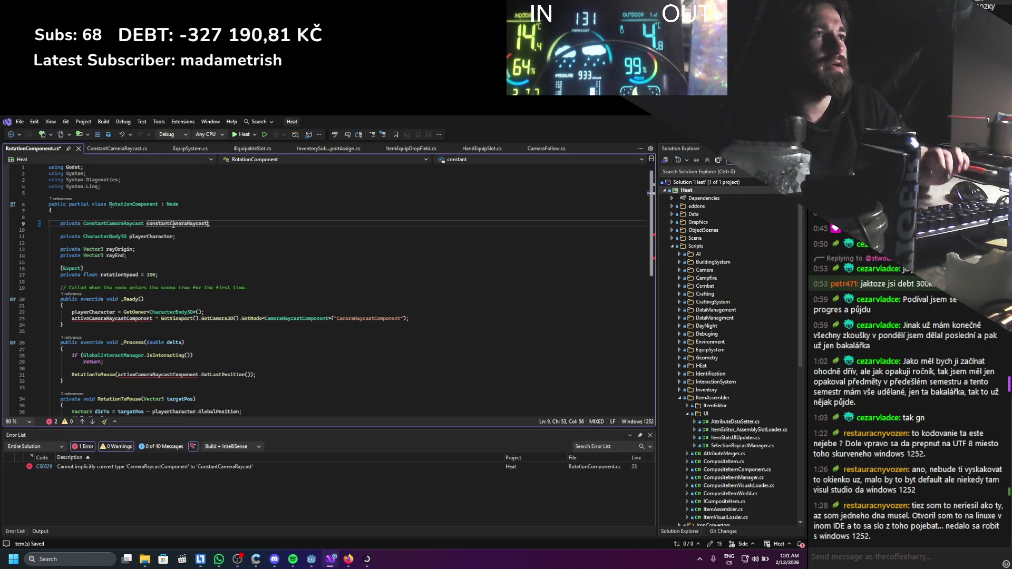
In _Ready, replace the old node lookup with constantCameraRaycast = ConstantCameraRaycast.Instance.
drag(161, 319, 387, 338)
click(168, 226)
double_click(135, 312)
double_click(129, 319)
key(ctrl+v)
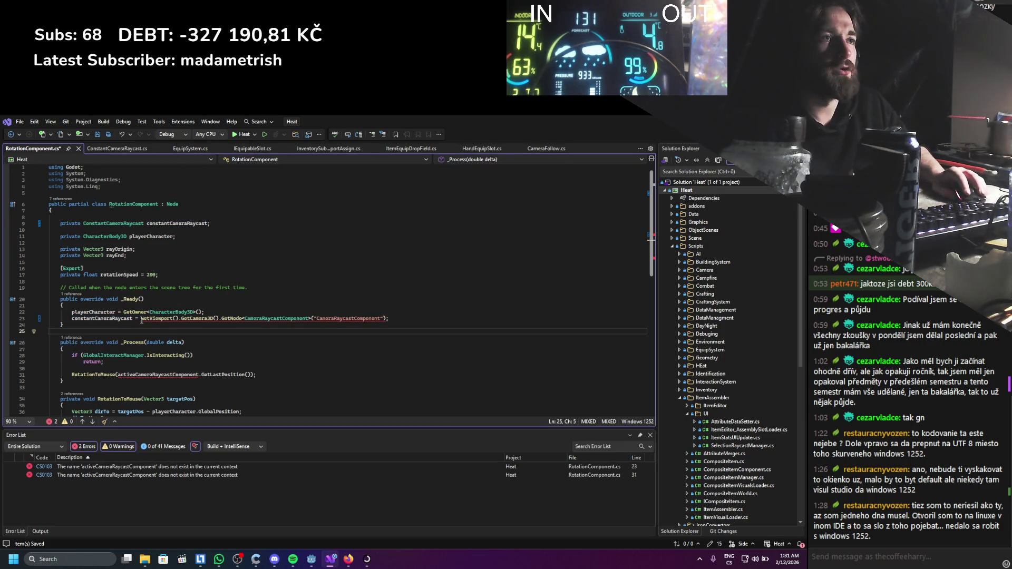
drag(141, 319, 386, 320)
text(Const;)
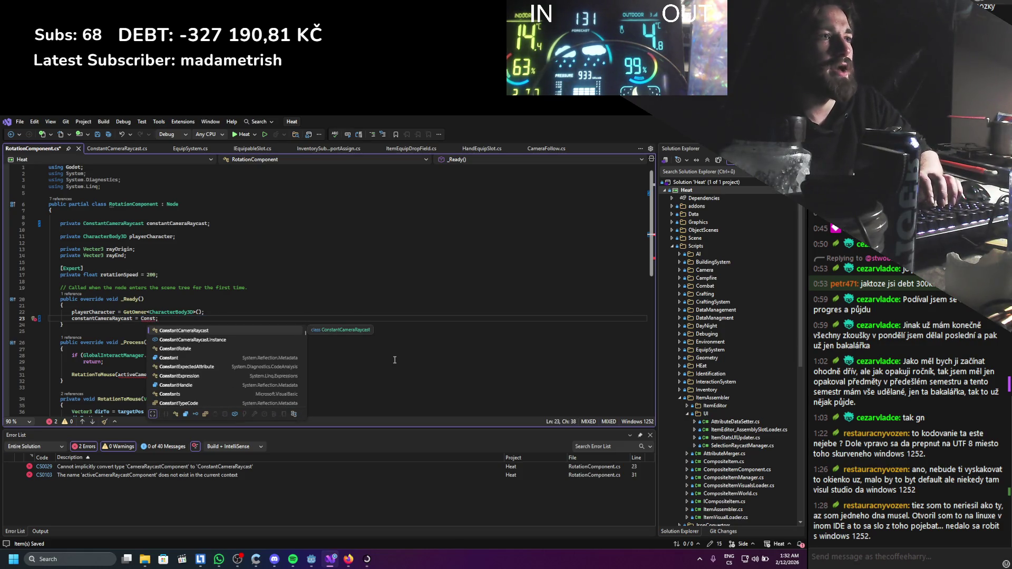
key(Down)
key(Tab)
click(297, 348)
scroll(297, 349, down, 1)
click(123, 299)
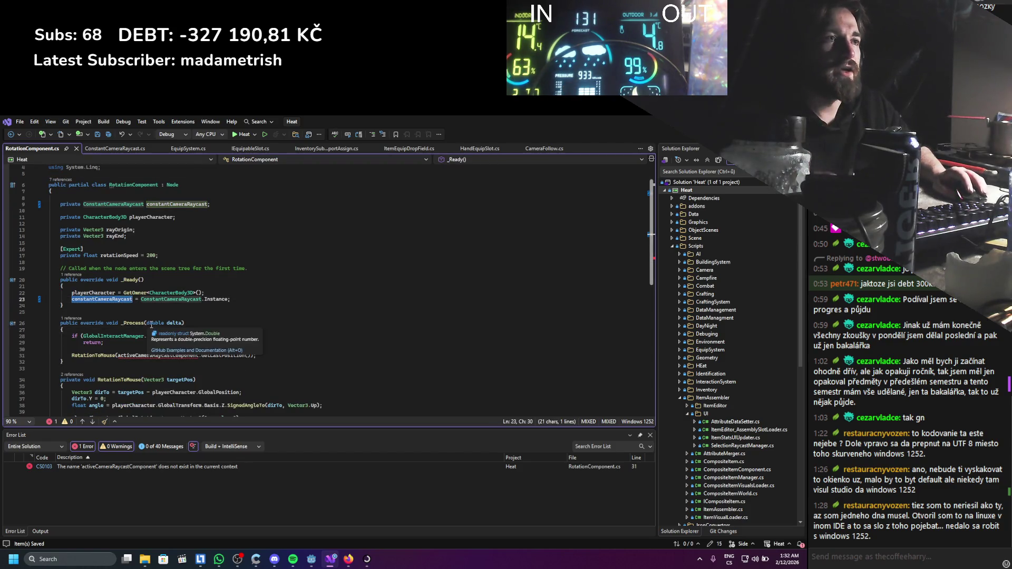
Make the RotationToMouse call in _Process use constantCameraRaycast's last position.
click(162, 349)
double_click(162, 353)
text(constantCameraRaycast)
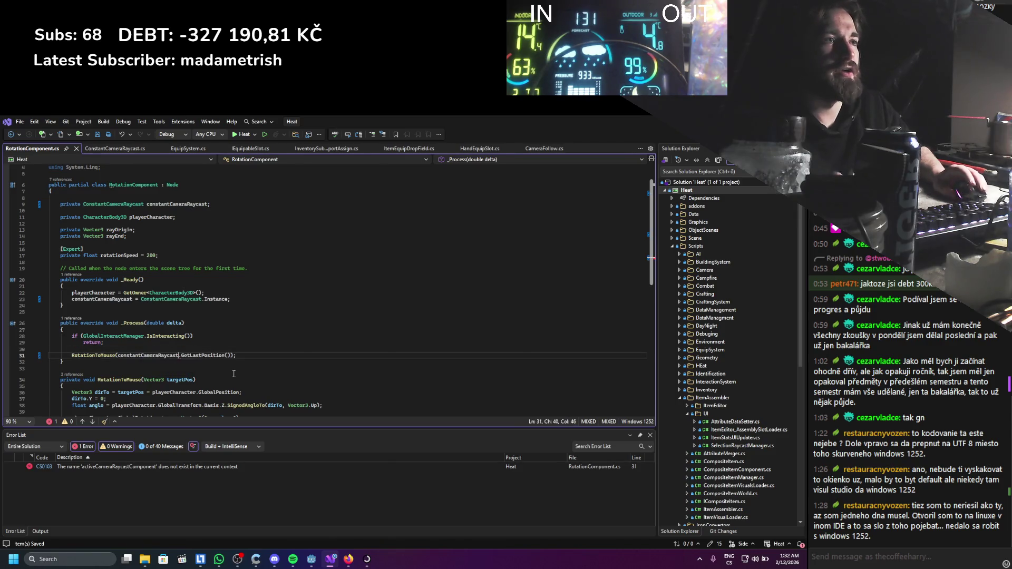
scroll(237, 369, down, 1)
scroll(236, 369, up, 2)
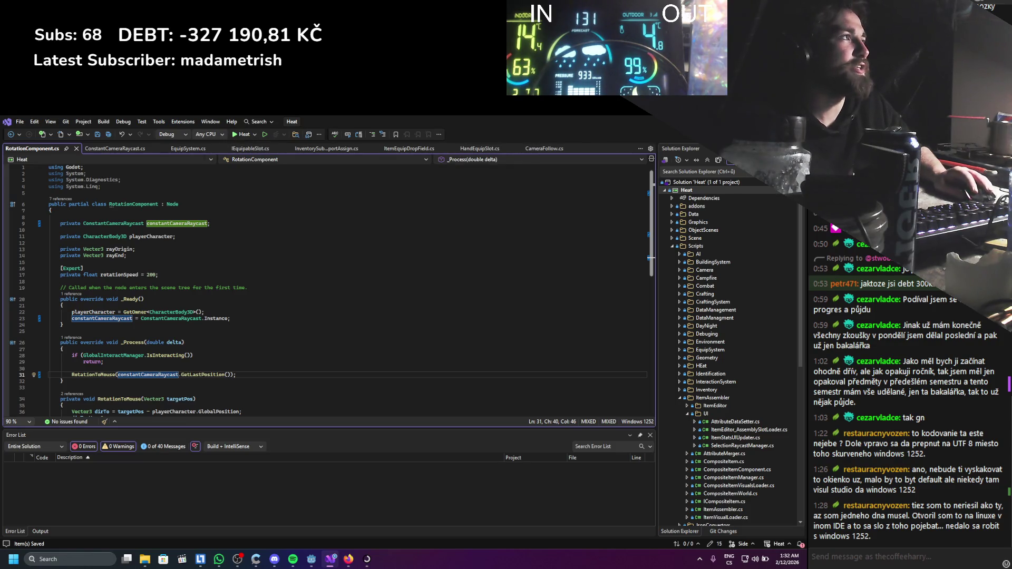
key(alt+Tab)
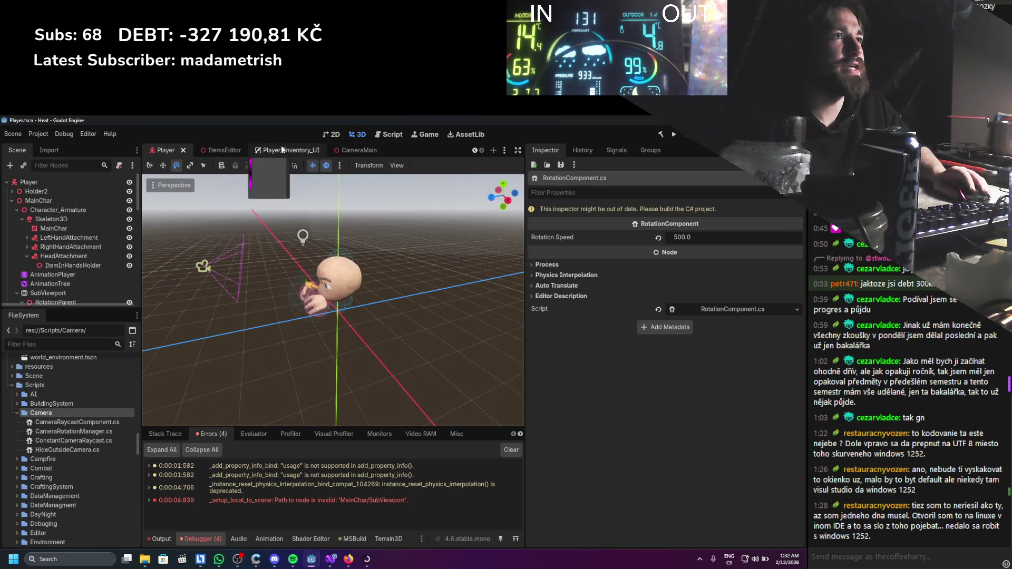
Open the script of the SetCameaAsMain node under MainCamera in the StaticWorld scene.
scroll(177, 149, up, 1)
scroll(177, 150, up, 1)
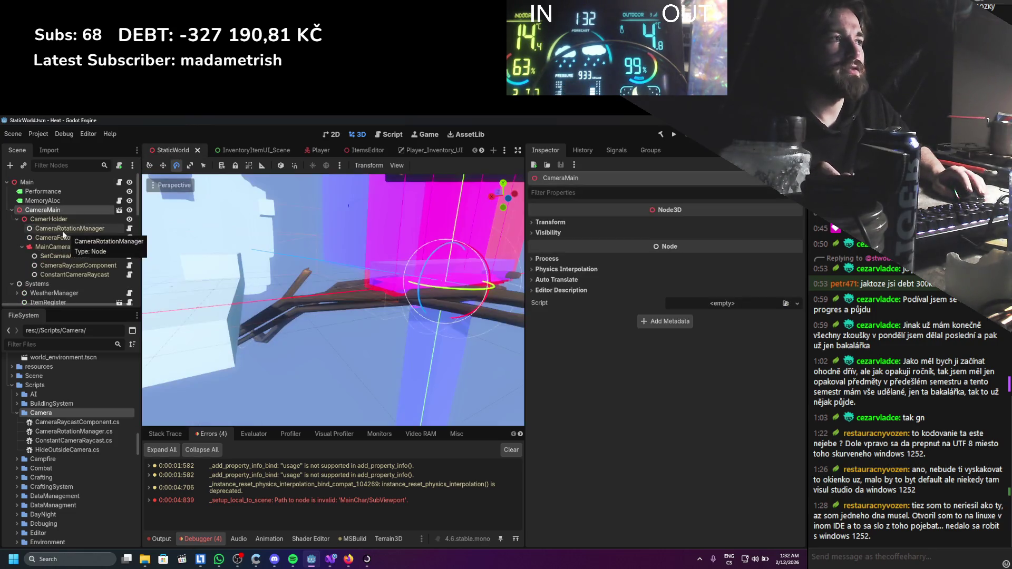
click(70, 254)
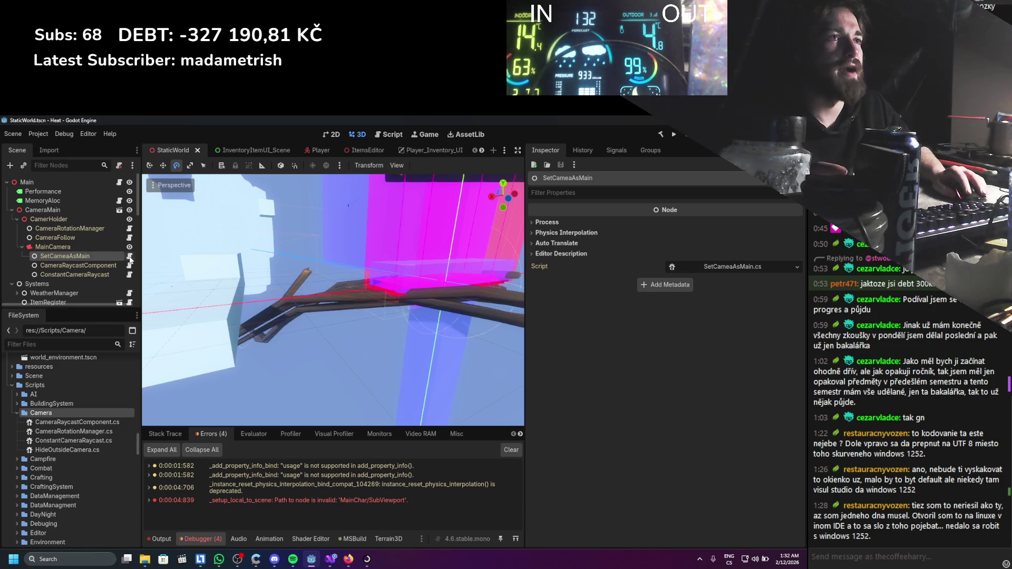
click(129, 256)
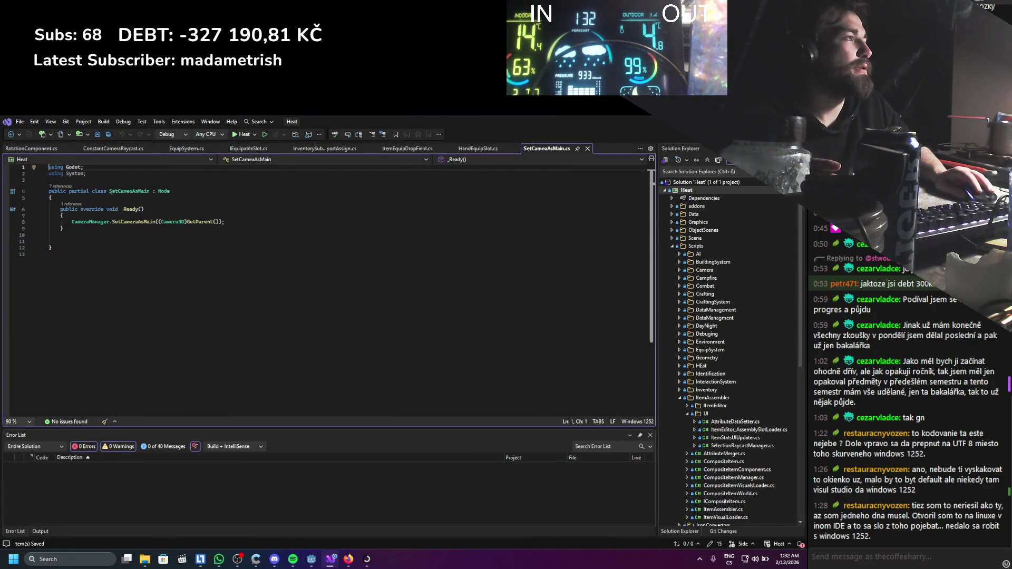
Open the CameraRaycastComponent script from its node in the Godot scene tree.
key(alt+Tab)
click(87, 268)
click(134, 270)
scroll(407, 323, down, 5)
scroll(237, 299, up, 3)
scroll(238, 299, down, 8)
scroll(189, 281, up, 3)
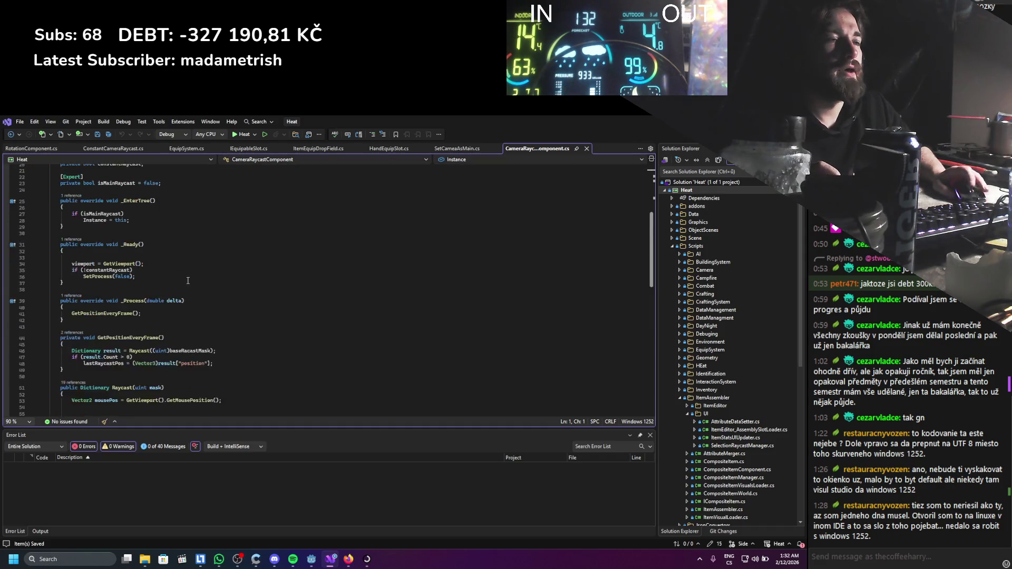
scroll(188, 280, down, 12)
Find all references to GetLastPosition and open its use in ManualMobDestinationController.cs.
right_click(135, 275)
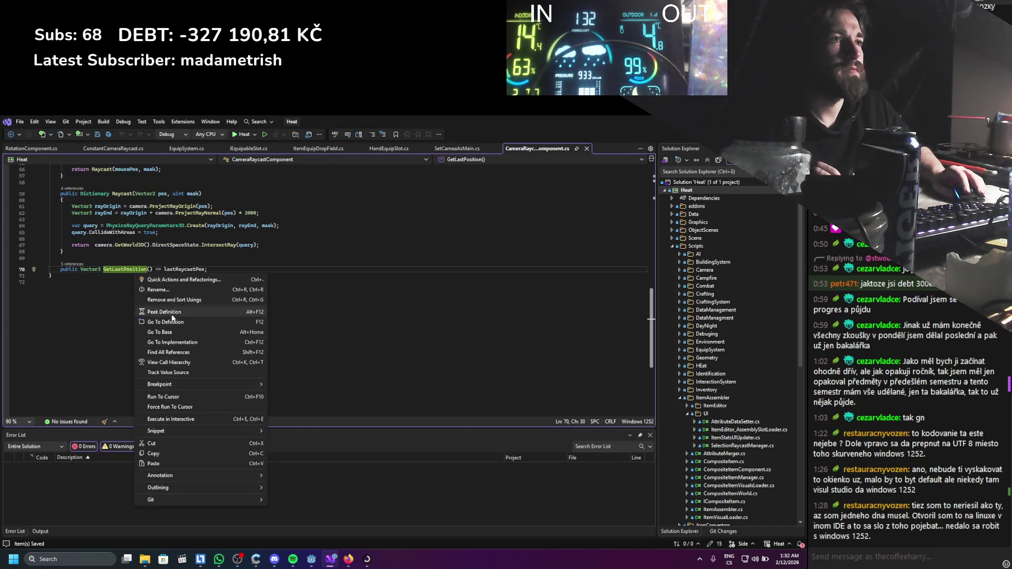
click(342, 373)
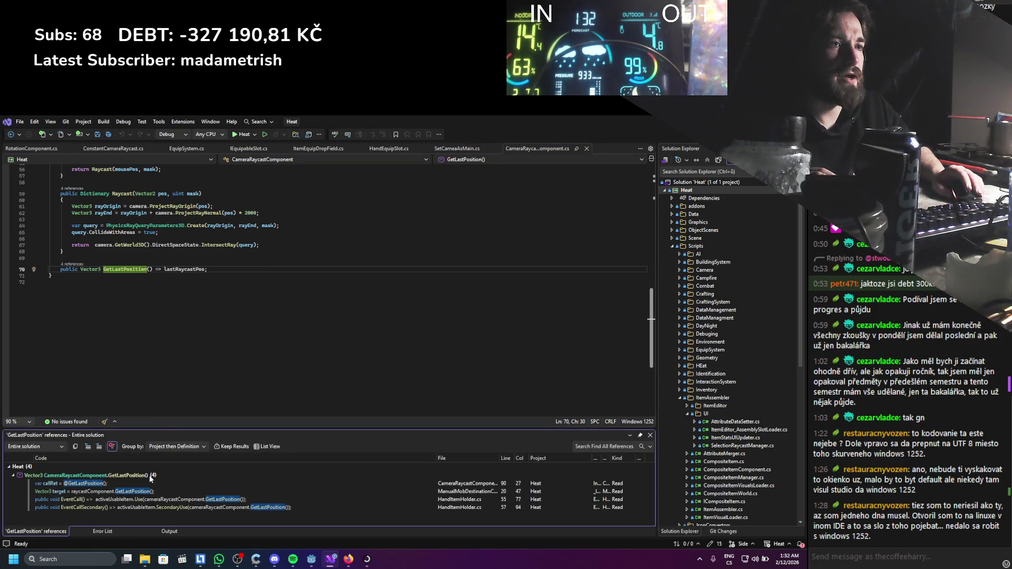
click(141, 492)
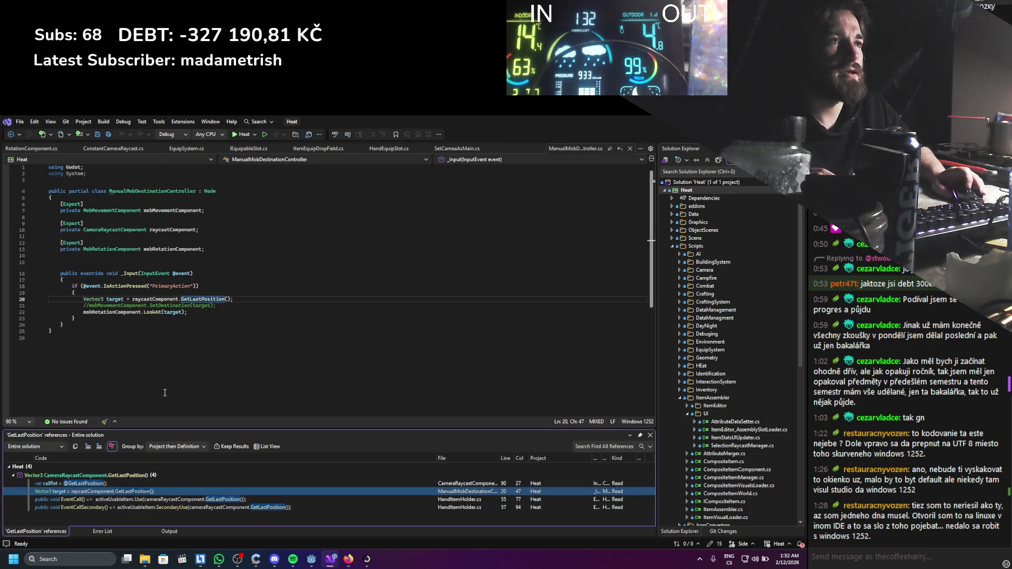
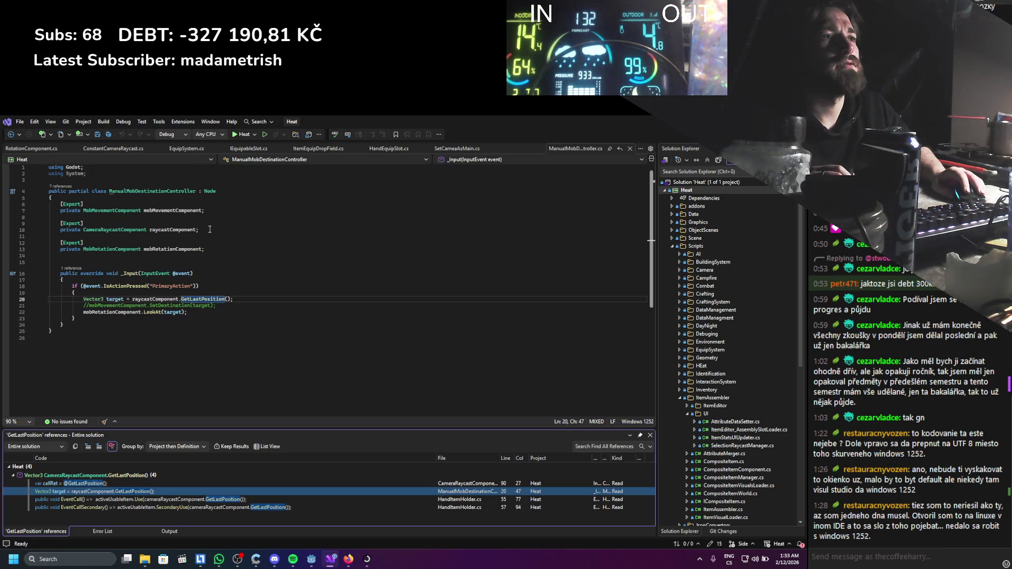
Delete the exported raycastComponent field declaration and save the controller script.
click(209, 229)
drag(210, 229, 49, 223)
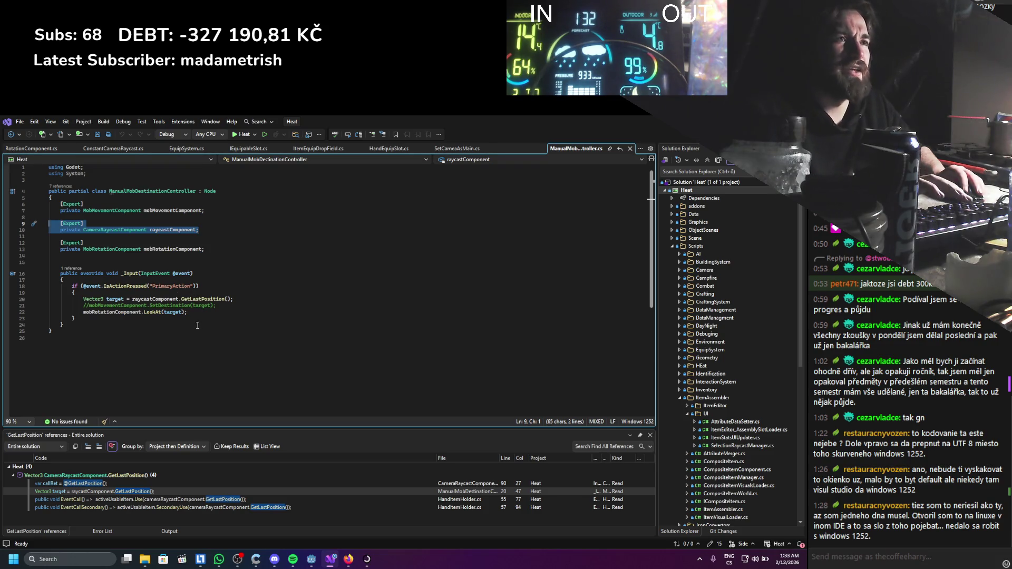
key(Delete)
key(ctrl+s)
Replace raycastComponent on line 17 with ConstantCameraRaycast.Instance, save, and open HandItemHolder's EventCall usage.
double_click(157, 281)
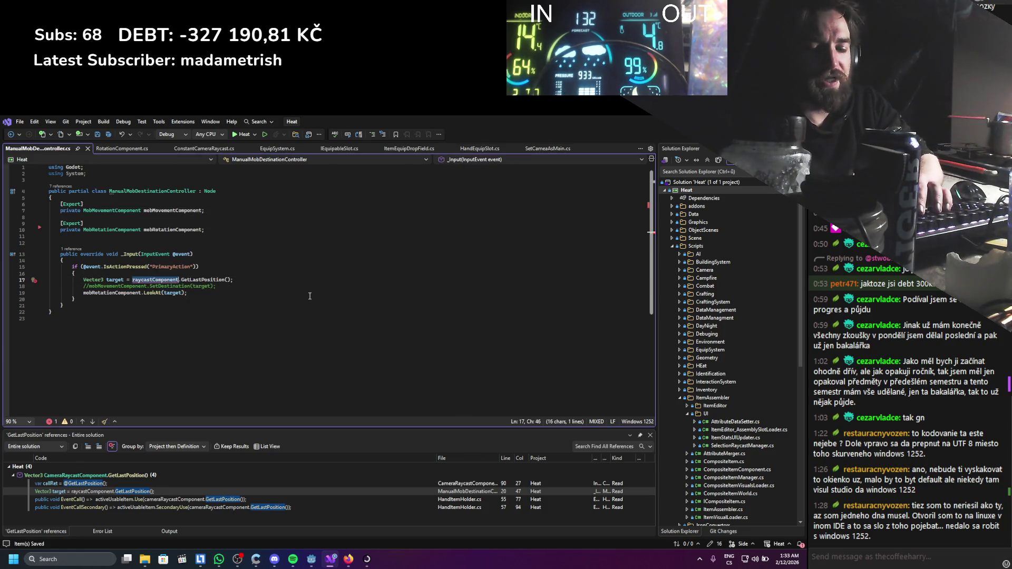
text(Const)
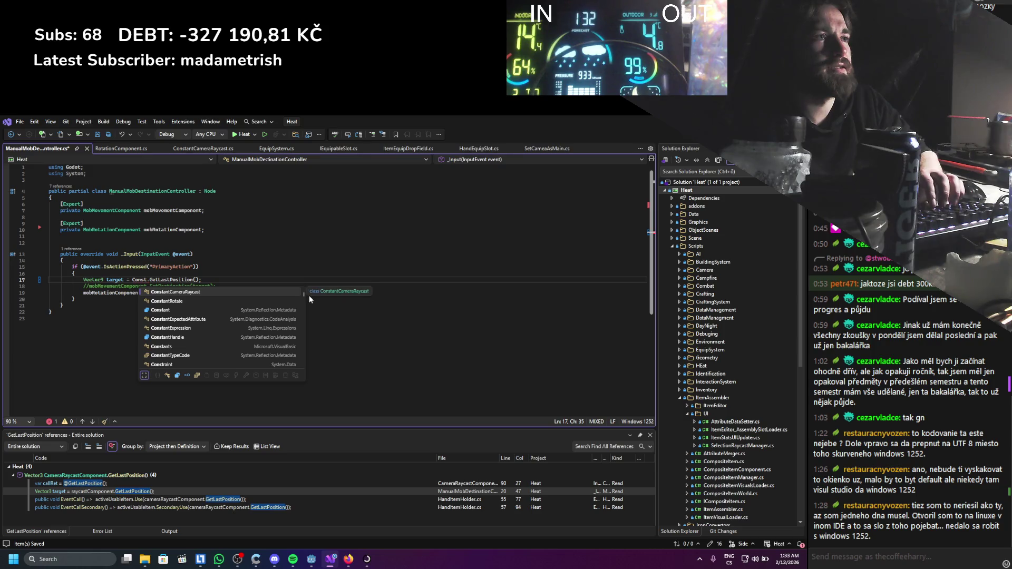
key(Tab)
text(.Ins)
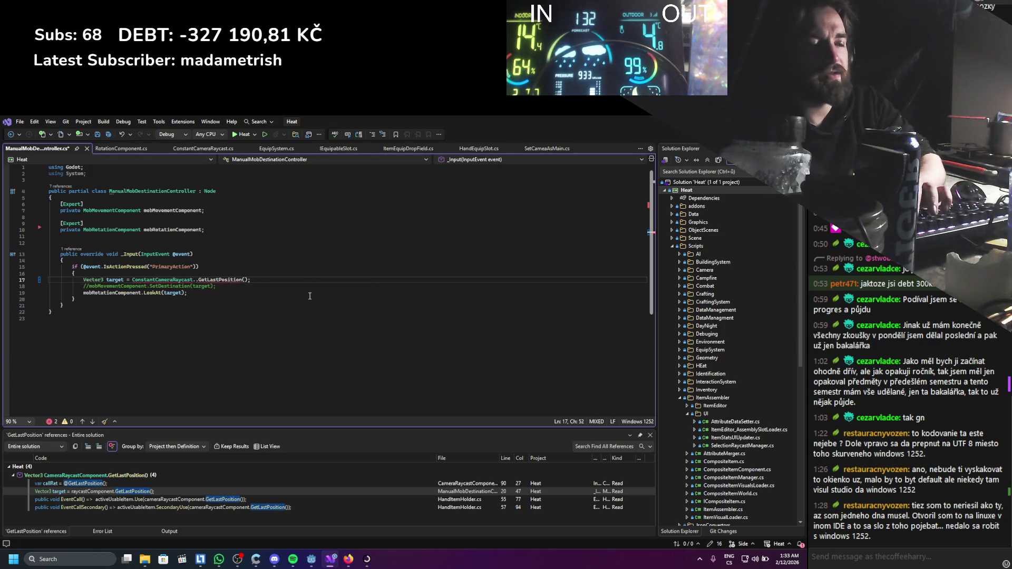
key(Tab)
click(218, 295)
key(ctrl+s)
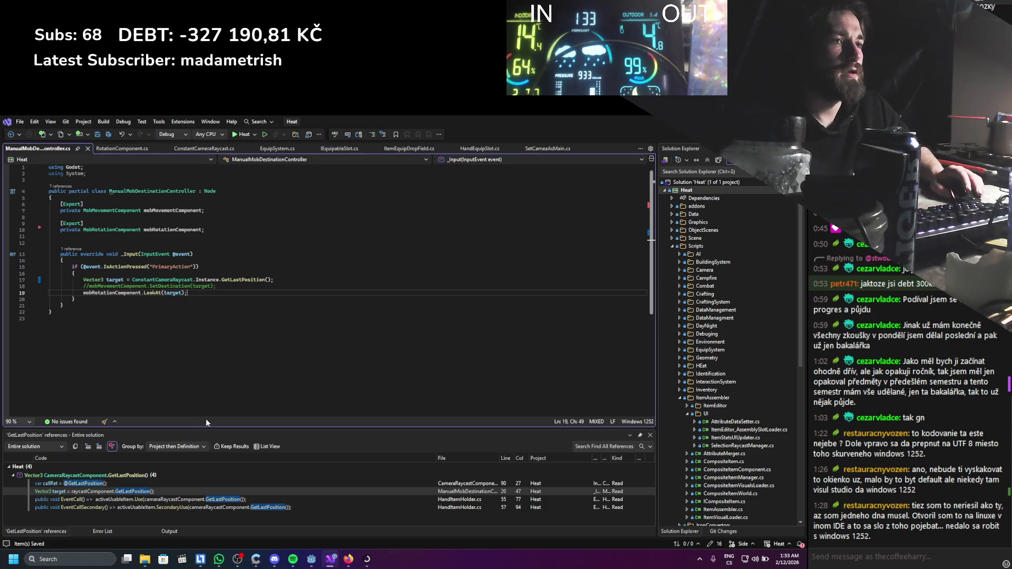
double_click(112, 499)
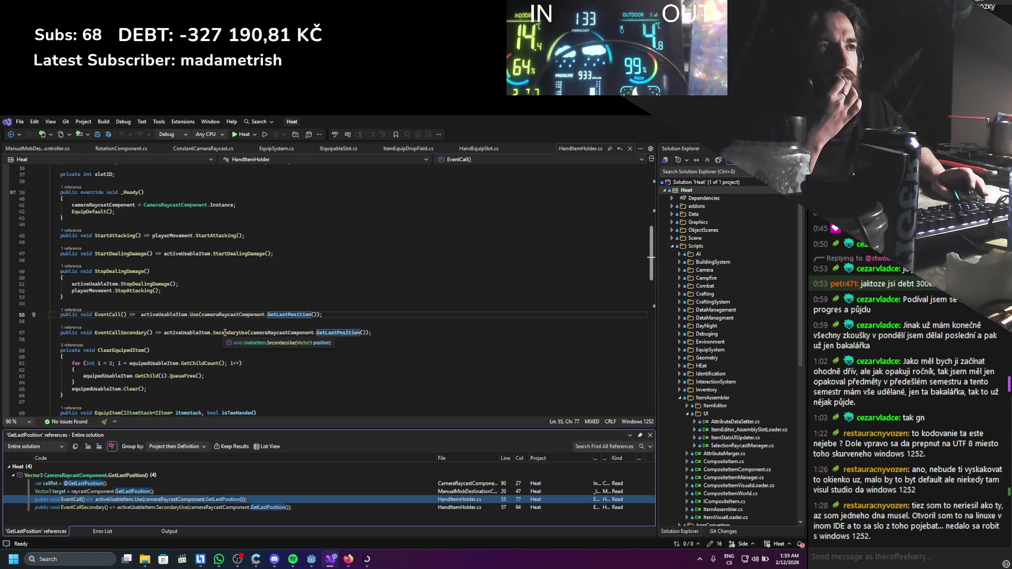
scroll(225, 333, up, 12)
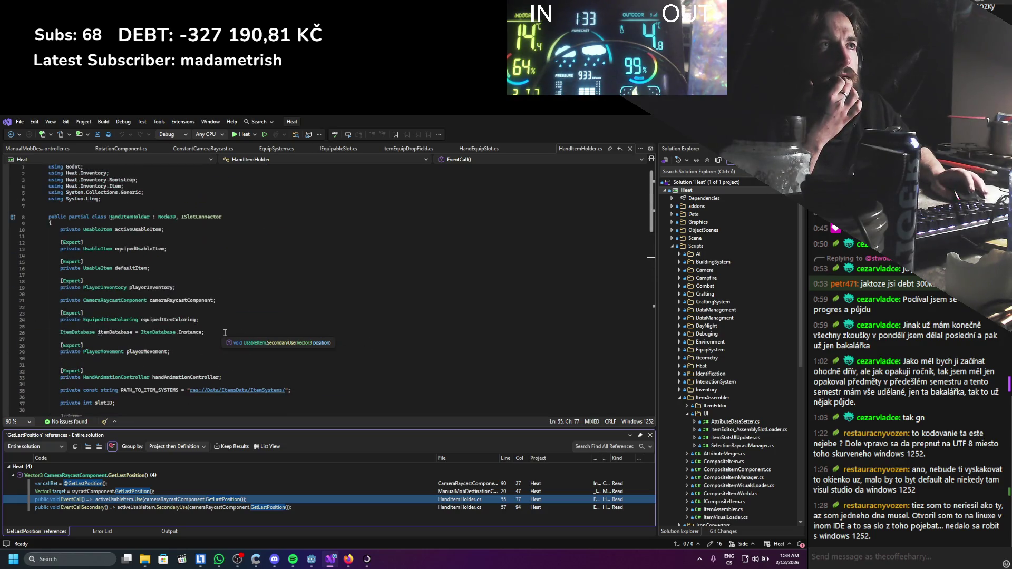
scroll(225, 333, down, 11)
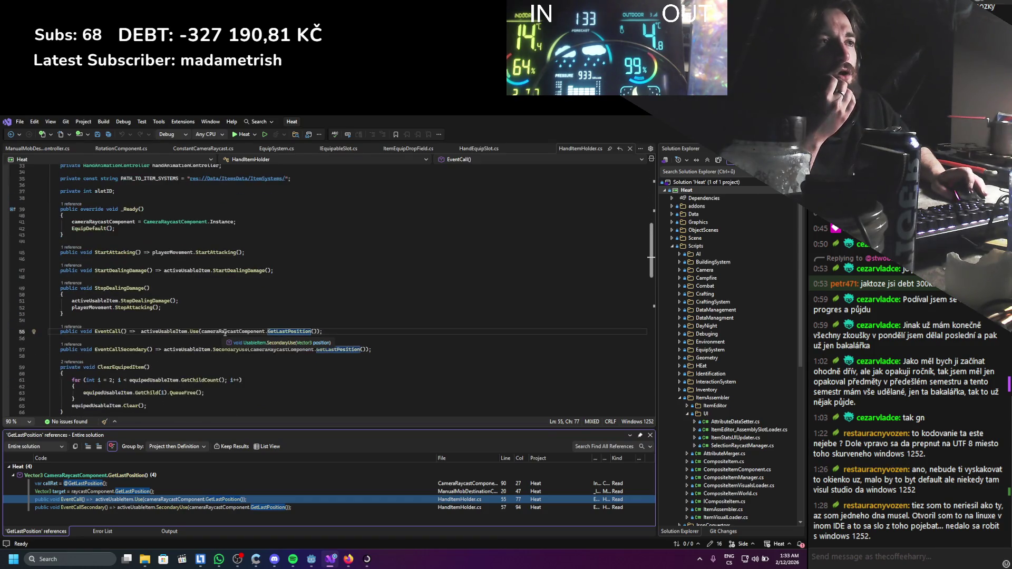
scroll(313, 292, up, 3)
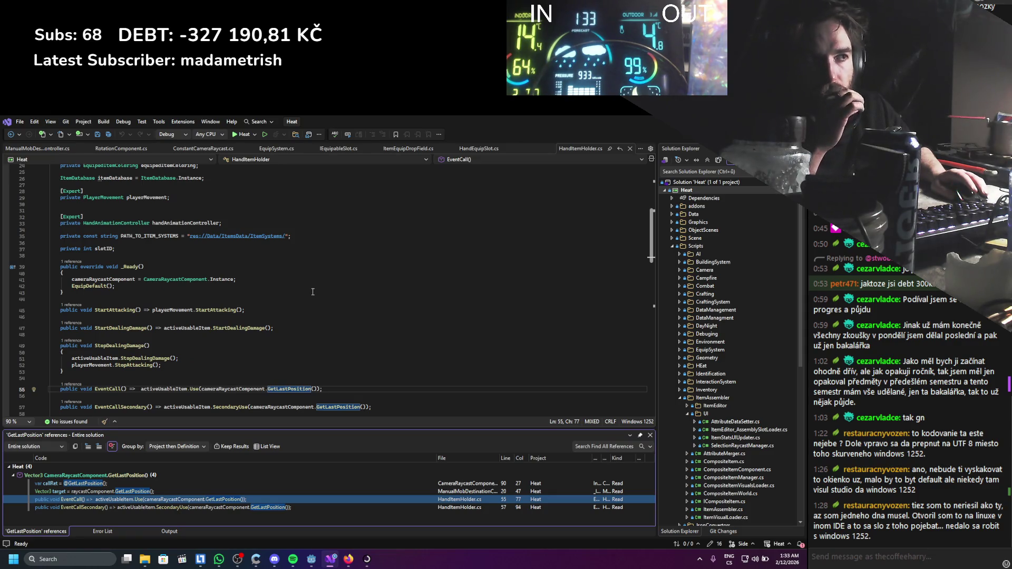
scroll(281, 333, down, 2)
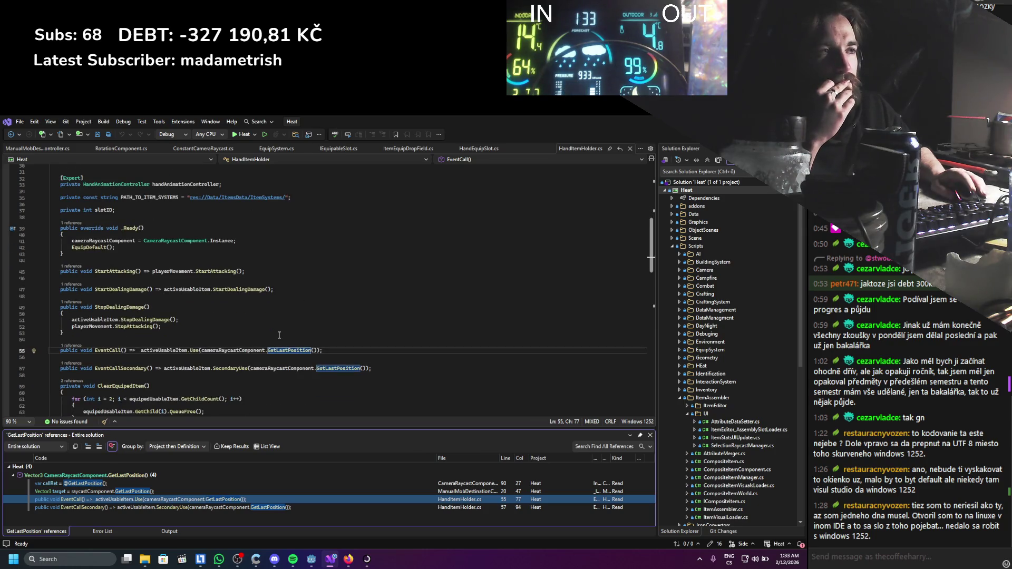
click(189, 350)
scroll(262, 353, down, 15)
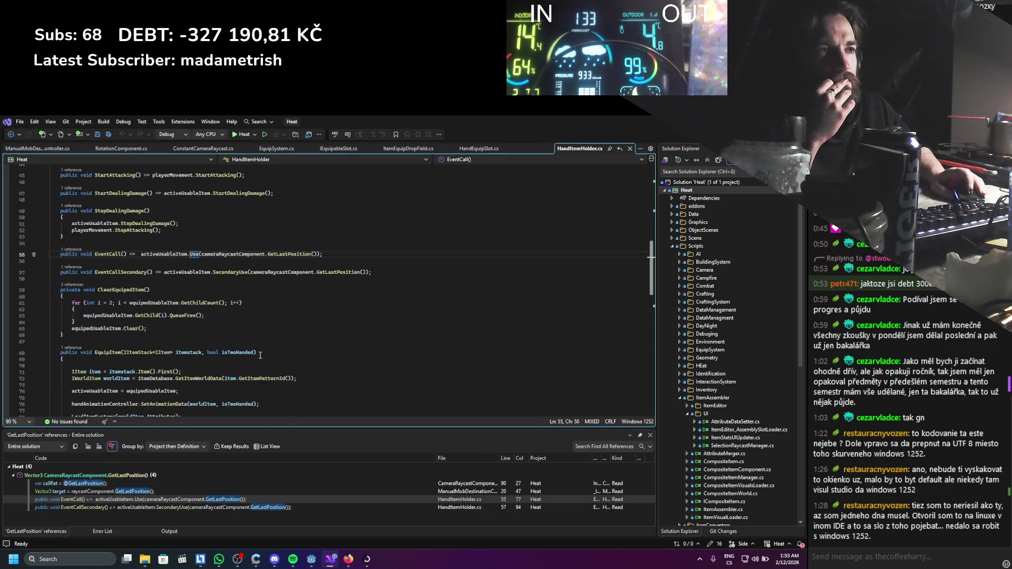
scroll(262, 354, up, 14)
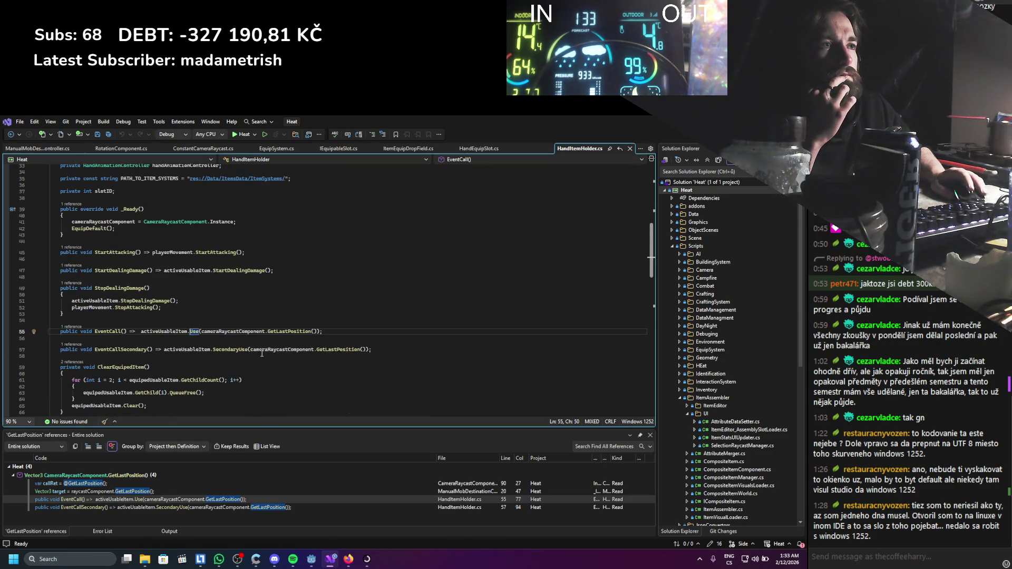
ctrl+click(194, 332)
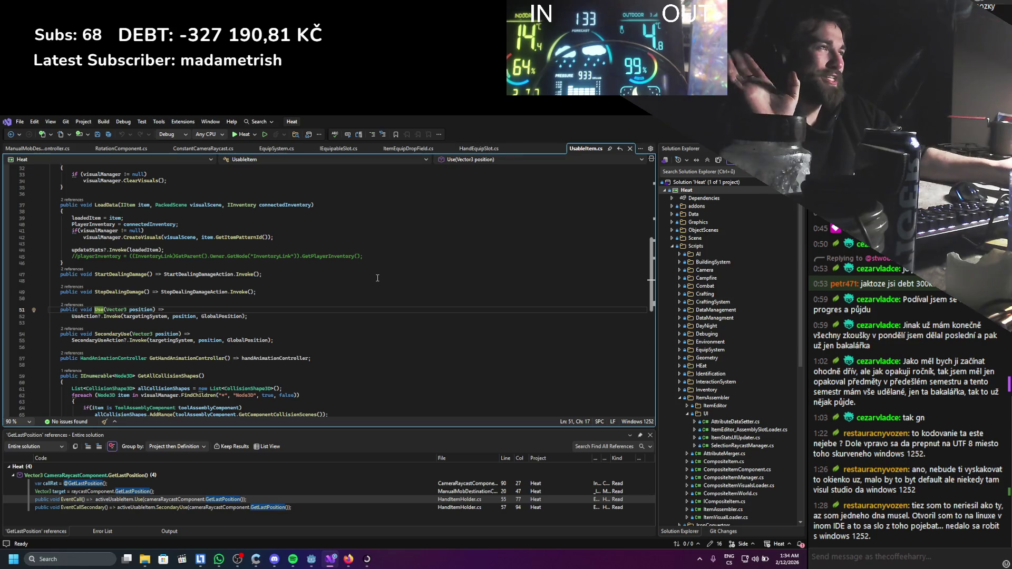
mouse_move(264, 238)
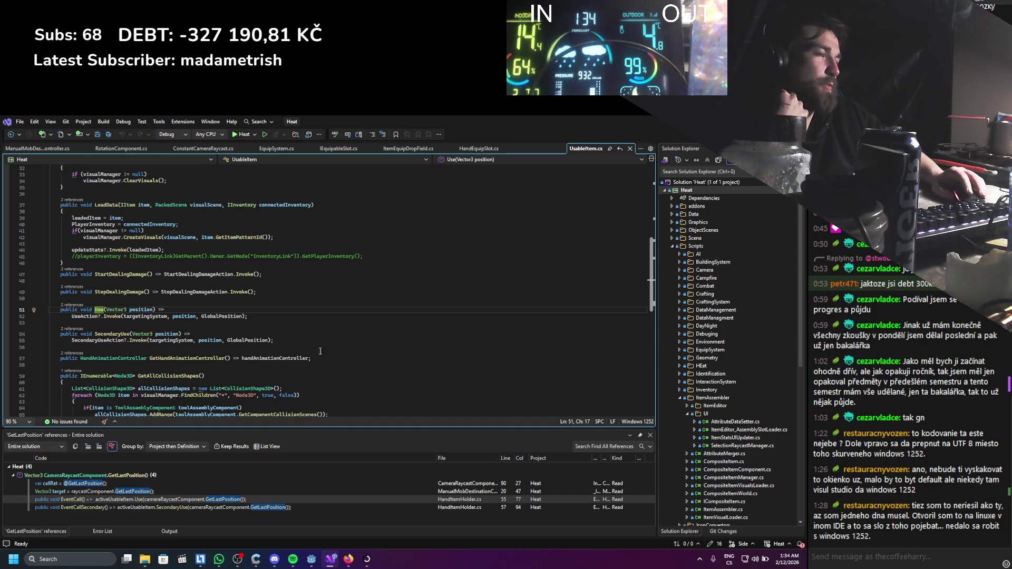
click(630, 149)
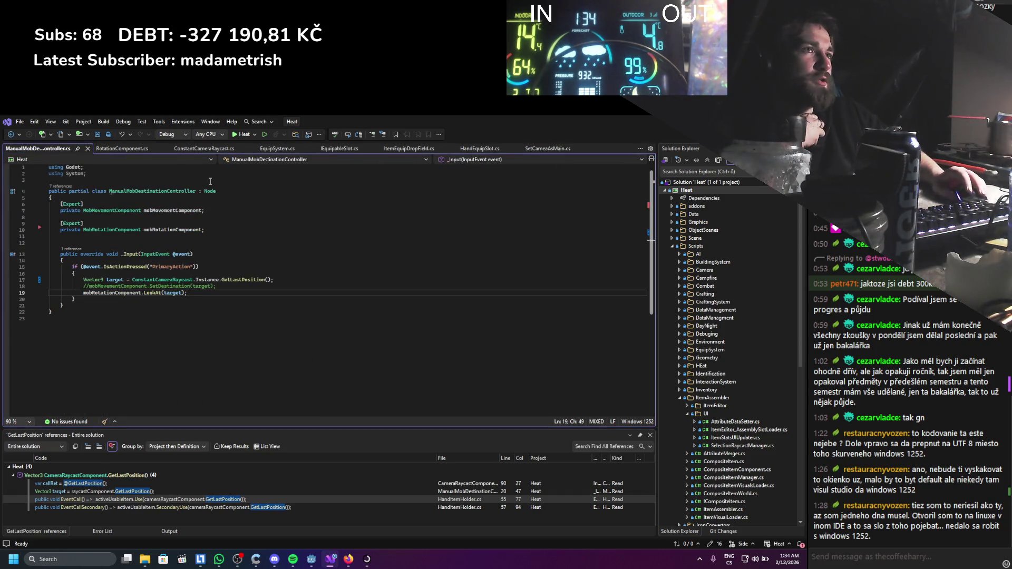
Check the ConstantCameraRaycast script, then return to the CameraRaycastComponent script.
click(185, 149)
click(156, 310)
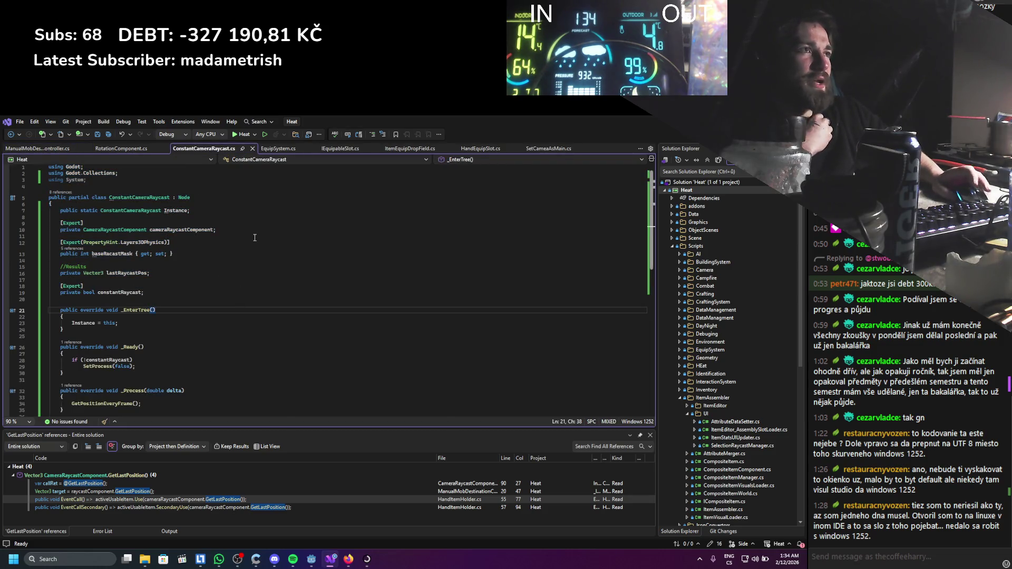
key(alt+Tab)
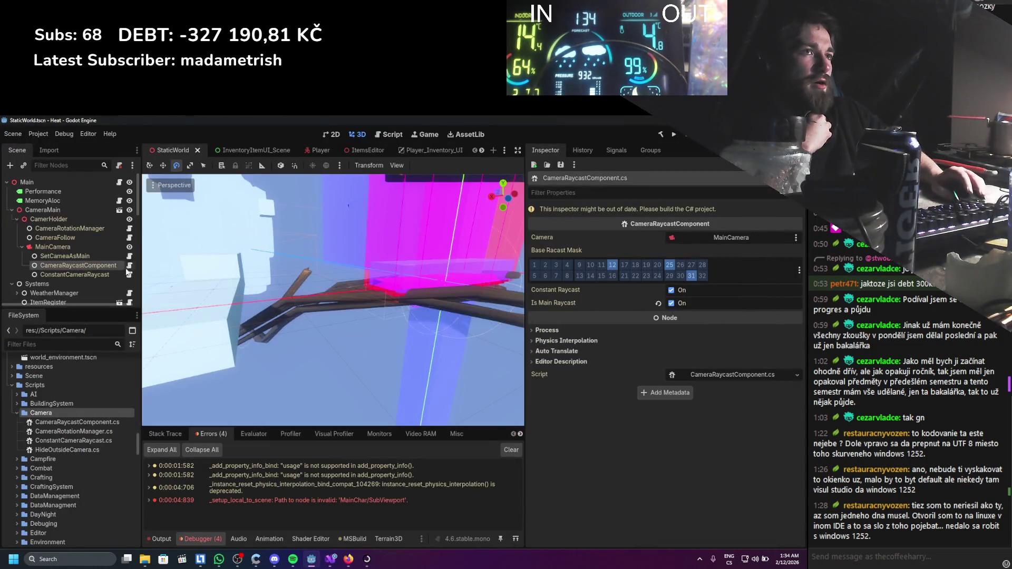
click(130, 266)
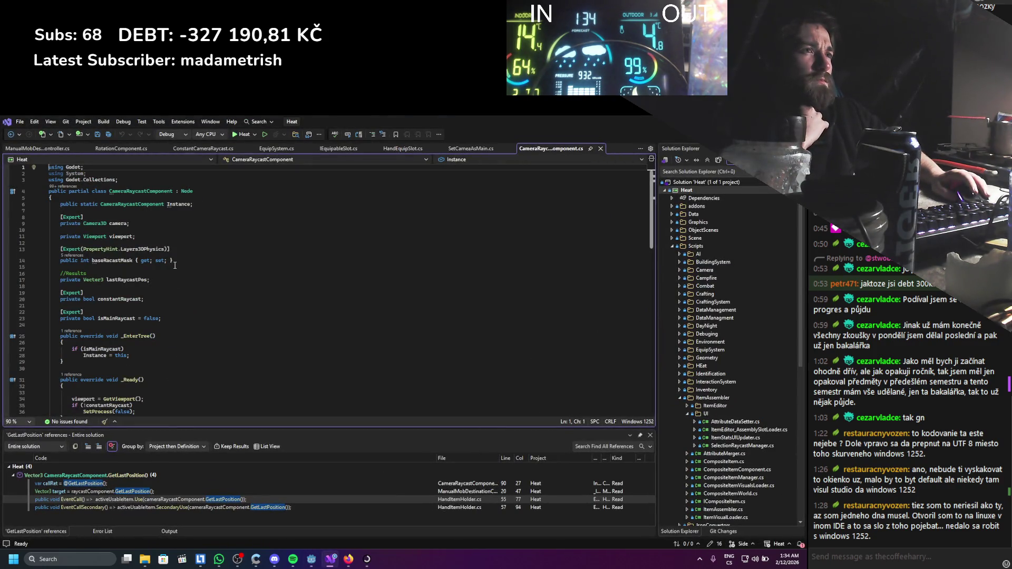
scroll(175, 265, down, 5)
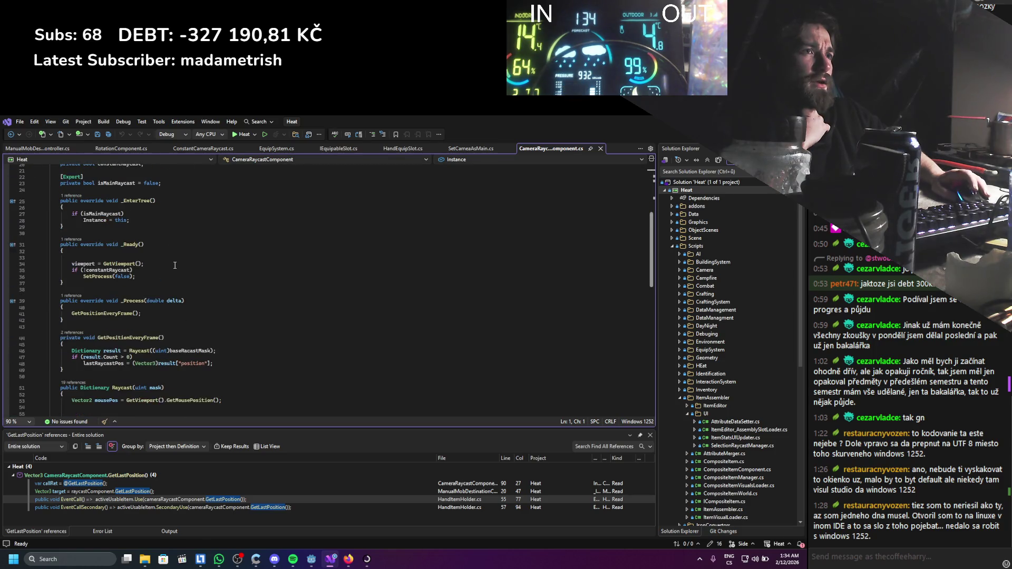
scroll(174, 265, up, 5)
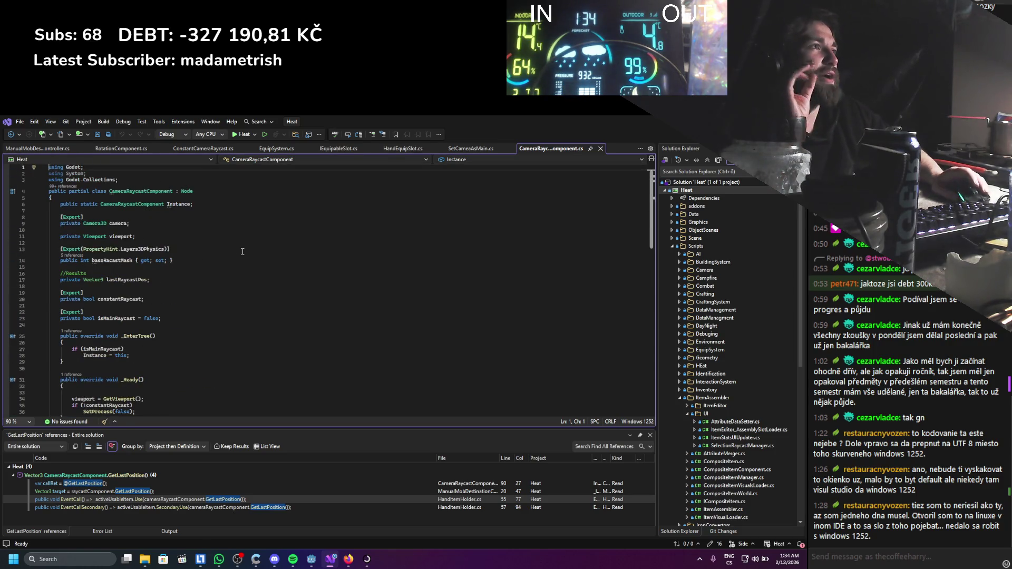
Delete the exported constantRaycast field and its blank line, then locate lastRaycastPos usages.
click(158, 299)
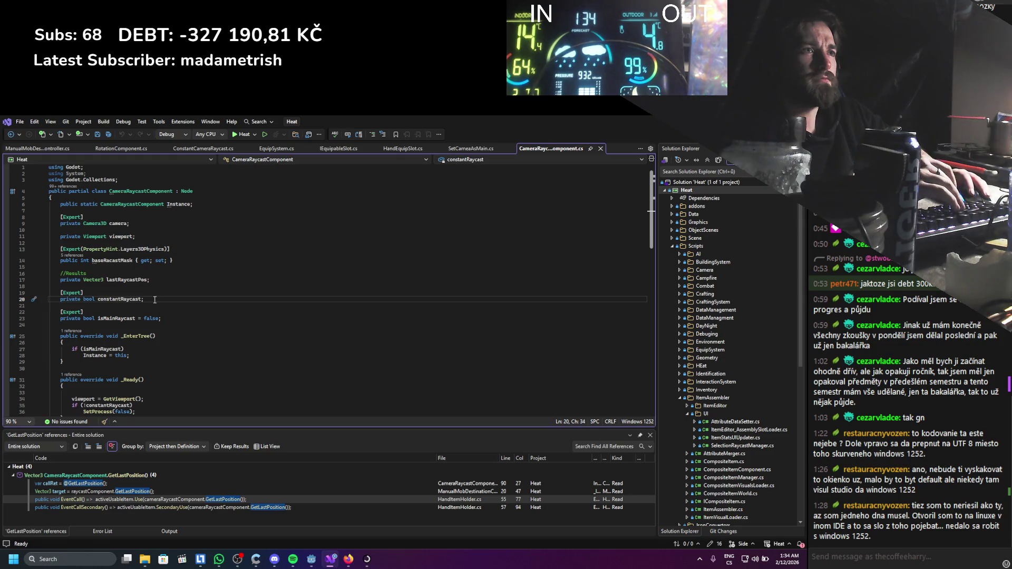
key(shift+Up)
key(shift+Up)
key(BackSpace)
key(BackSpace)
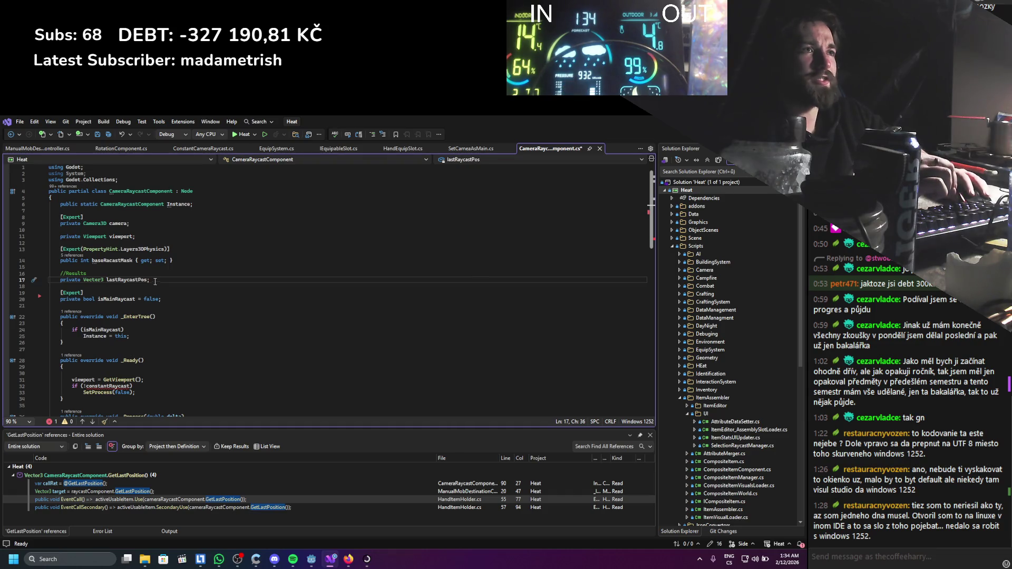
click(129, 280)
scroll(198, 343, down, 5)
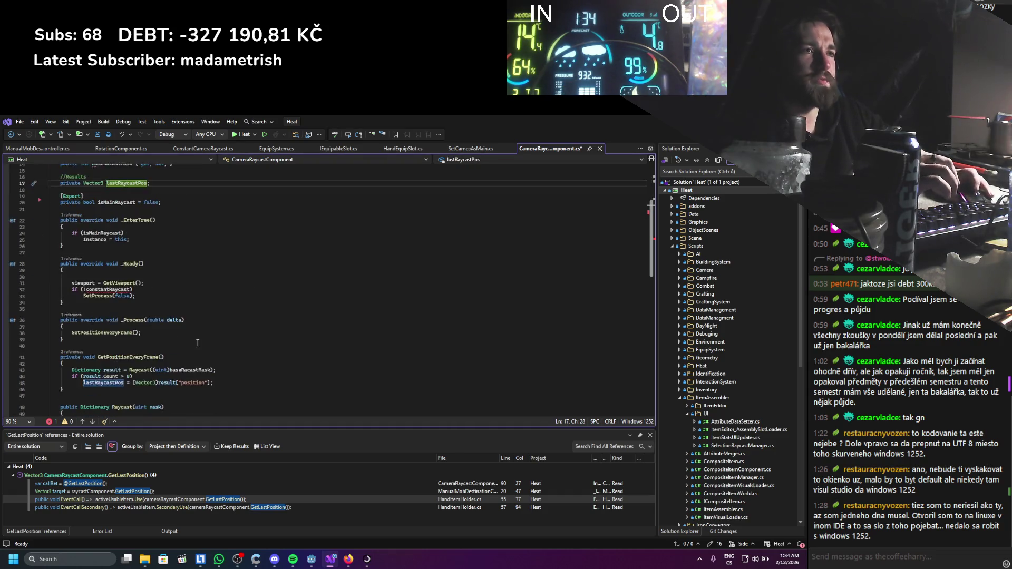
scroll(197, 343, down, 4)
scroll(202, 342, down, 5)
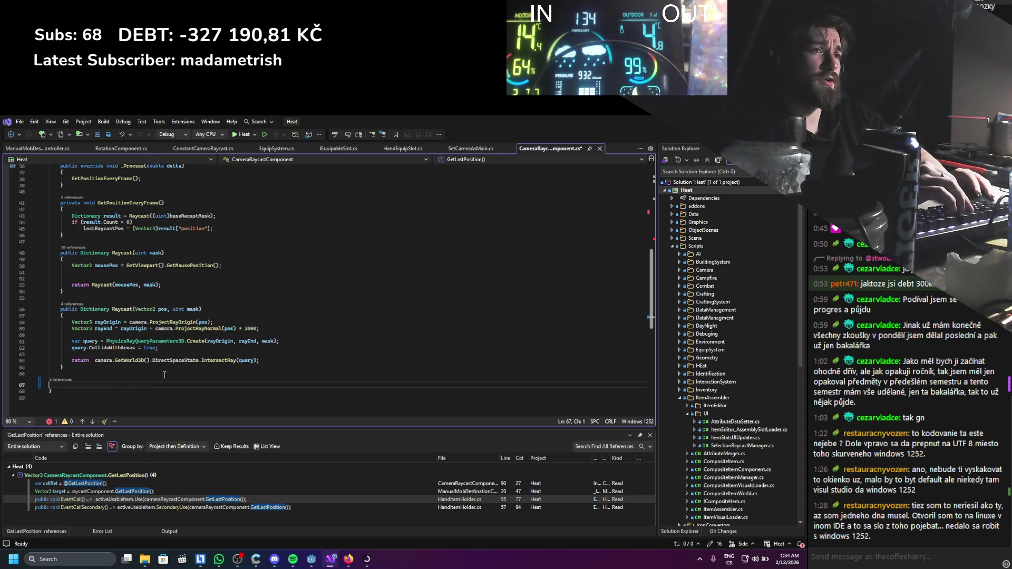
Delete the _Ready method and the viewport field declaration.
click(201, 373)
scroll(201, 373, up, 6)
scroll(159, 321, up, 2)
click(143, 288)
mouse_move(143, 301)
mouse_down()
mouse_move(50, 283)
mouse_move(42, 263)
mouse_up()
key(Delete)
scroll(42, 253, up, 5)
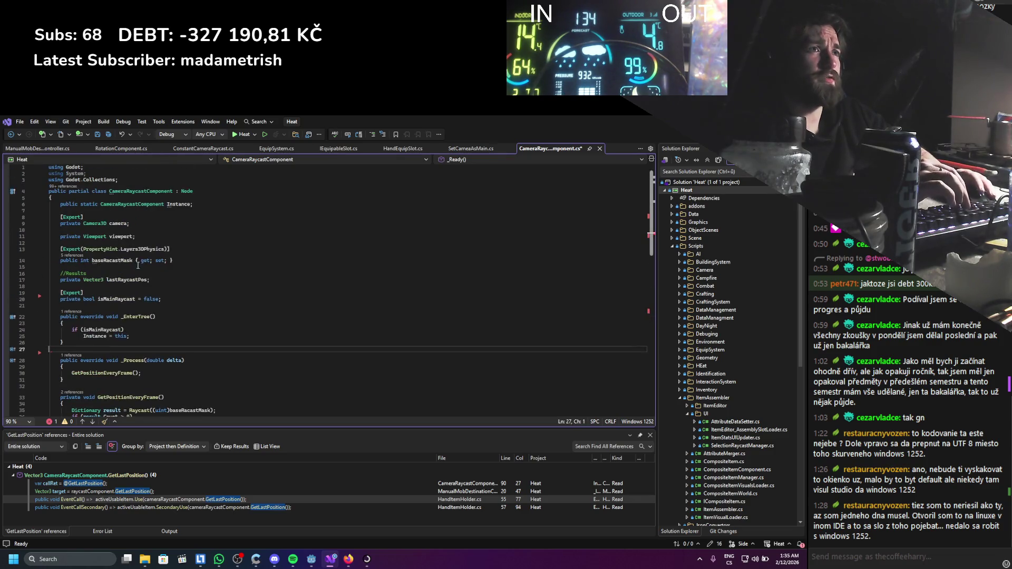
drag(136, 237, 41, 232)
key(Delete)
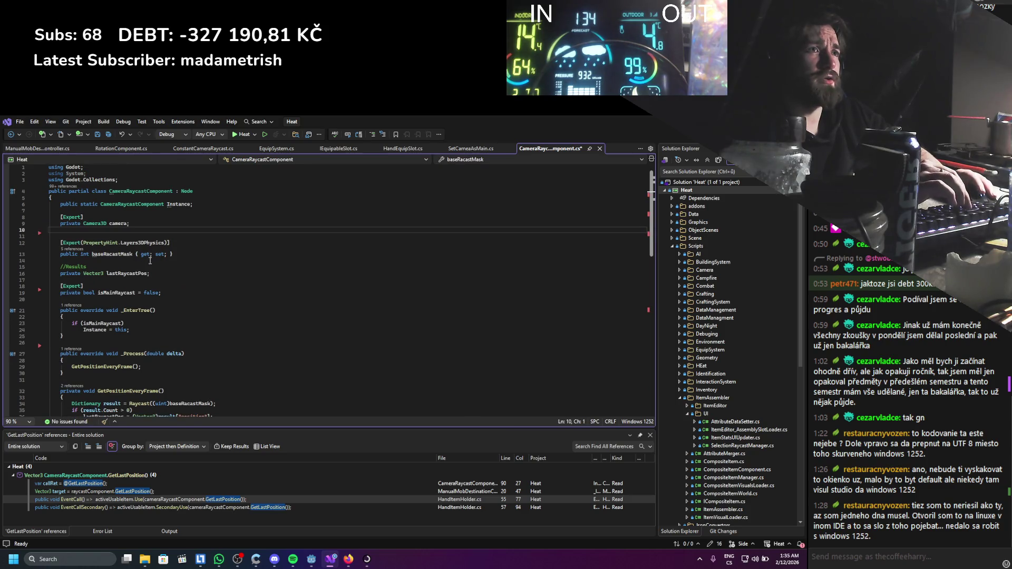
Delete the GetPositionEveryFrame and _Process methods, restoring the class's closing brace.
click(188, 255)
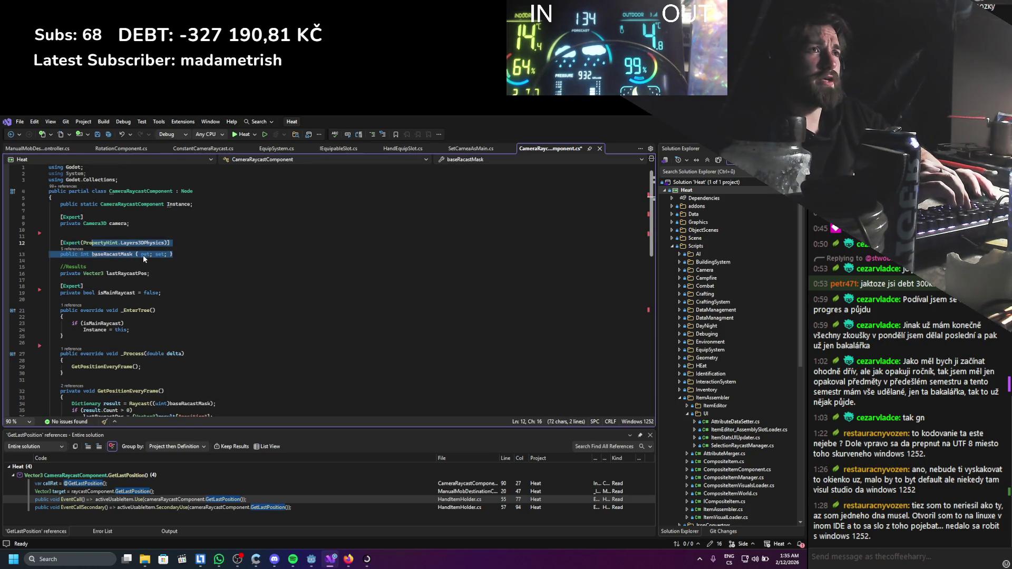
scroll(130, 272, down, 6)
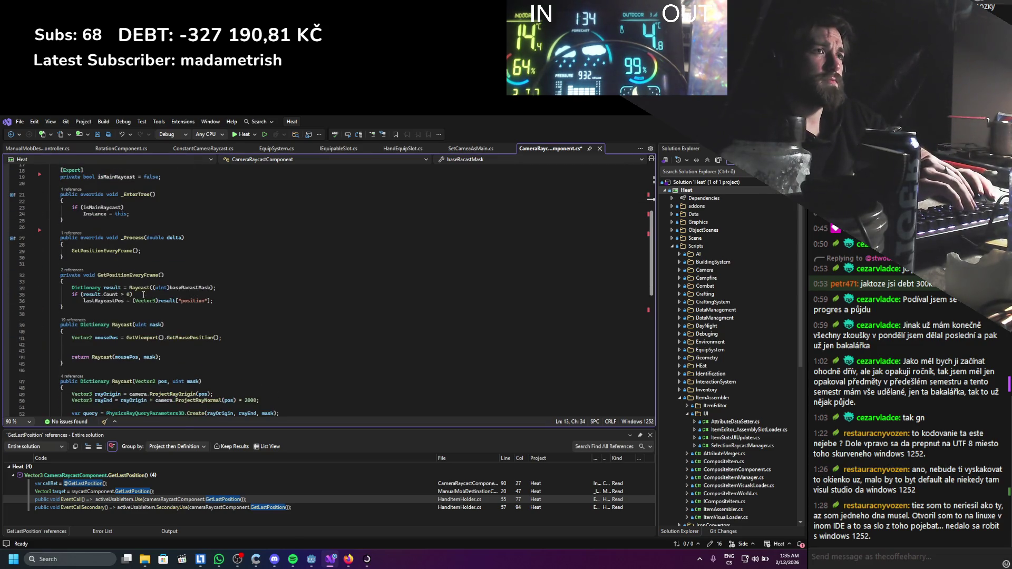
scroll(144, 295, down, 1)
click(109, 295)
key(shift+Up)
key(shift+Up)
key(shift+Up)
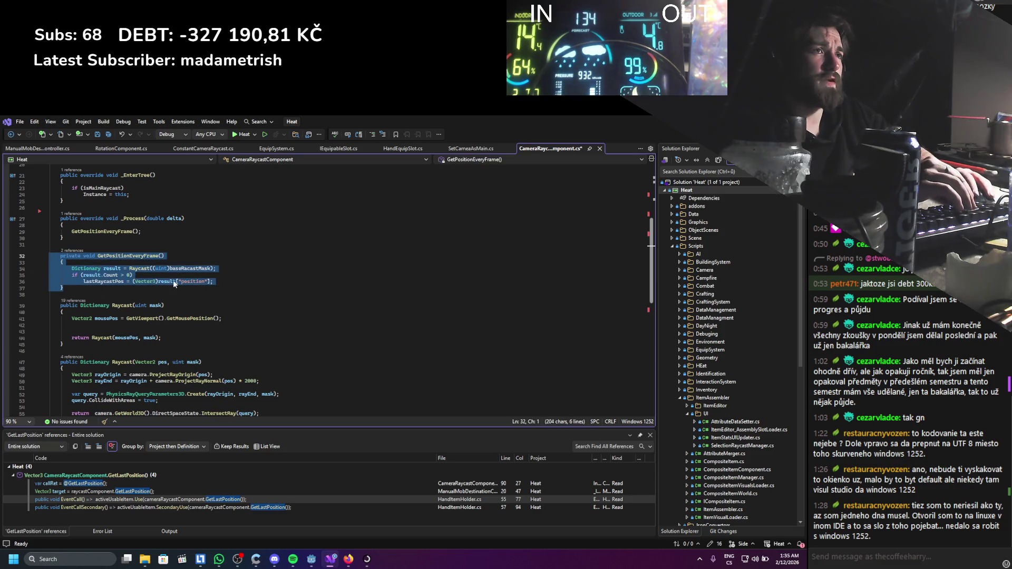
key(Delete)
scroll(131, 285, up, 2)
click(112, 284)
mouse_move(111, 284)
mouse_down()
mouse_move(95, 267)
mouse_move(39, 249)
mouse_up()
key(Delete)
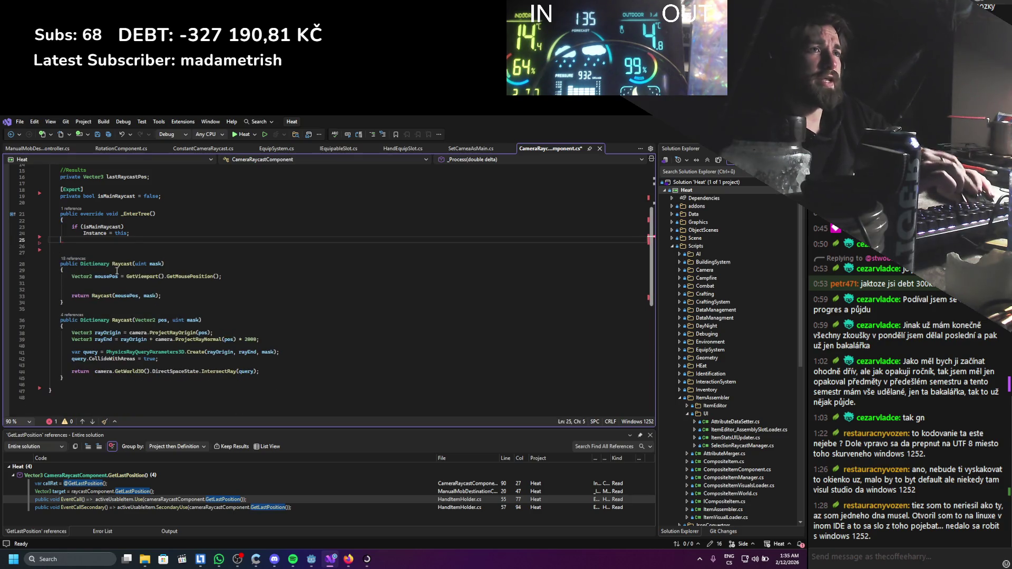
text(})
Remove the //Results comment, the lastRaycastPos field and the leftover blank lines, then save.
scroll(117, 271, up, 4)
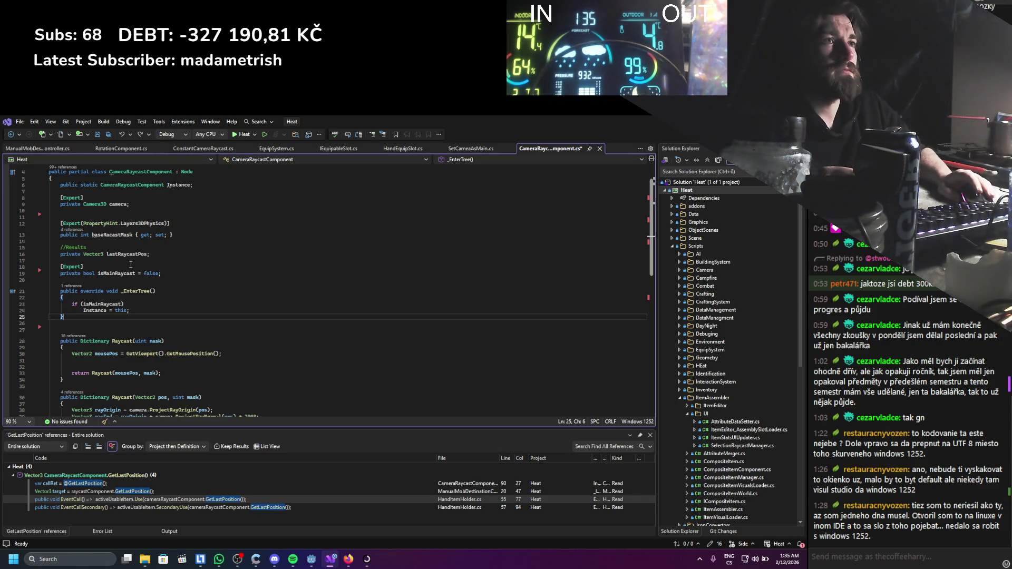
drag(153, 254, 47, 248)
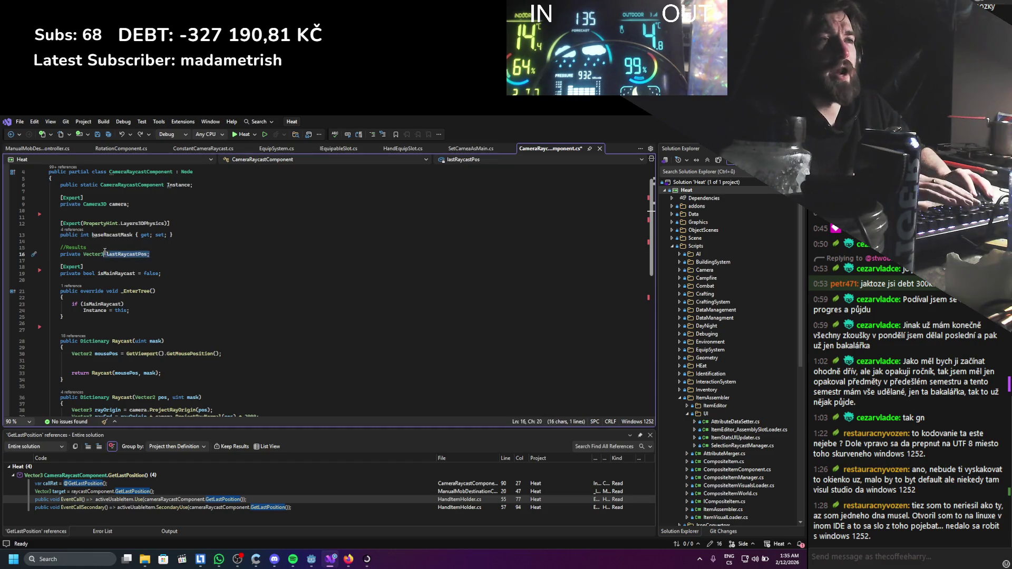
key(Delete)
key(BackSpace)
key(BackSpace)
key(ctrl+s)
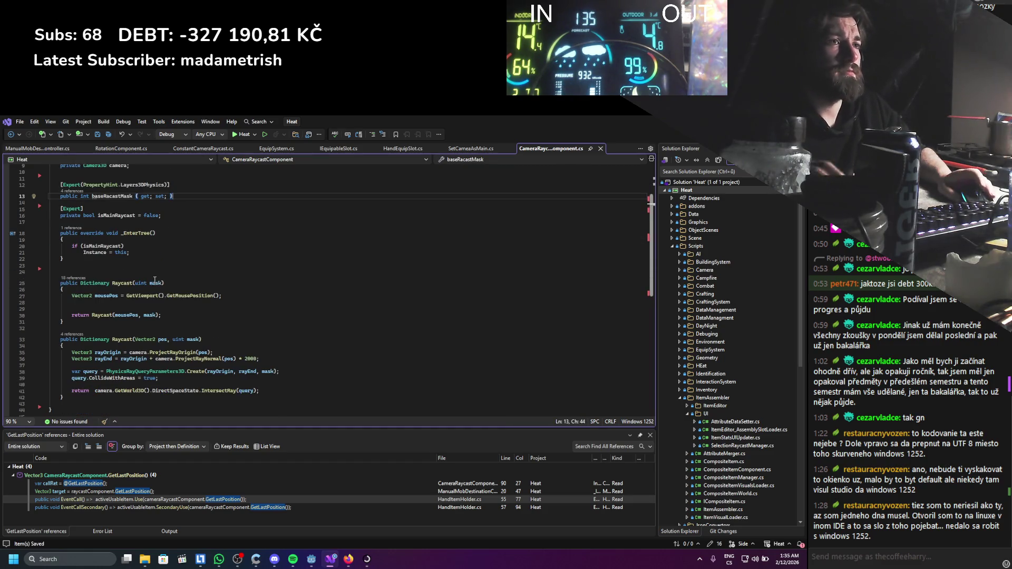
Remove the blank line inside Raycast(uint mask) and save the file.
scroll(155, 280, up, 1)
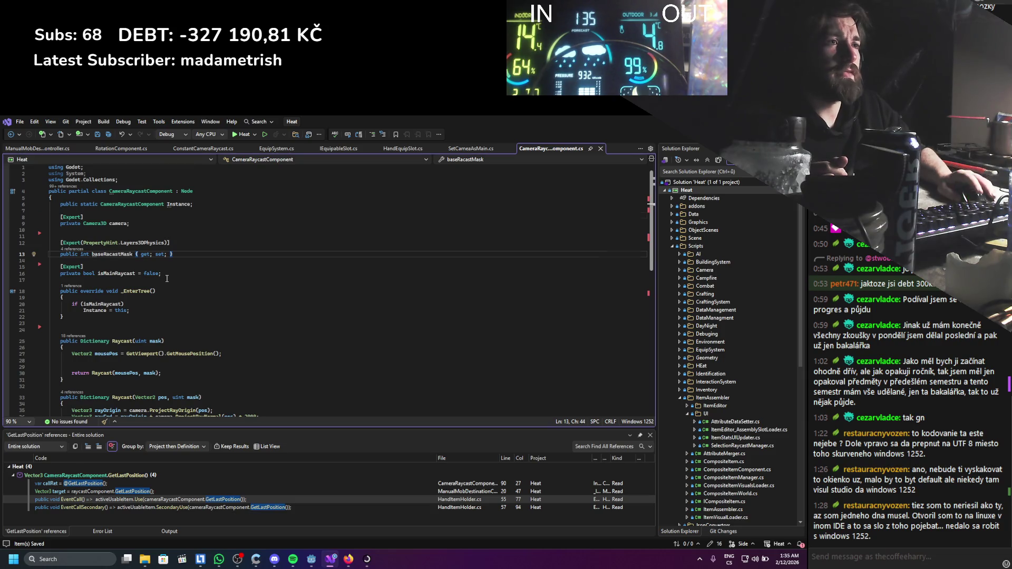
scroll(167, 278, down, 7)
mouse_move(259, 317)
mouse_down()
mouse_move(158, 306)
mouse_move(57, 278)
mouse_up()
scroll(142, 268, up, 4)
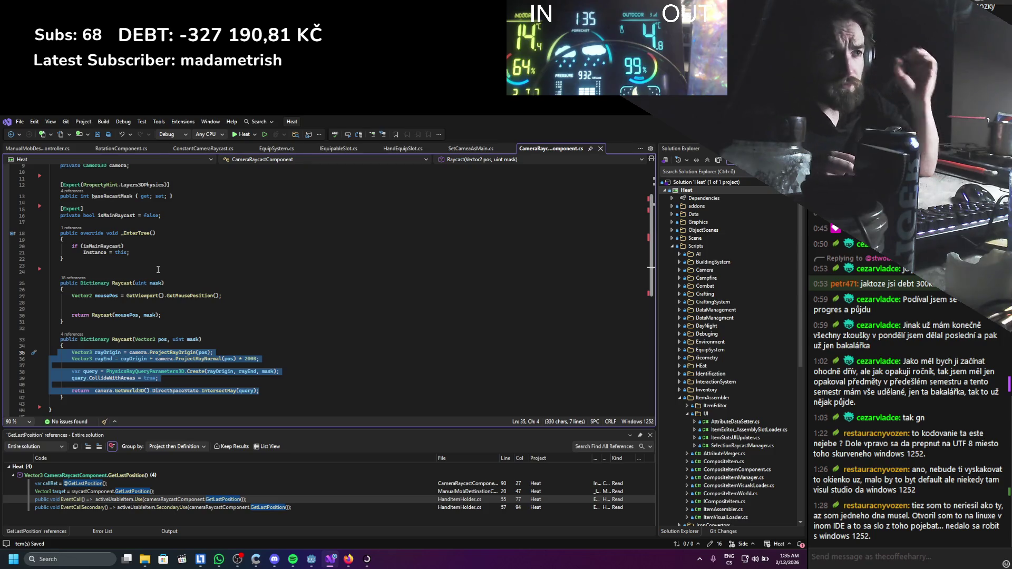
click(105, 303)
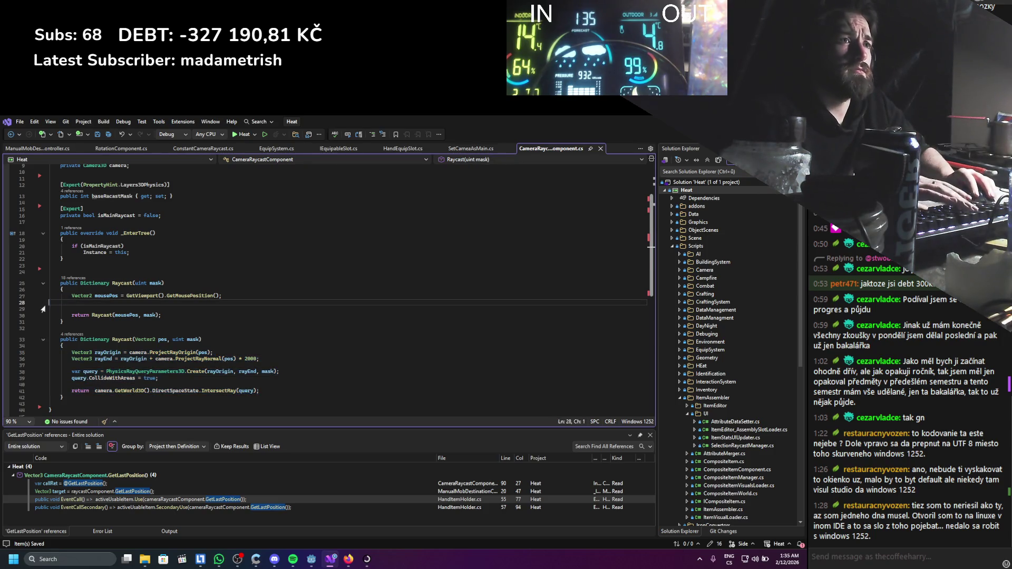
key(BackSpace)
scroll(150, 295, up, 3)
key(ctrl+s)
Review the trimmed file up to the baseRacastMask property and return to Godot.
scroll(150, 279, down, 5)
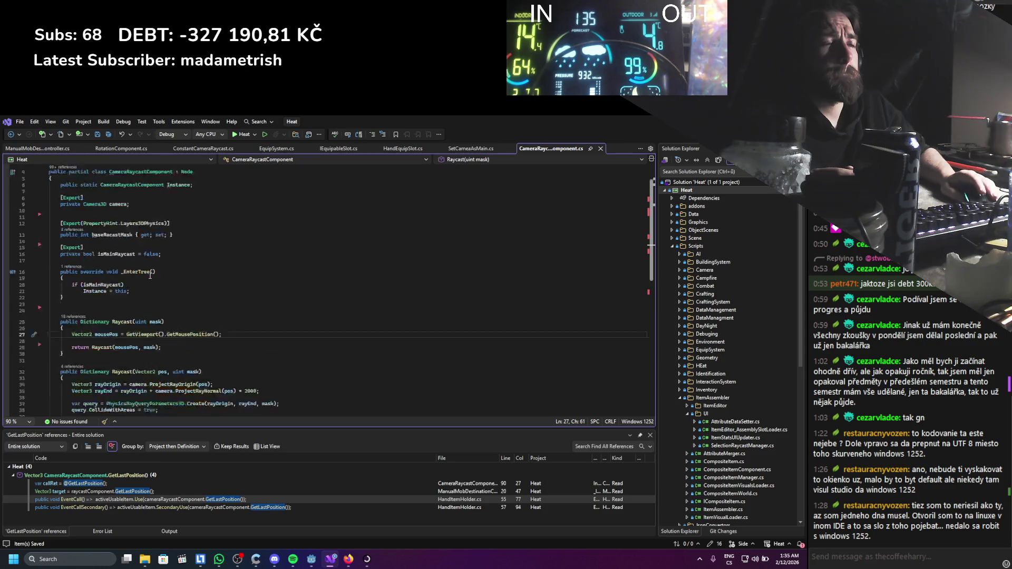
scroll(150, 275, up, 2)
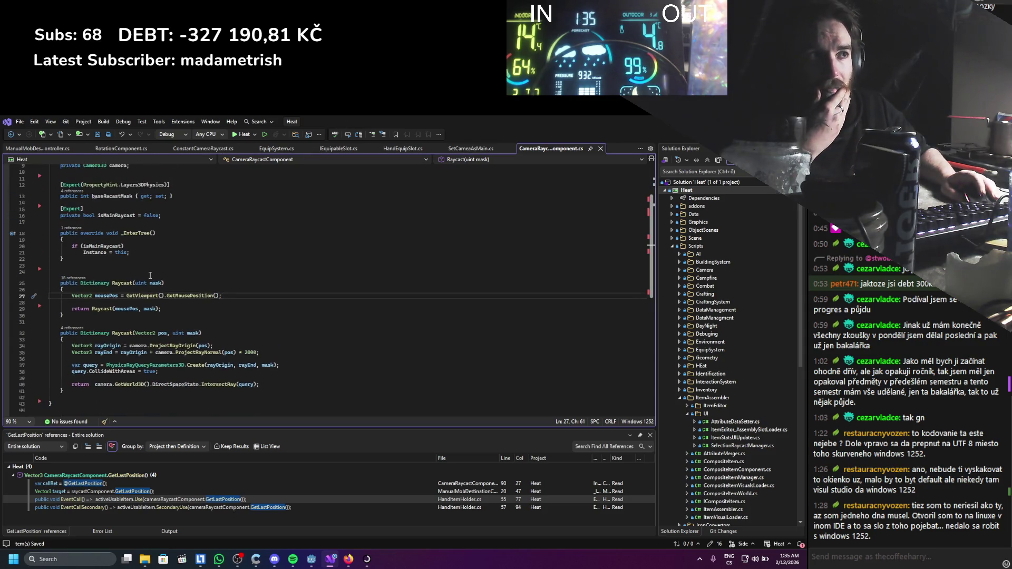
scroll(150, 275, up, 3)
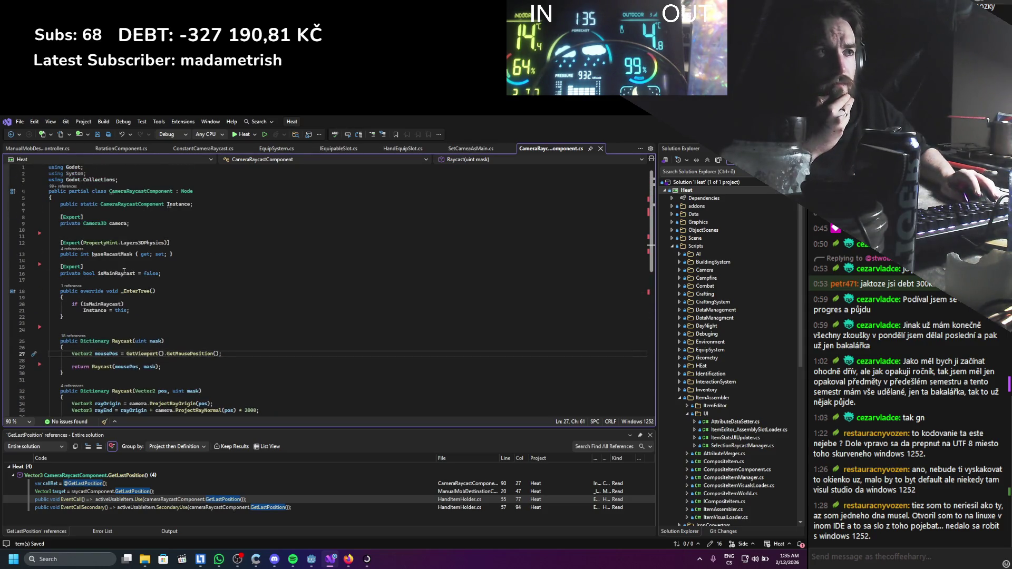
click(118, 254)
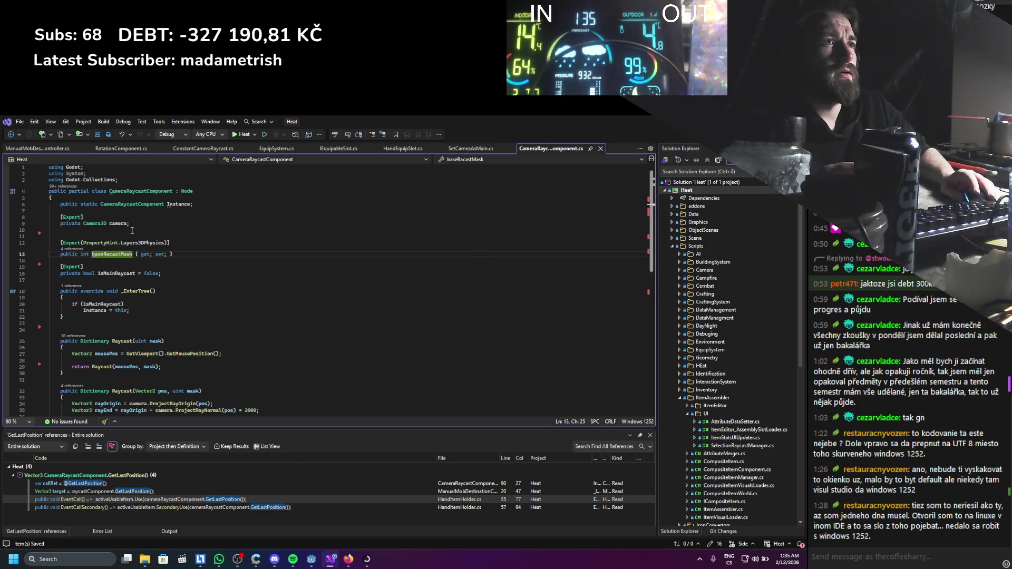
key(alt+Tab)
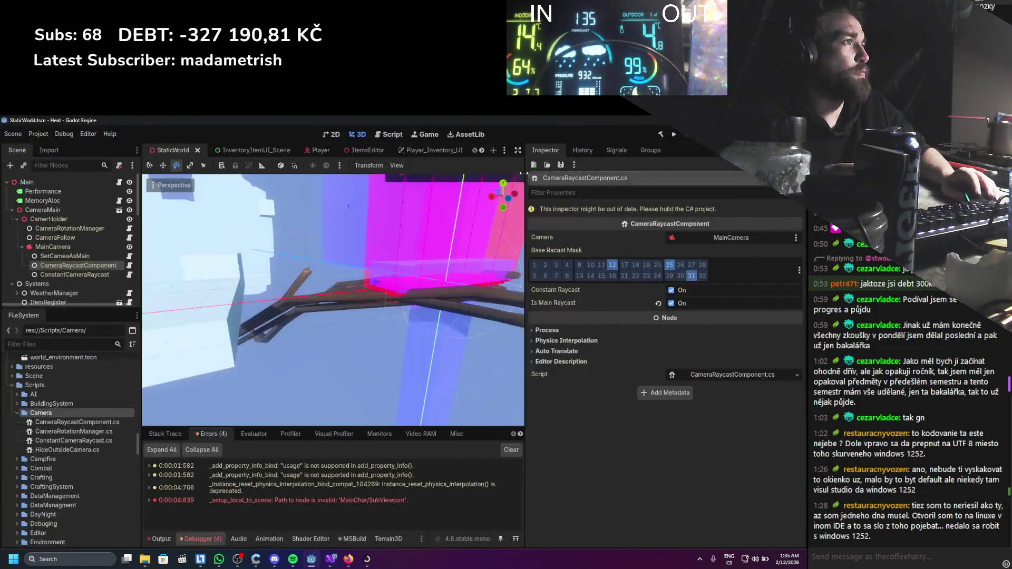
Build the C# project, dismiss the failure message, and open the GetLastPosition error in HandItemHolder.cs.
click(59, 273)
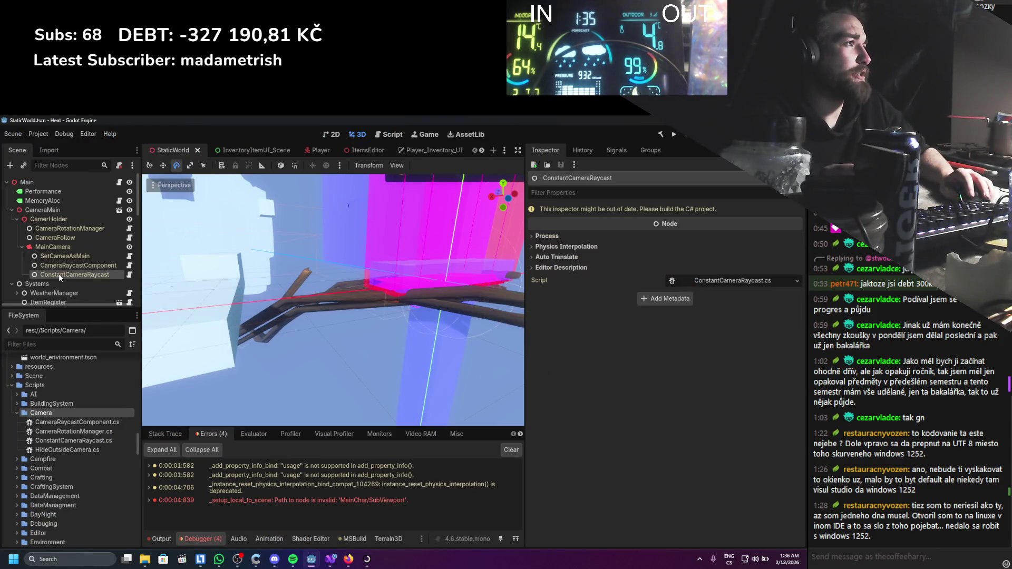
click(661, 135)
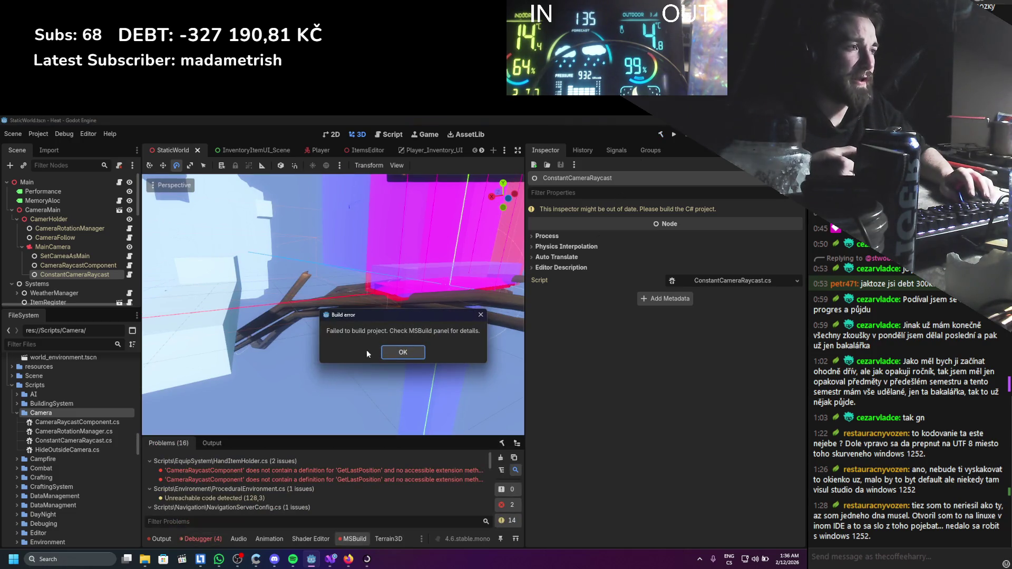
click(391, 353)
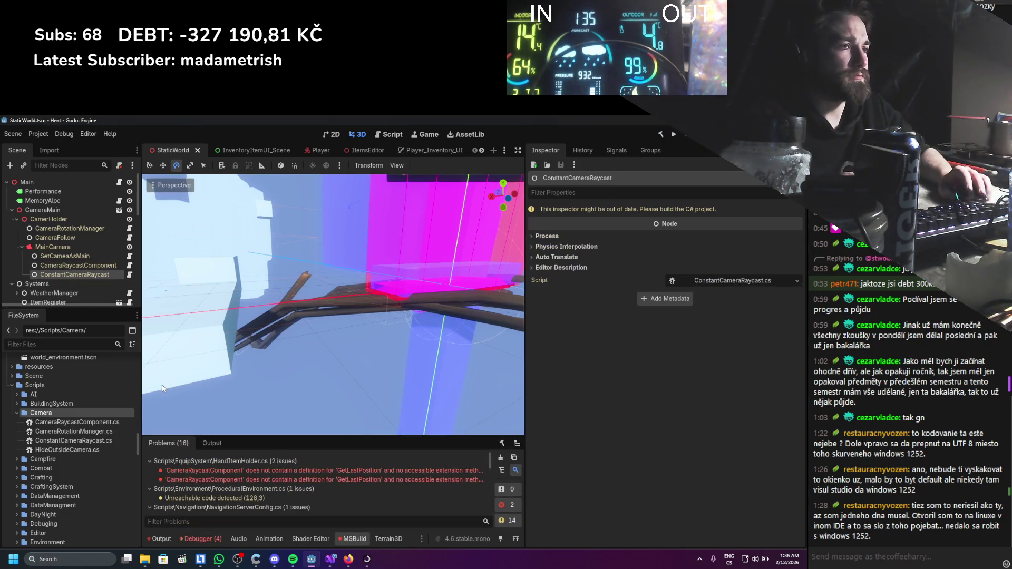
double_click(286, 468)
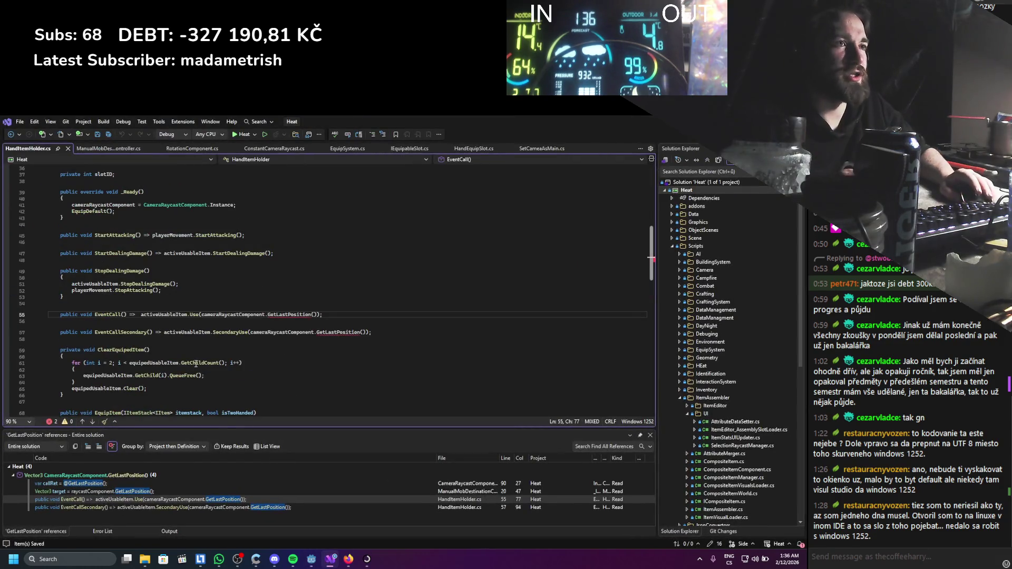
Replace the GetLastPosition() calls on lines 55 and 57 with Vector3.Zero, save, and rebuild in Godot.
drag(202, 314, 317, 316)
text(Vector3.Zero)
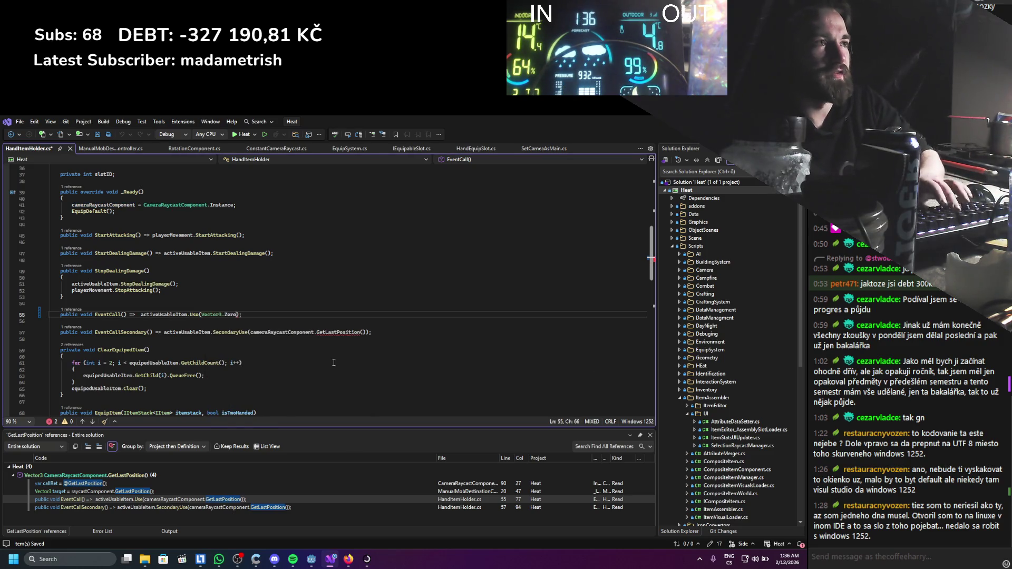
key(ctrl+s)
drag(201, 315, 363, 336)
text(Vector3.Zero)
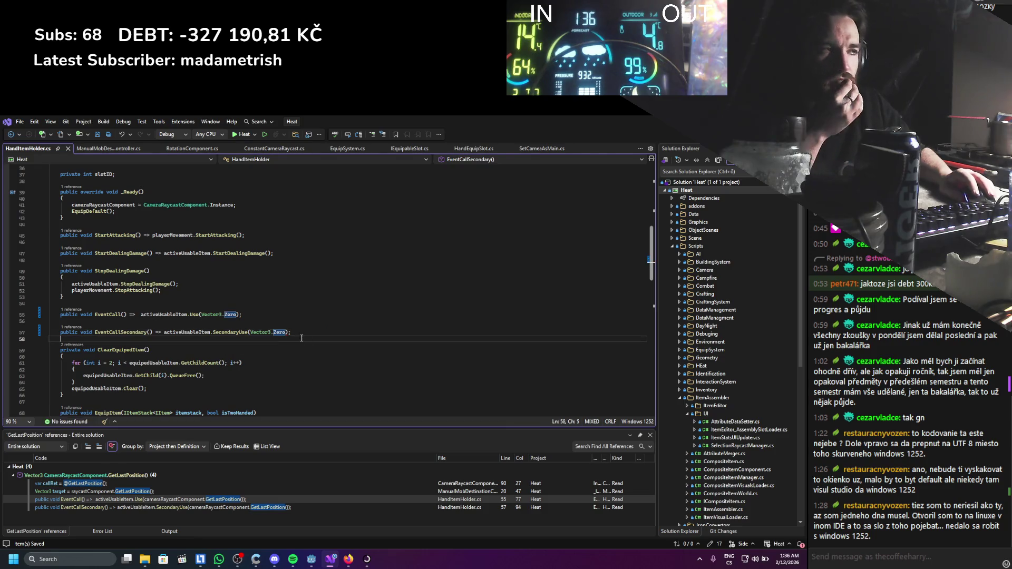
drag(59, 339, 97, 306)
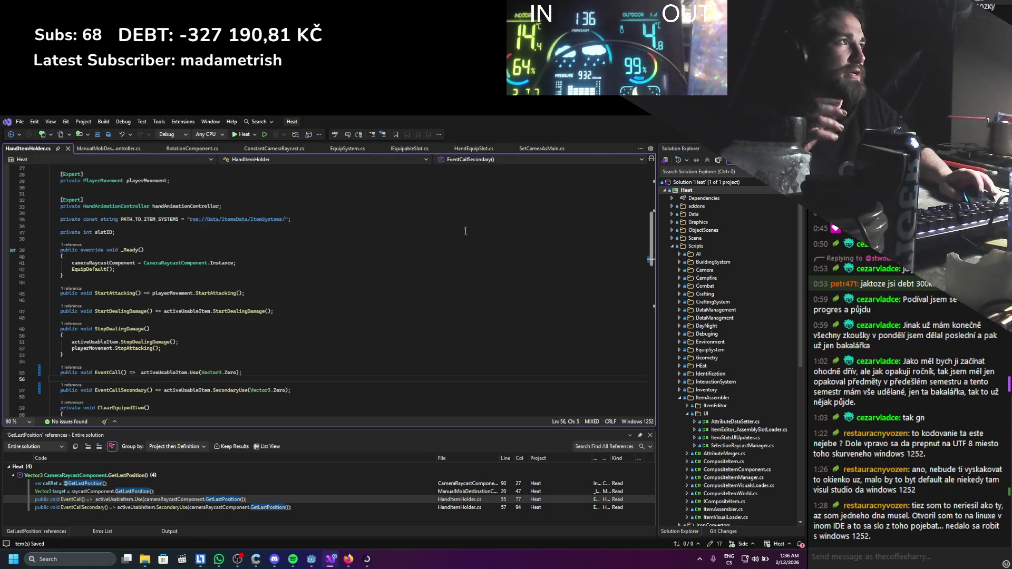
key(alt+Tab)
key(alt+b)
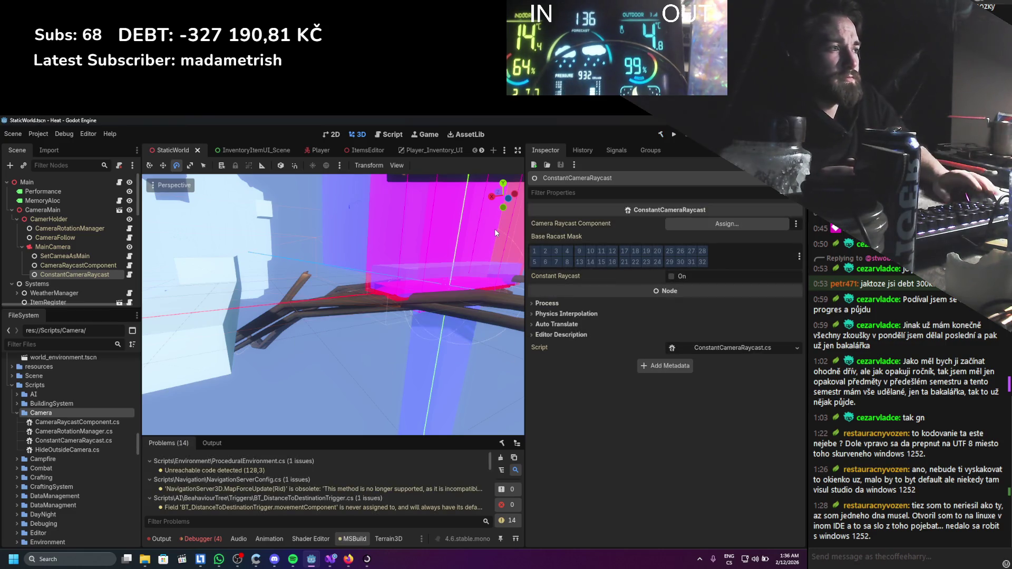
Enable raycast mask layers 12, 25 and 31, turn on Constant Raycast, and assign CameraRaycastComponent.
scroll(347, 476, down, 2)
scroll(347, 476, down, 2)
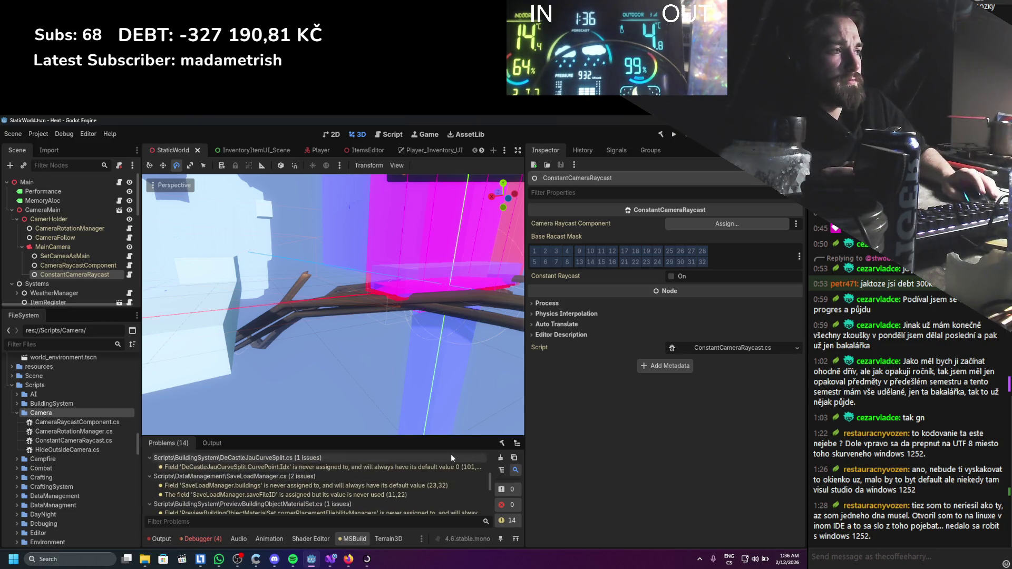
click(502, 443)
click(127, 293)
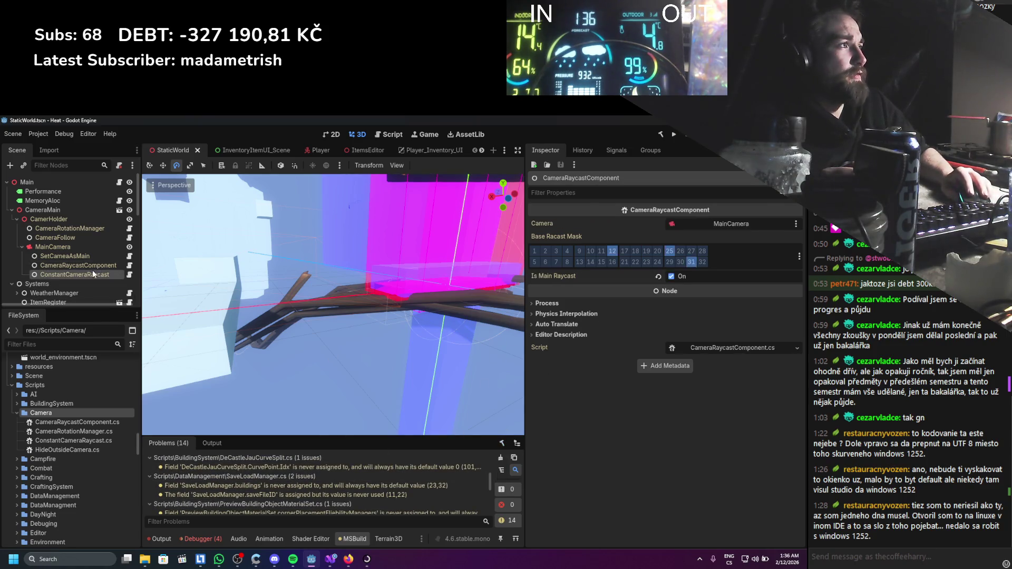
click(616, 252)
click(669, 252)
click(692, 262)
click(672, 277)
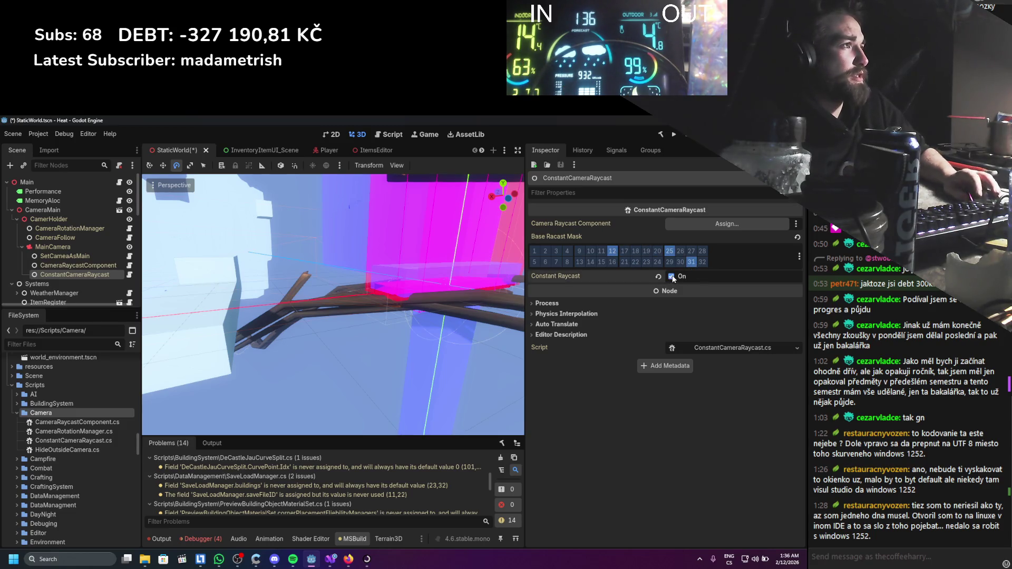
drag(76, 265, 727, 223)
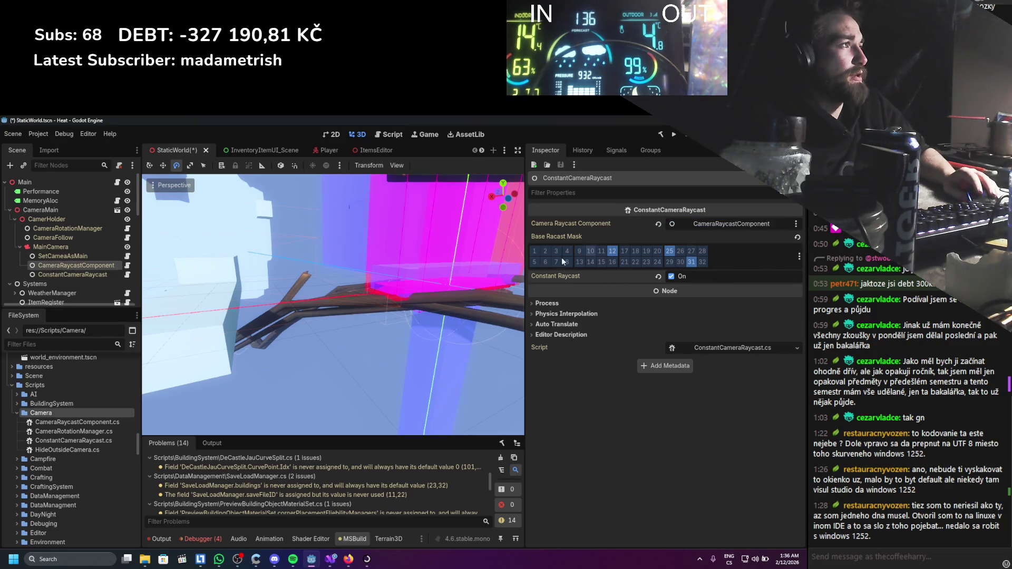
In CameraMain, give ConstantCameraRaycast layer 12, the CameraRaycastComponent link and Constant Raycast, then save.
click(117, 209)
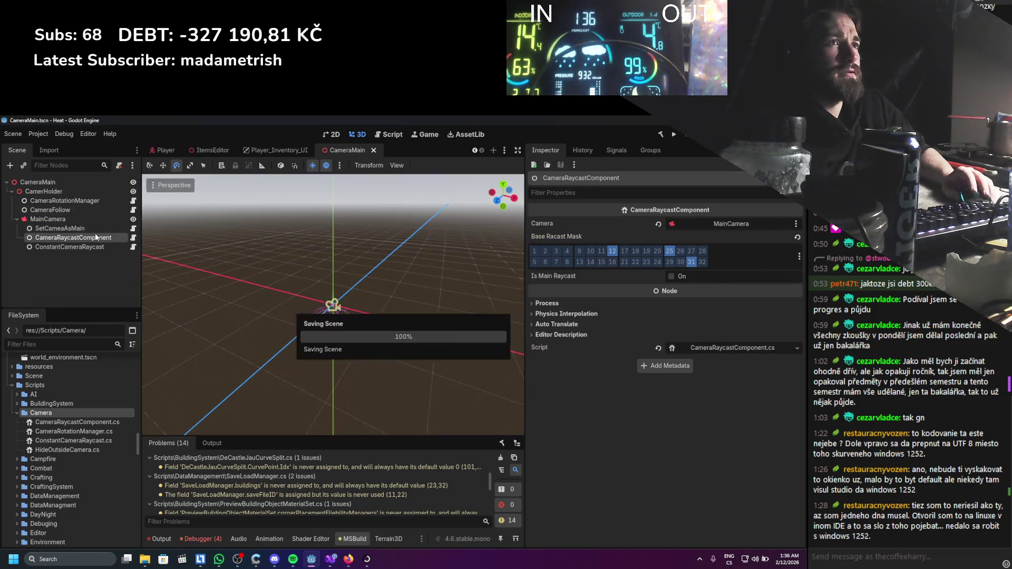
click(89, 247)
click(615, 252)
drag(74, 238, 644, 232)
key(ctrl+s)
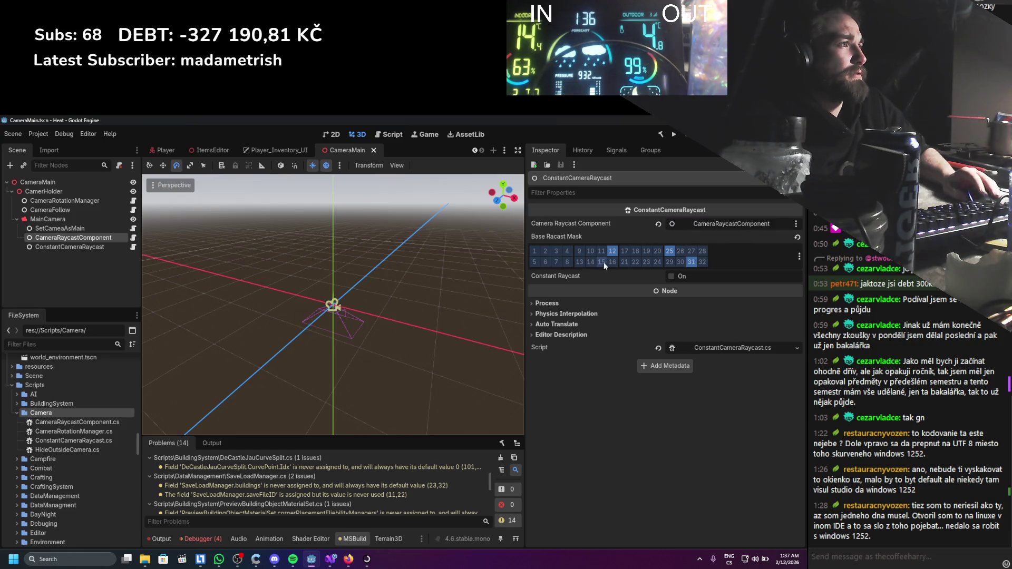
click(671, 276)
key(ctrl+s)
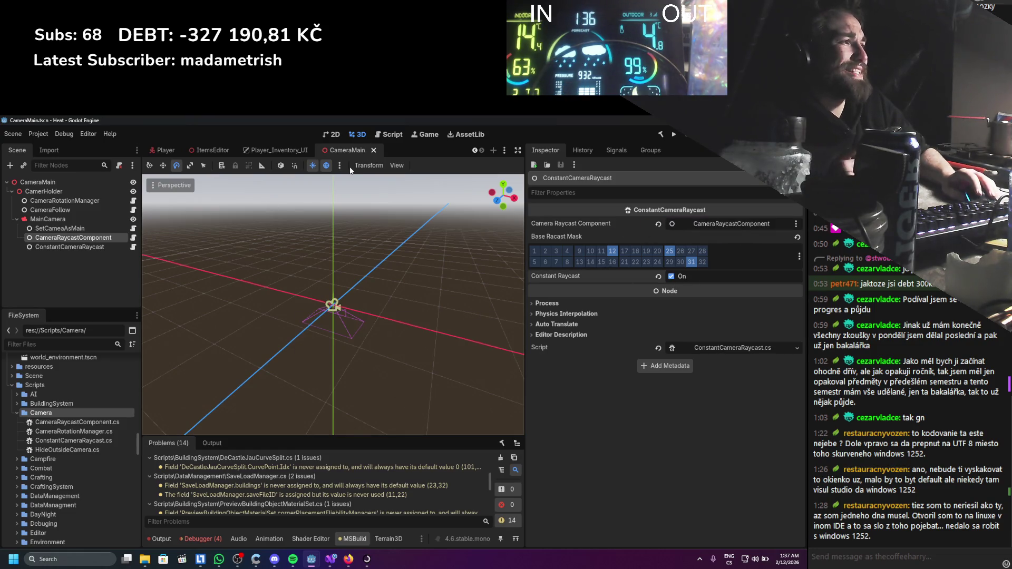
Turn on Is Main Raycast for CameraRaycastComponent, comparing it with ConstantCameraRaycast, and save.
click(61, 247)
click(64, 238)
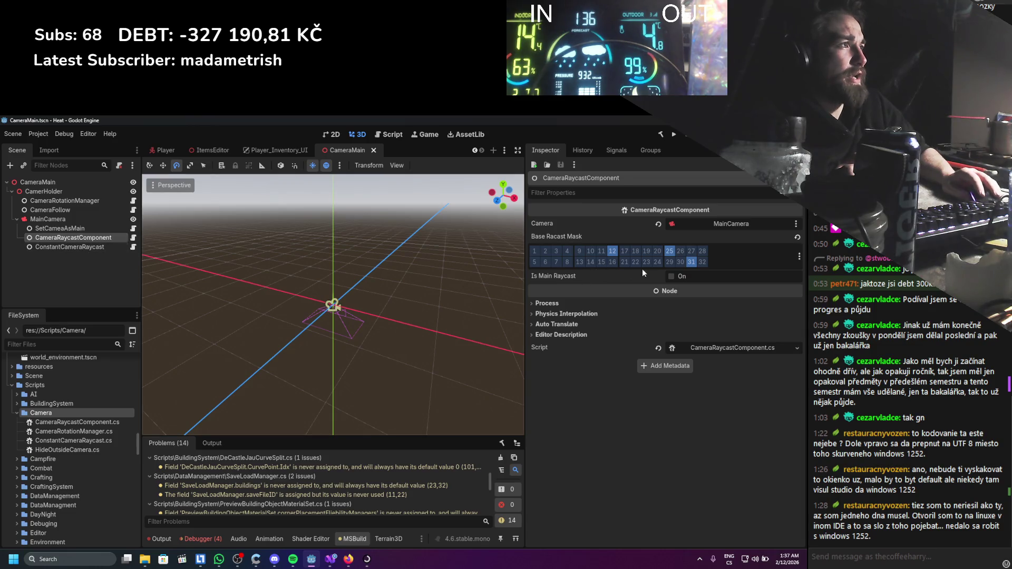
click(670, 276)
click(72, 248)
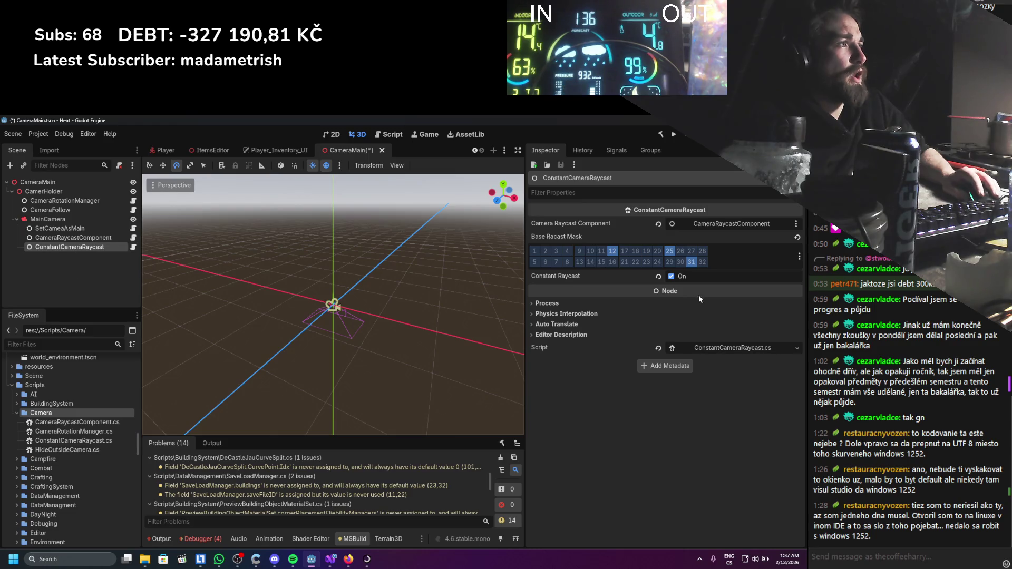
click(78, 237)
click(103, 248)
click(96, 238)
click(97, 248)
key(ctrl+s)
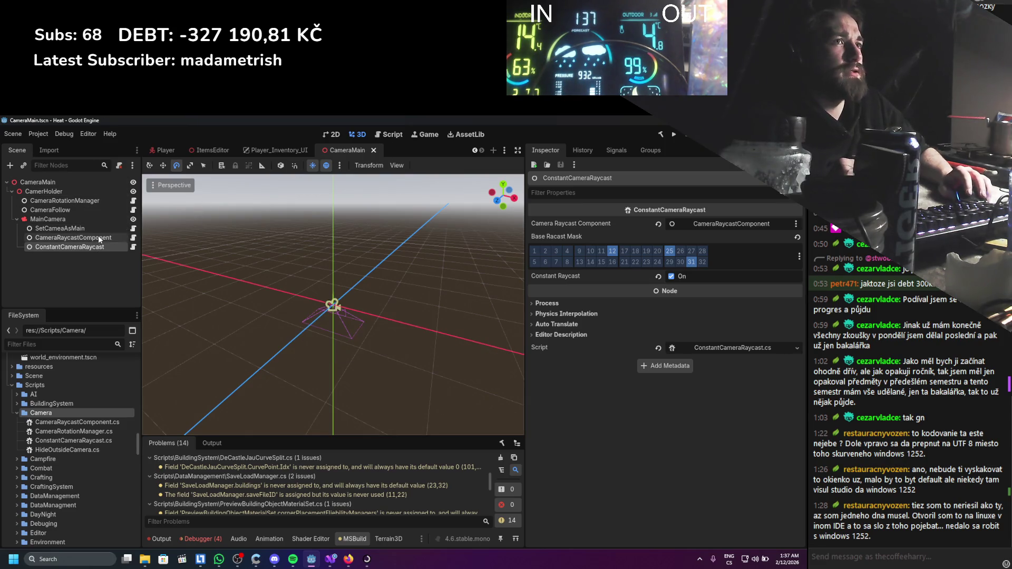
click(97, 239)
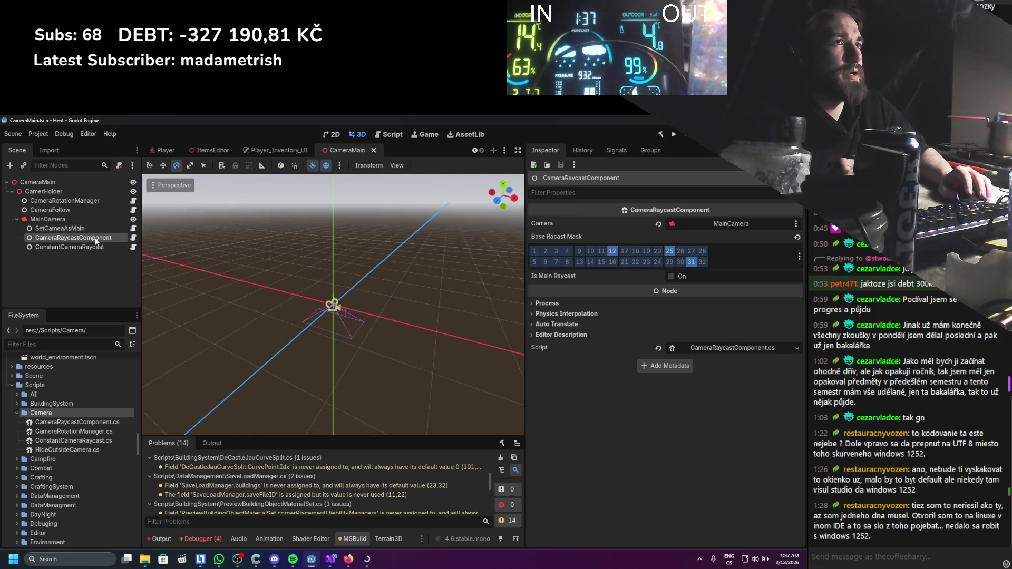
scroll(179, 153, up, 2)
In the StaticWorld scene, inspect the camera nodes and open the CameraRaycastComponent script.
click(184, 150)
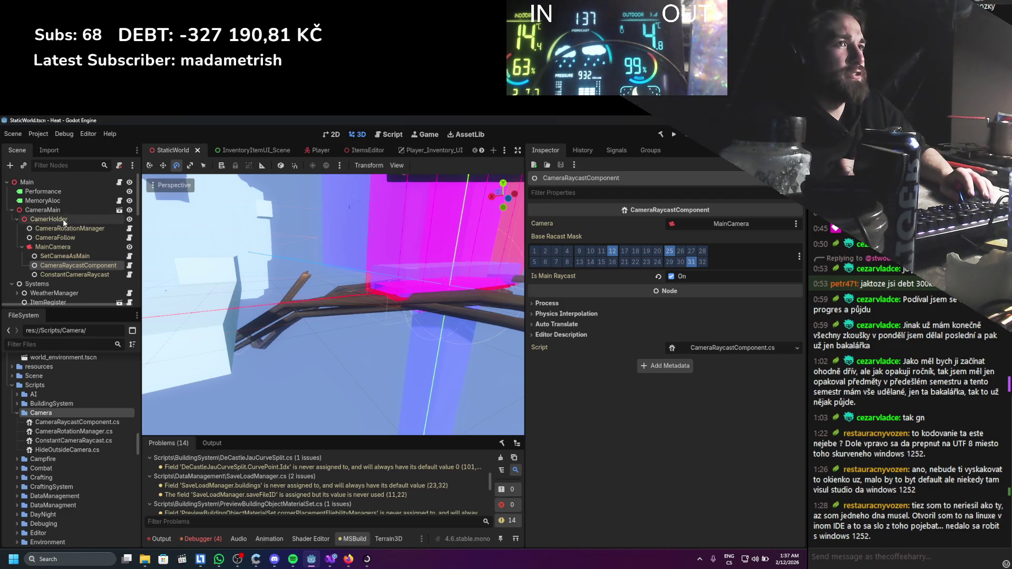
click(56, 238)
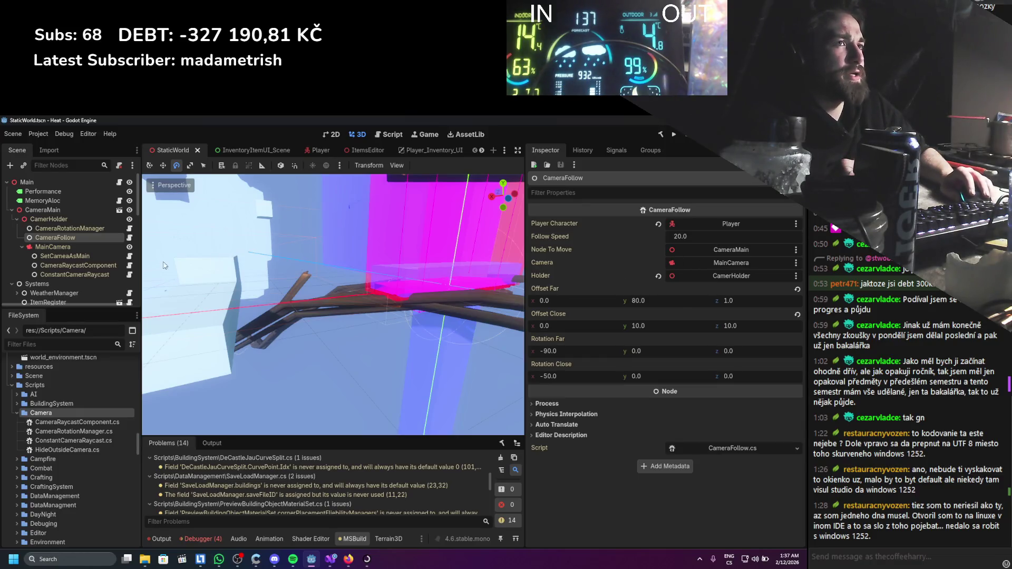
click(80, 267)
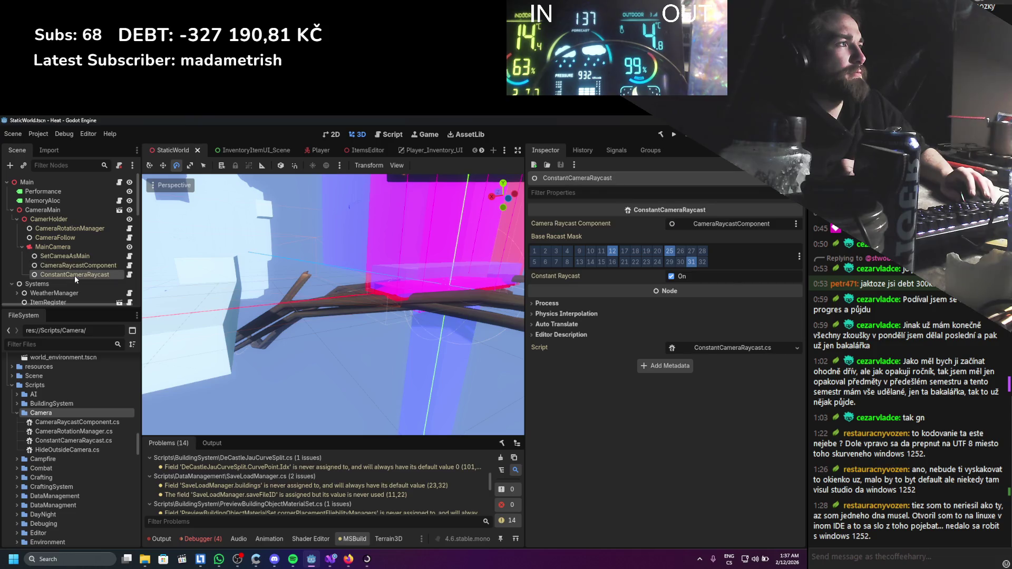
click(72, 276)
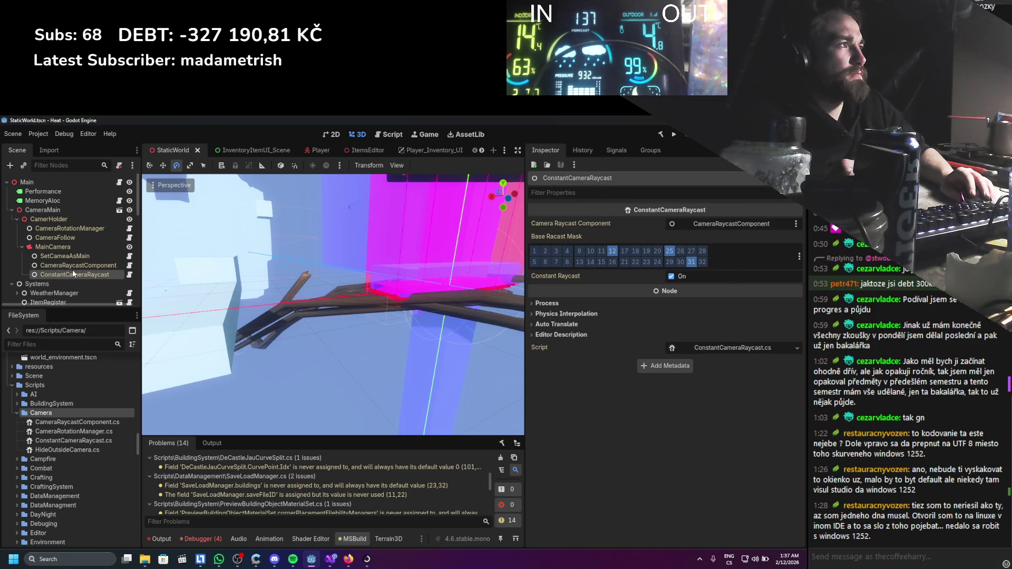
click(79, 266)
click(129, 266)
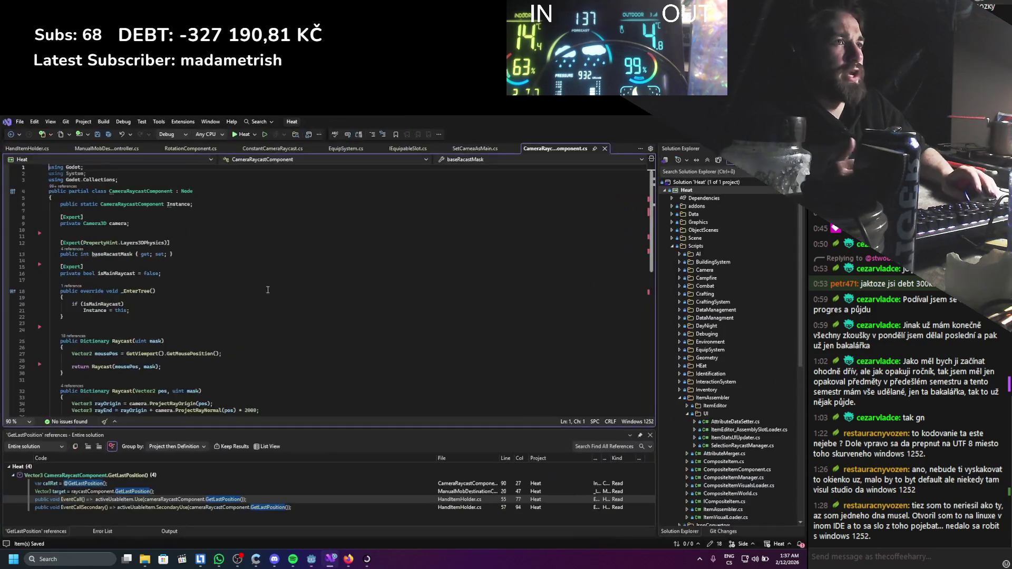
Delete the baseRacastMask export property lines, then rebuild the C# project in Godot.
key(shift+Up)
key(shift+Up)
key(shift+Up)
key(BackSpace)
scroll(176, 255, down, 2)
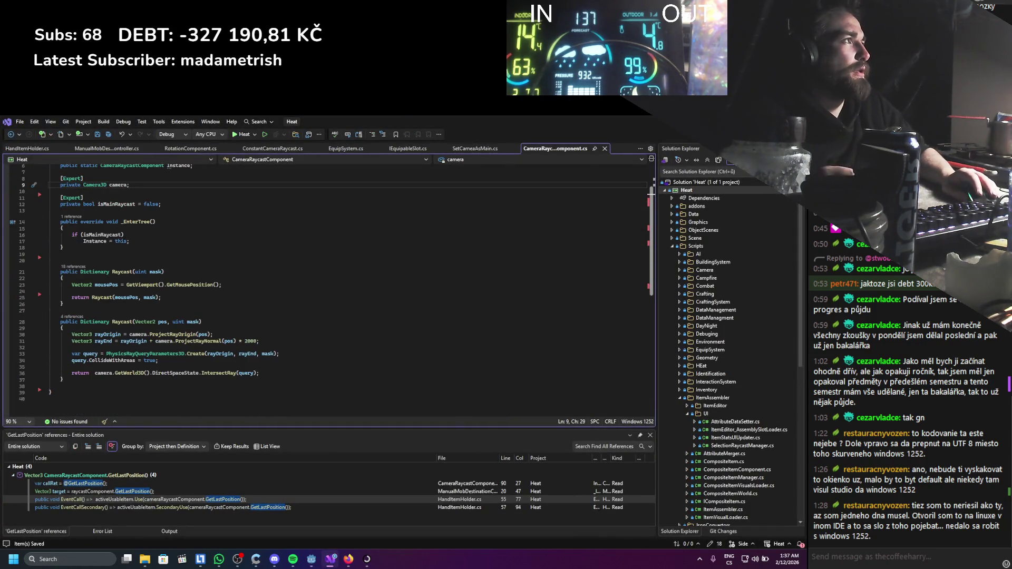
key(alt+Tab)
click(658, 134)
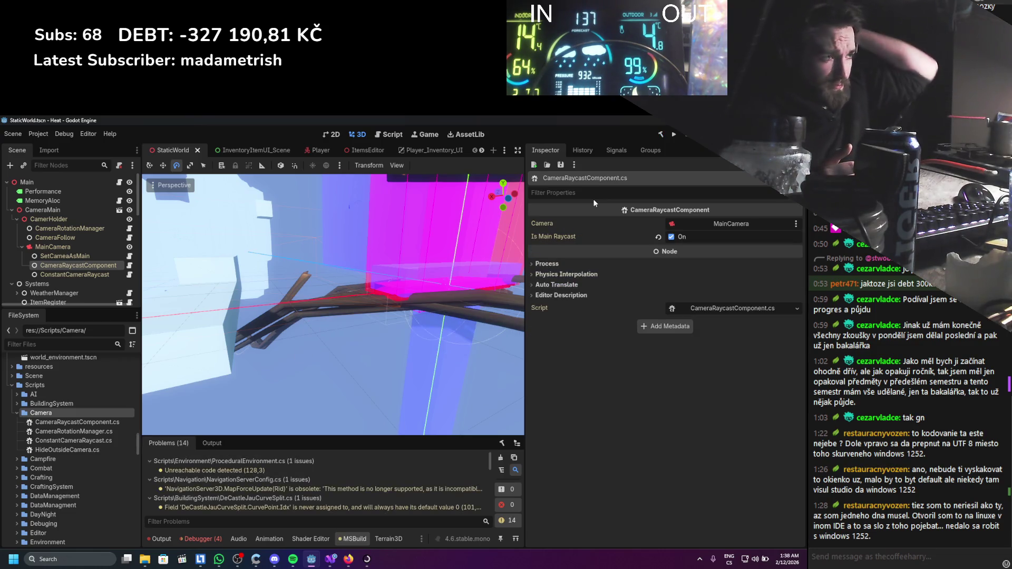
Clear the build warnings in Problems and the old errors in the Debugger.
click(502, 457)
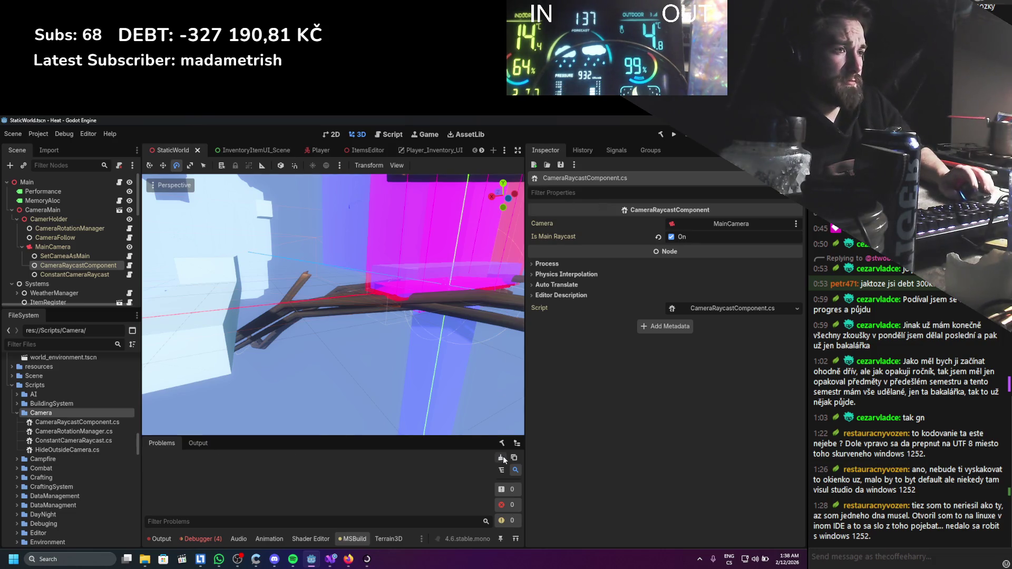
click(201, 539)
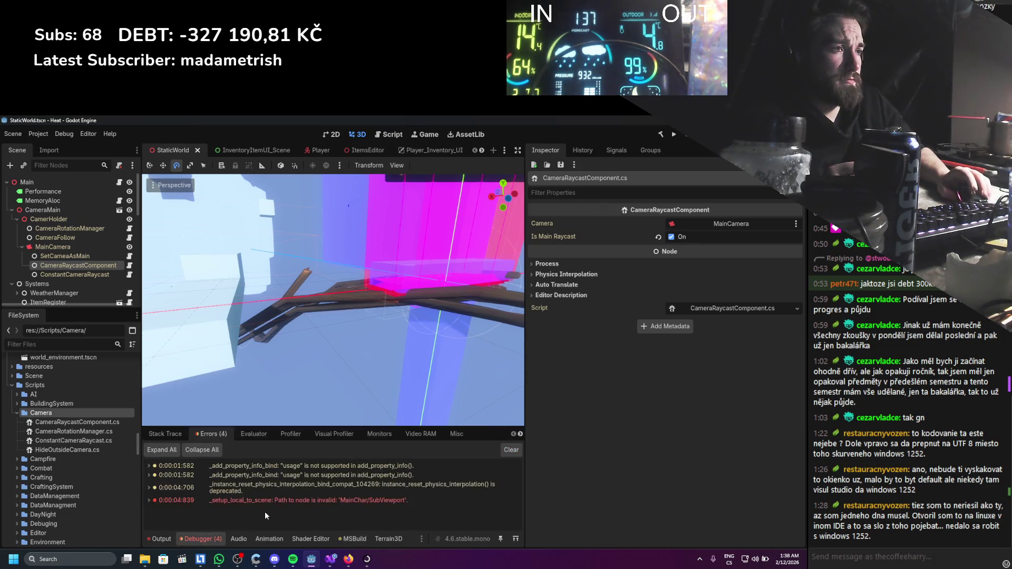
click(510, 449)
scroll(89, 273, down, 8)
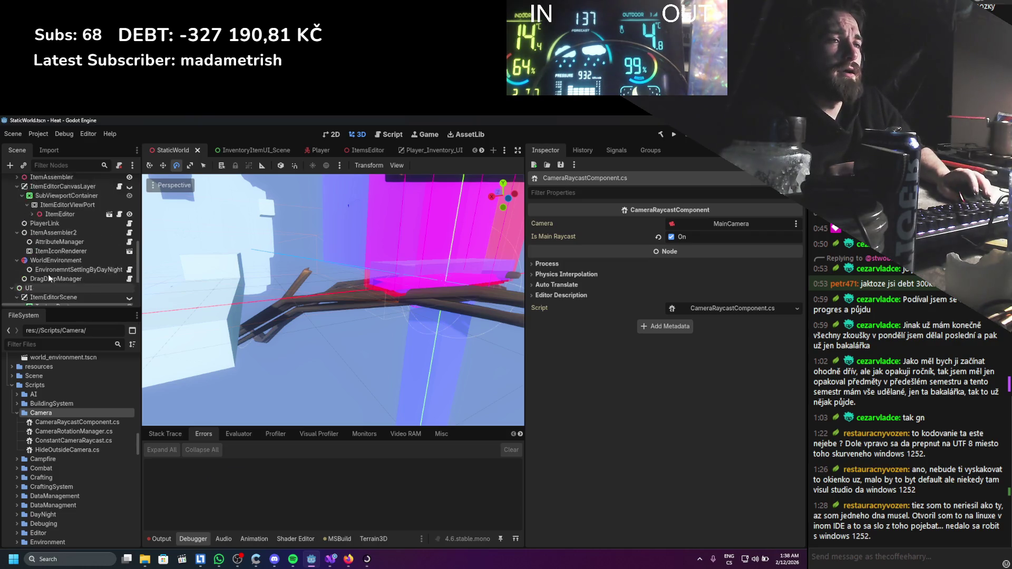
In the Player scene, link CameraRaycastComponent to PlayerInventoryUI's Camera Raycast Component property.
click(316, 150)
scroll(77, 247, down, 3)
scroll(77, 247, down, 3)
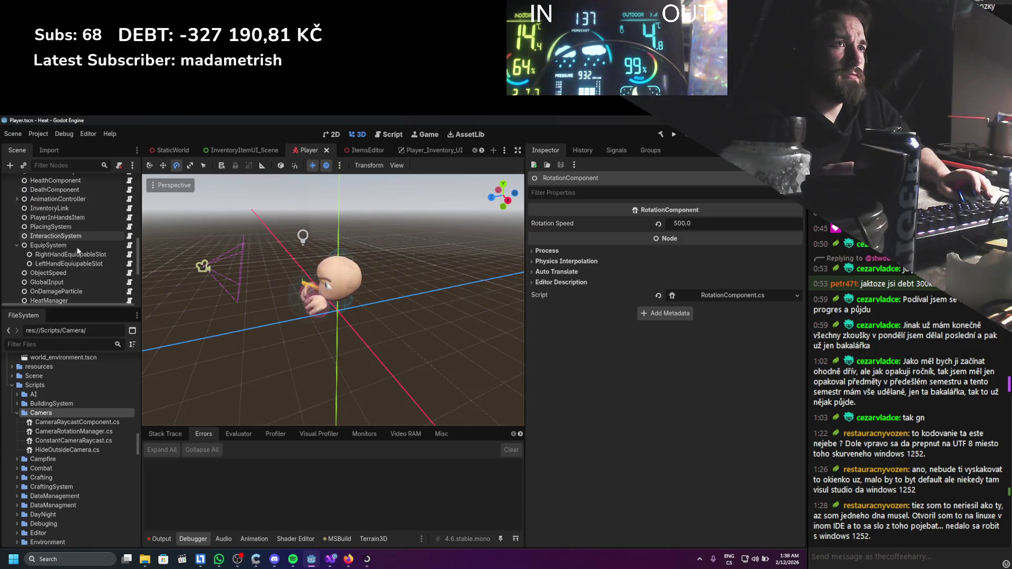
scroll(76, 247, up, 1)
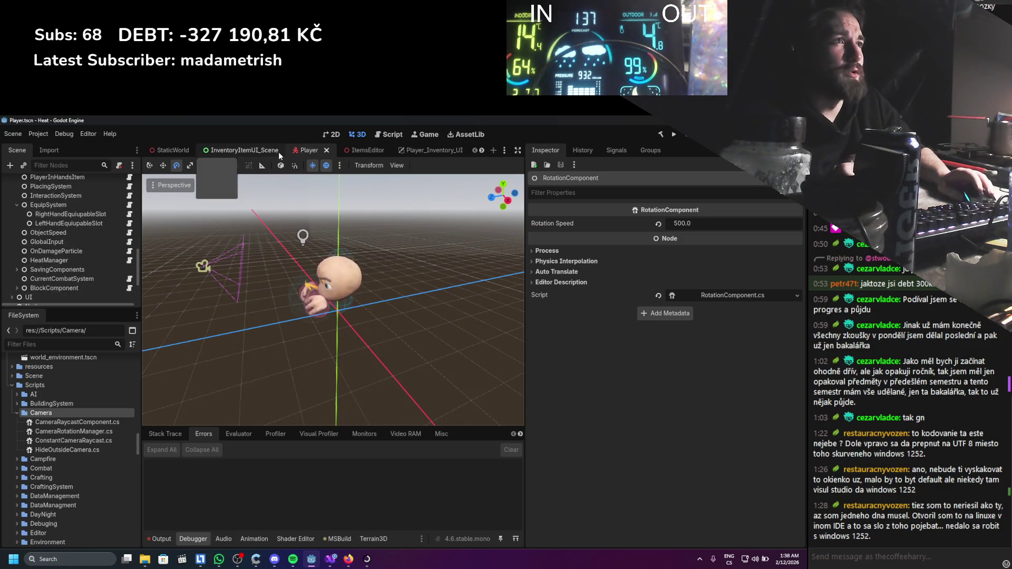
click(366, 153)
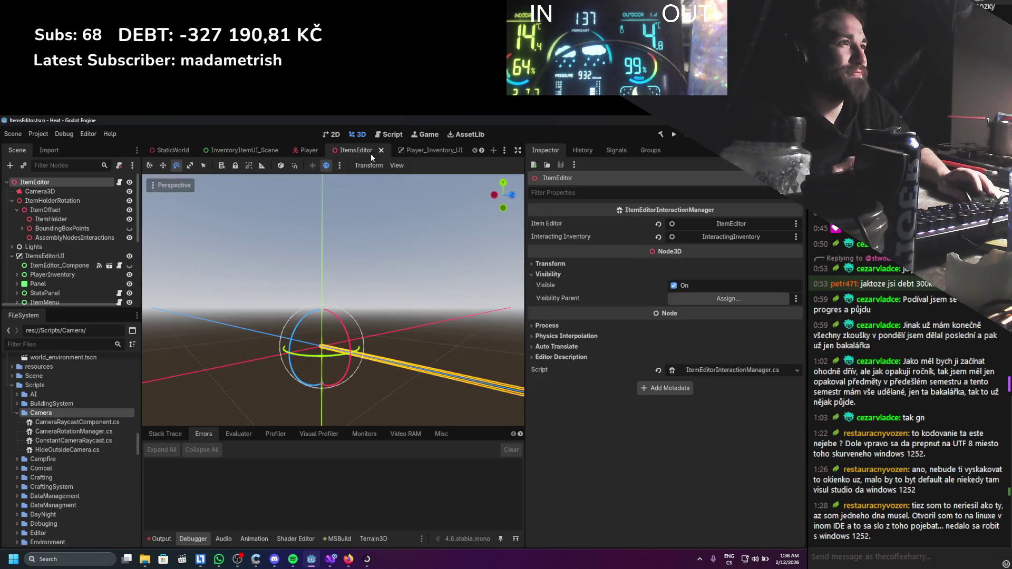
click(309, 151)
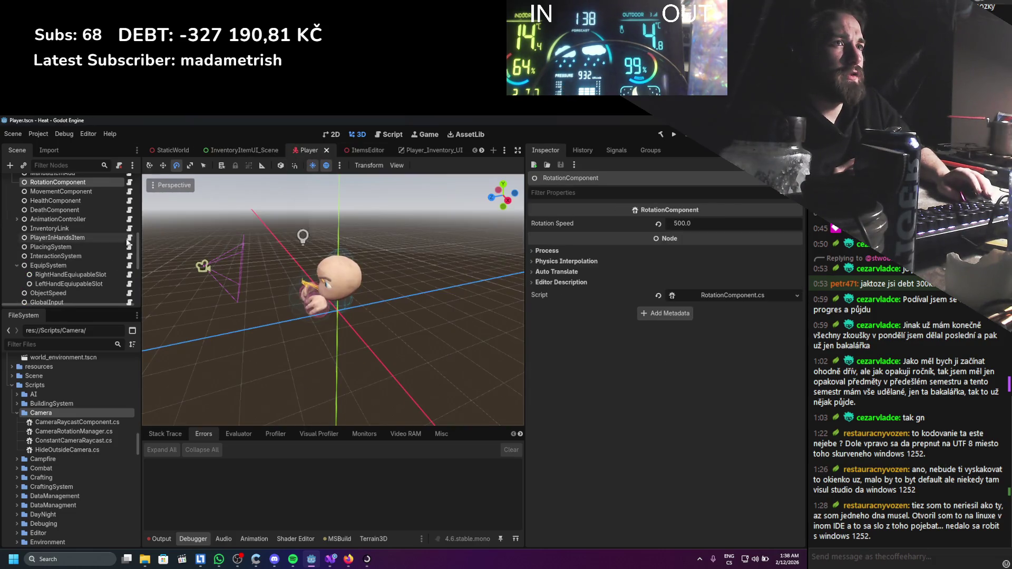
click(45, 259)
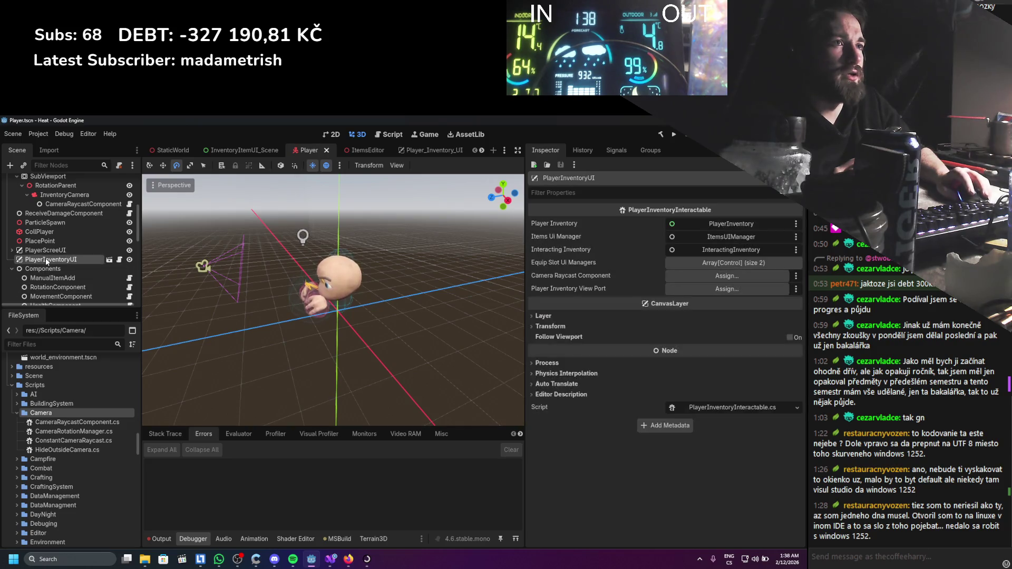
scroll(87, 255, up, 5)
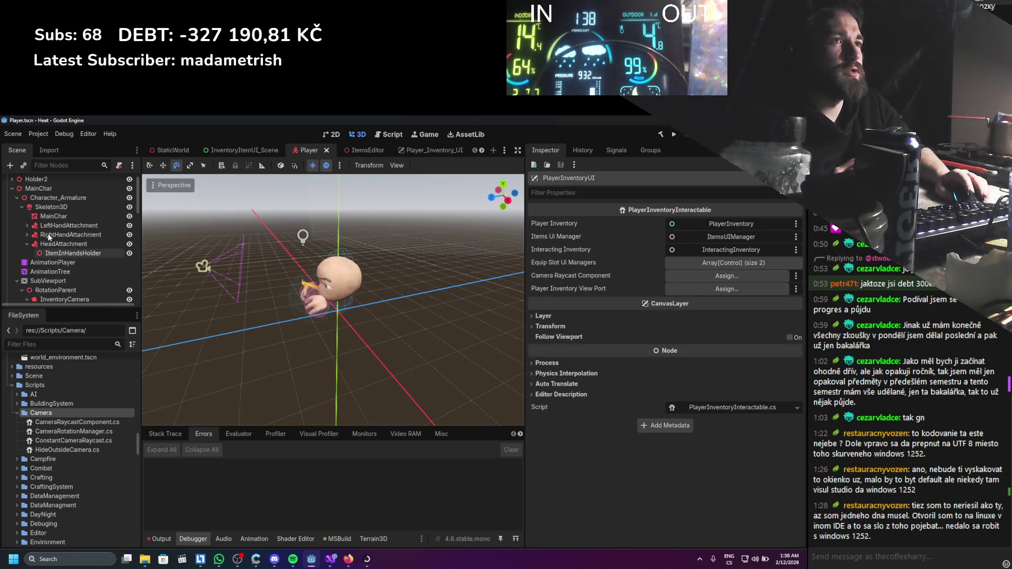
drag(68, 276, 699, 274)
Select the EquipSystem node and open its script in the code editor.
scroll(94, 244, down, 10)
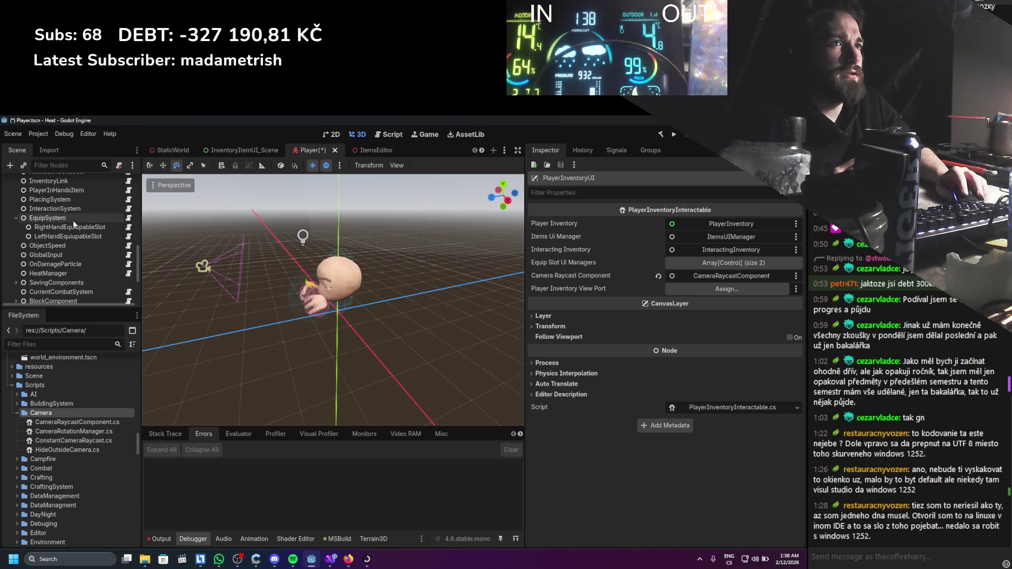
click(73, 220)
scroll(77, 233, up, 4)
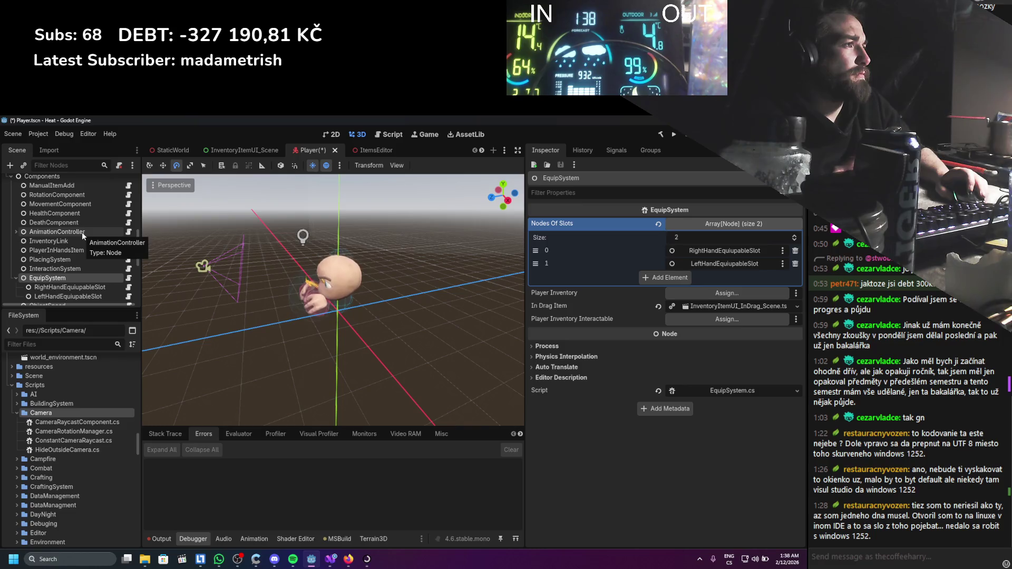
scroll(81, 232, down, 3)
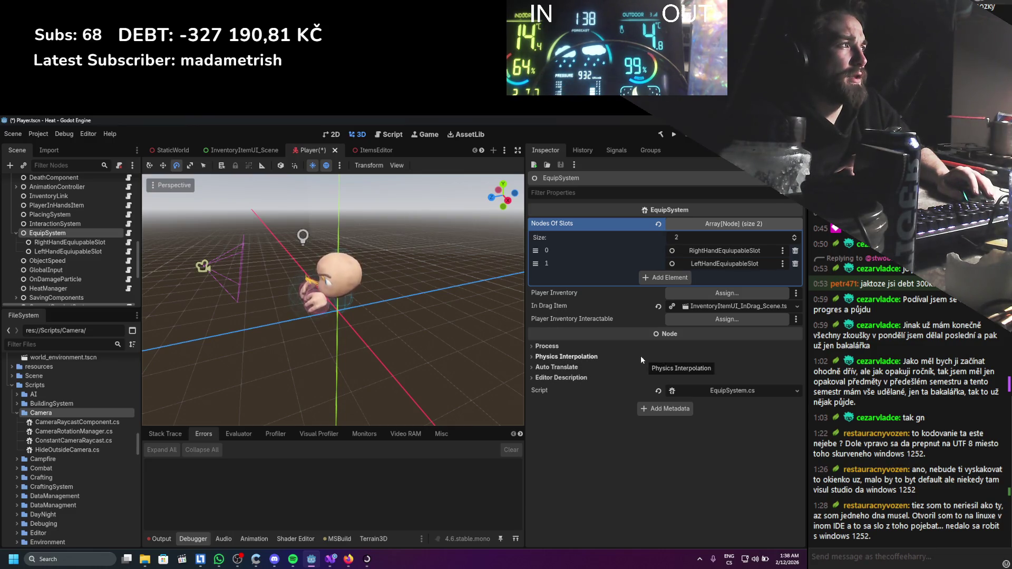
click(720, 393)
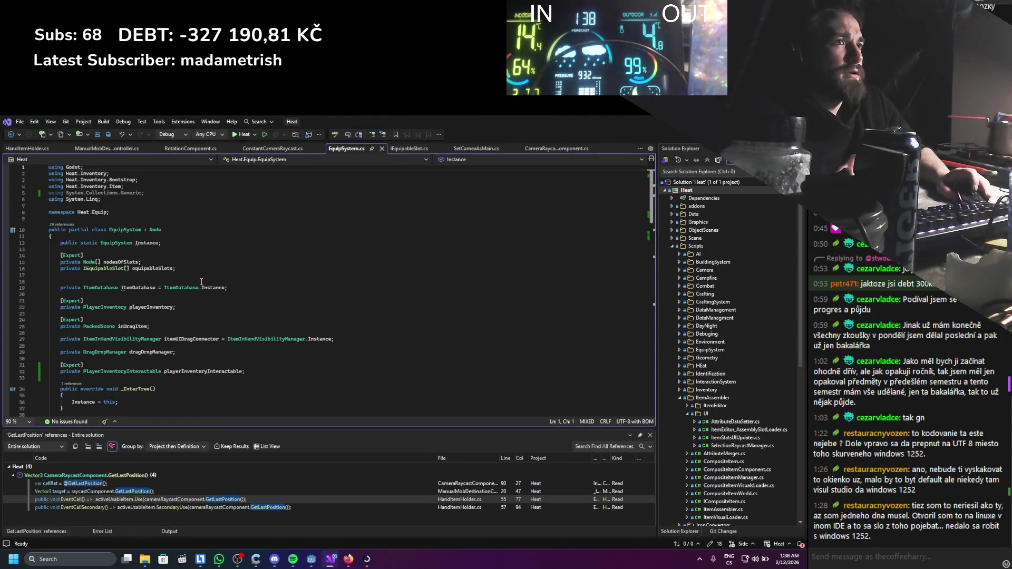
Go to the main PlayerInventoryInteractable declaration from its type name in EquipSystem.
click(153, 308)
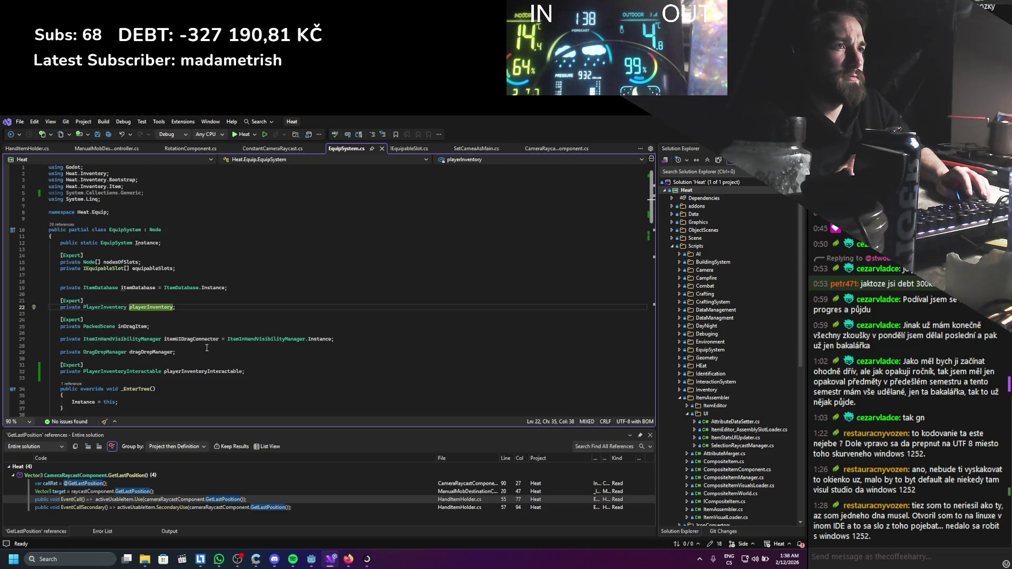
double_click(122, 372)
key(F12)
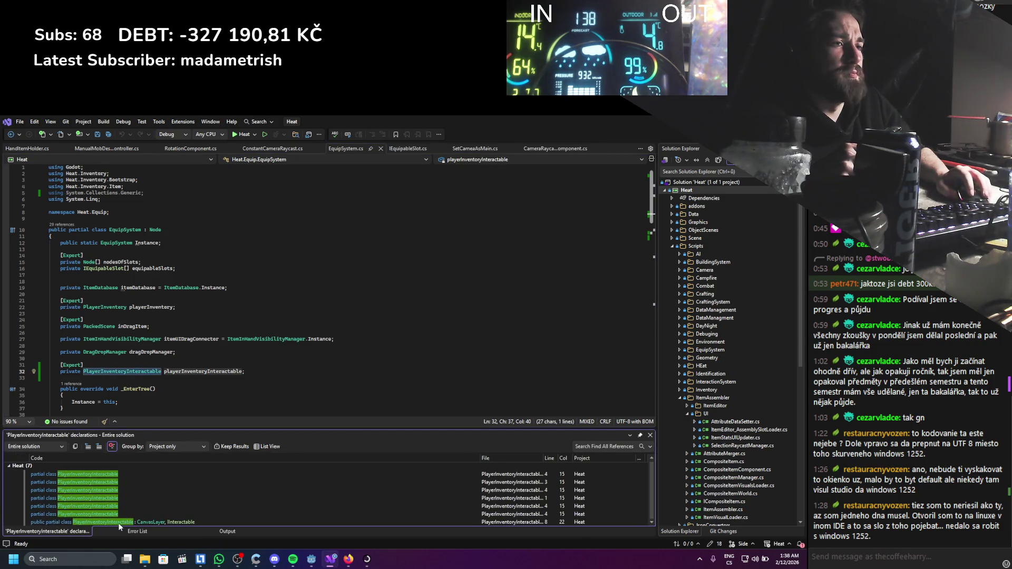
double_click(119, 523)
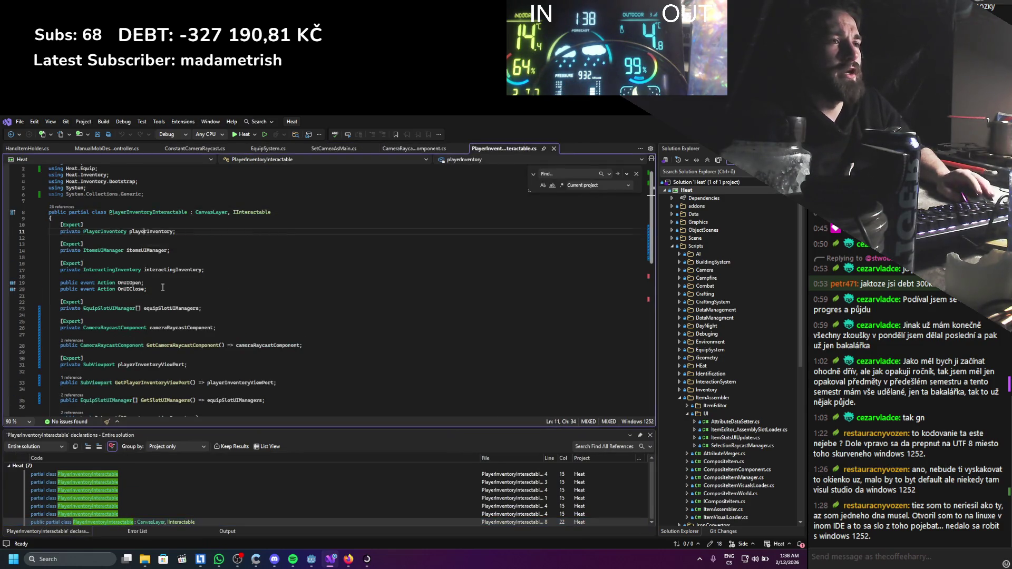
scroll(162, 287, down, 5)
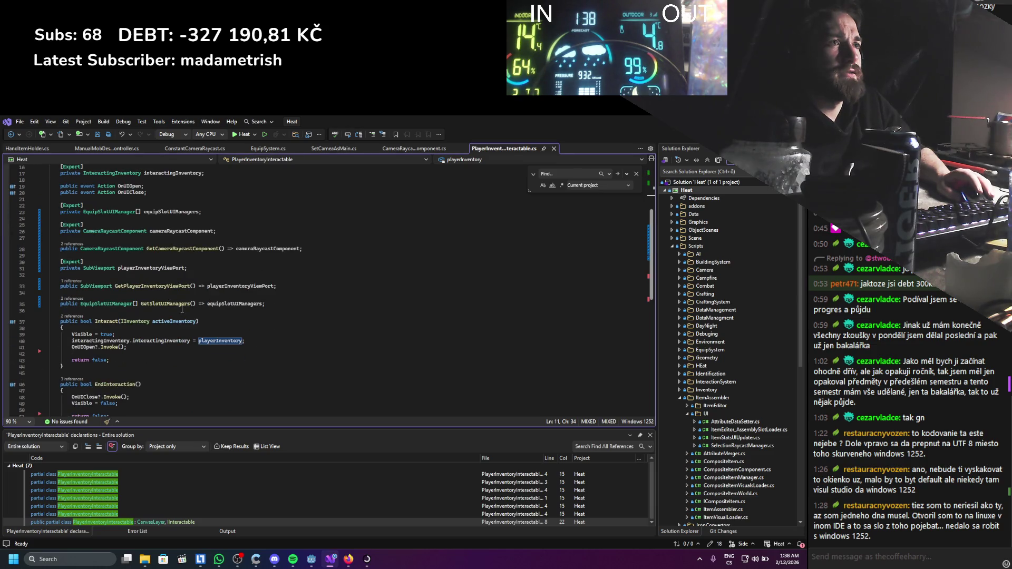
scroll(183, 310, down, 3)
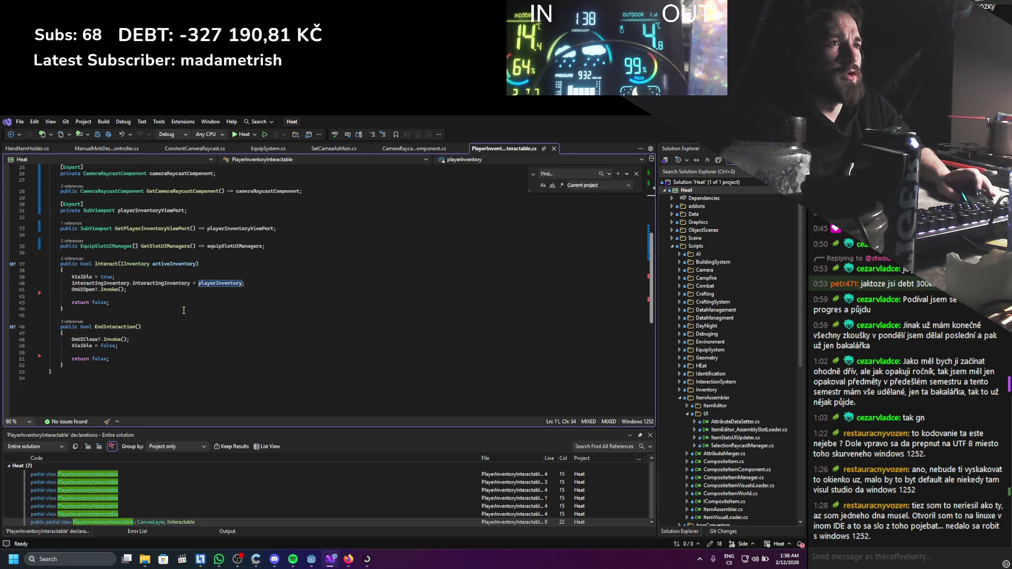
scroll(183, 310, up, 2)
Add 'public PlayerInventory GetPlayerInventory() => playerInventory;' above Interact and save the file.
click(167, 295)
key(Return)
key(Return)
text(public Pl)
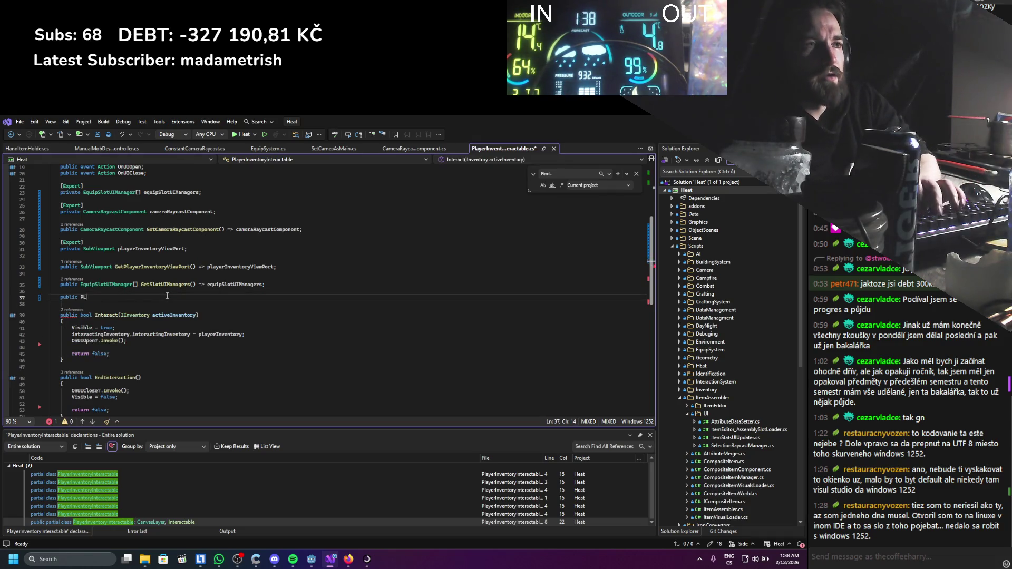
key(BackSpace)
key(BackSpace)
text(I)
key(BackSpace)
text(PlayerInventory GetPlayerInventory() => playerInventory;)
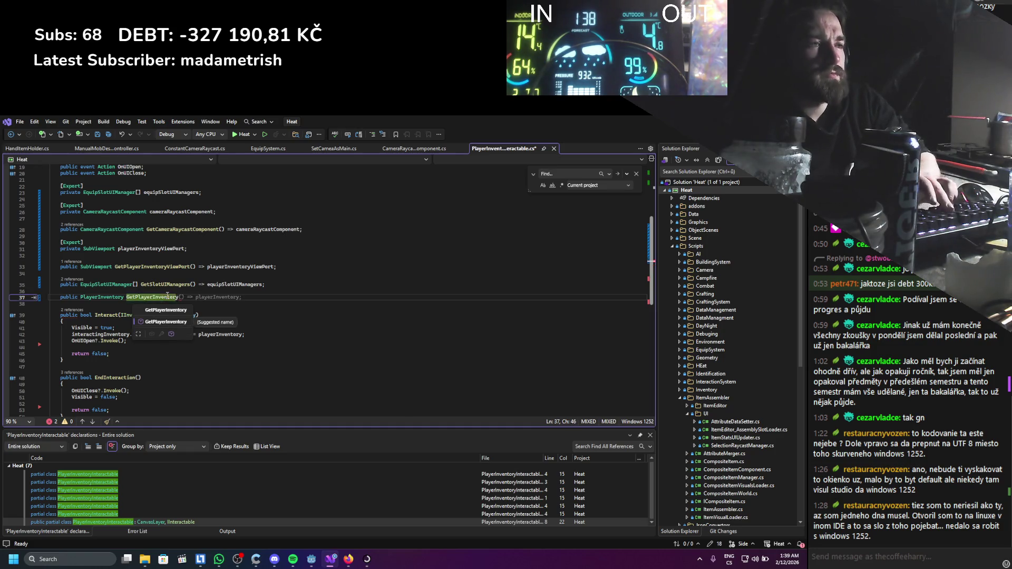
key(ctrl+s)
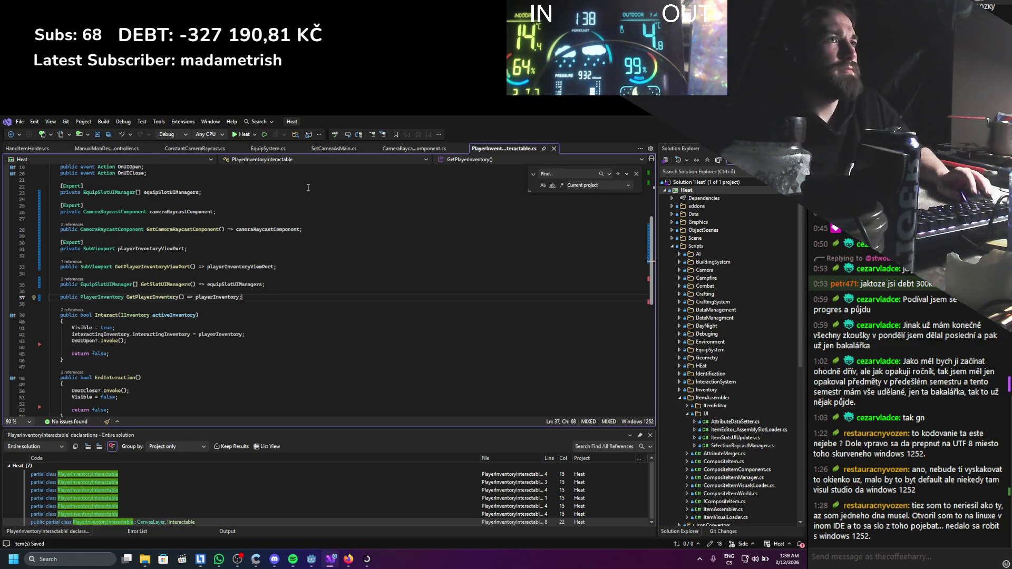
click(253, 148)
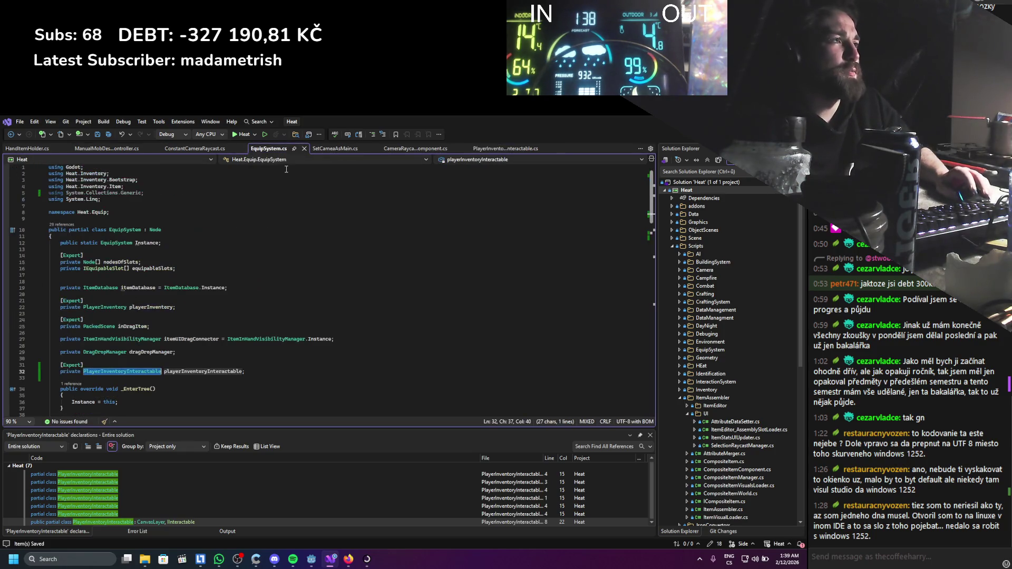
Delete the Export attribute above the playerInventory field and save EquipSystem.
click(158, 275)
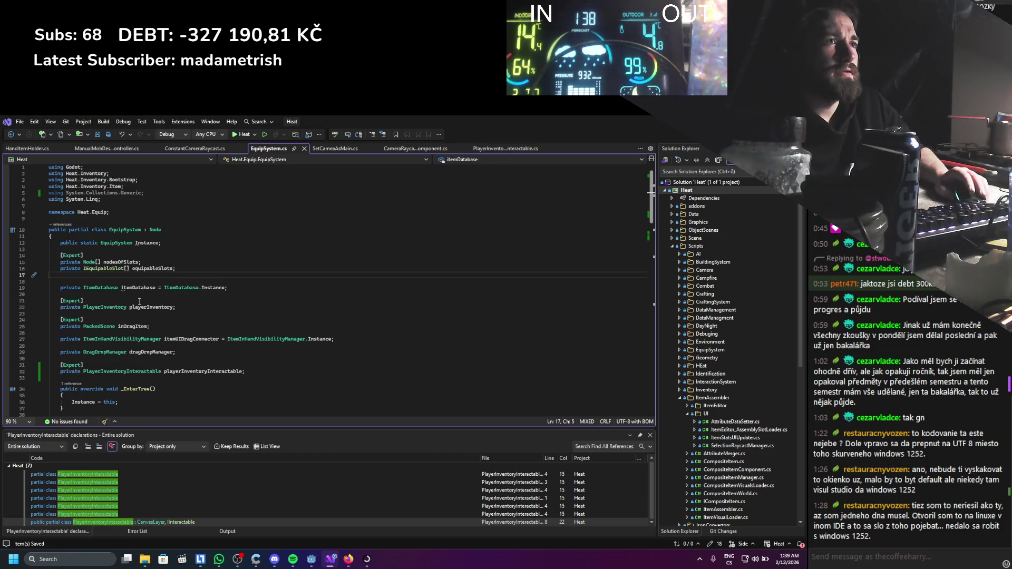
mouse_move(83, 371)
mouse_down()
mouse_move(245, 371)
mouse_move(190, 371)
mouse_up()
drag(153, 294, 146, 301)
key(Delete)
double_click(146, 301)
key(ctrl+s)
In _Ready, add 'playerInventory = playerInventoryInteractable.GetPlayerInventory();' after SetProcess(false).
scroll(146, 285, down, 8)
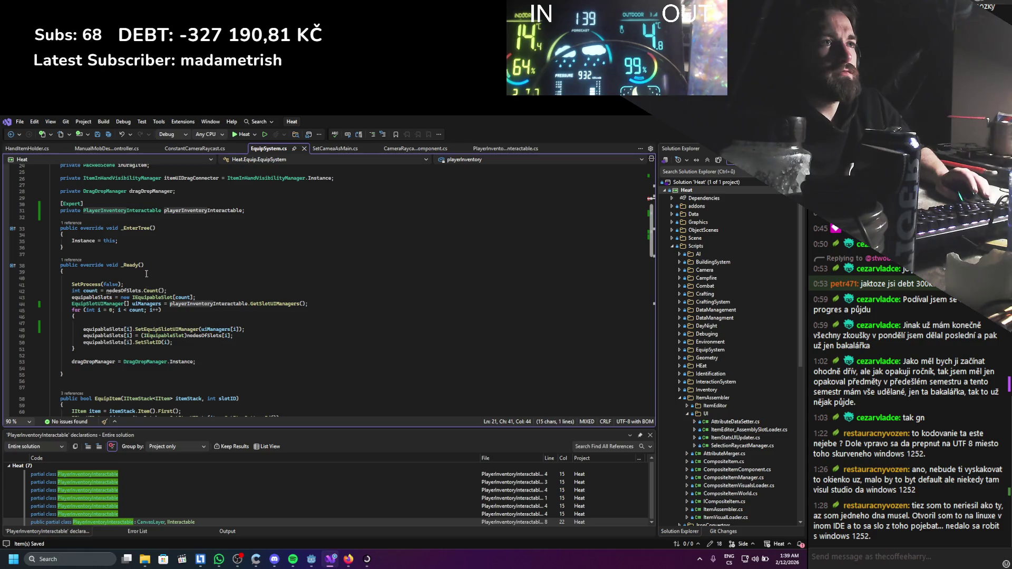
click(141, 285)
key(Return)
key(Return)
key(Up)
text(playerInventory = )
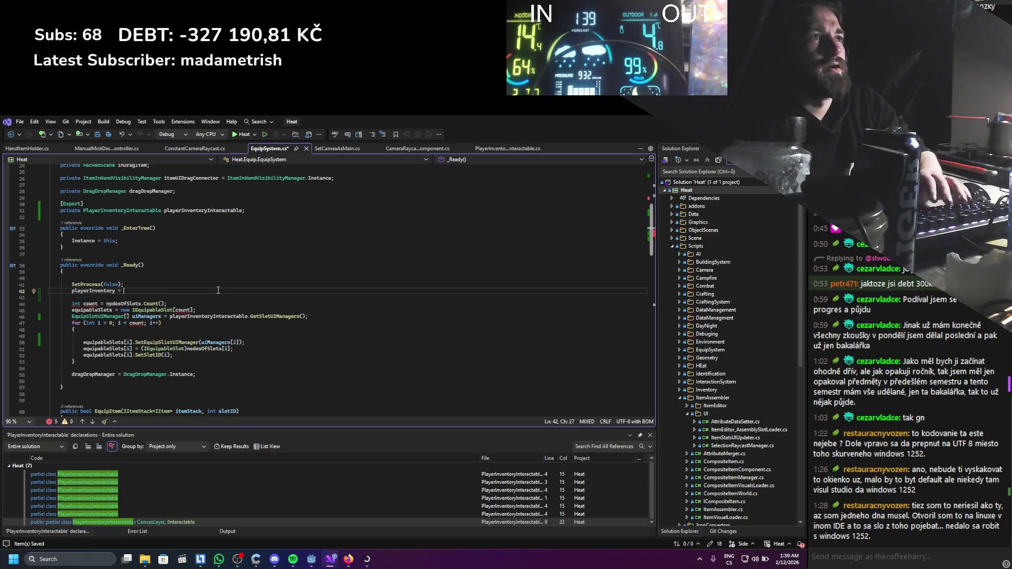
text(player)
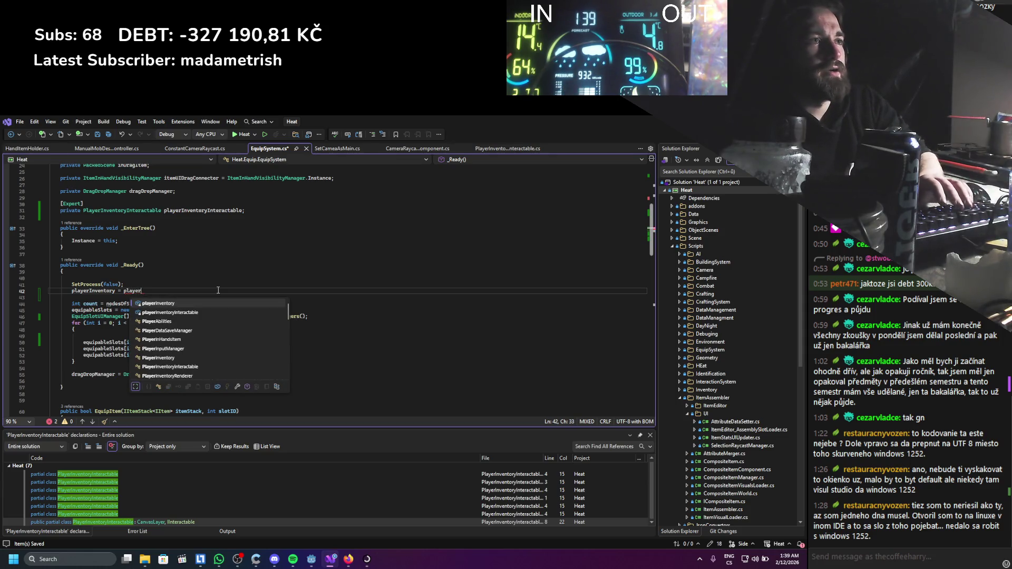
key(Down)
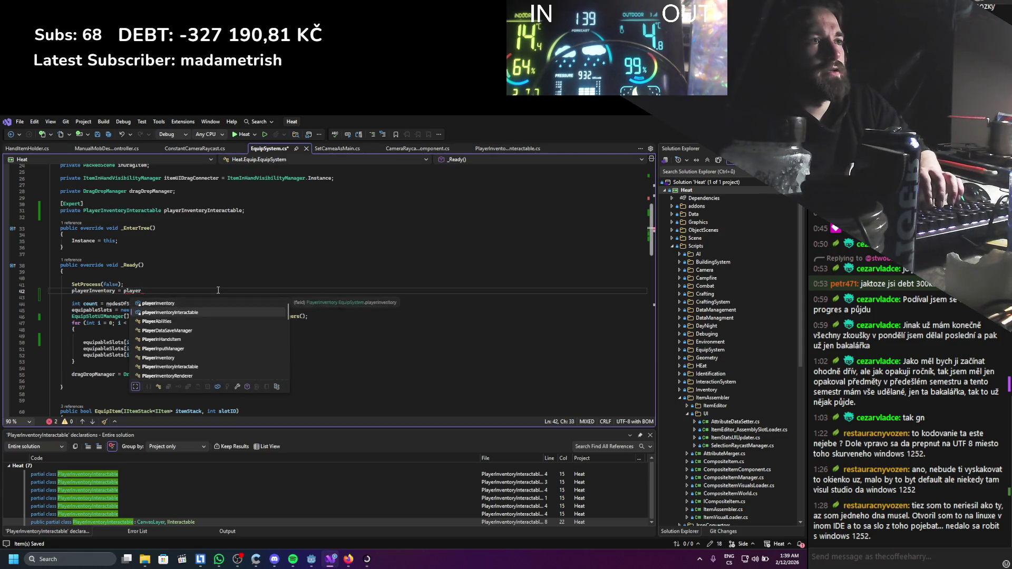
text(.)
text(getpla)
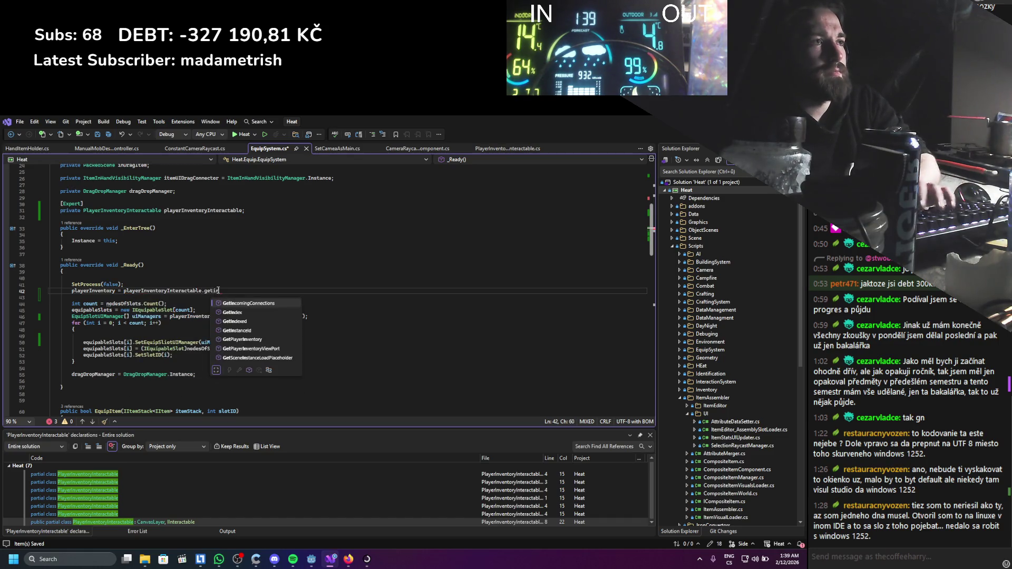
key(Tab)
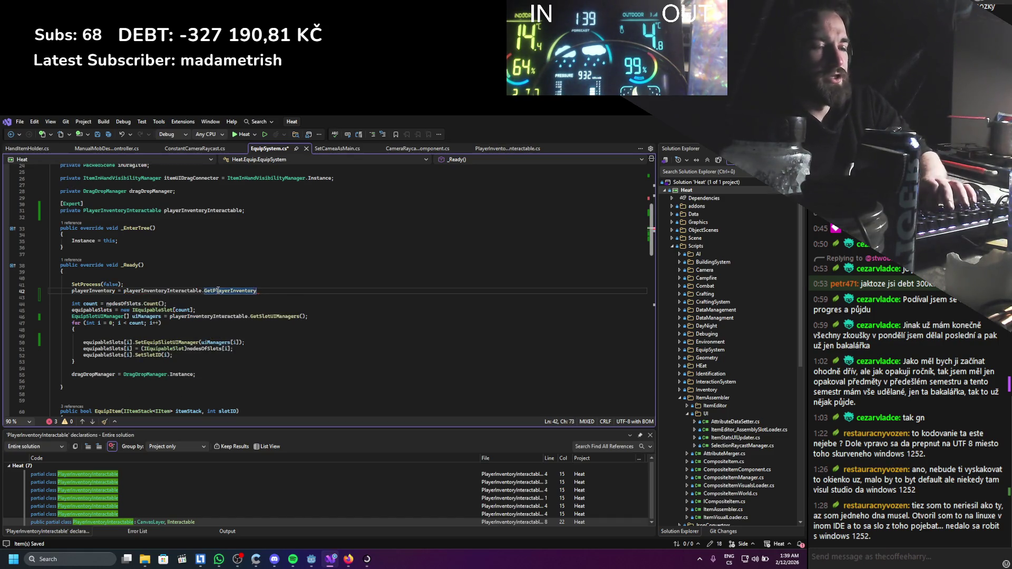
text(();)
Check where playerInventory is used, then delete its field declaration line.
scroll(158, 213, up, 3)
click(144, 204)
scroll(240, 283, down, 6)
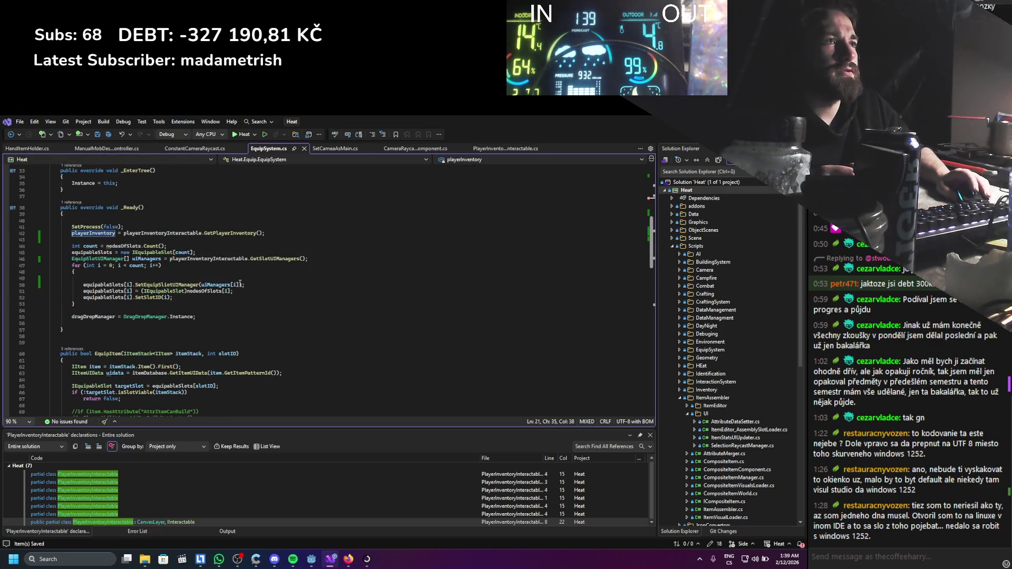
scroll(240, 284, down, 20)
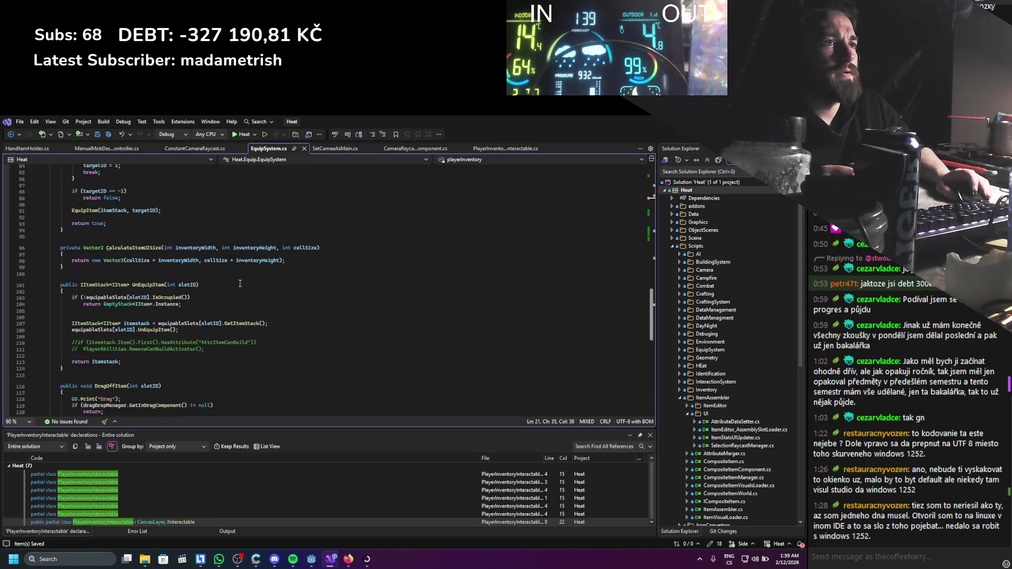
scroll(240, 283, up, 20)
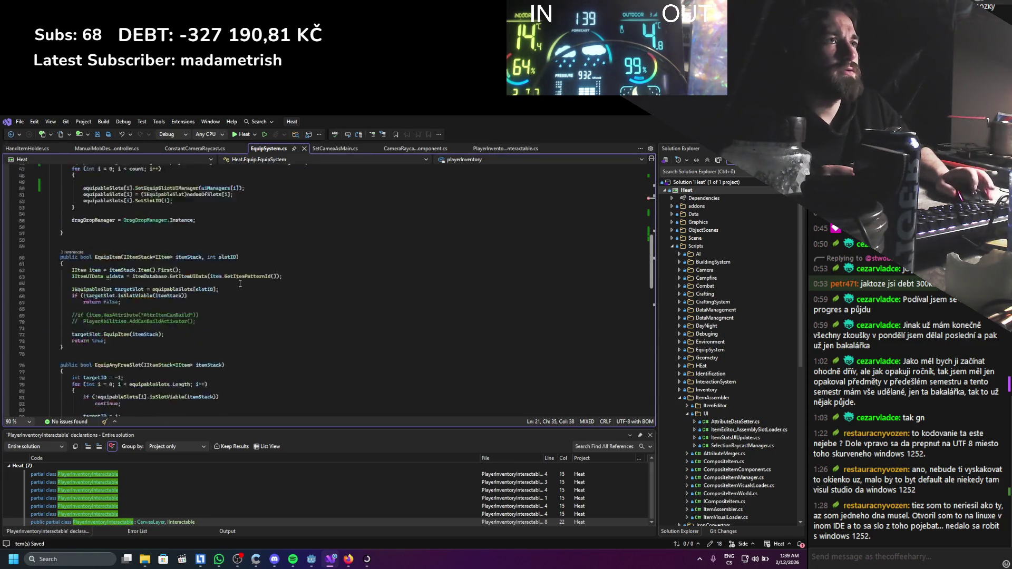
scroll(240, 283, up, 8)
click(188, 264)
key(shift+Home)
key(shift+Home)
key(BackSpace)
key(BackSpace)
scroll(179, 343, down, 4)
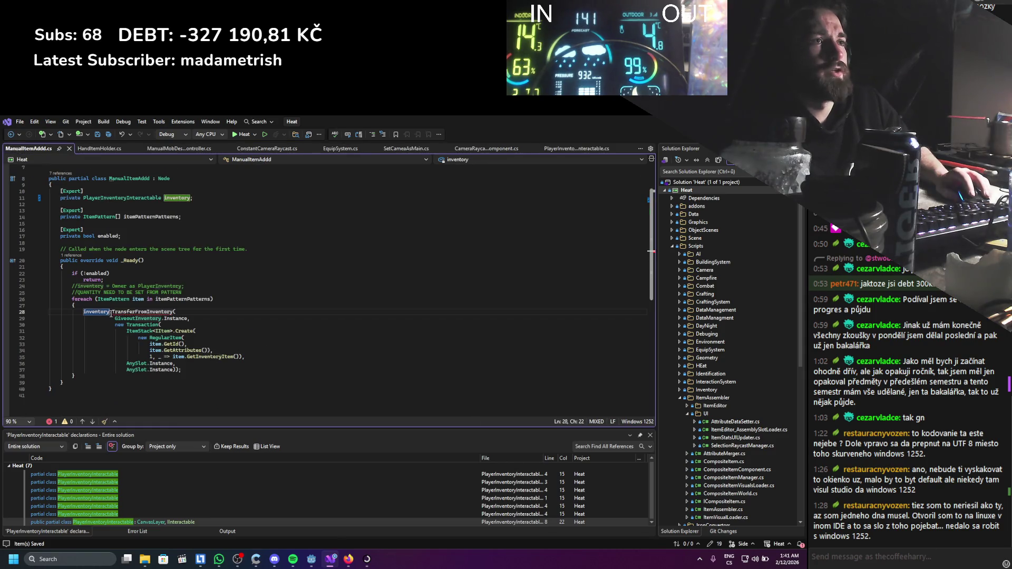
Make line 28 call inventory.GetPlayerInventory().TransferFromInventory, save ManualItemAddd.cs, and return to Godot.
text(.GetPlayerInventory()
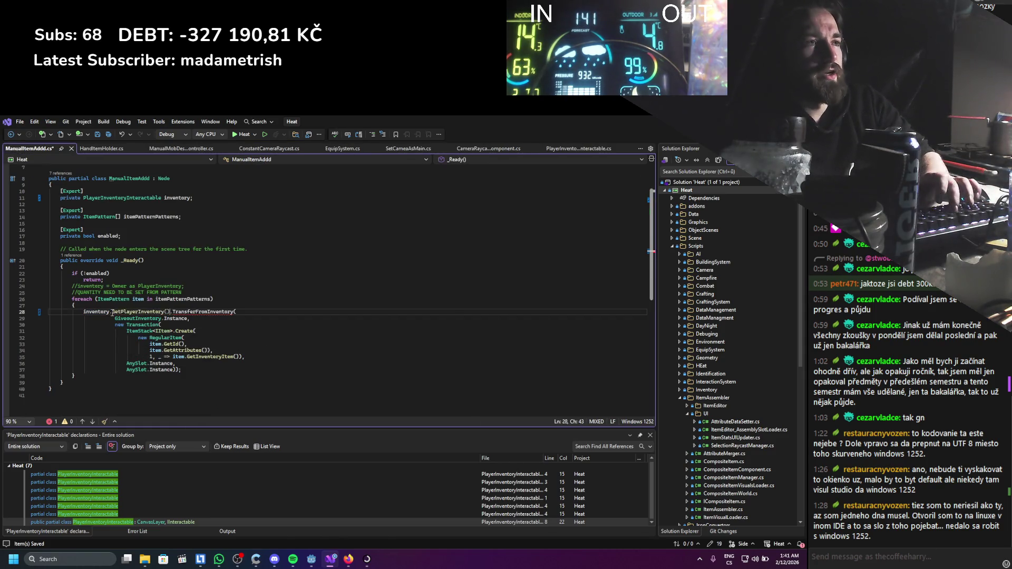
text(())
key(ctrl+s)
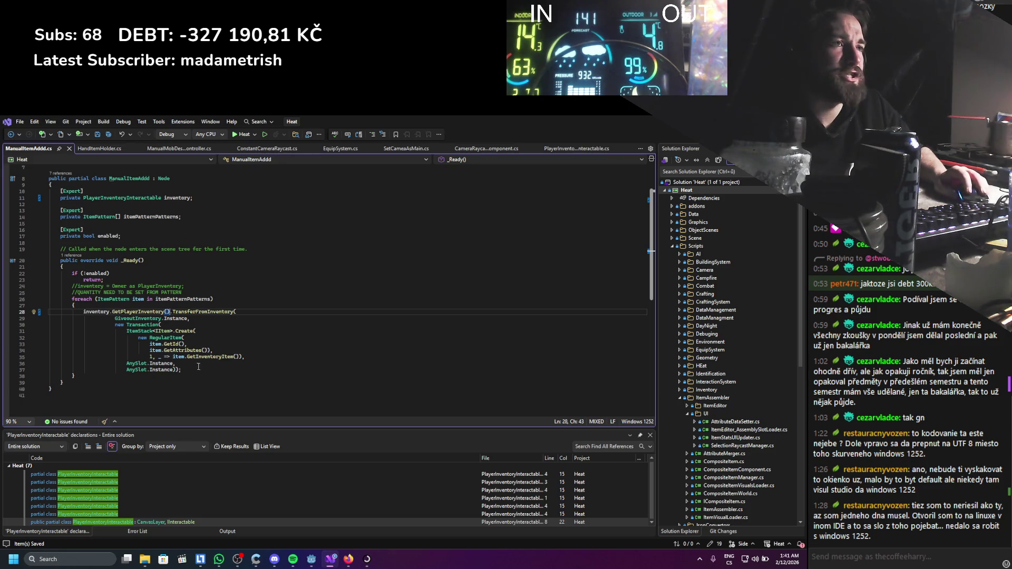
click(227, 312)
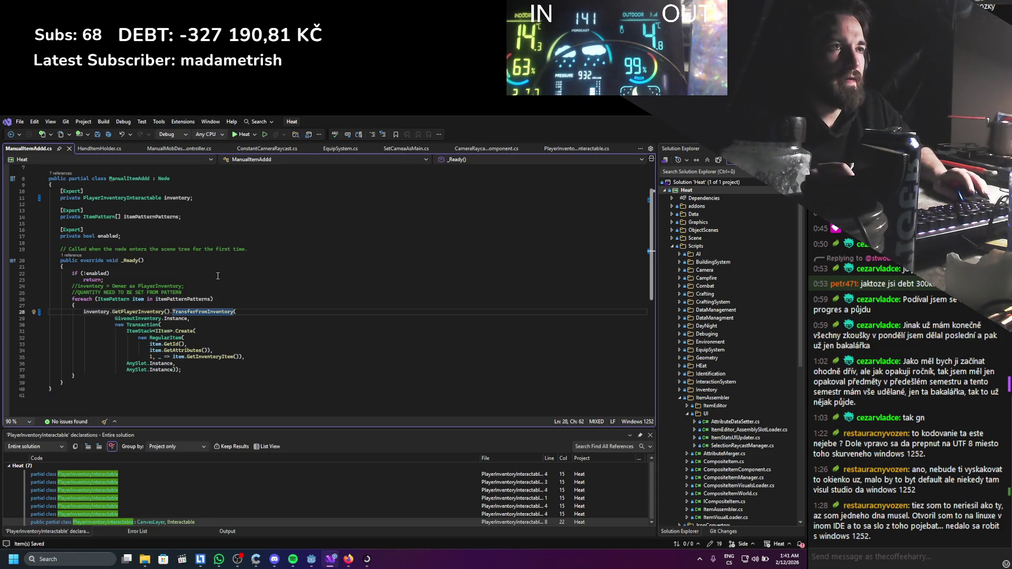
drag(158, 389, 100, 236)
click(266, 328)
scroll(265, 328, up, 2)
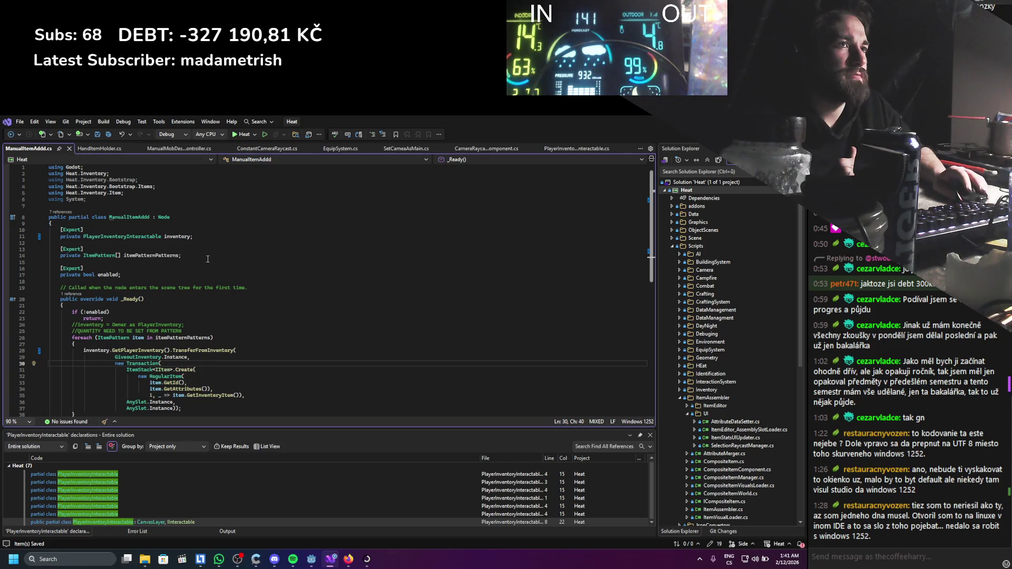
key(alt+Tab)
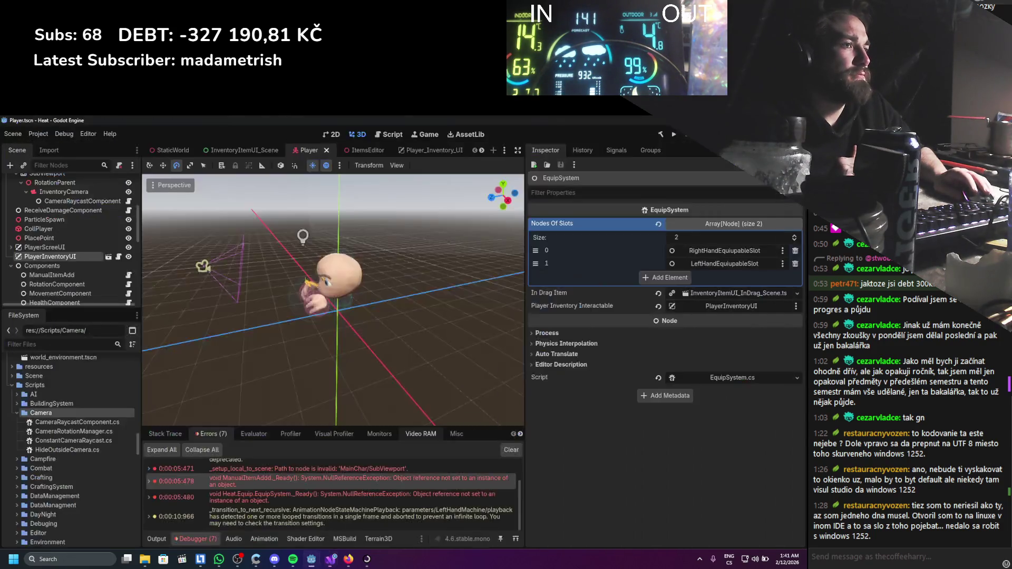
Glance at the generated PlayerInventoryInteractable source in Visual Studio, then return to Godot to rebuild.
key(alt+Tab)
click(369, 499)
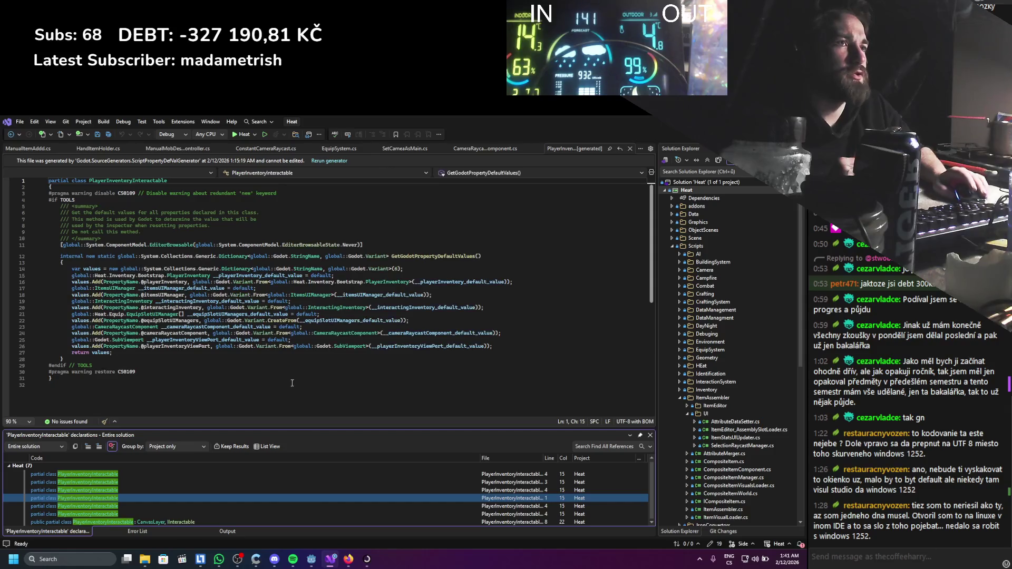
click(630, 149)
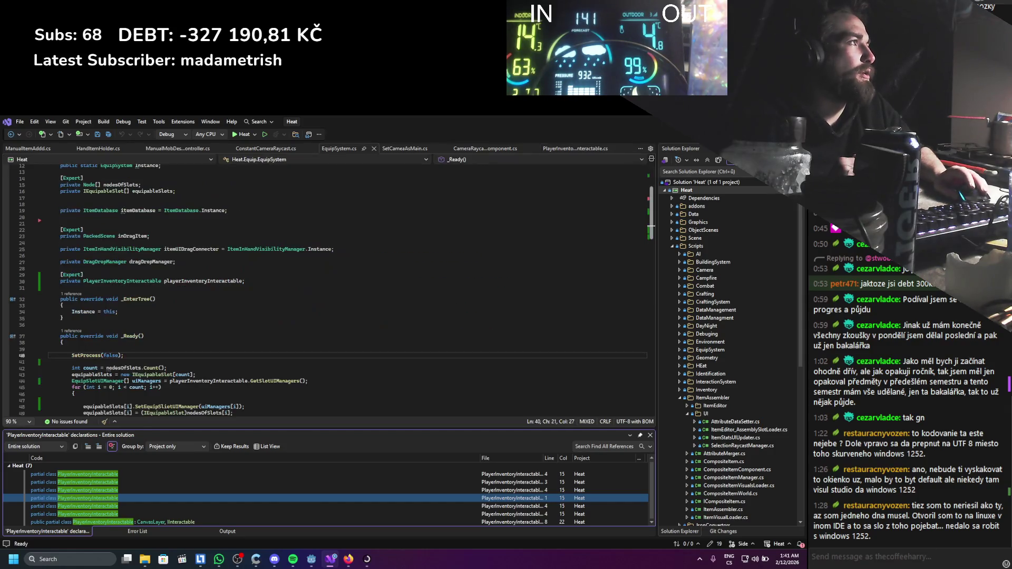
key(alt+Tab)
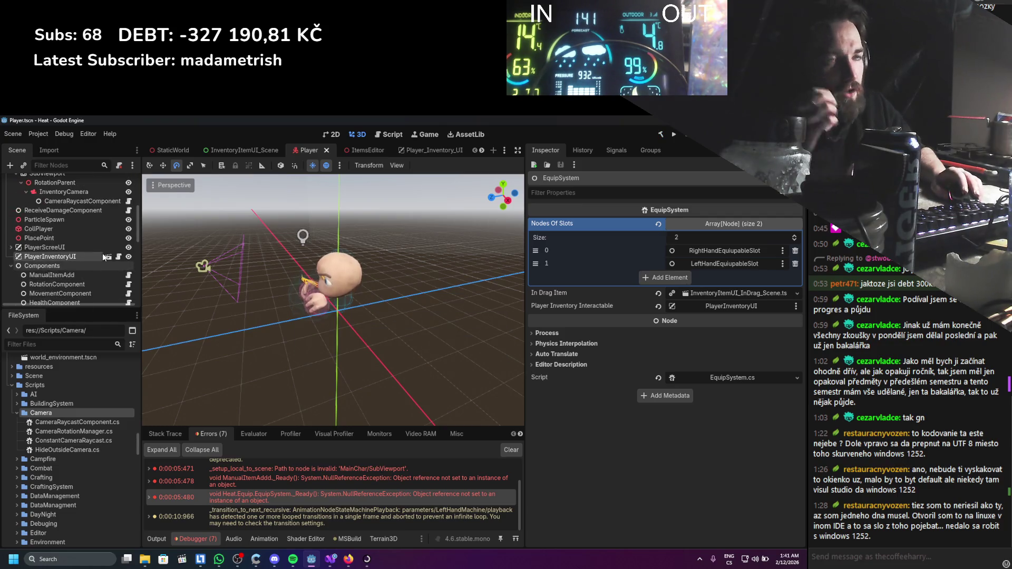
Assign SubViewport to PlayerInventoryUI's Player Inventory View Port property.
scroll(96, 243, up, 5)
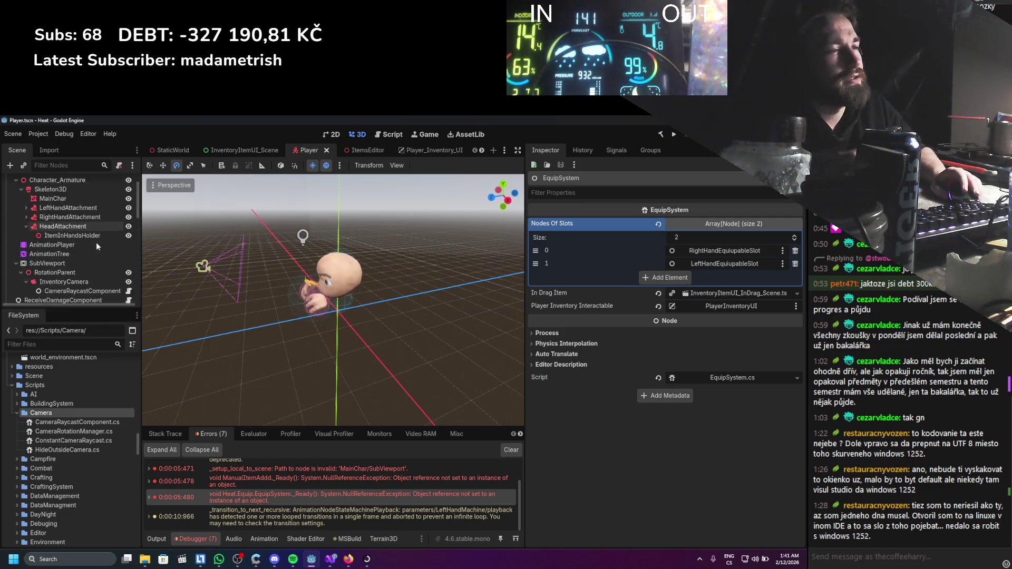
scroll(96, 242, down, 5)
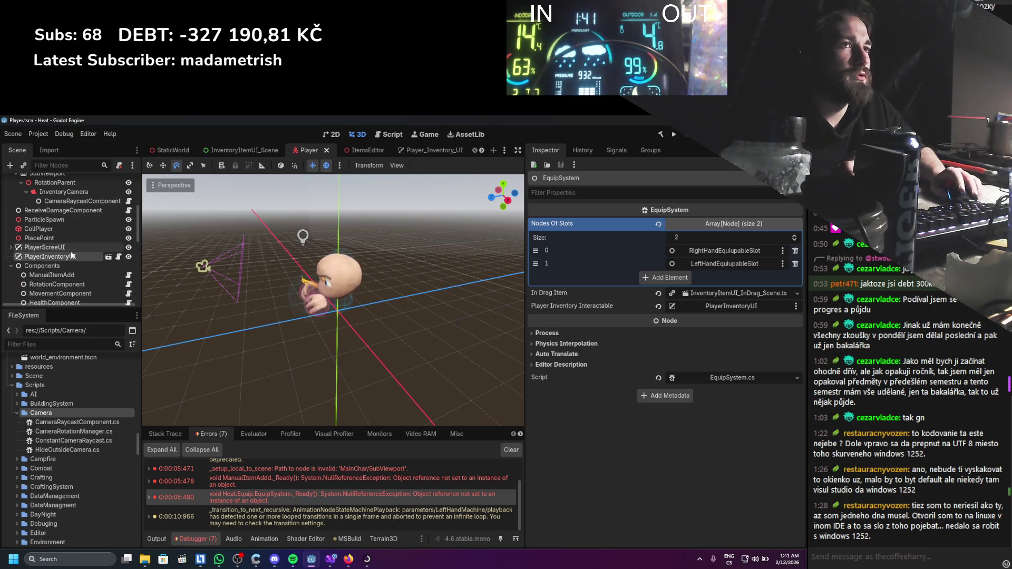
click(72, 256)
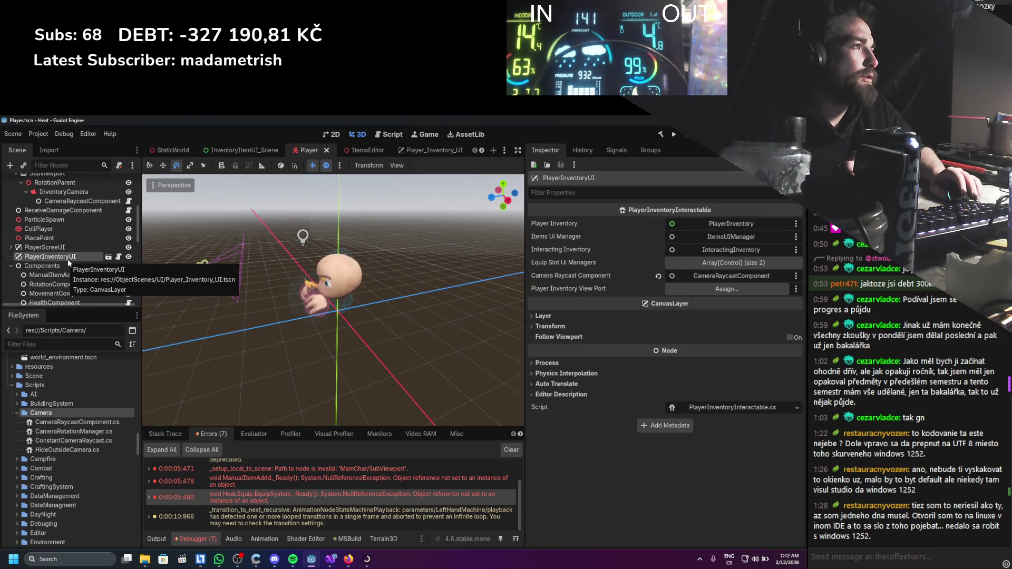
scroll(63, 255, up, 4)
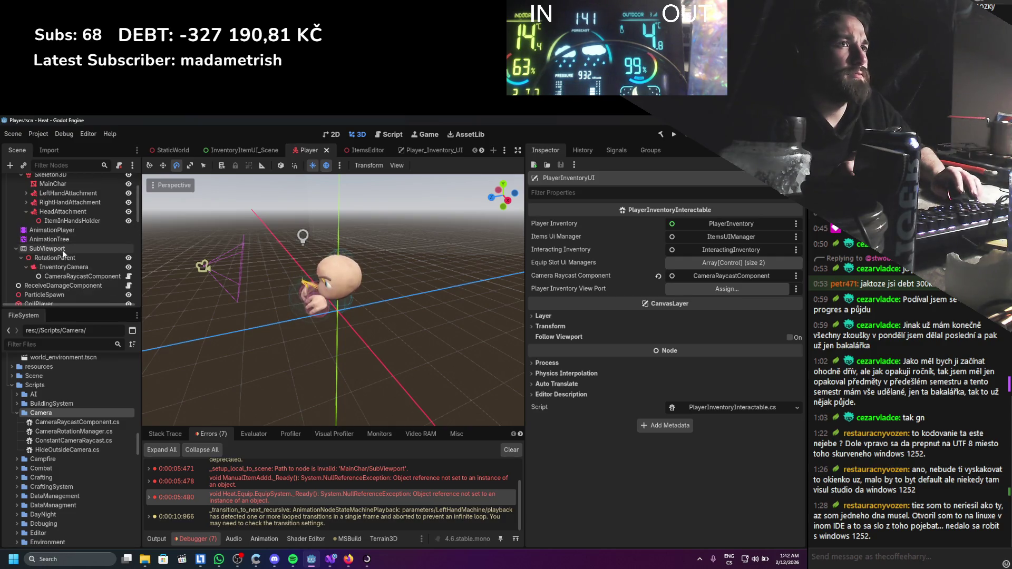
drag(59, 251, 692, 291)
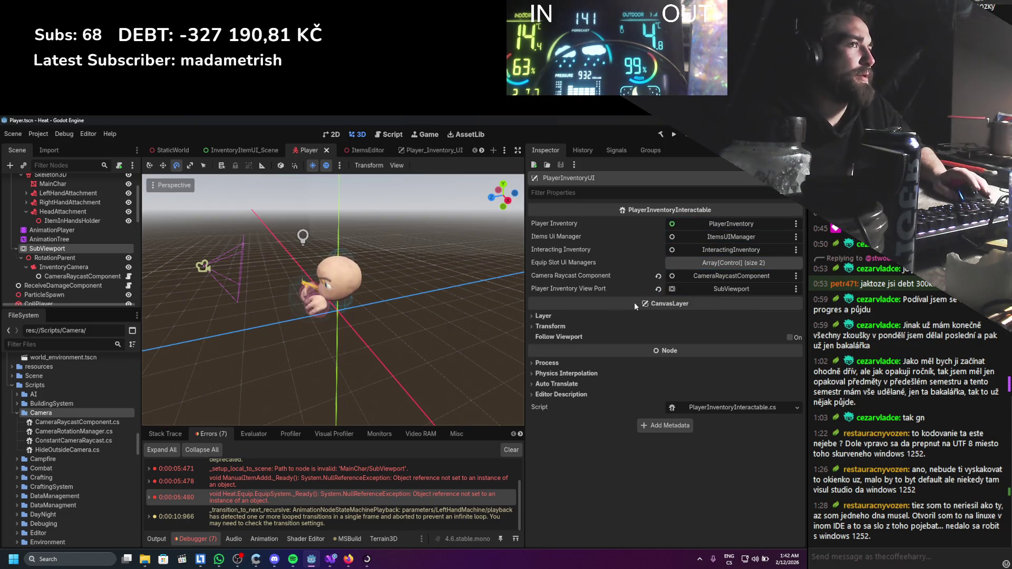
Set ManualItemAdd's Inventory property to PlayerInventoryUI and run the game.
scroll(82, 258, up, 3)
scroll(81, 258, down, 5)
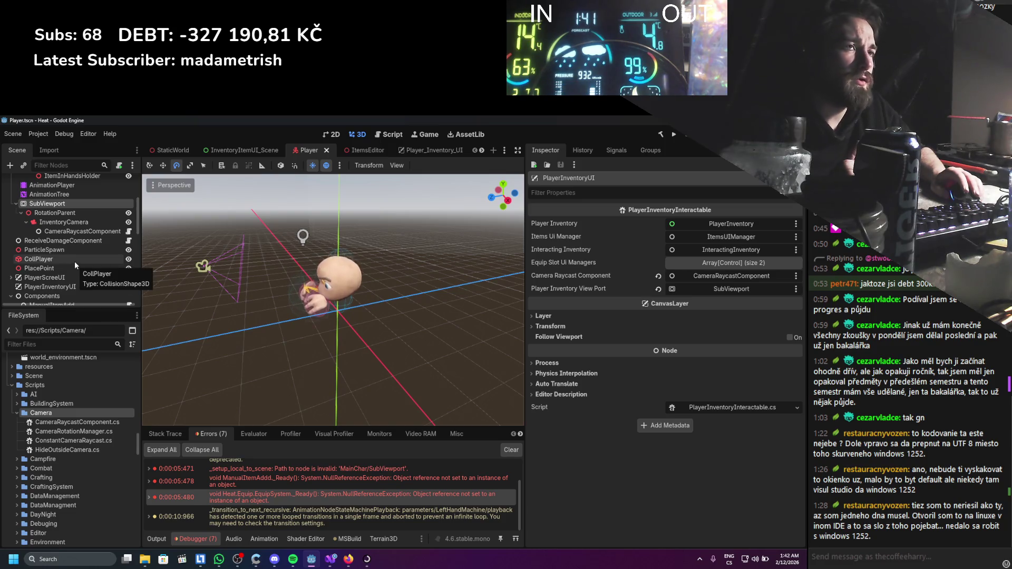
scroll(77, 285, down, 2)
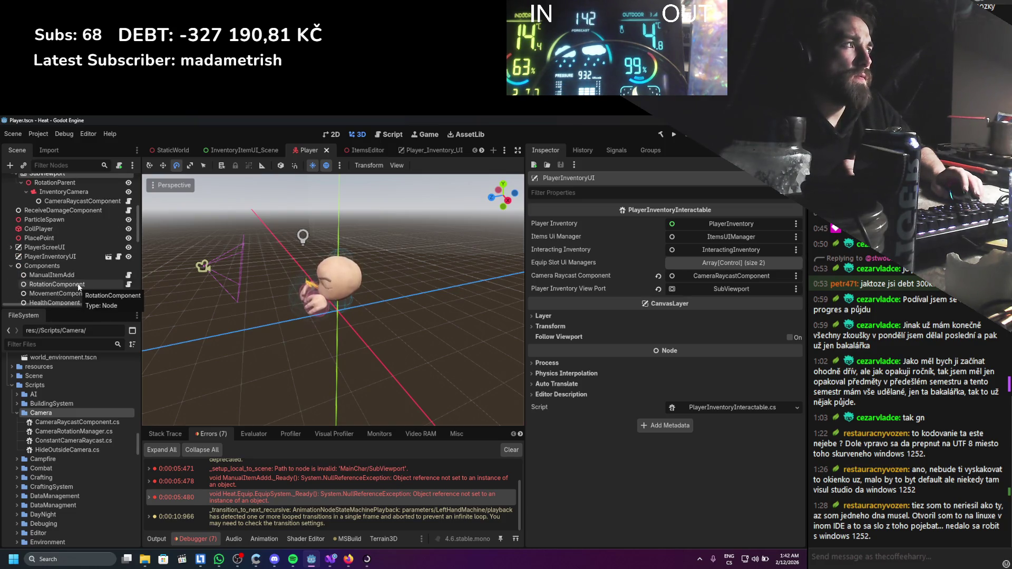
scroll(71, 277, down, 5)
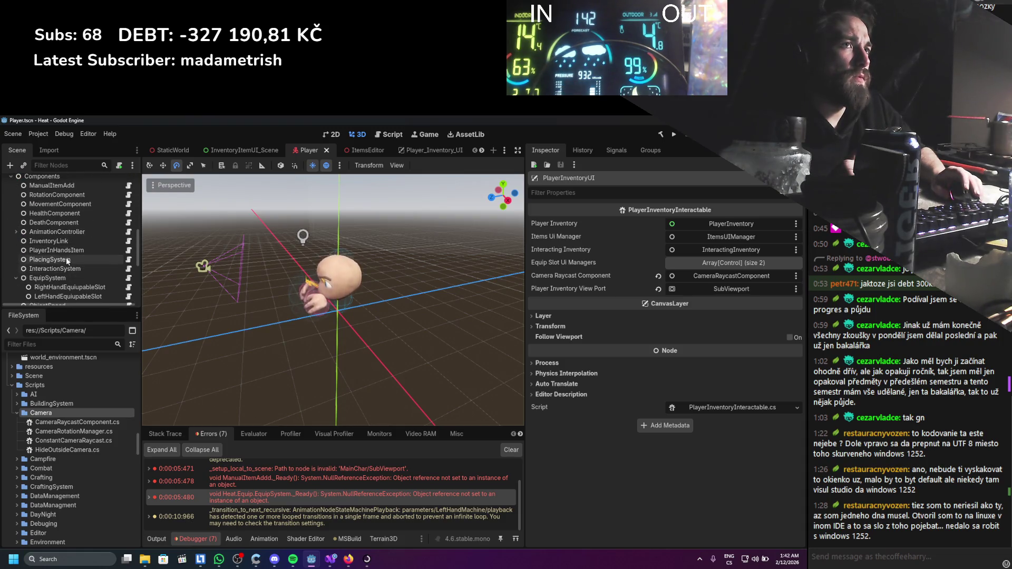
scroll(59, 234, up, 1)
scroll(61, 243, up, 3)
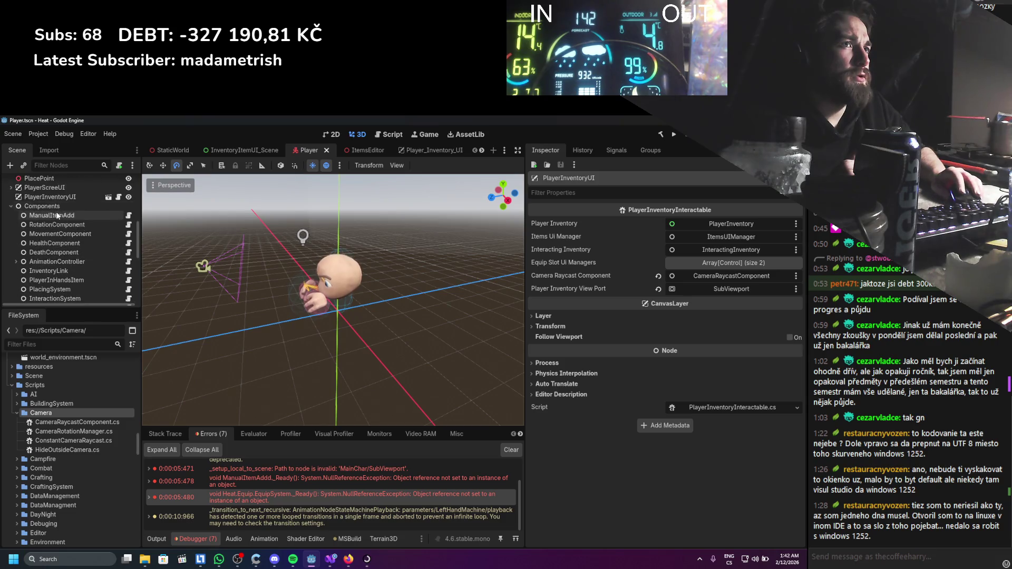
click(64, 259)
scroll(63, 257, up, 2)
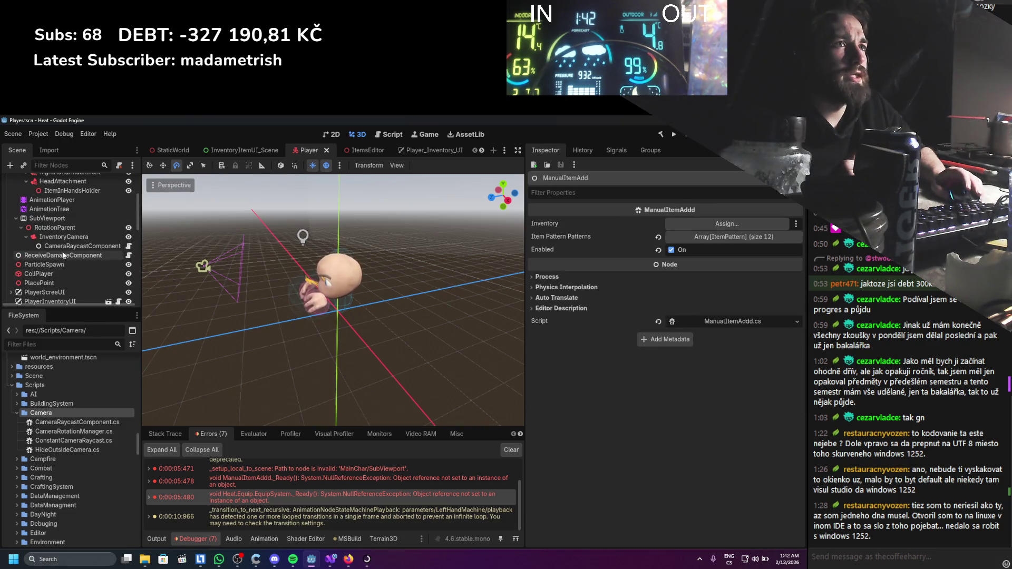
drag(62, 257, 695, 225)
key(F5)
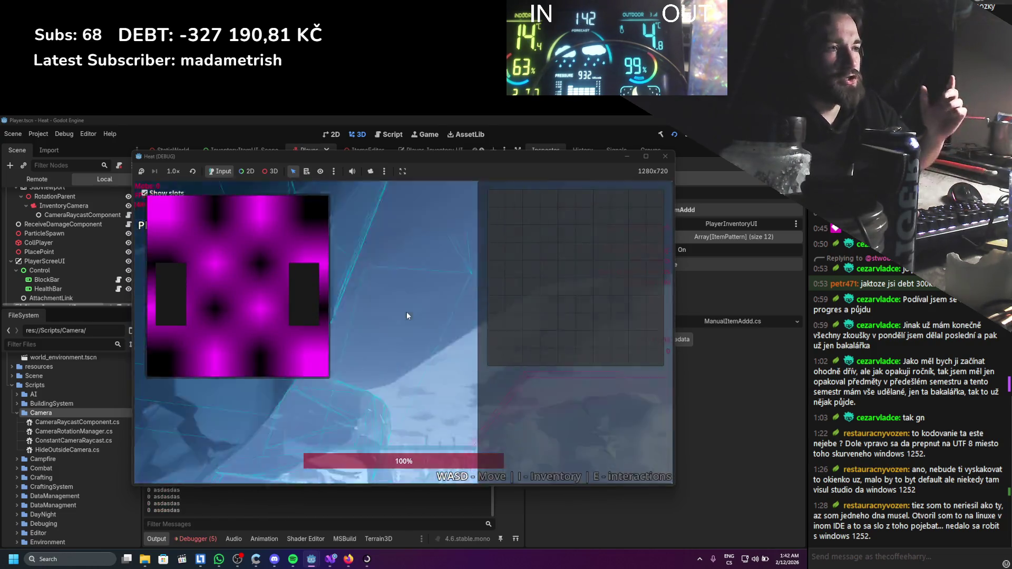
Toggle the inventory with I, stop the game, and open the NullReferenceException's source from Errors.
key(i)
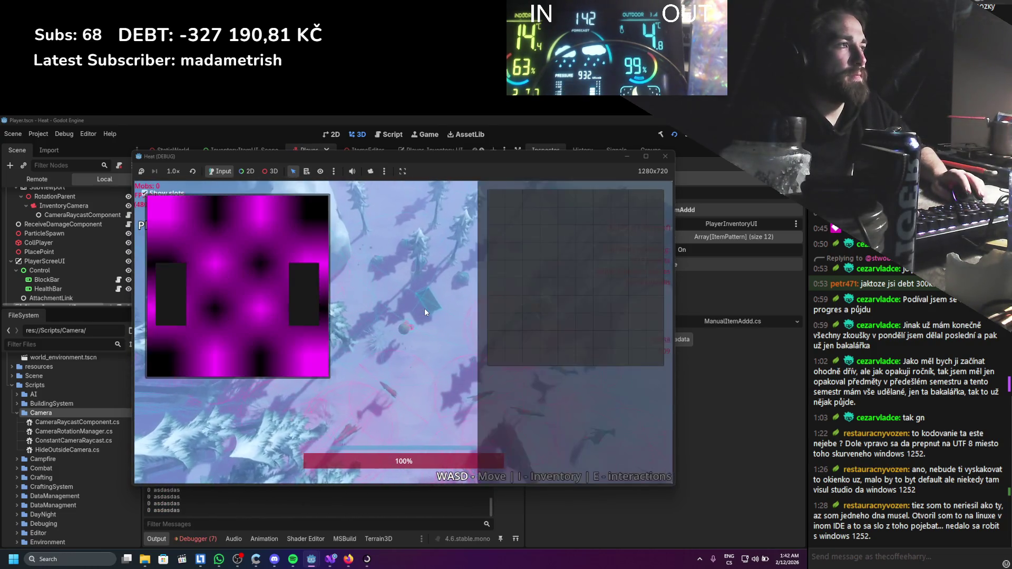
key(i)
key(i)
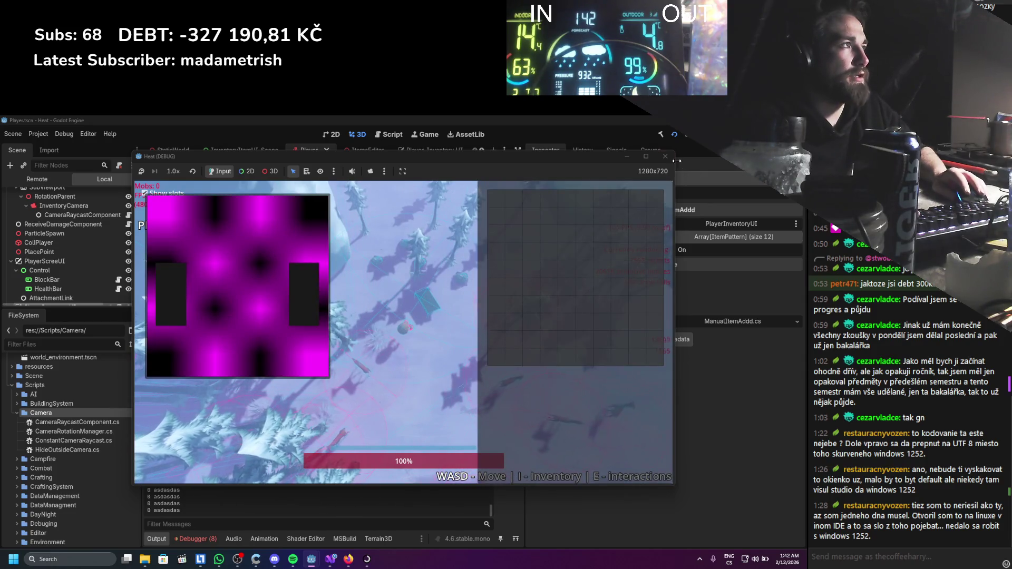
key(F8)
click(202, 539)
double_click(317, 522)
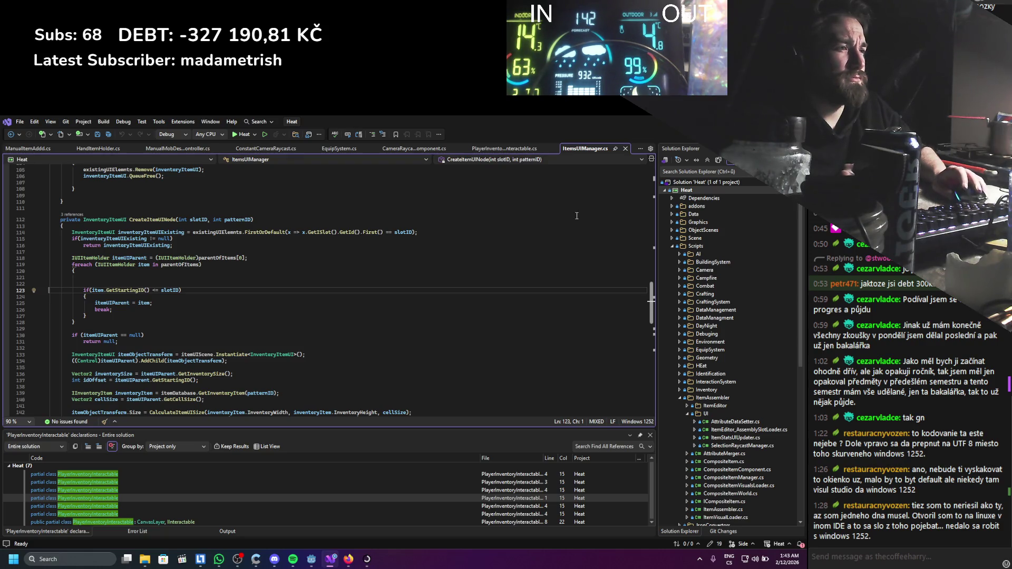
Expand the 0:00:07:583 error's details and open ItemsUIManager.cs at failing line 123.
key(alt+Tab)
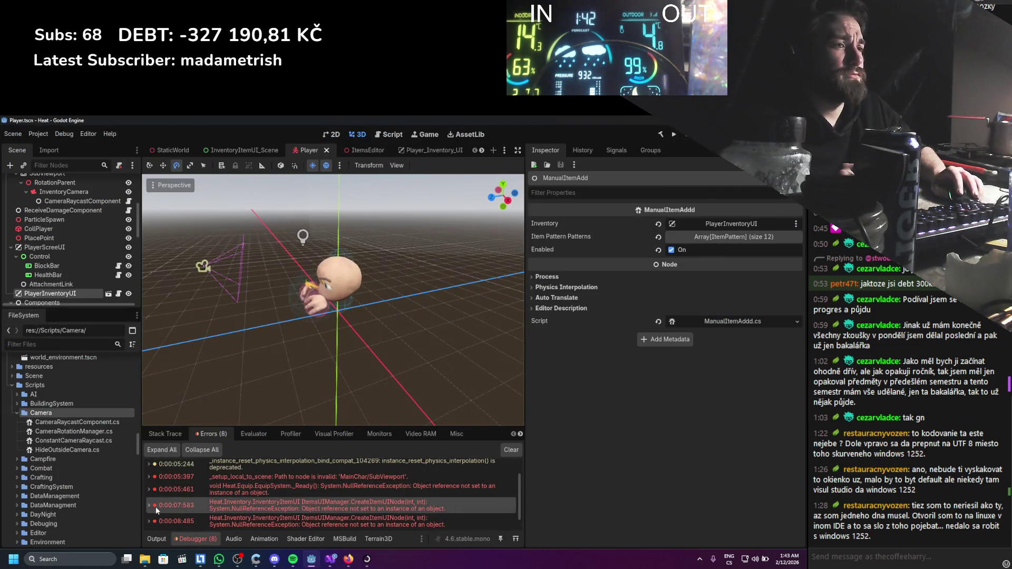
click(149, 506)
key(alt+Tab)
key(alt+Tab)
scroll(326, 479, down, 1)
scroll(326, 478, down, 1)
scroll(325, 473, down, 1)
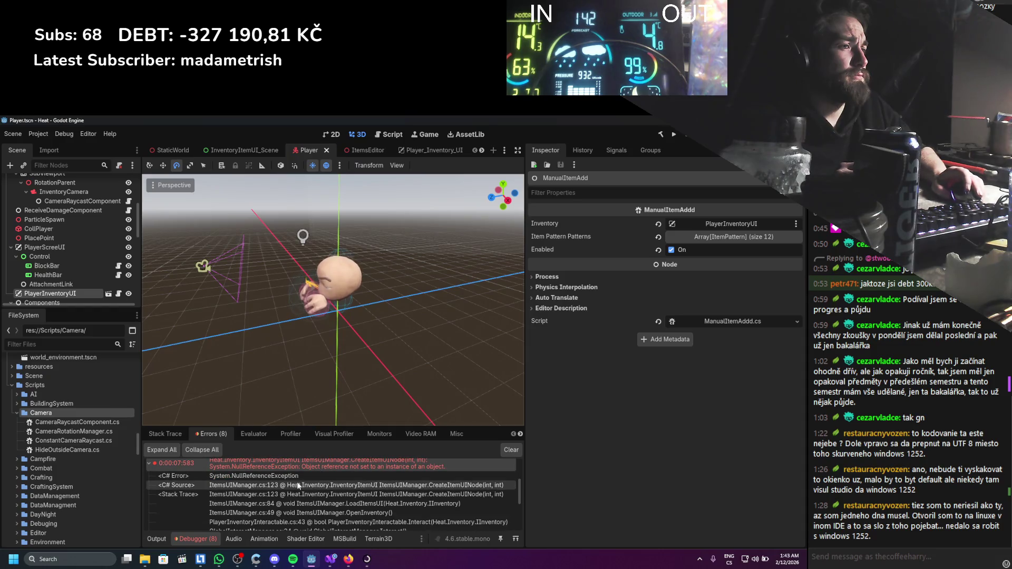
click(271, 483)
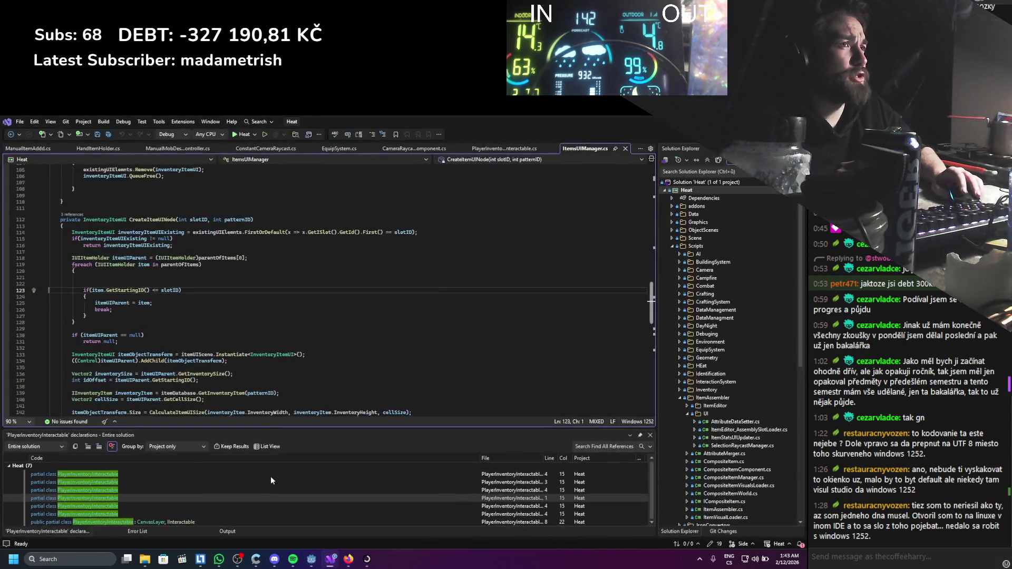
scroll(268, 330, up, 1)
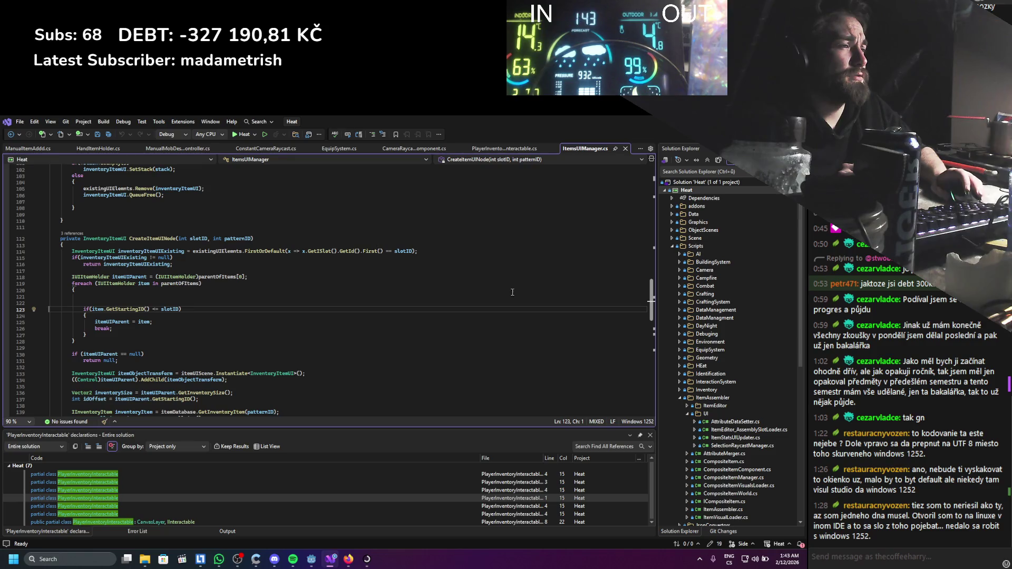
key(alt+Tab)
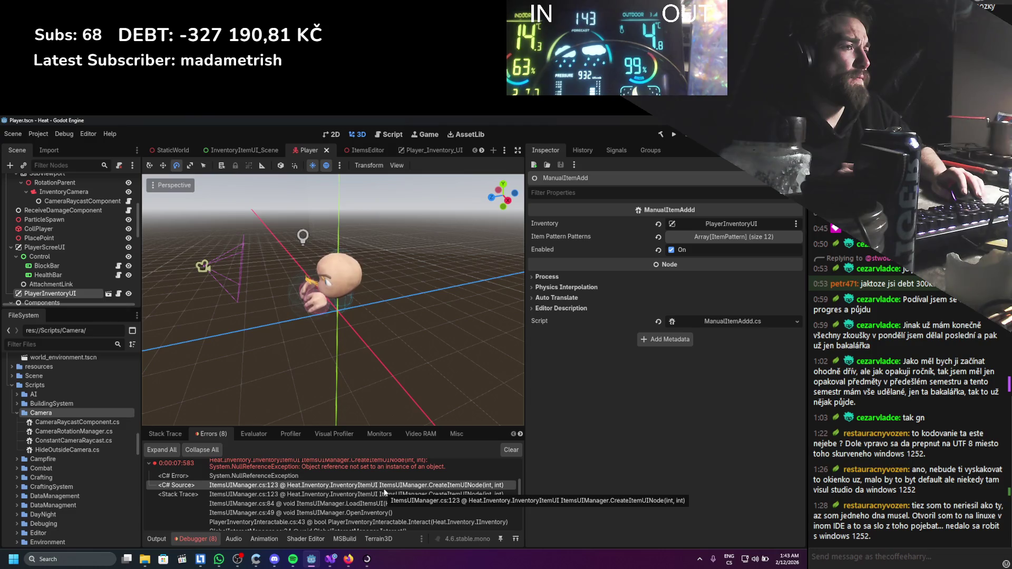
Return to the Godot editor and open the Player_Inventory_UI scene tab.
scroll(349, 477, up, 1)
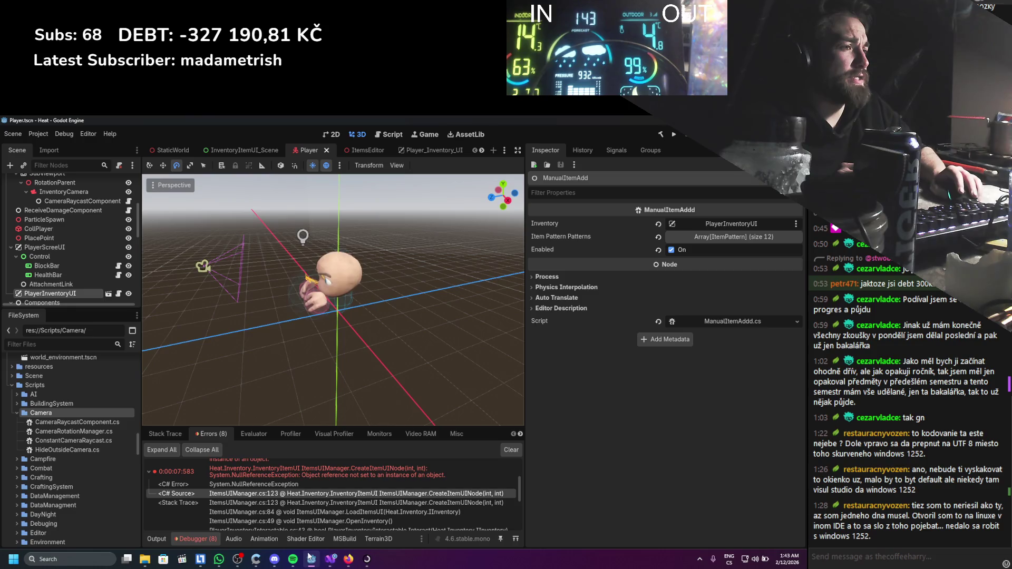
click(330, 561)
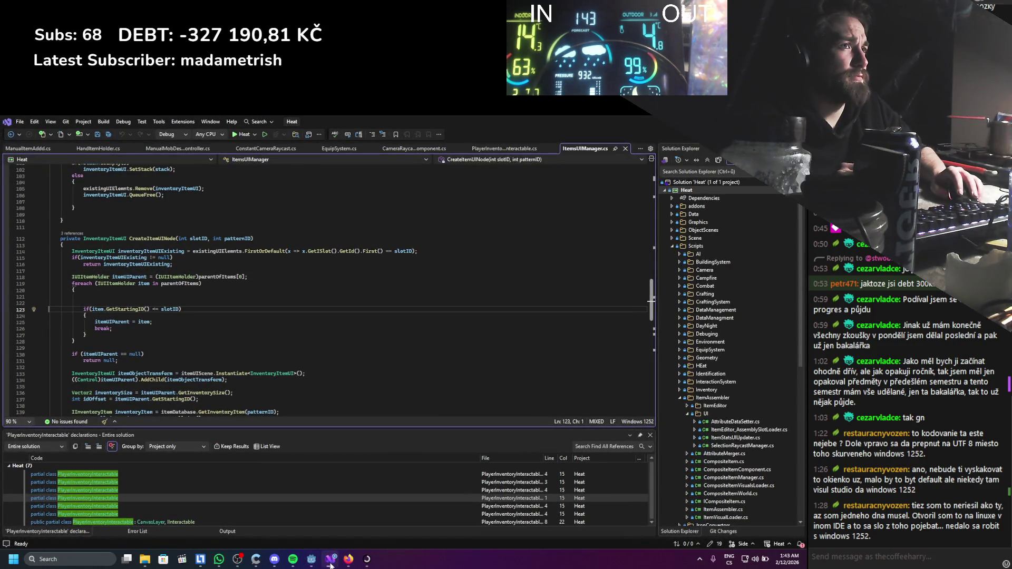
click(331, 561)
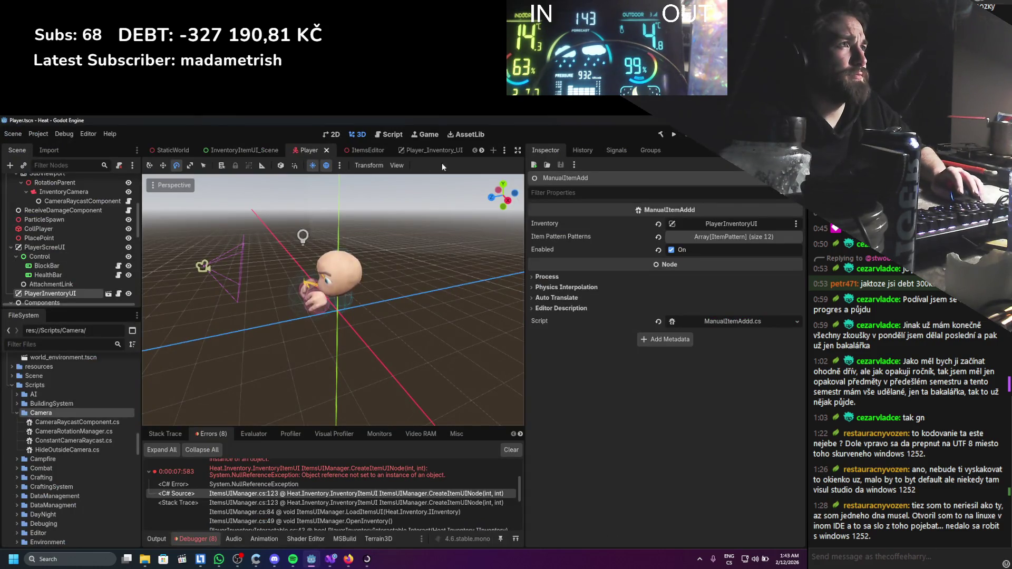
click(413, 149)
scroll(90, 241, up, 3)
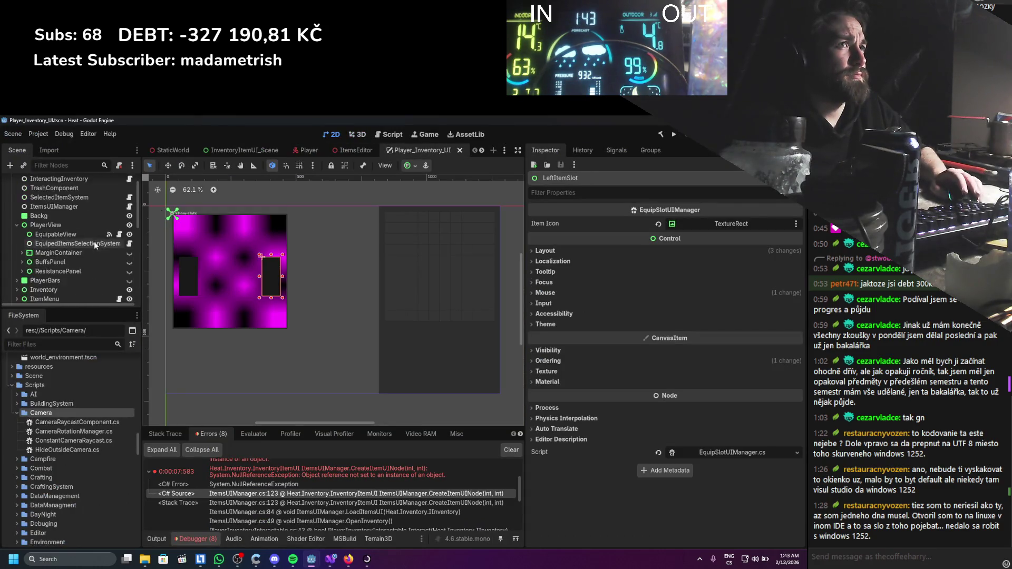
Inspect the RightItemSlot, EquipSlotToggle, ItemMenu and PlayerView2 nodes in the scene tree.
click(74, 229)
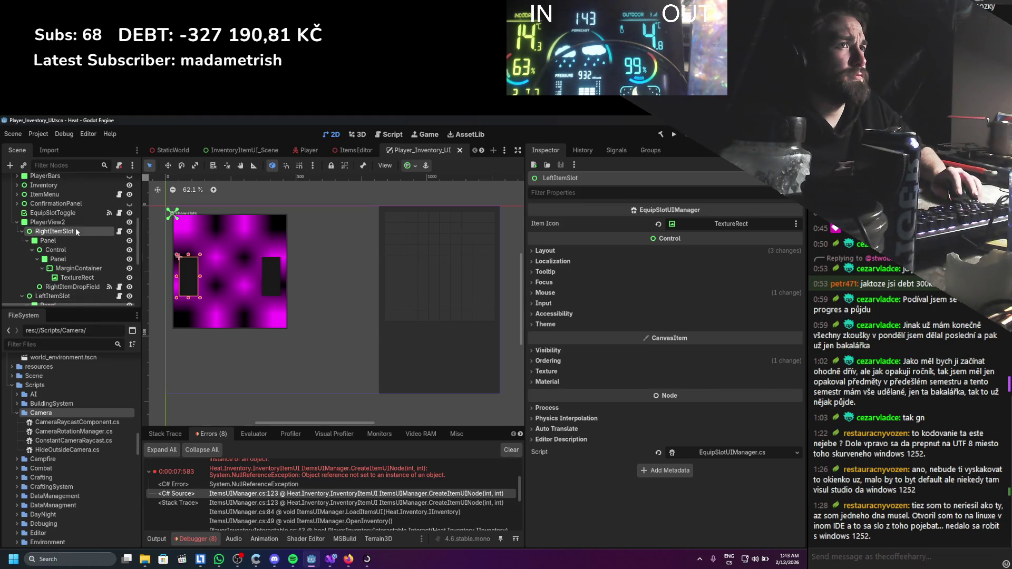
click(75, 214)
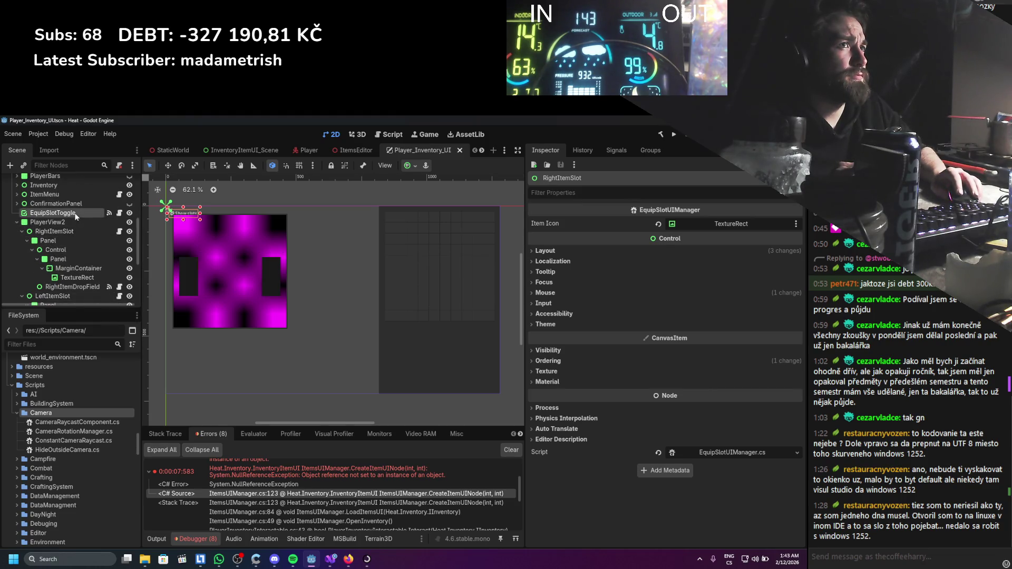
click(72, 193)
click(74, 218)
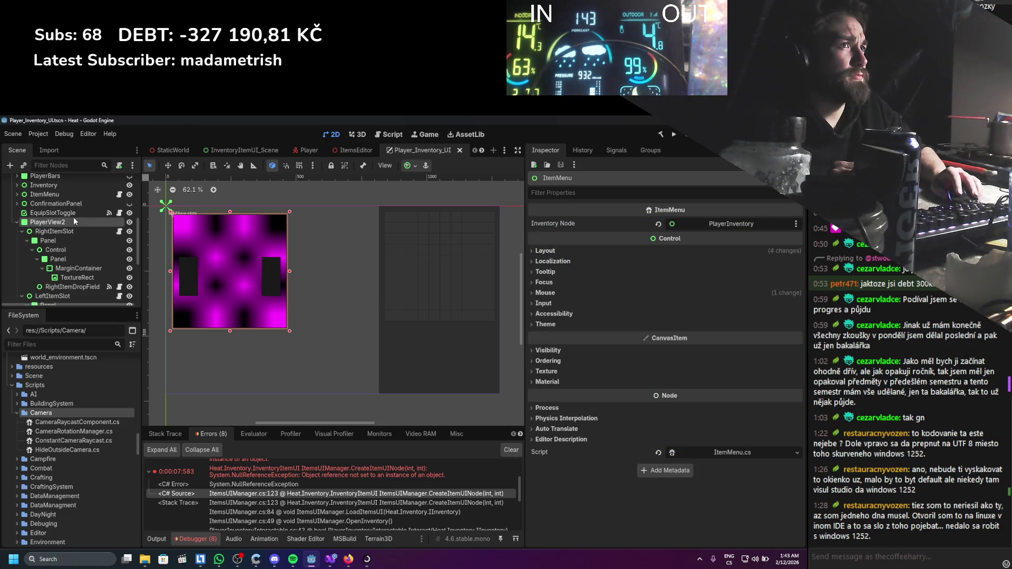
click(72, 213)
scroll(74, 222, up, 1)
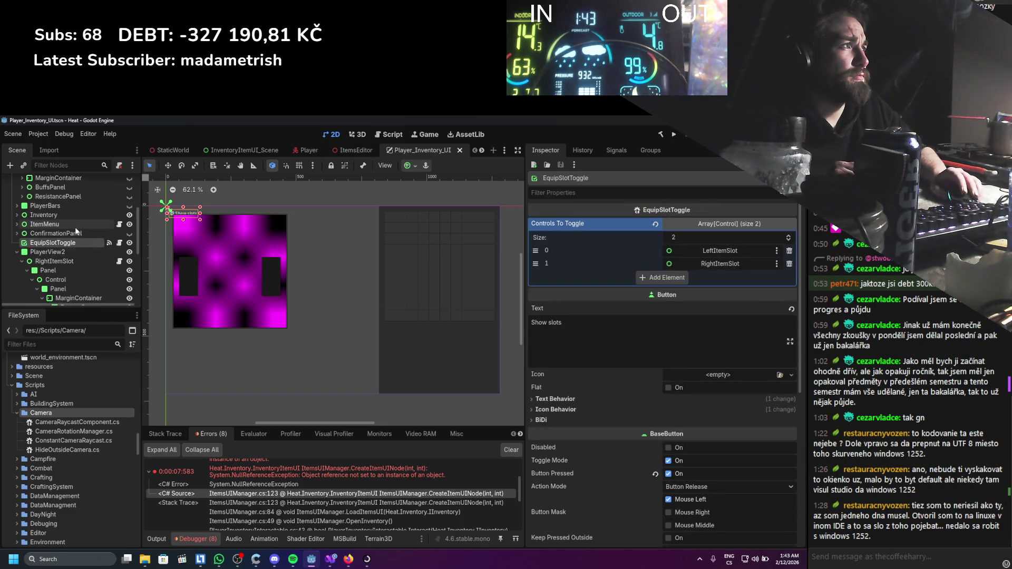
scroll(74, 227, up, 1)
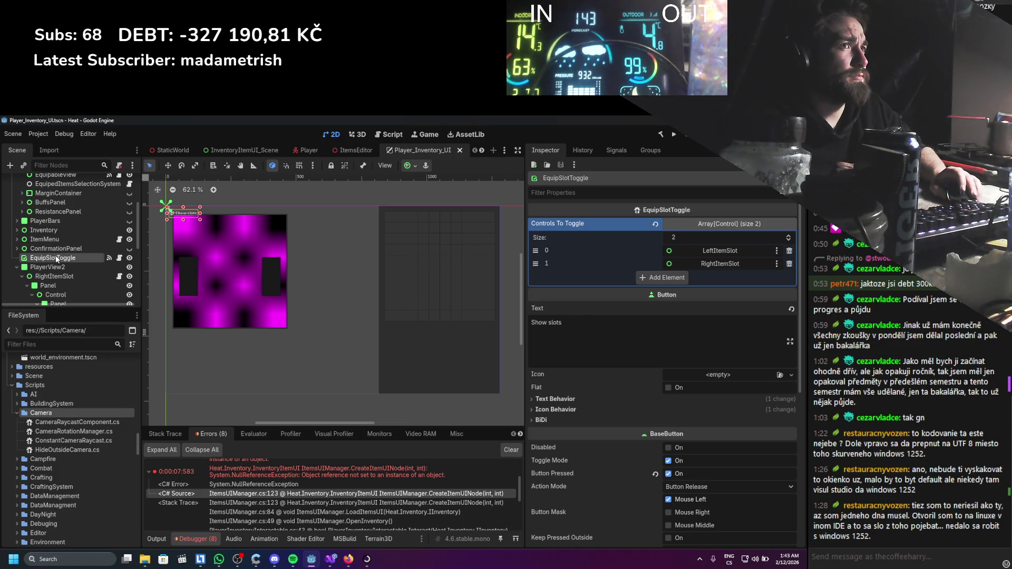
scroll(55, 253, up, 2)
scroll(57, 245, up, 2)
scroll(61, 244, up, 2)
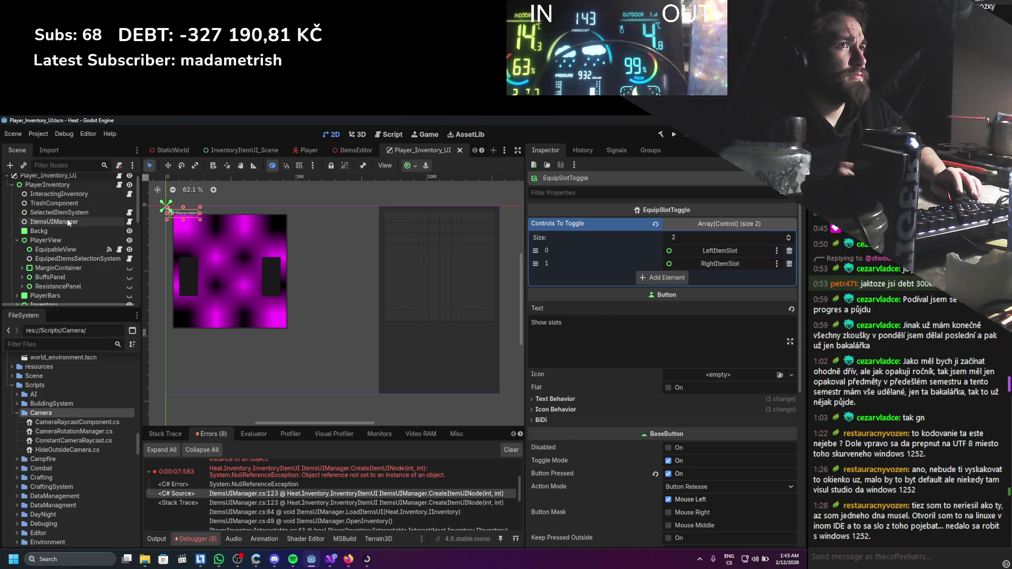
Select ItemsUIManager and expand its Parent Of Items list in the Inspector.
click(68, 221)
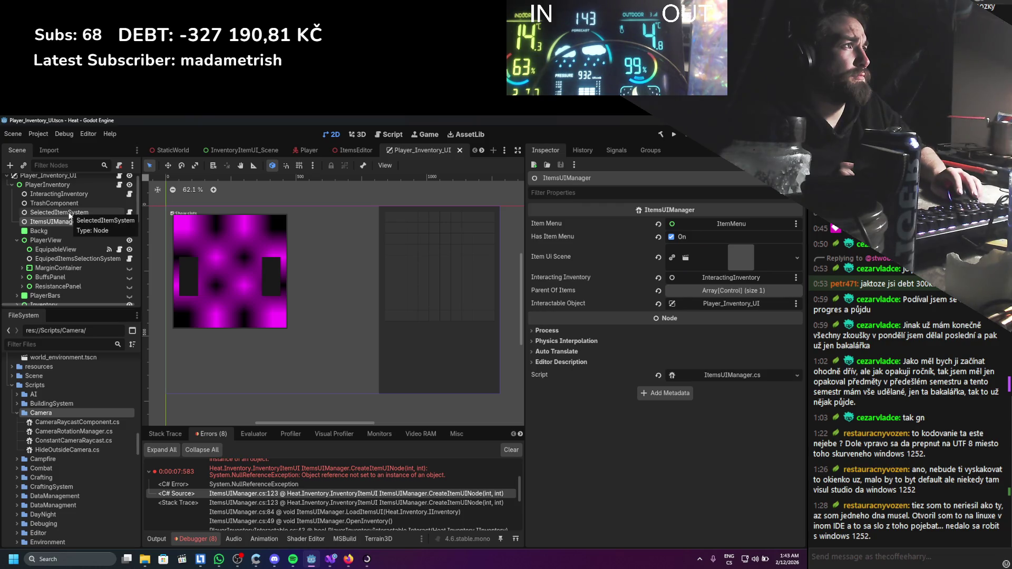
click(727, 292)
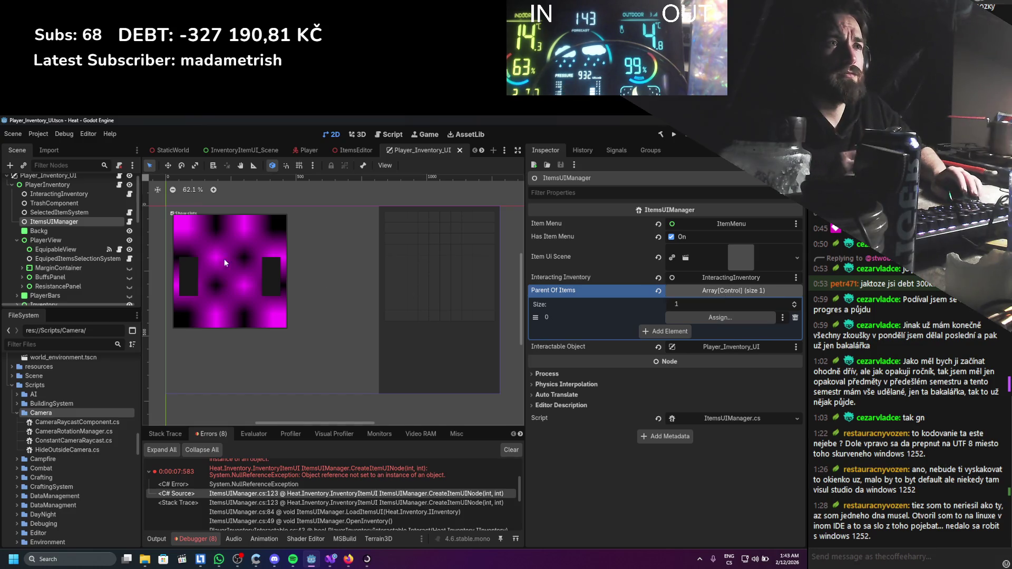
scroll(107, 254, down, 3)
scroll(107, 252, up, 2)
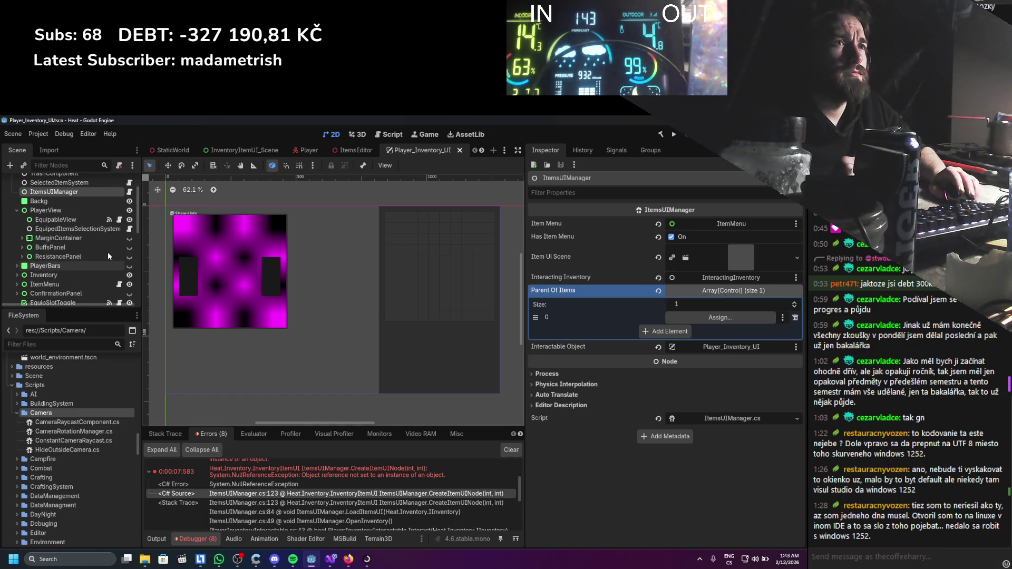
scroll(103, 243, down, 7)
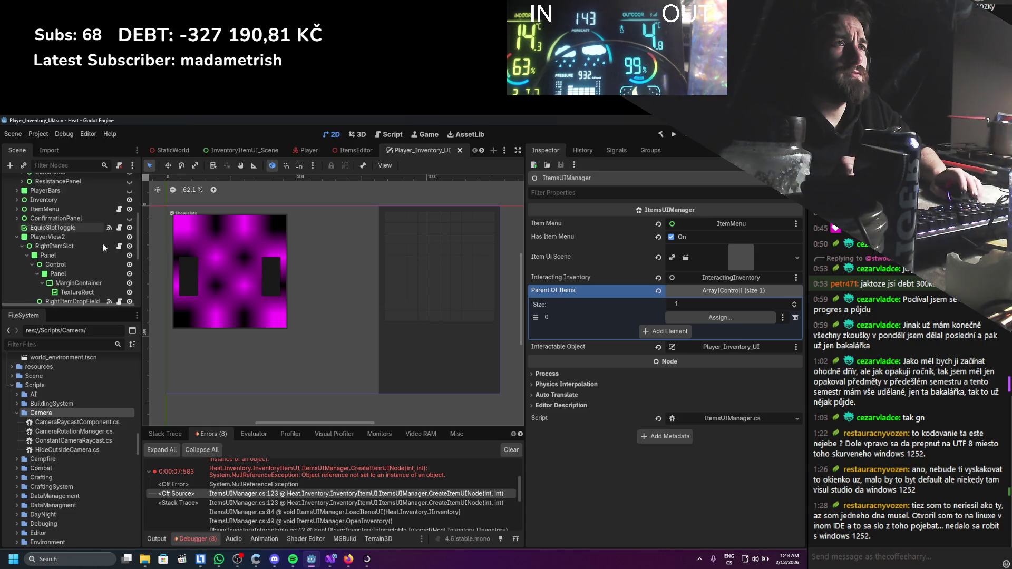
scroll(103, 244, up, 2)
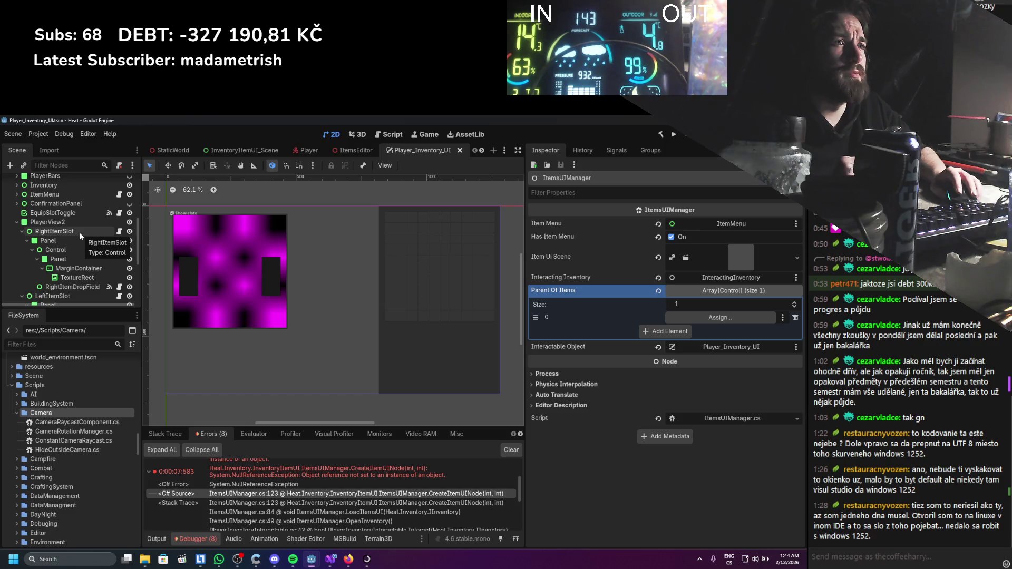
Inspect the RightItemSlot, RightItemDropField, EquipableView, ItemMenu and EquipSlotToggle nodes.
click(84, 229)
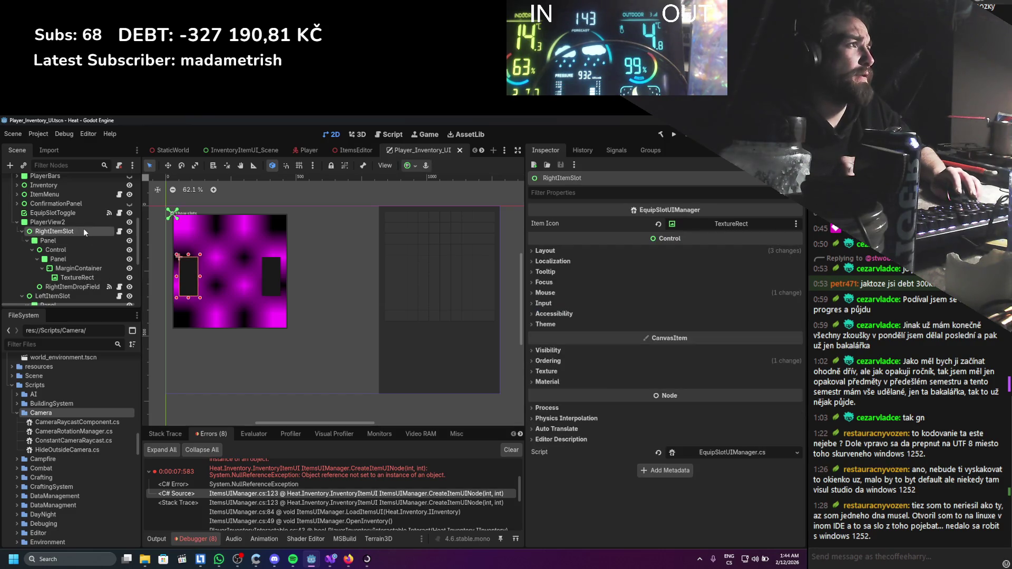
click(76, 286)
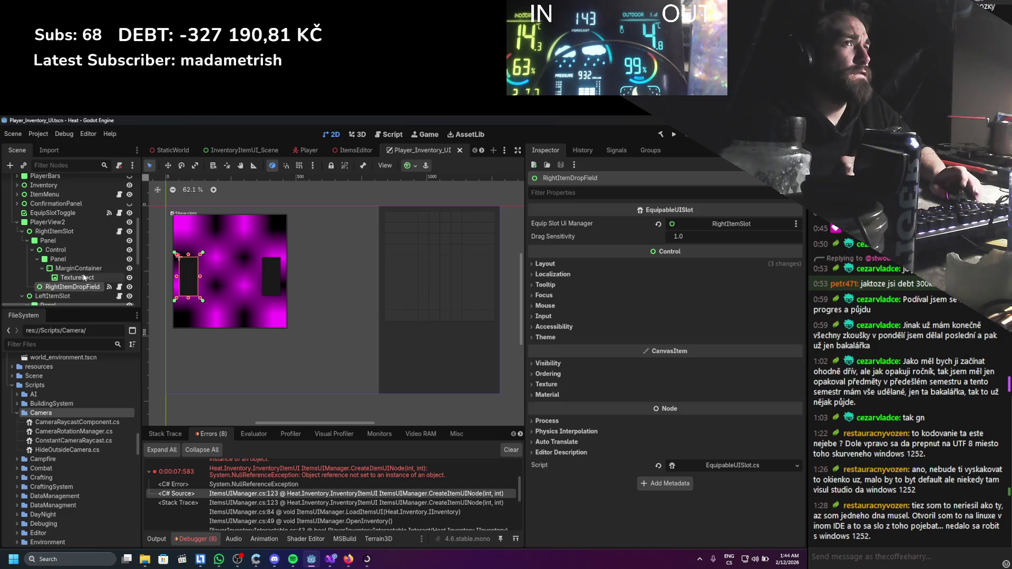
scroll(84, 273, up, 3)
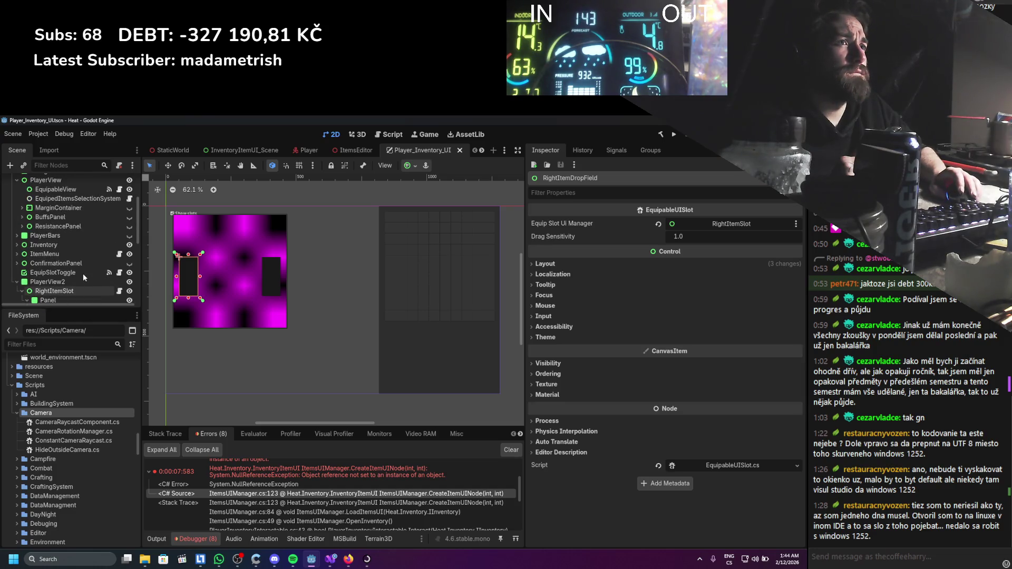
scroll(65, 208, up, 1)
click(61, 204)
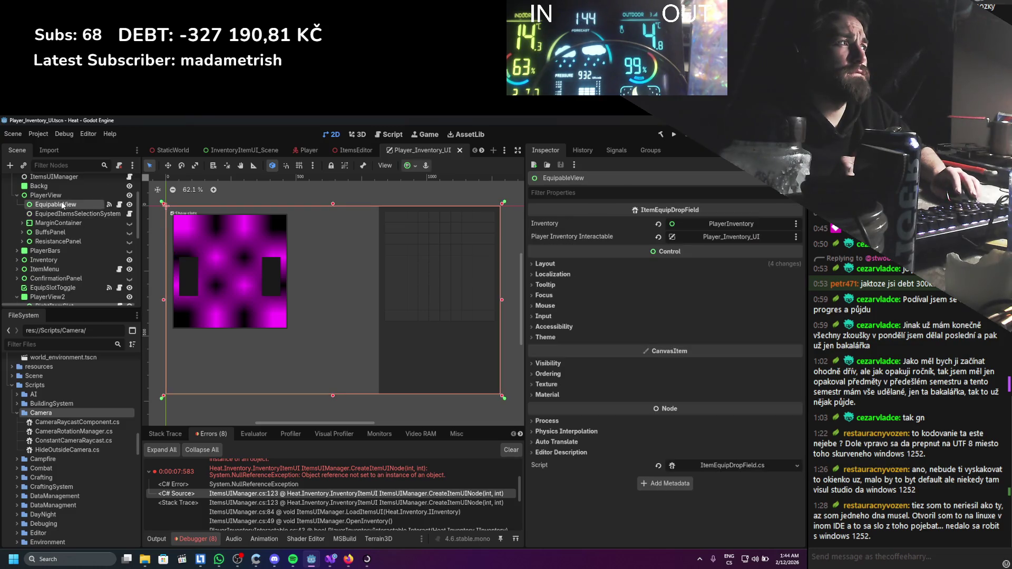
scroll(61, 227, down, 2)
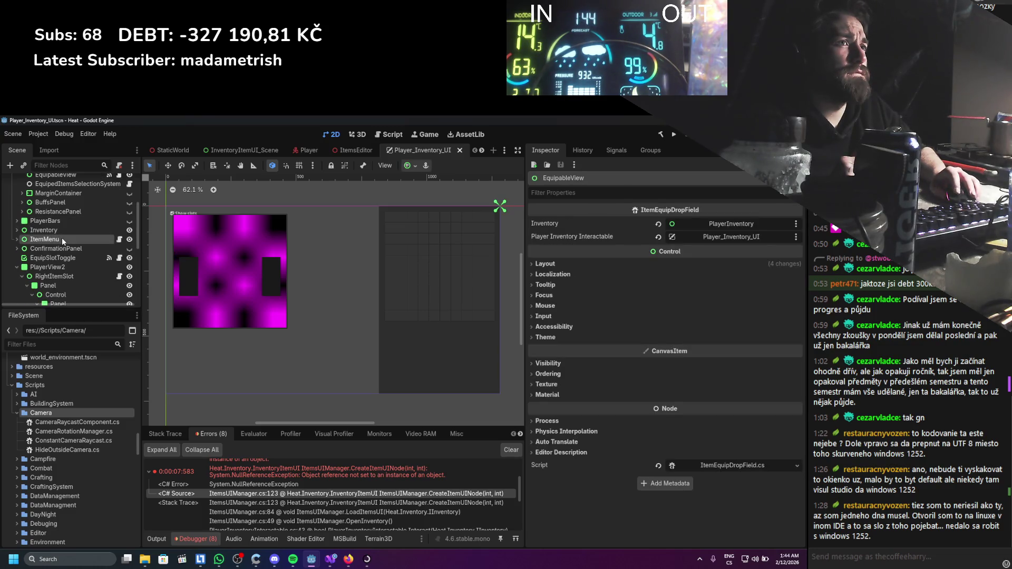
click(62, 239)
click(63, 259)
click(58, 276)
scroll(59, 261, up, 3)
scroll(63, 248, up, 2)
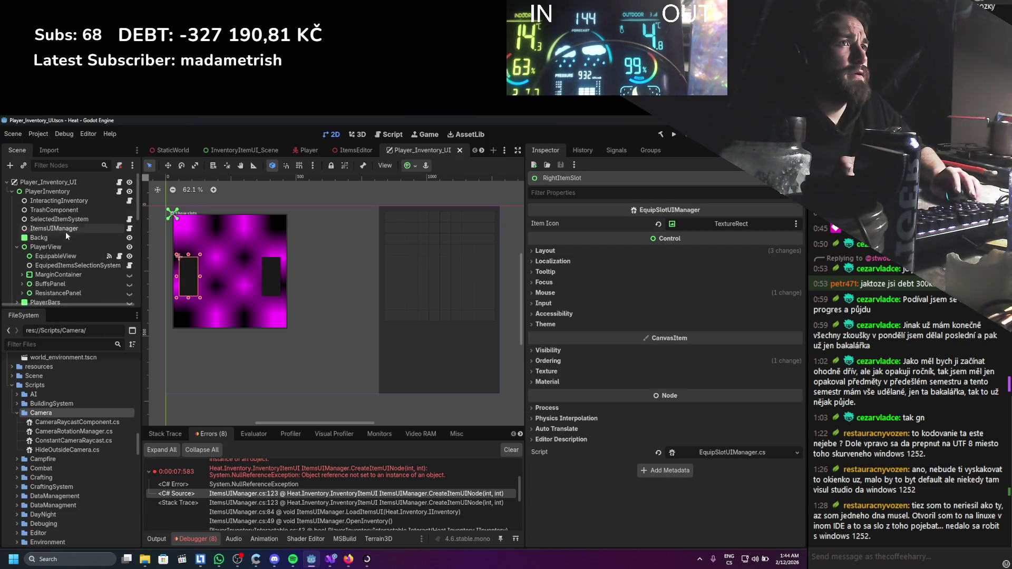
Reselect ItemsUIManager, expand Inventory, and drag ItemsBackpack onto Parent Of Items element 0.
click(65, 232)
scroll(66, 257, up, 1)
scroll(66, 257, down, 1)
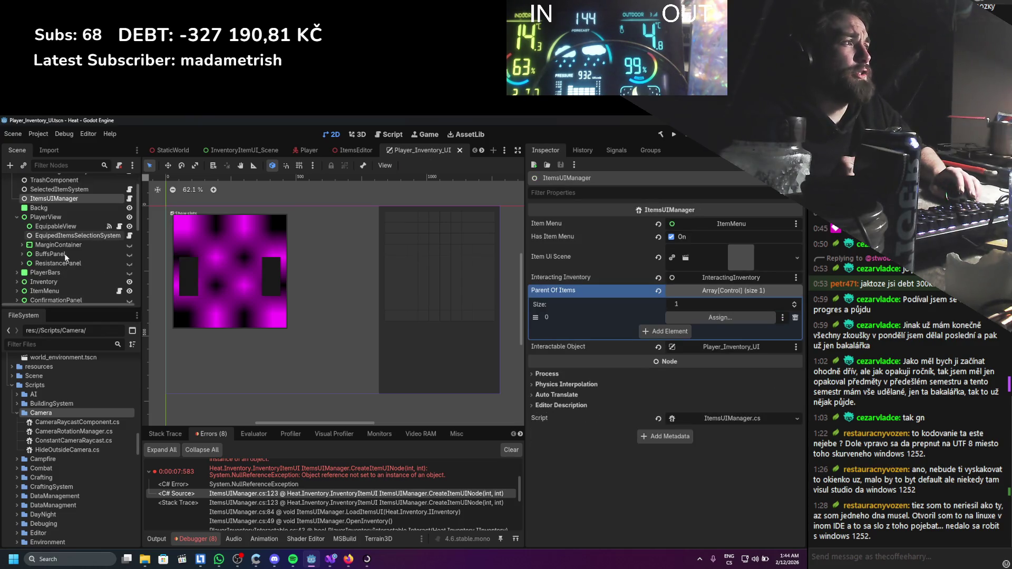
scroll(65, 257, down, 4)
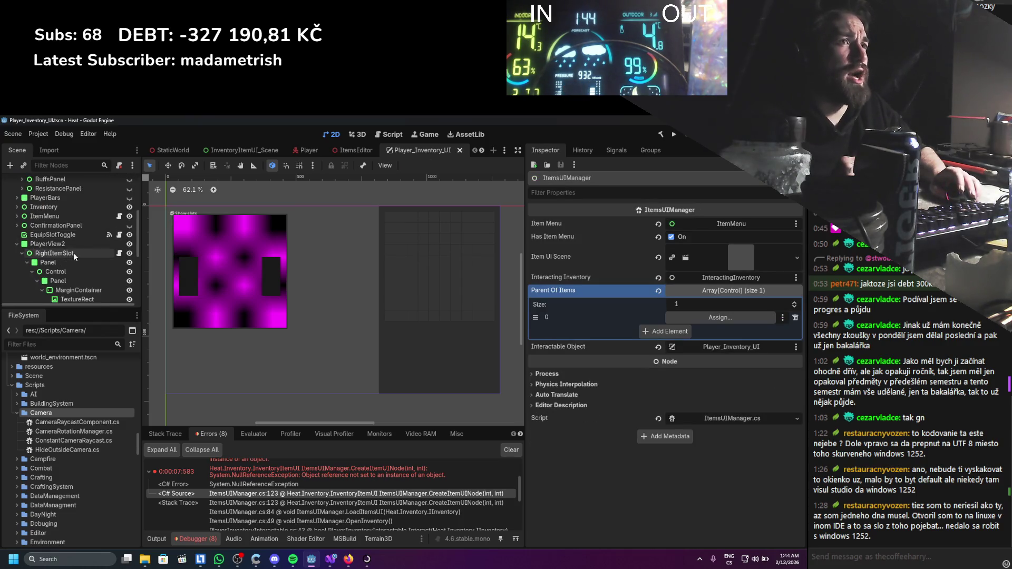
click(17, 244)
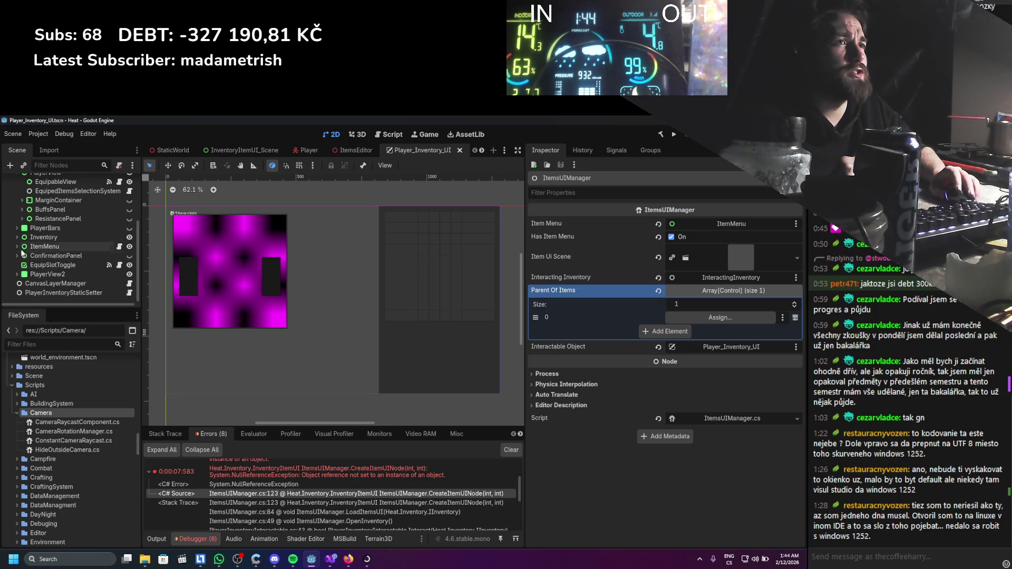
click(17, 237)
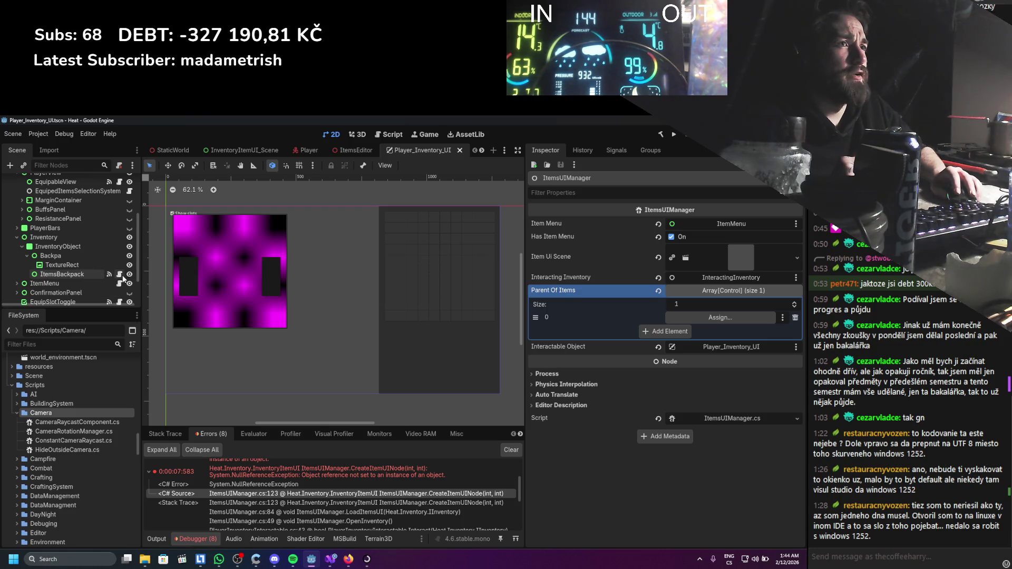
drag(63, 274, 709, 321)
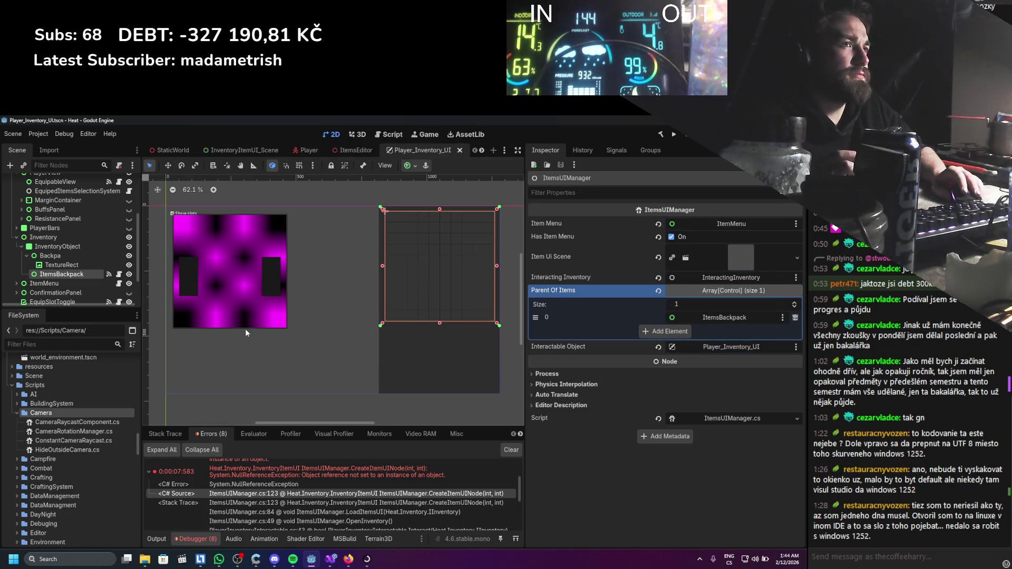
Run the game, toggle the inventory with I to see the backpack grid filled, then stop.
key(F5)
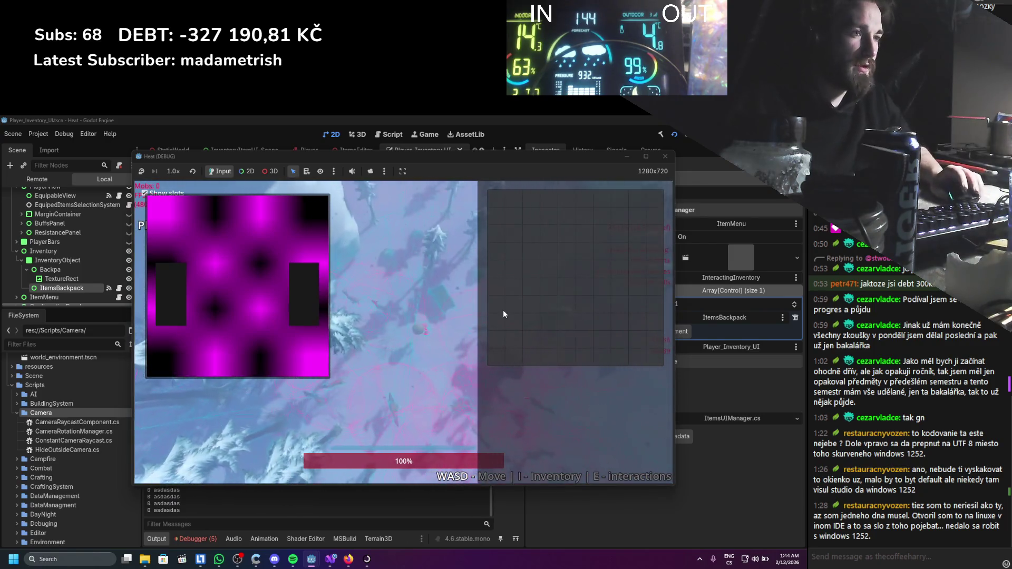
key(i)
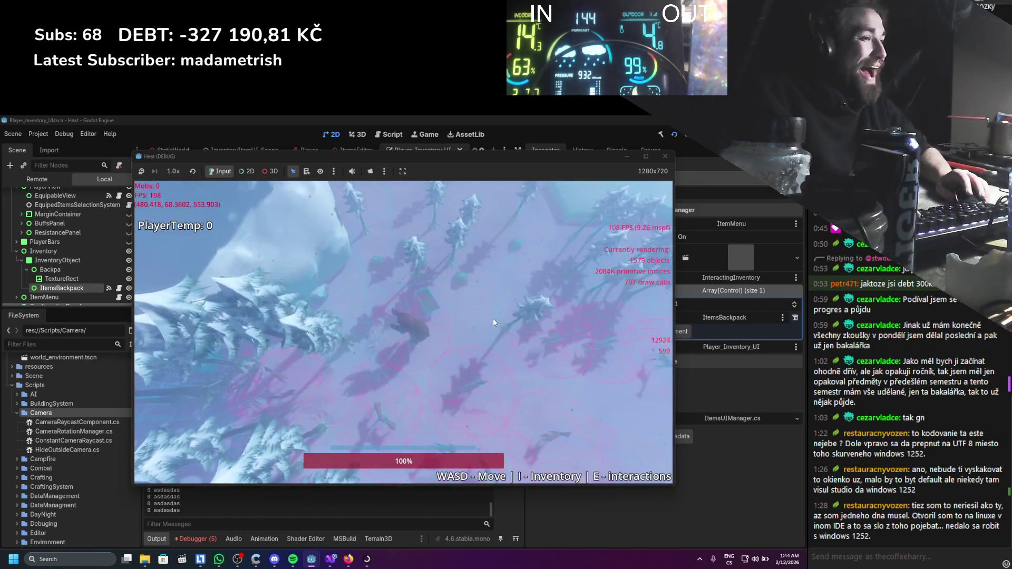
key(i)
key(i)
key(i)
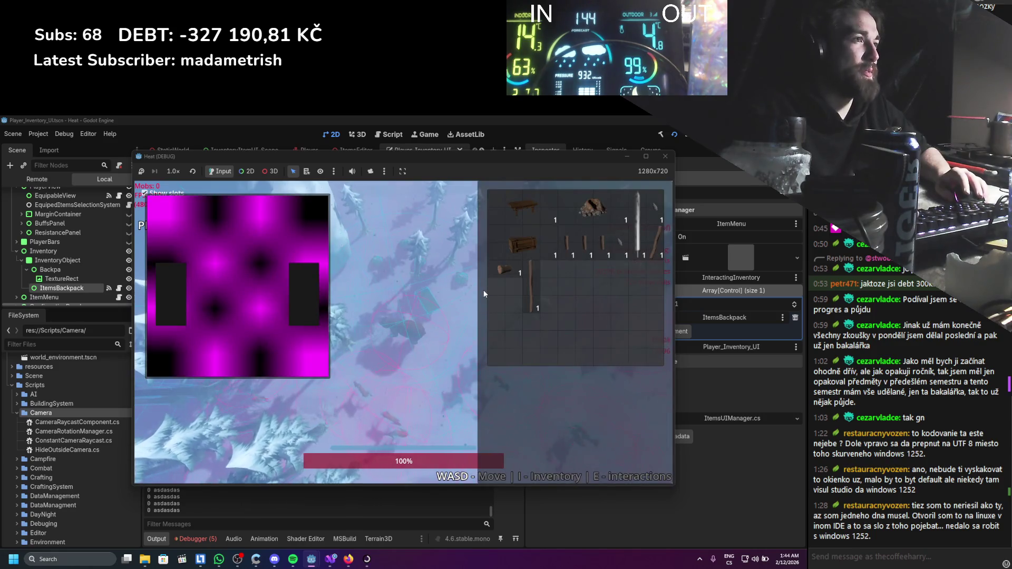
key(i)
click(665, 156)
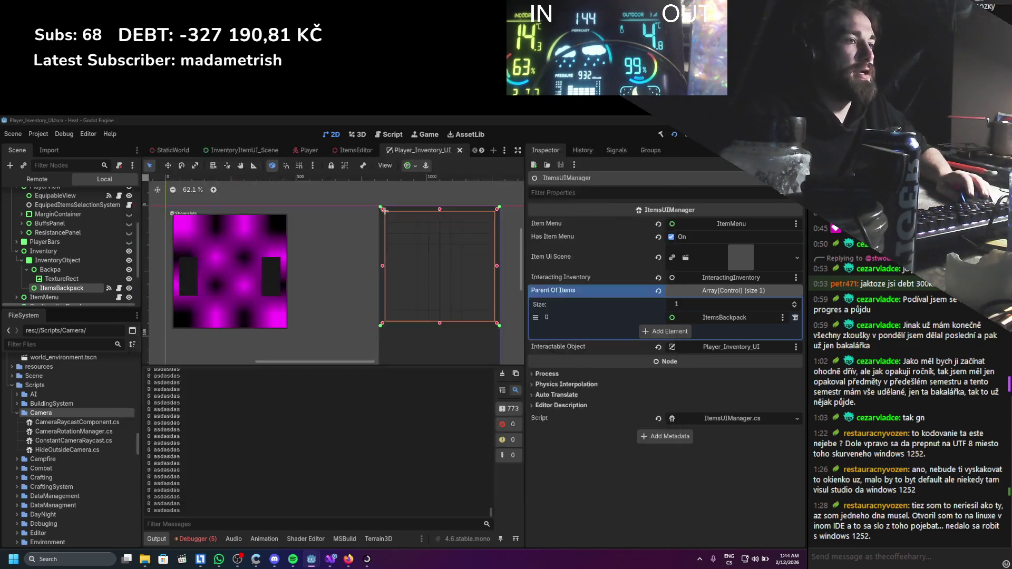
scroll(52, 247, up, 4)
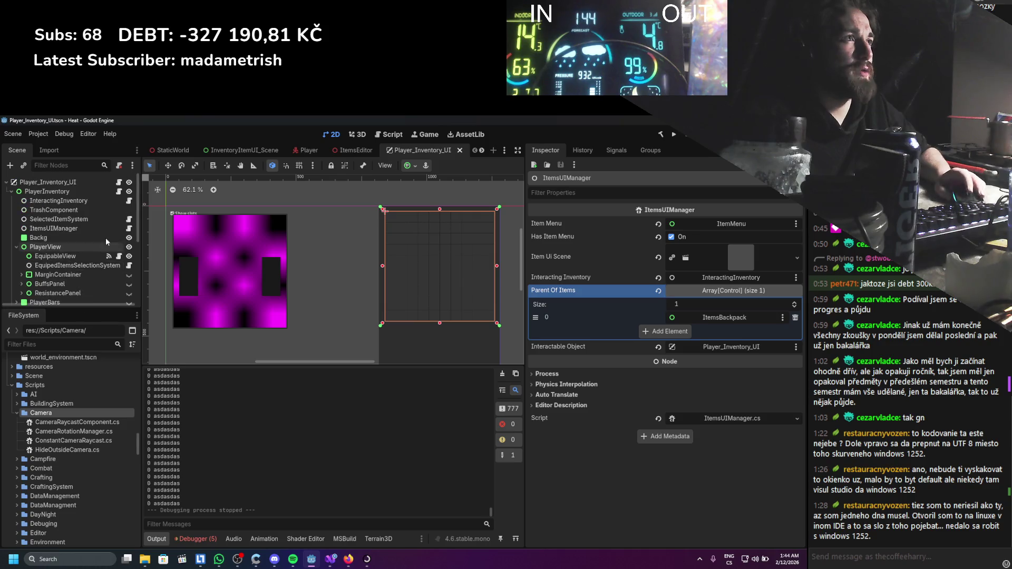
Bring up PlayerInventoryInteractable.cs and locate where SubViewport is used.
click(119, 182)
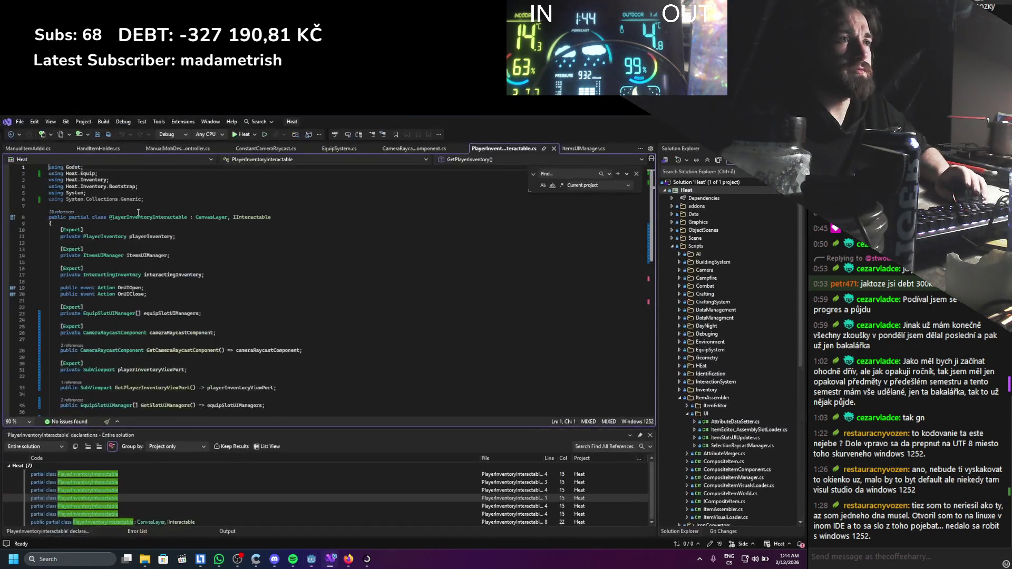
scroll(207, 323, down, 6)
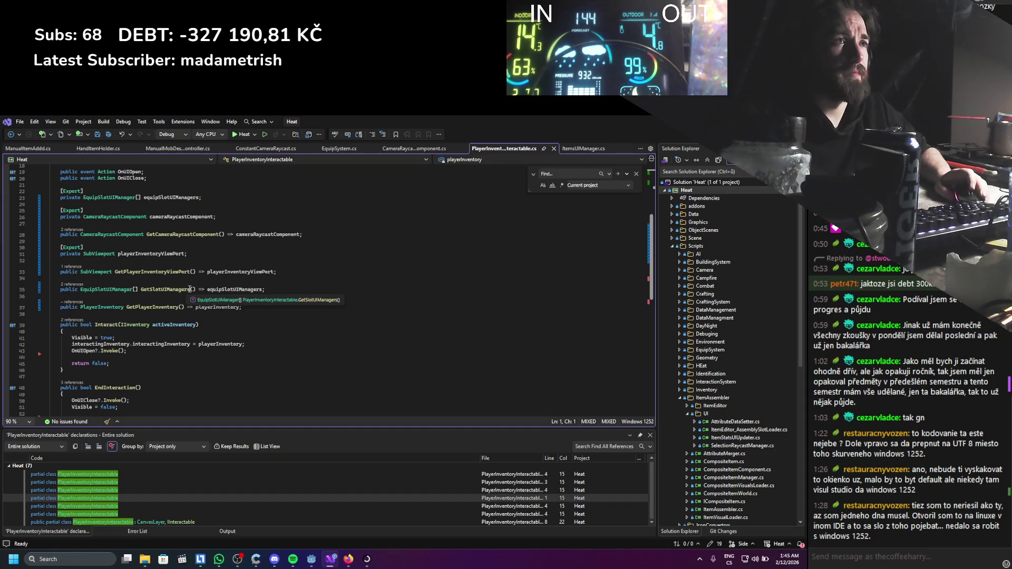
click(100, 253)
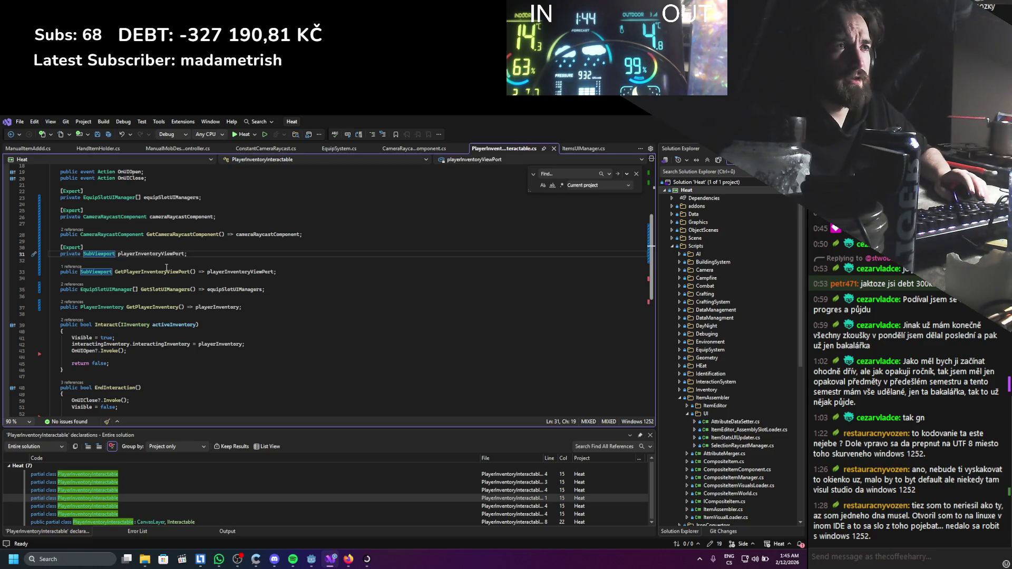
Add '[Export] private ViewportTexture viewportTexture;' below the SubViewport getter and save.
click(218, 279)
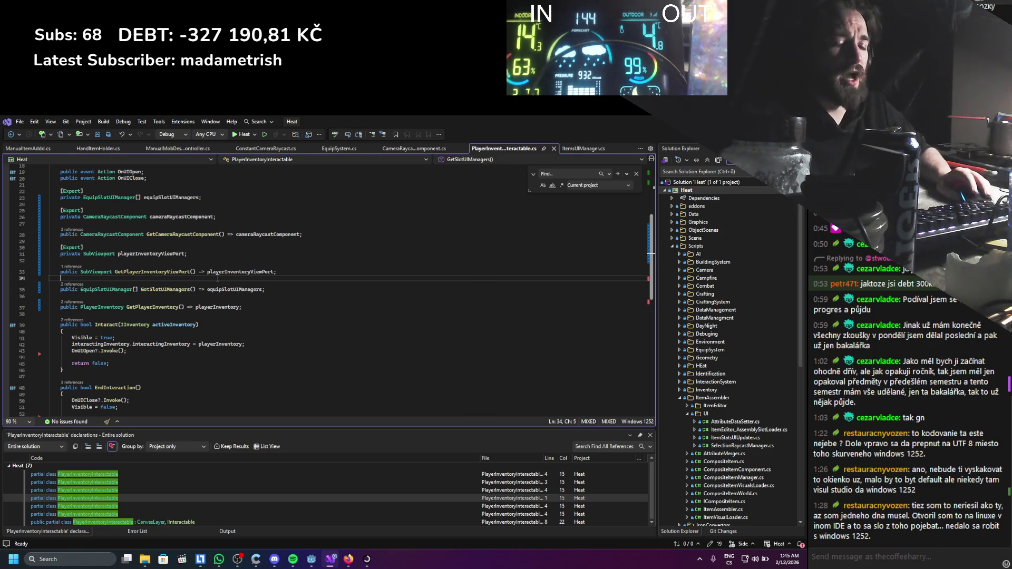
key(Return)
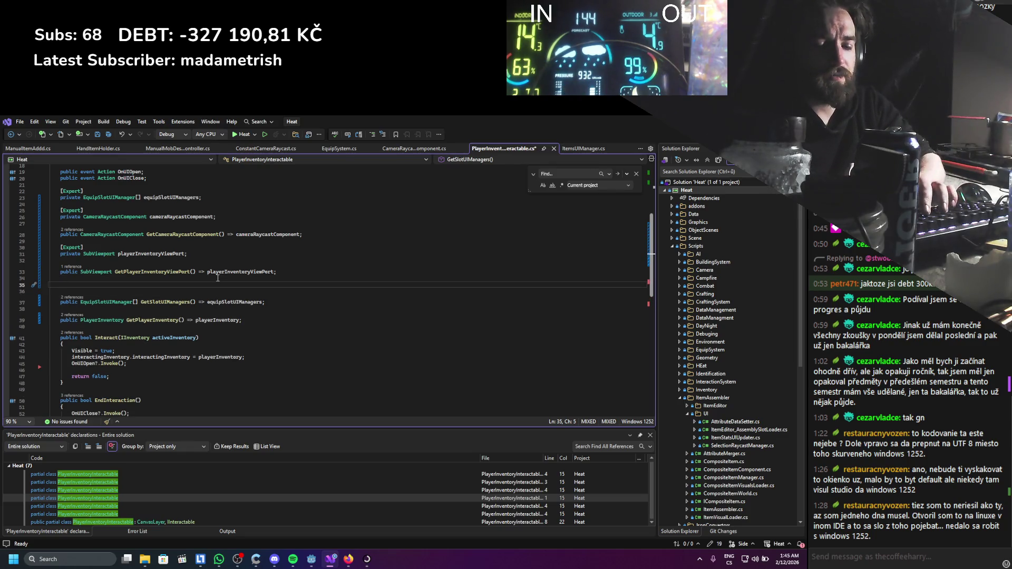
text([Export)
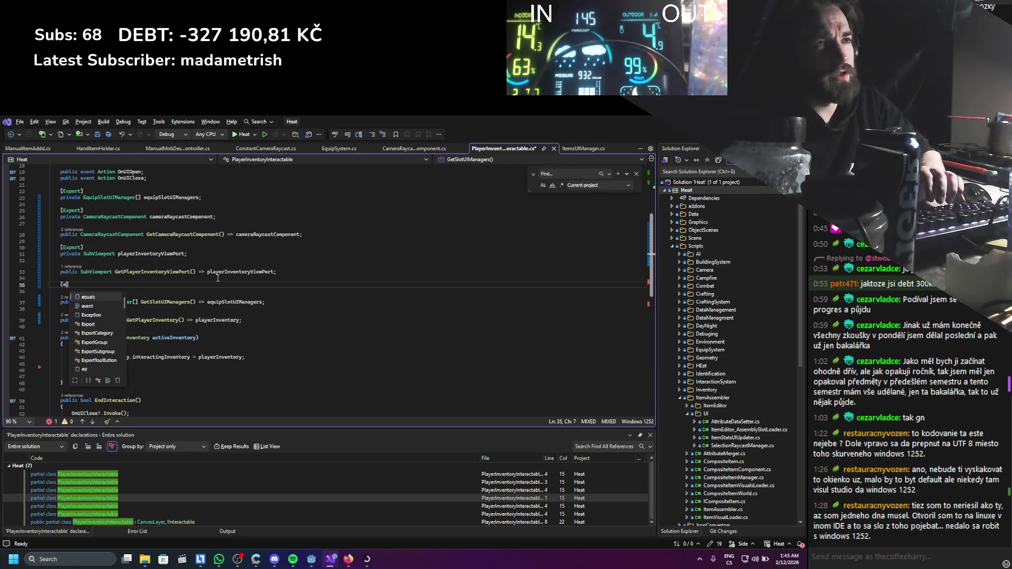
key(Return)
key(BackSpace)
key(BackSpace)
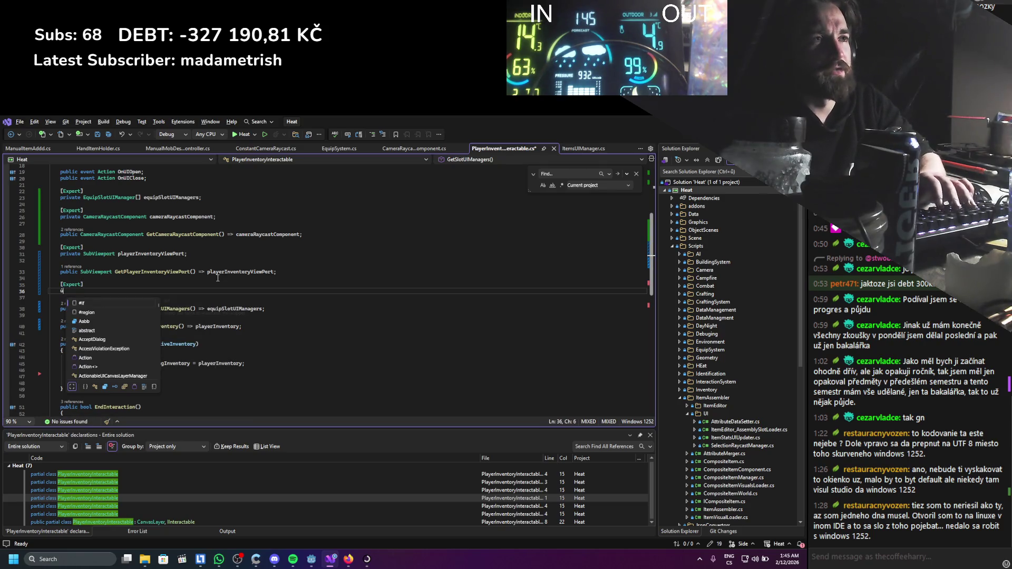
text(private)
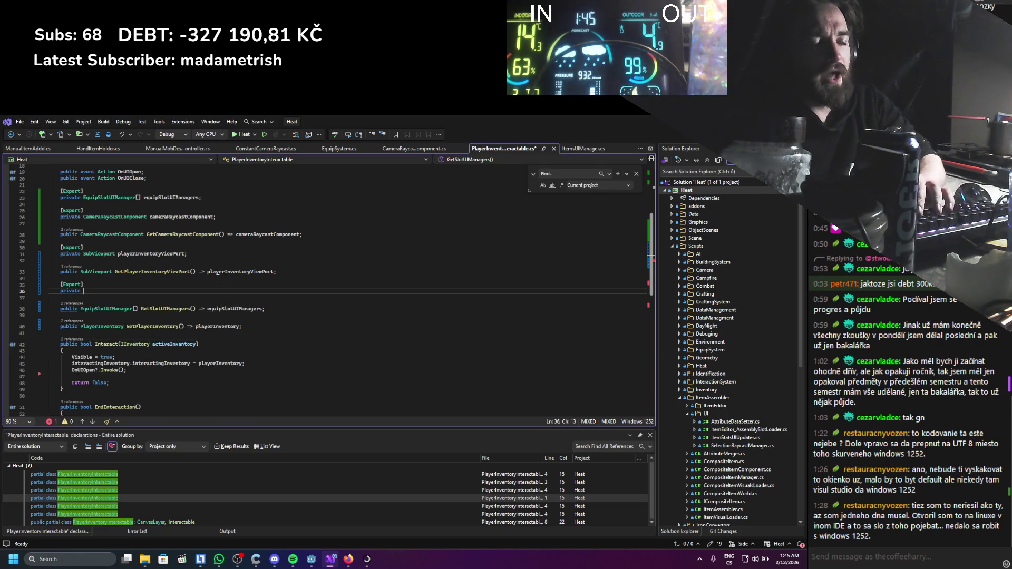
text( T)
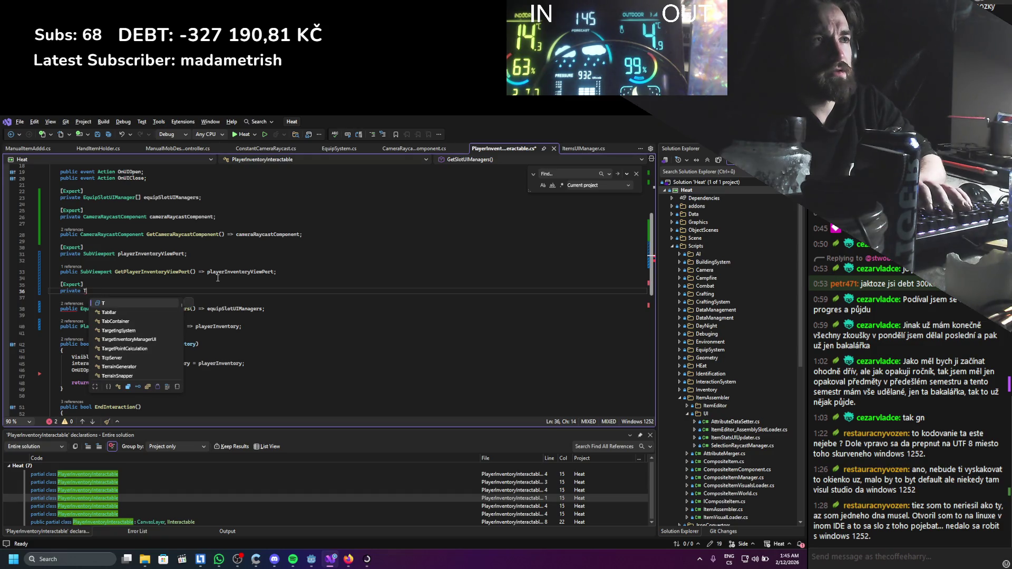
key(BackSpace)
text(subv)
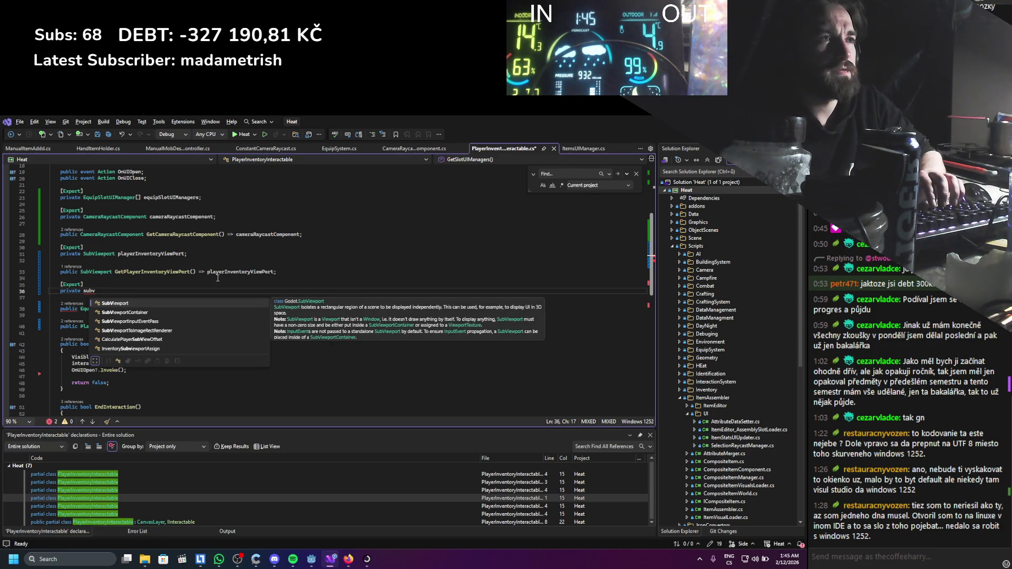
key(BackSpace)
key(BackSpace)
key(BackSpace)
text(viewpor)
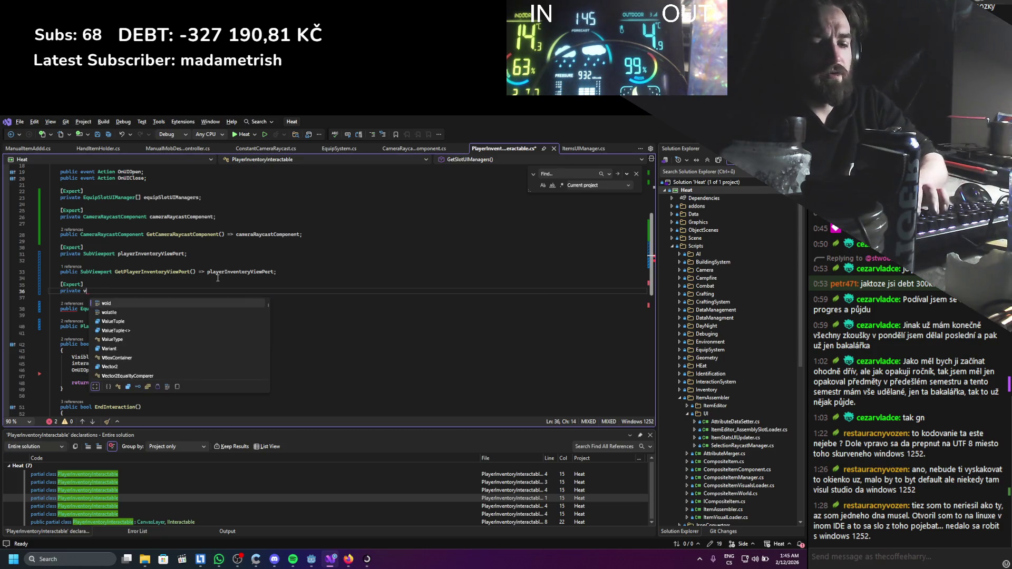
key(Down)
key(Tab)
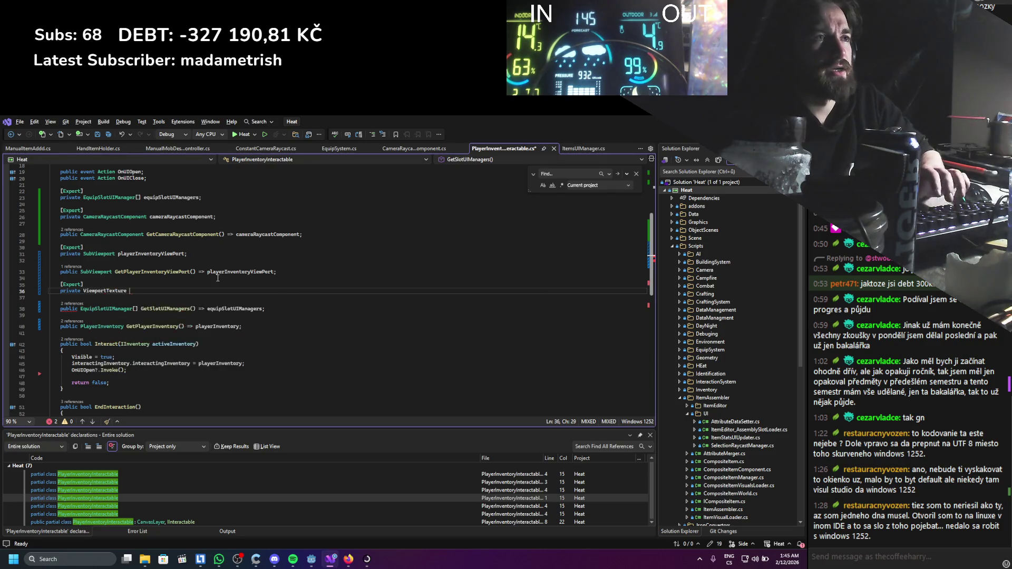
text(viewportTexture;)
key(ctrl+s)
Place the caret on a new line below the inventory getter.
scroll(163, 295, down, 3)
scroll(163, 294, up, 3)
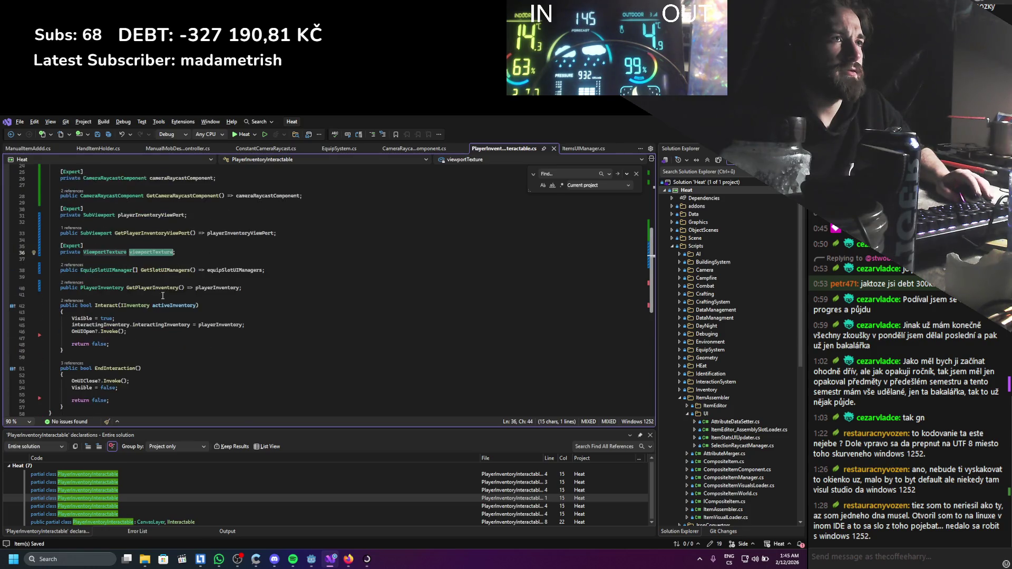
click(121, 333)
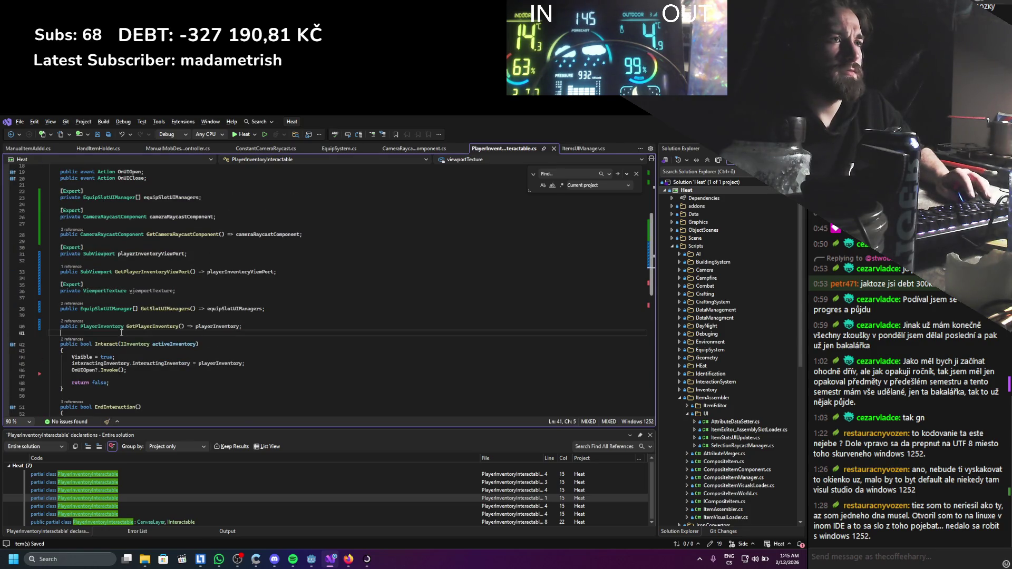
Add an empty _Ready override using 'override re' completion.
key(Return)
key(Return)
key(Up)
text(override re)
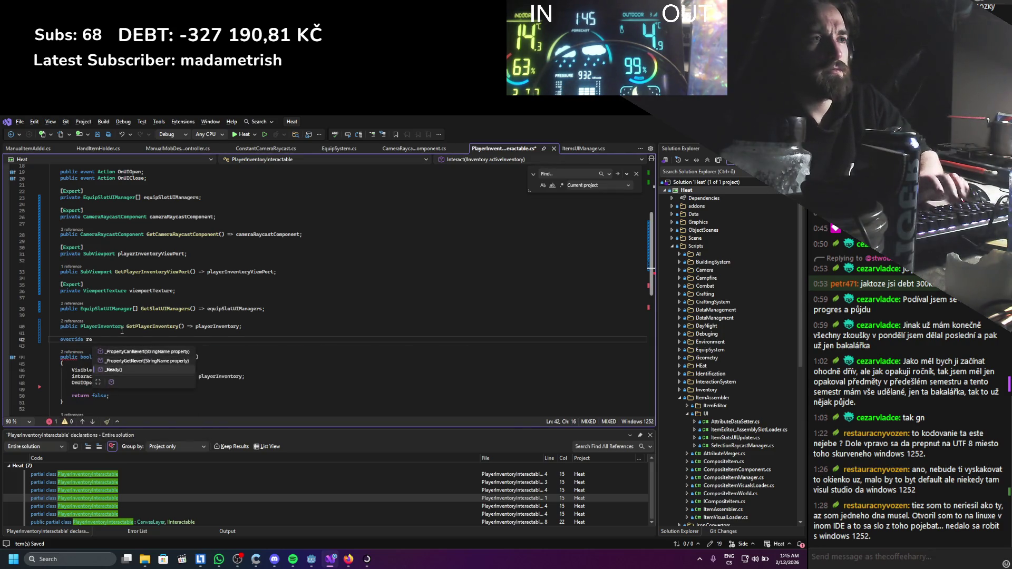
key(Tab)
key(Return)
key(Return)
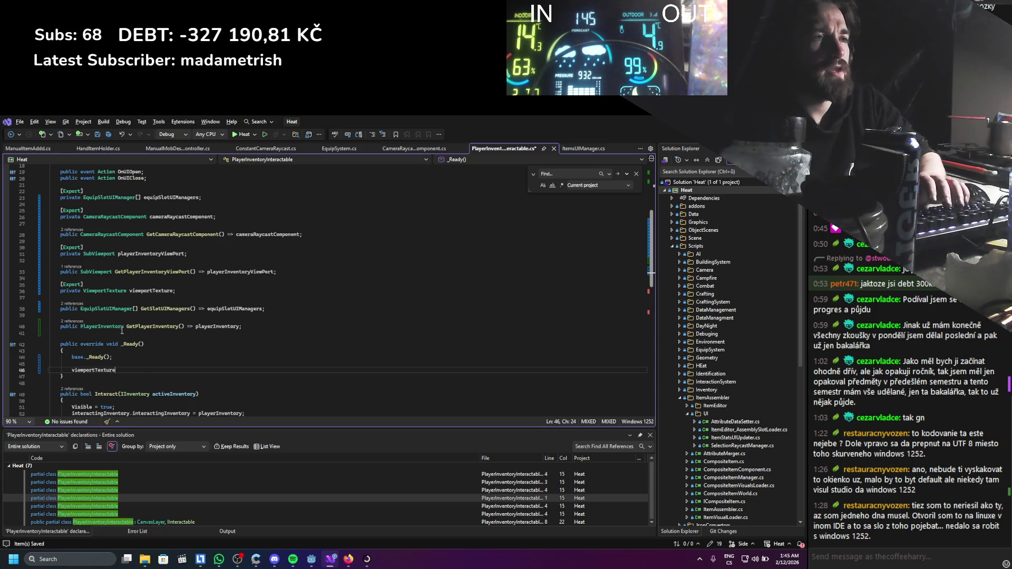
Make _Ready set viewportTexture.ViewportPath = GetViewport().GetPath(), then rebuild the project in Godot.
text(.su)
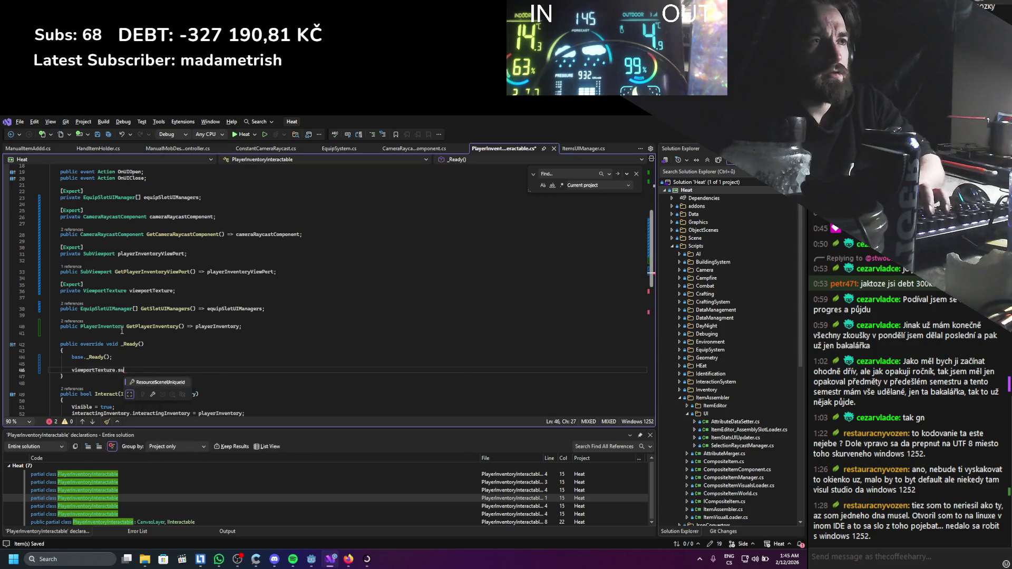
key(BackSpace)
key(BackSpace)
text(vi)
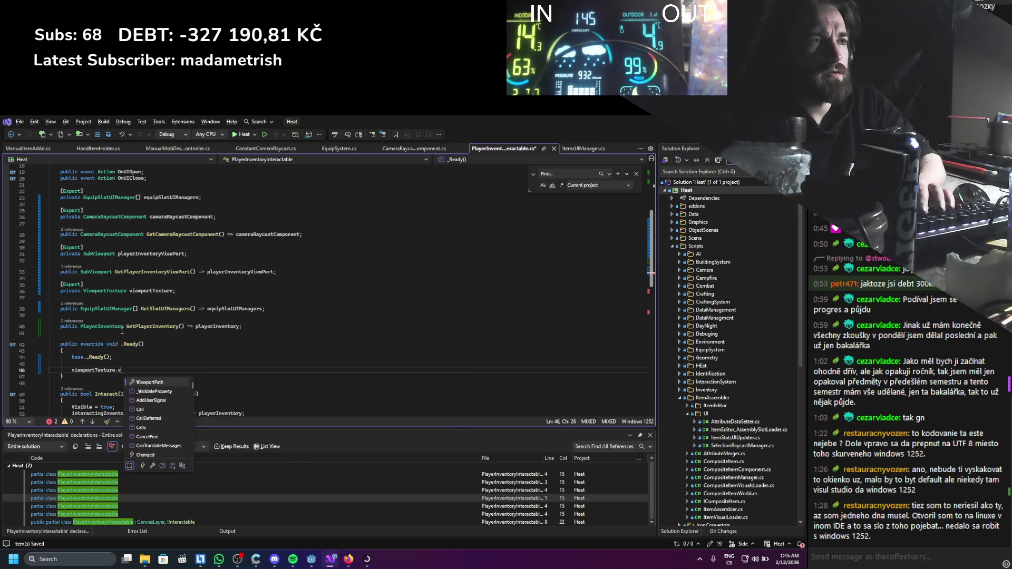
key(Tab)
text(= )
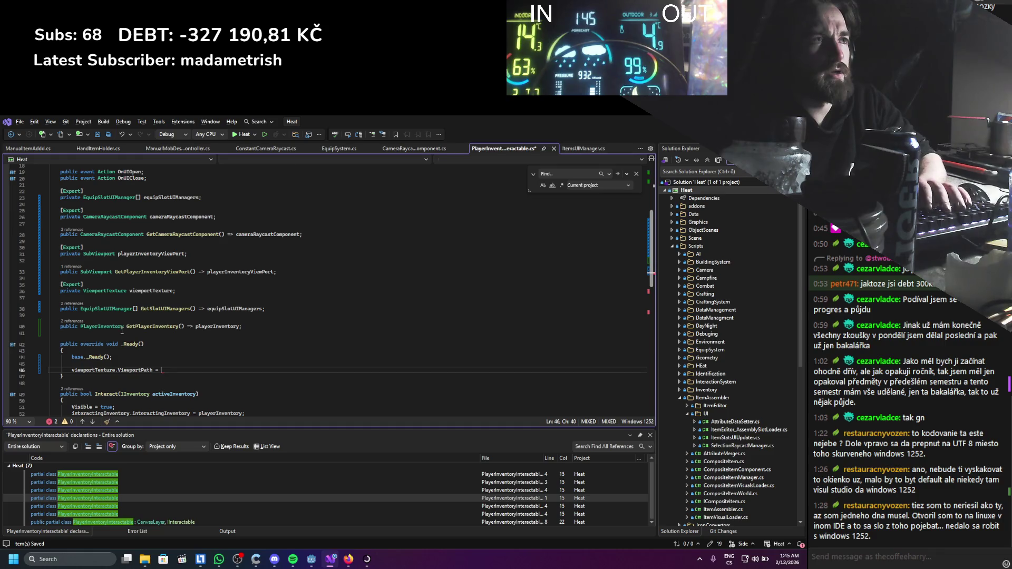
text(getvi)
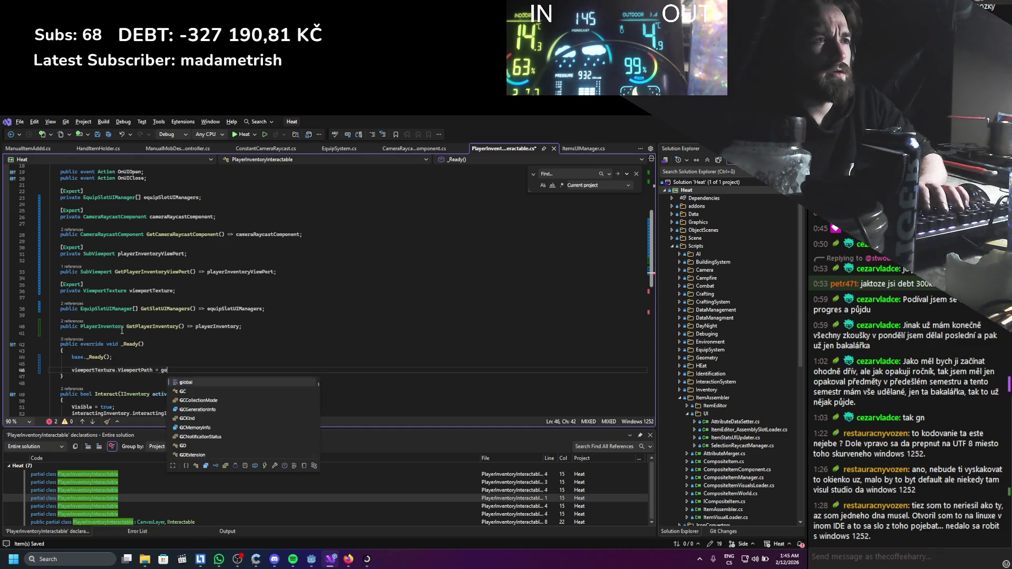
key(Tab)
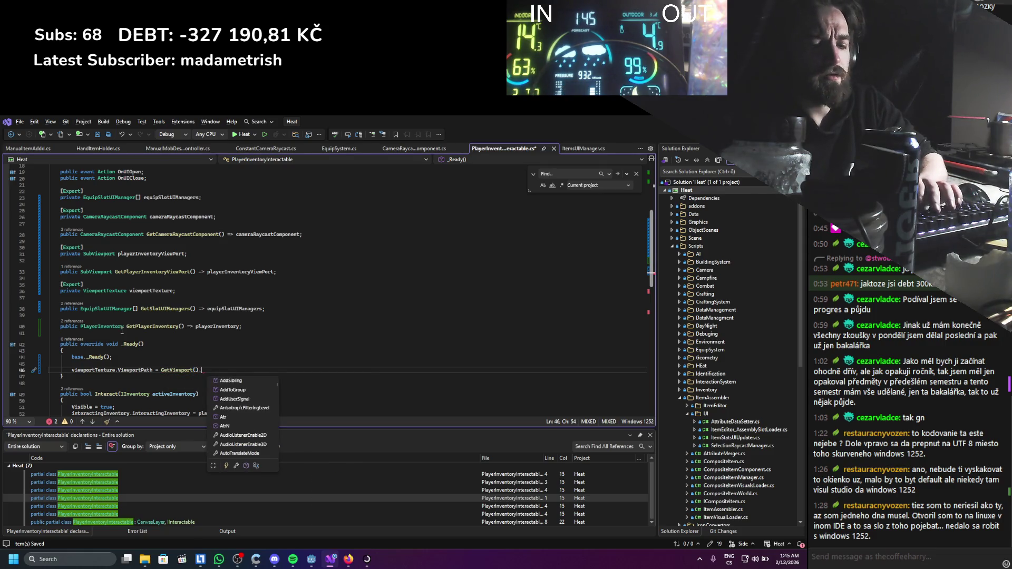
text(getpa)
key(Tab)
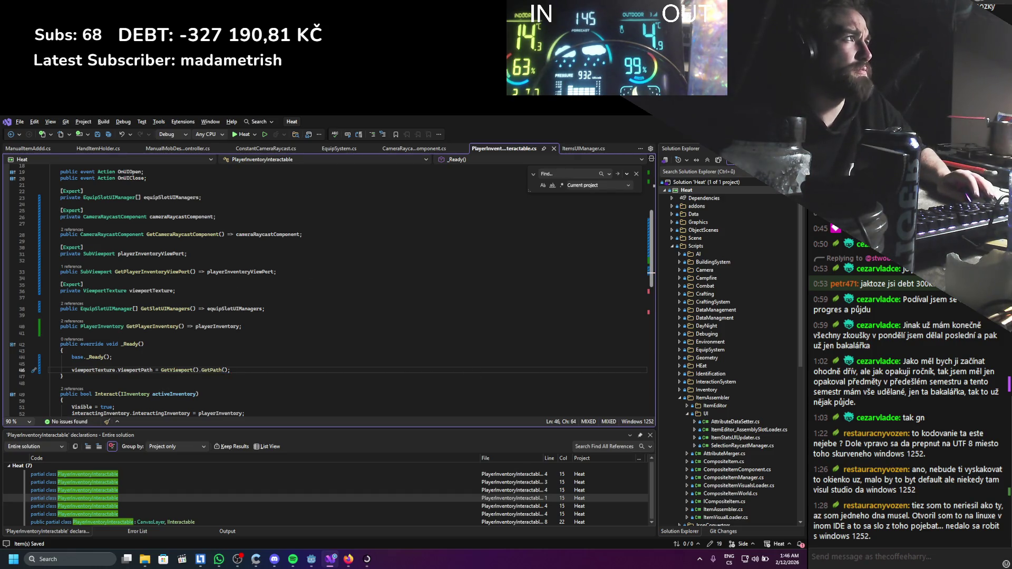
key(alt+Tab)
click(665, 138)
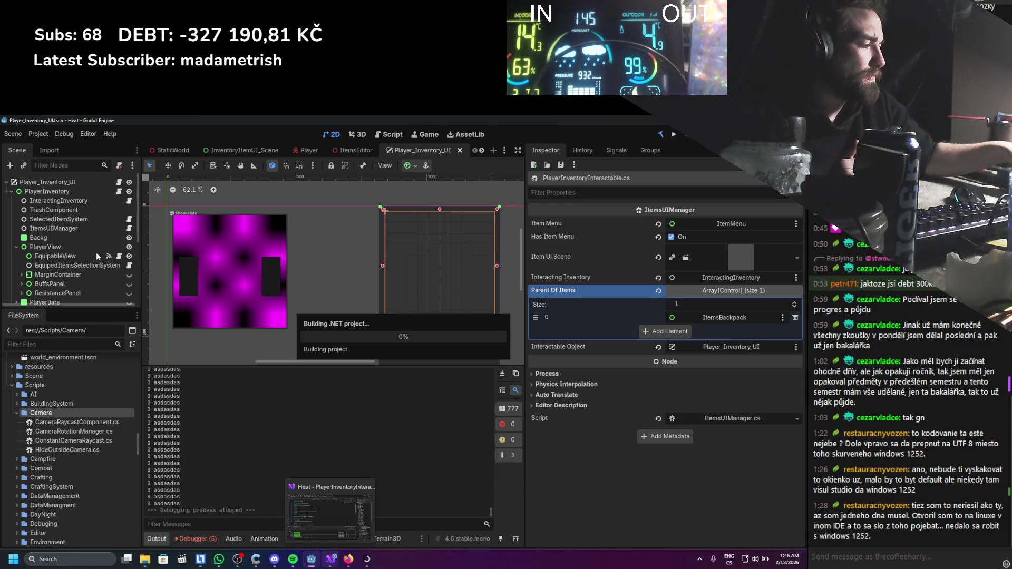
Browse past PlayerInventoryStaticSetter and CanvasLayerManager to open the TextureRect's InventorySubviewportAssign script.
scroll(95, 252, down, 5)
click(78, 293)
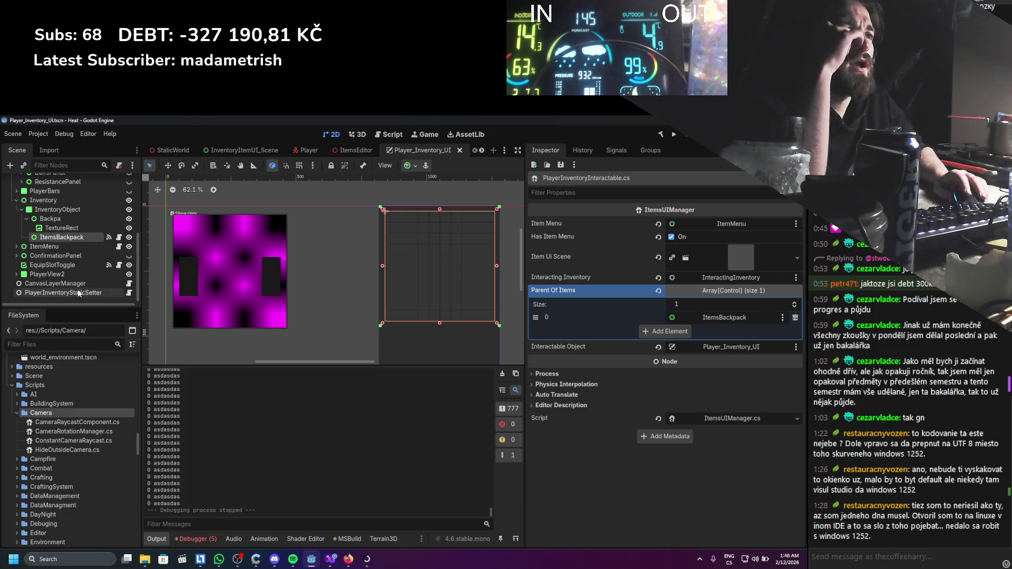
click(112, 284)
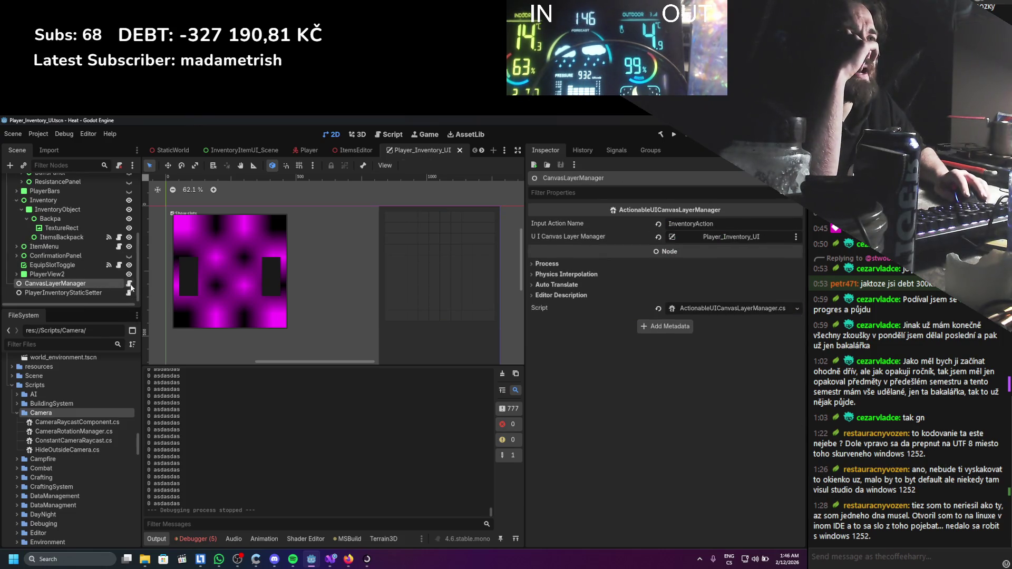
click(16, 274)
scroll(102, 279, down, 2)
scroll(105, 276, down, 2)
scroll(117, 270, down, 2)
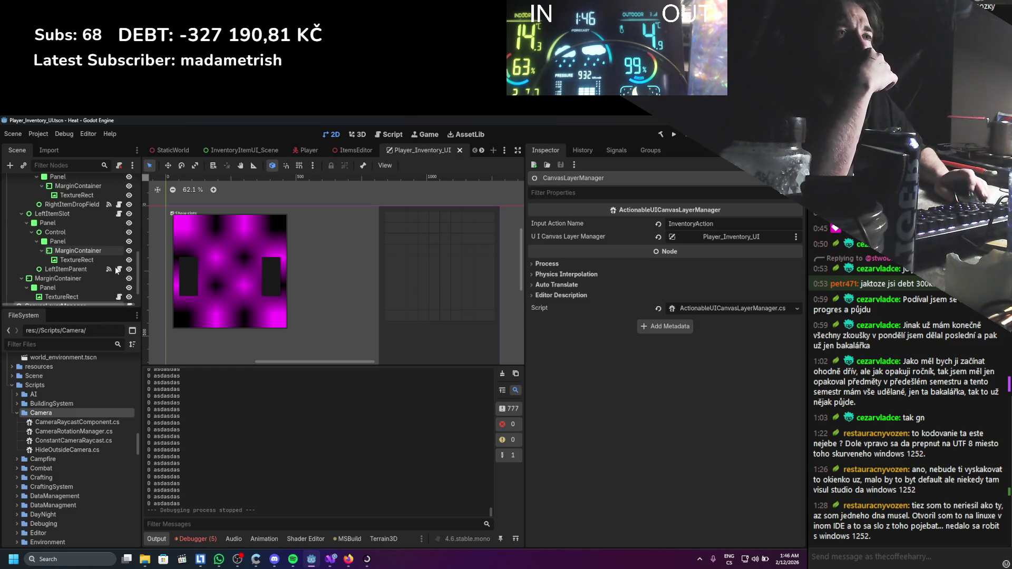
scroll(117, 270, down, 2)
click(119, 282)
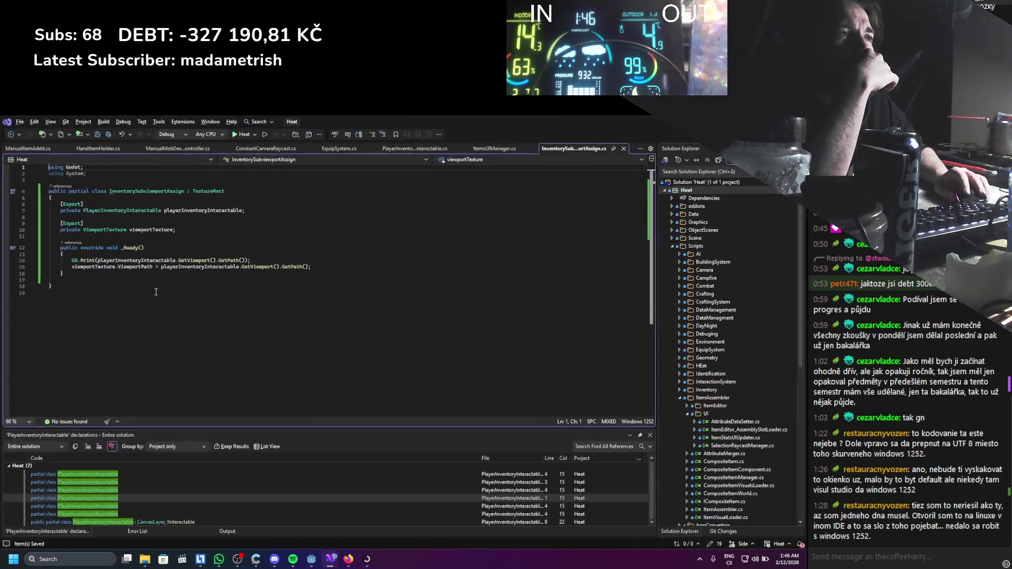
Add 'public ViewportTexture GetViewportTexture() => viewportTexture;' to PlayerInventoryInteractable.
double_click(184, 210)
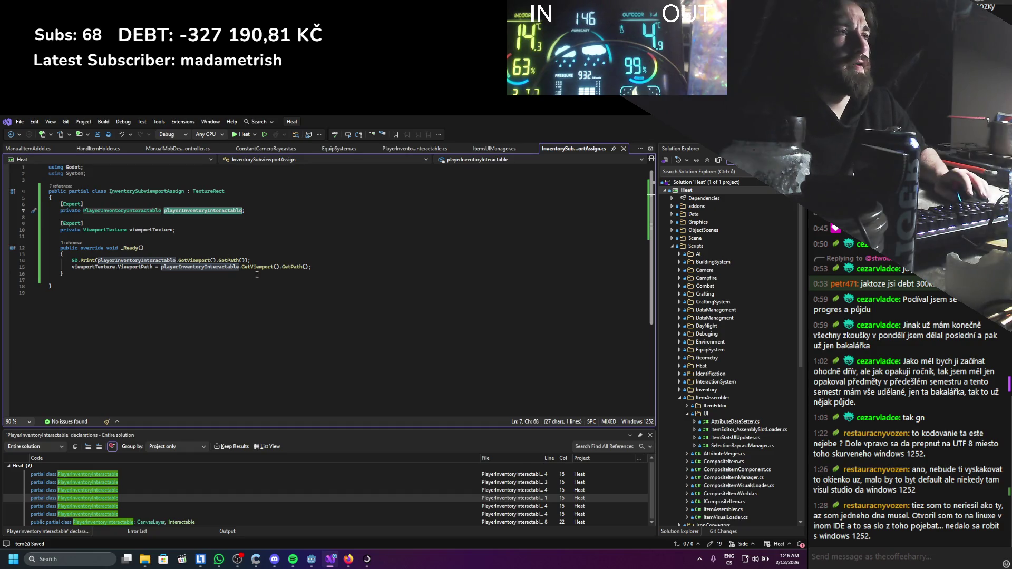
click(409, 148)
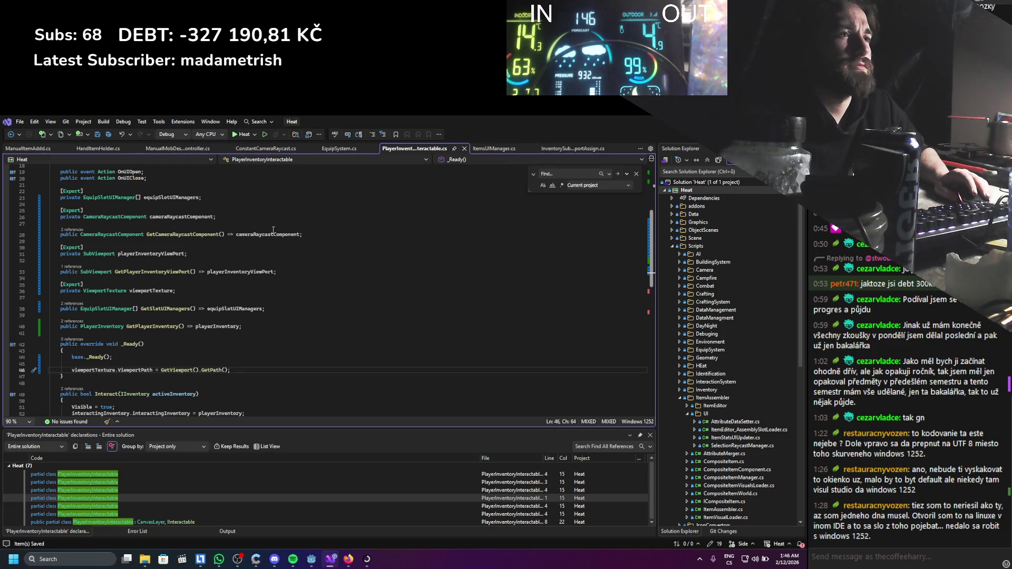
click(170, 298)
key(Return)
text(public vide)
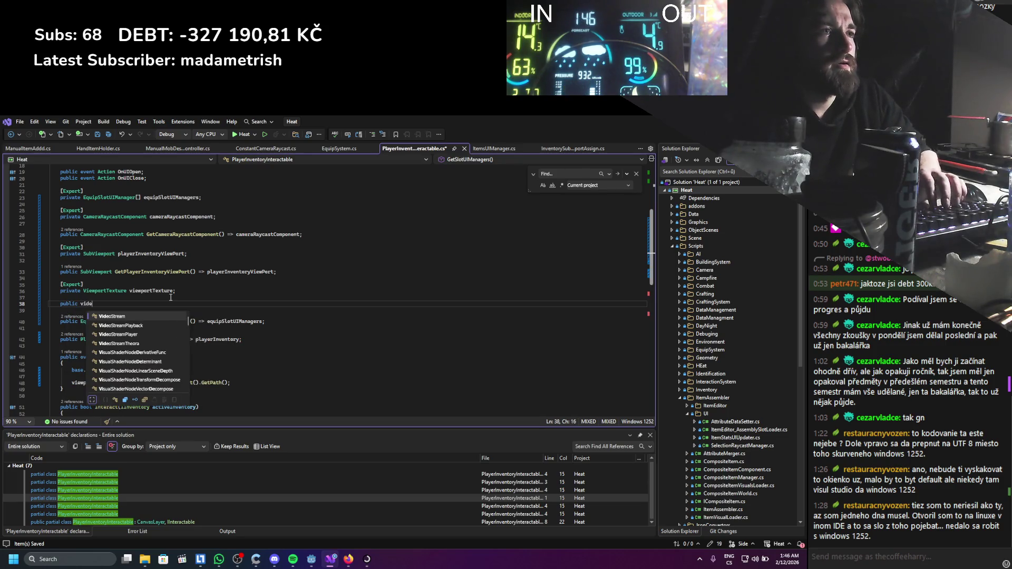
key(BackSpace)
key(BackSpace)
text(ew)
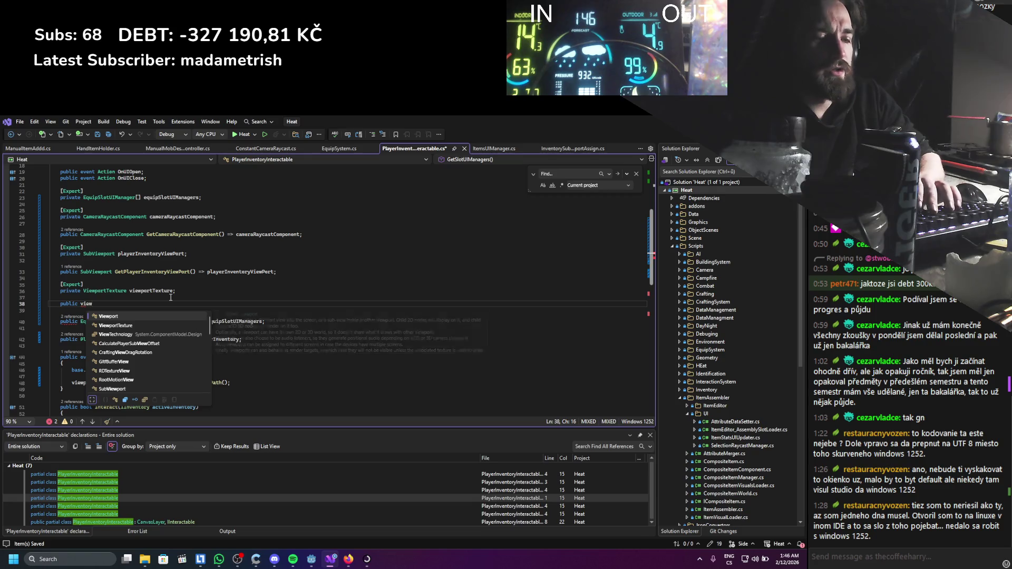
text(portT)
key(space)
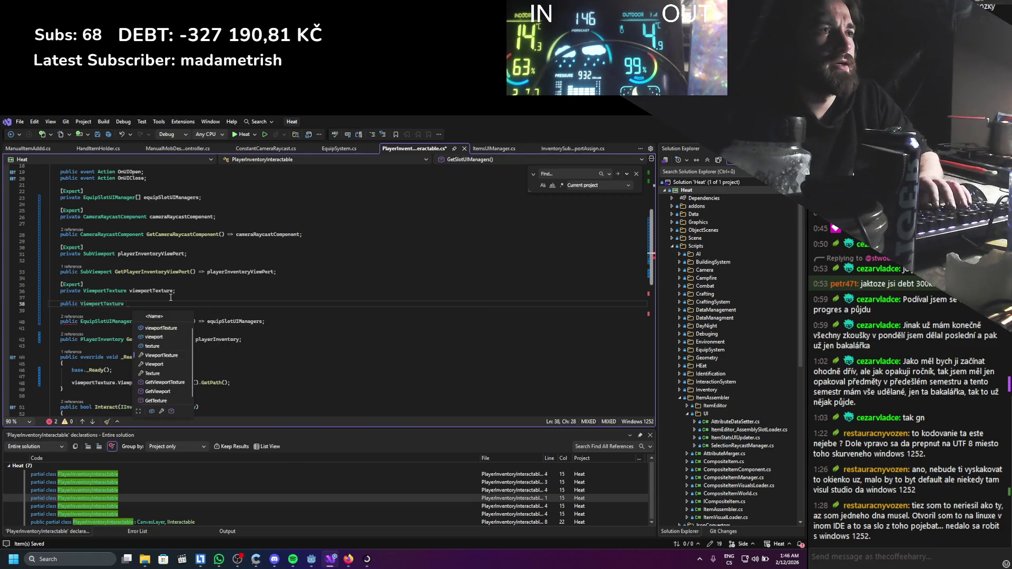
text(GetViewportTexture() =)
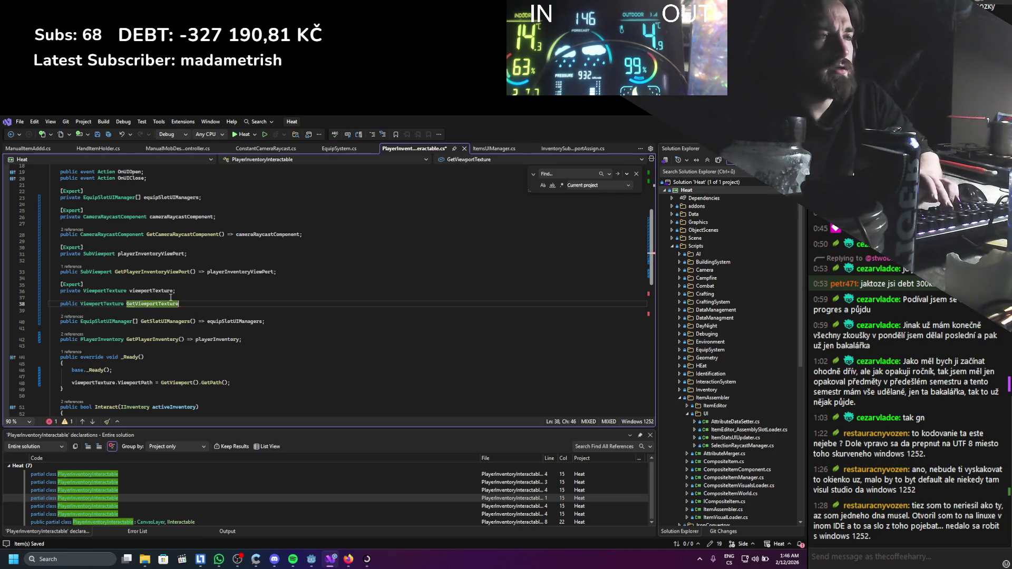
text(> viewportTexture;)
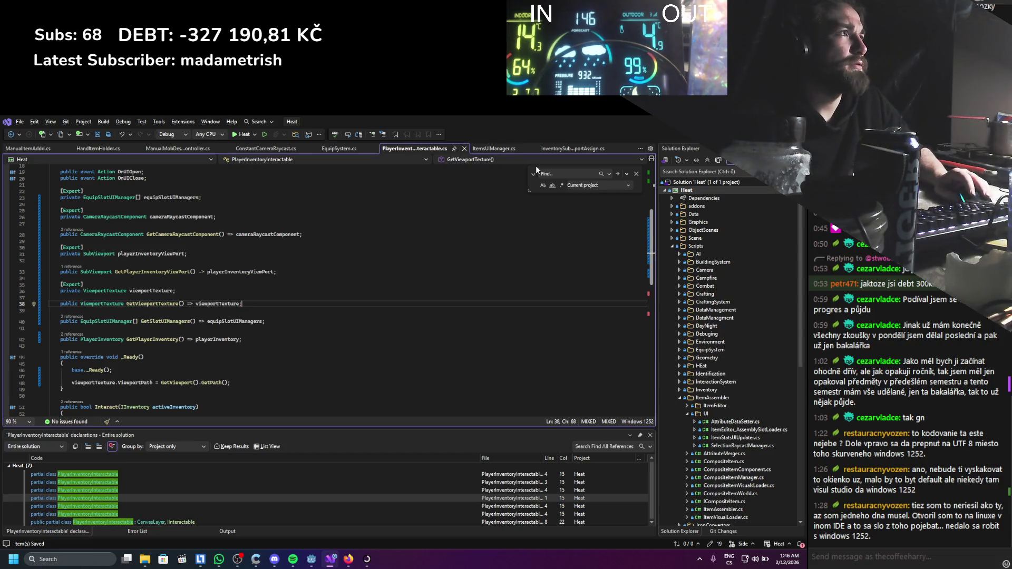
Review the item UI manager and EquipSystem code, then reopen InventorySubviewportAssign.cs from the TextureRect.
click(489, 149)
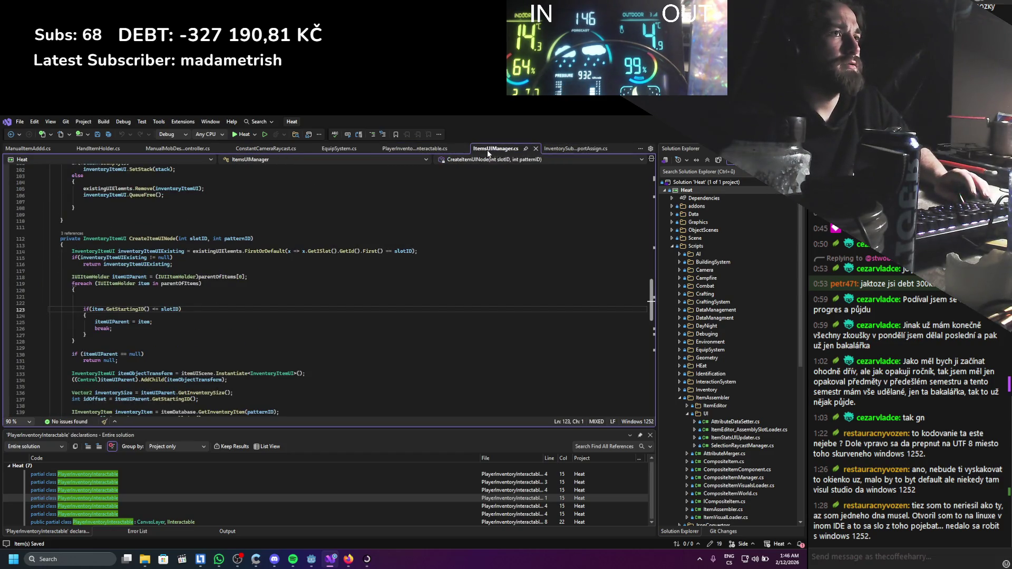
click(416, 149)
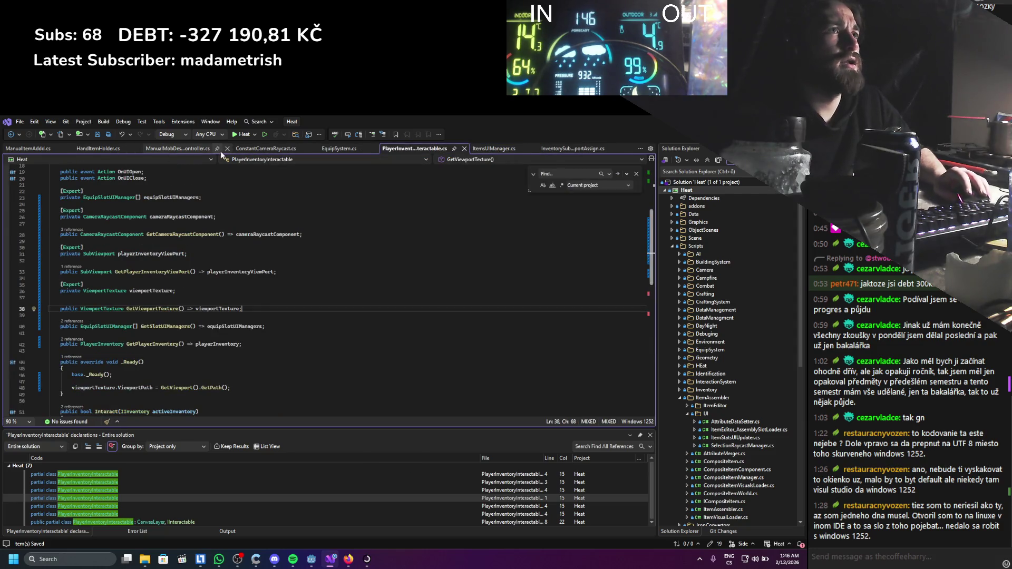
click(327, 151)
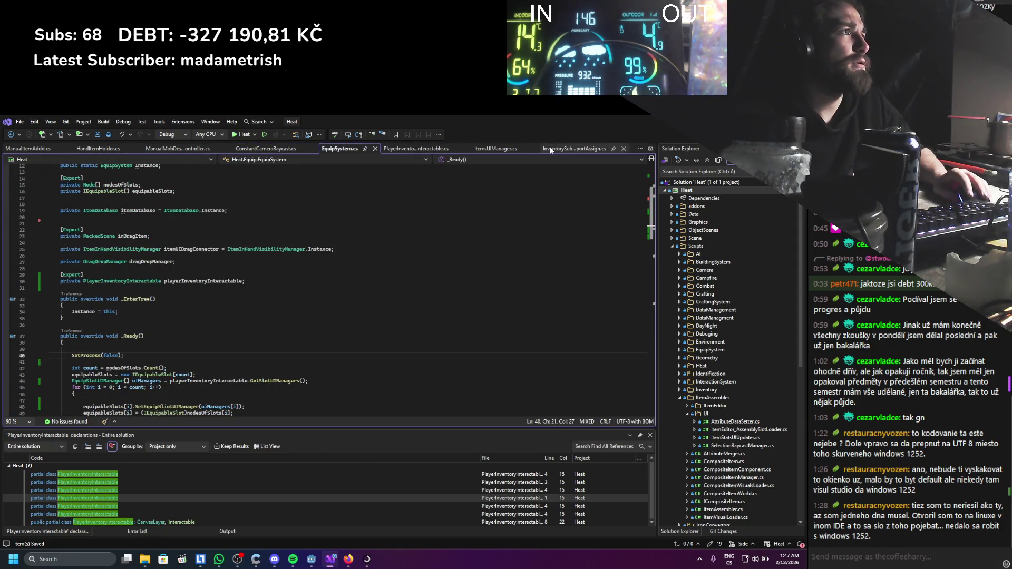
key(alt+Tab)
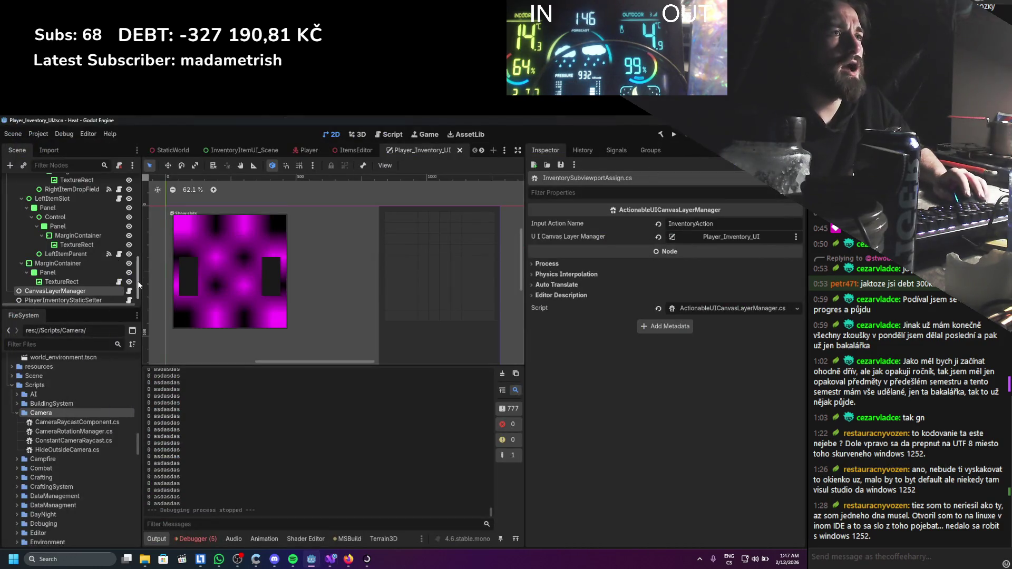
click(130, 292)
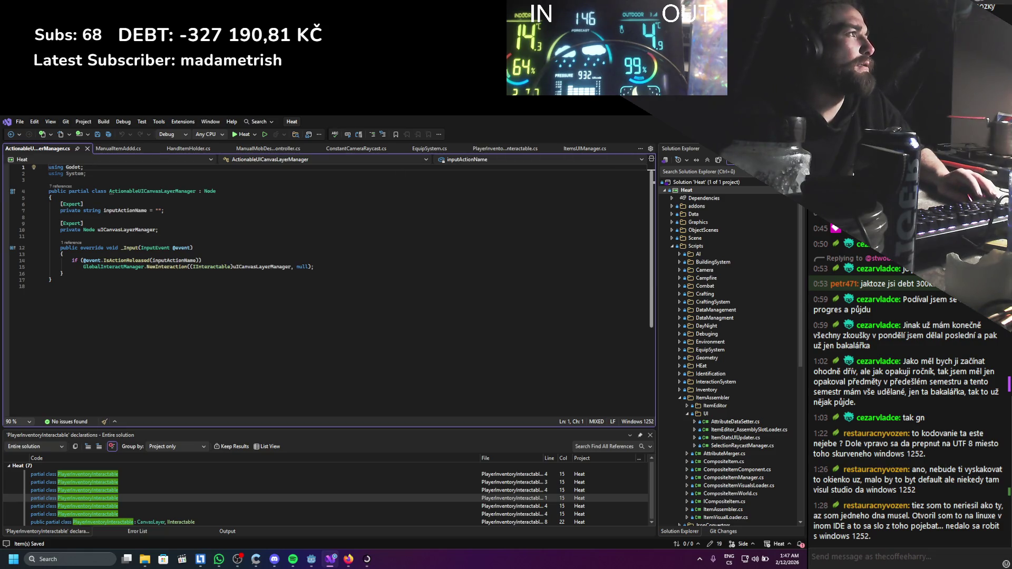
key(alt+Tab)
click(119, 282)
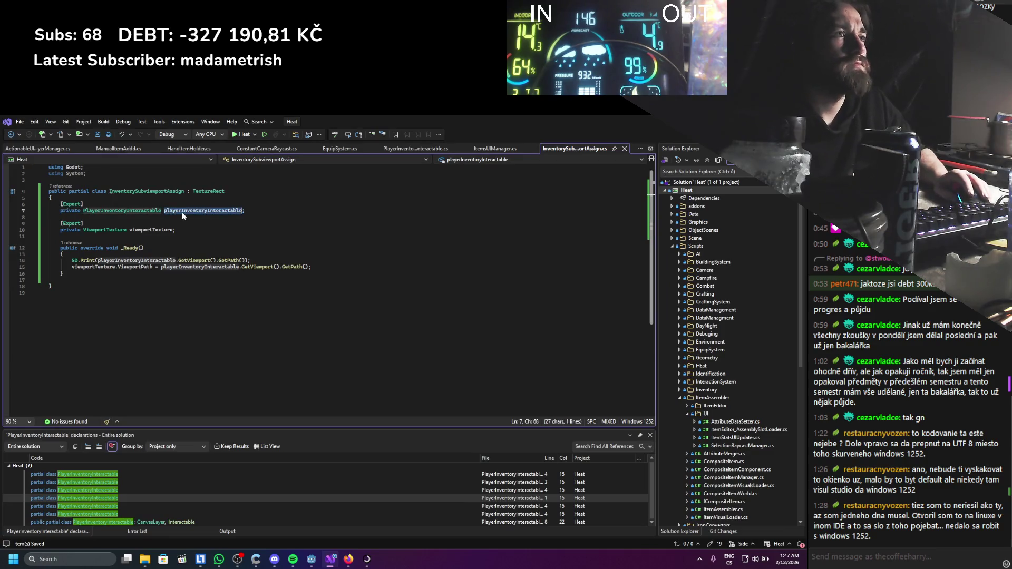
double_click(182, 211)
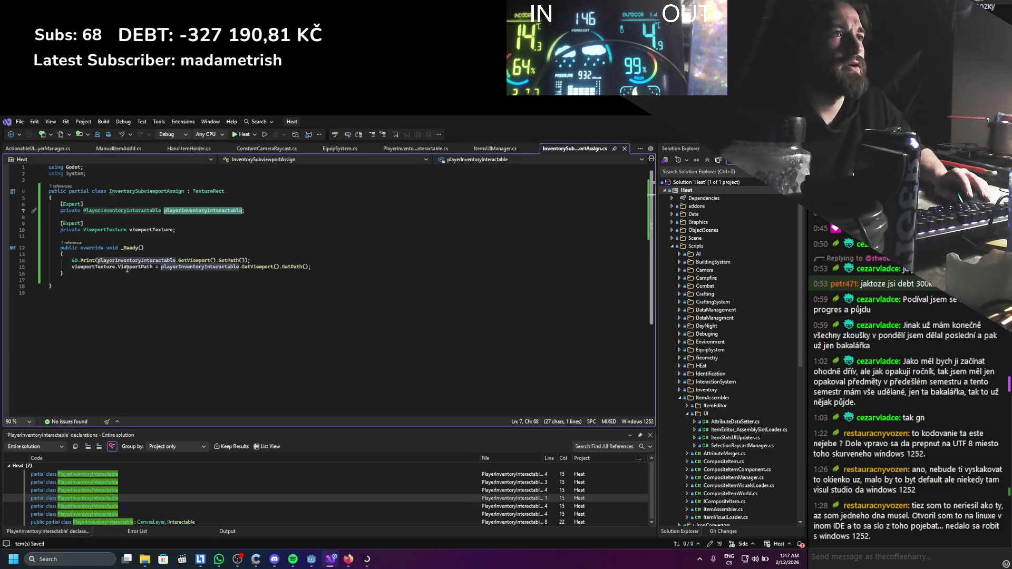
Adjust the blank lines below the field declarations in InventorySubviewportAssign.cs.
drag(116, 270, 154, 270)
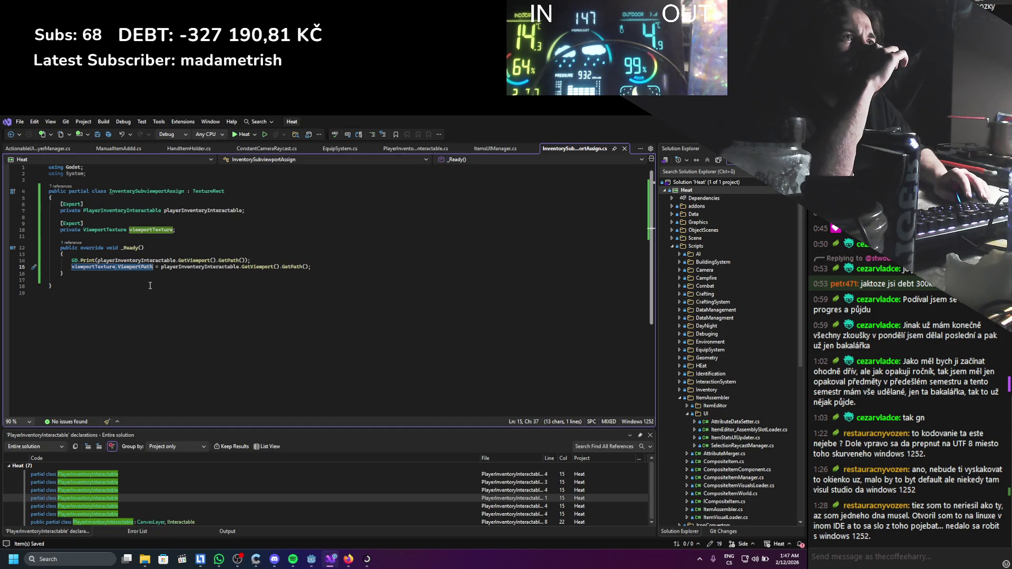
key(alt+Tab)
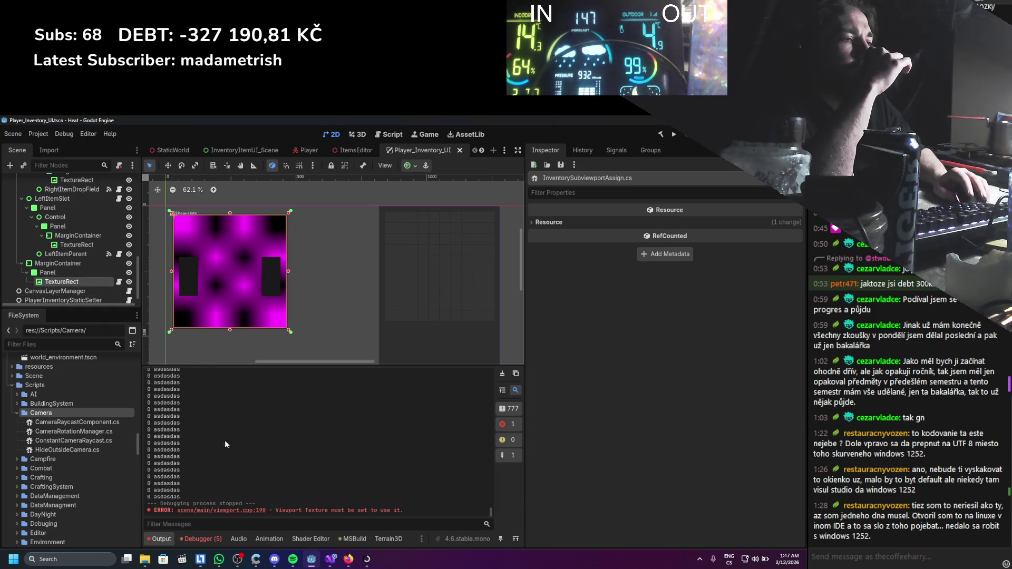
click(331, 560)
click(109, 236)
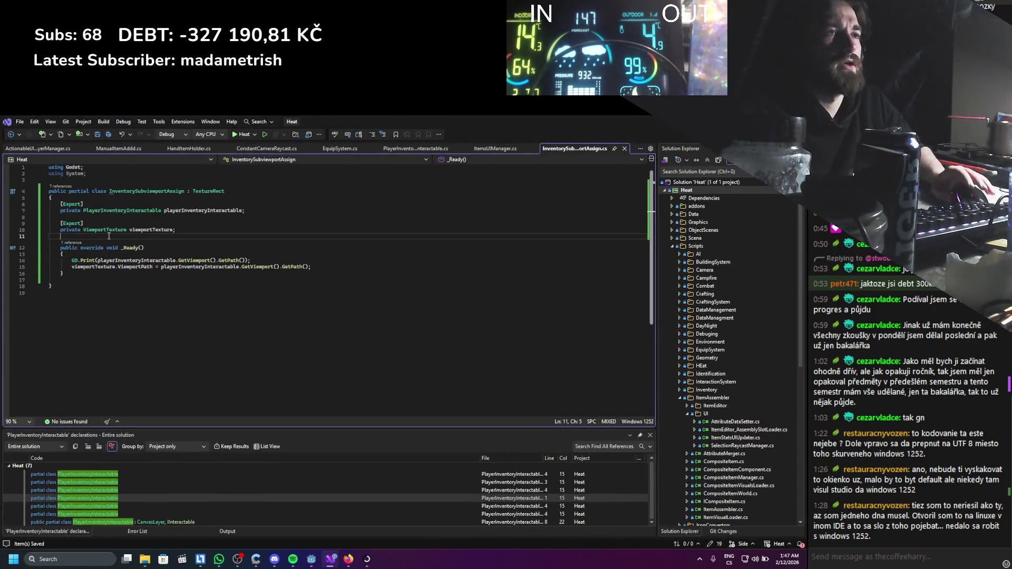
key(Return)
key(Up)
text([)
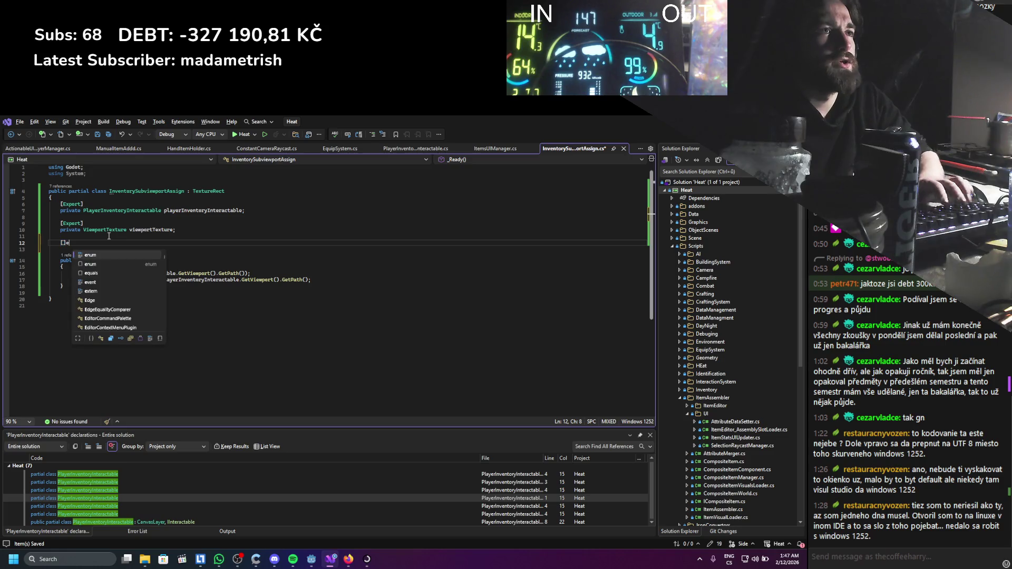
key(BackSpace)
key(BackSpace)
key(BackSpace)
In _Ready, add Texture = playerInventoryInteractable.GetViewportTexture();.
click(296, 261)
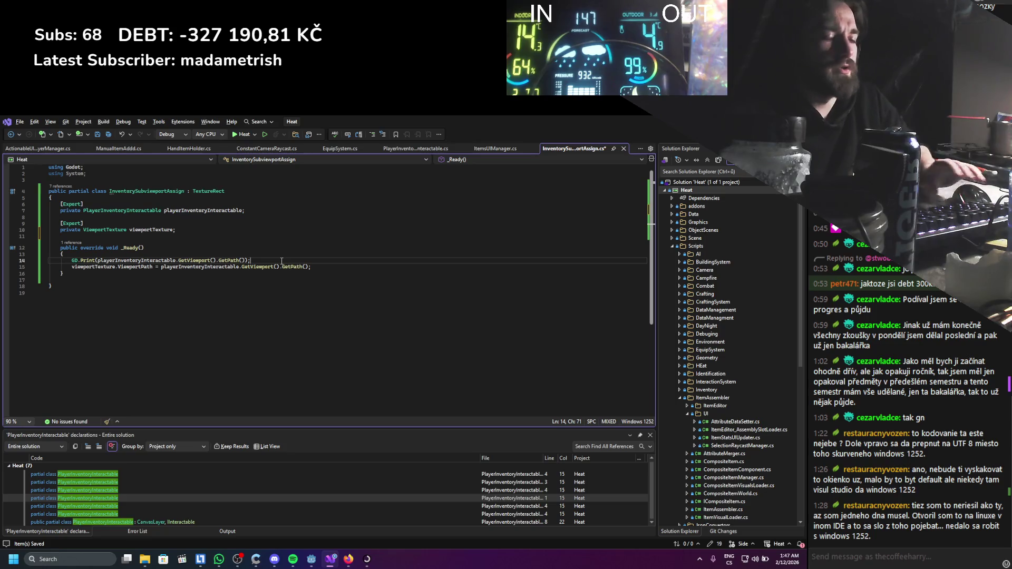
key(Return)
text(texture =)
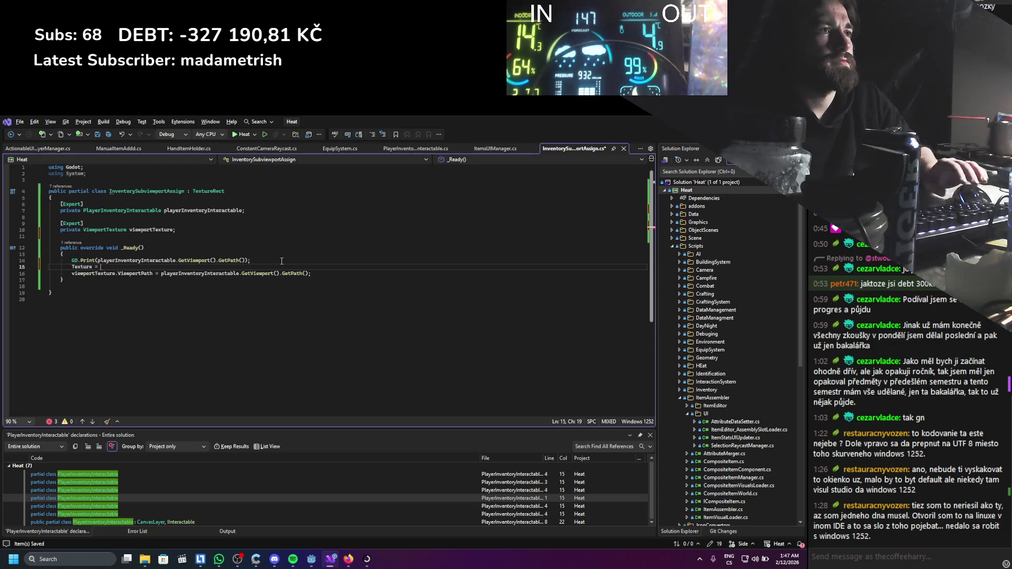
text(playerInventoryInteractable.getvi)
key(Tab)
key(BackSpace)
key(BackSpace)
key(BackSpace)
text(getv)
key(Down)
text(())
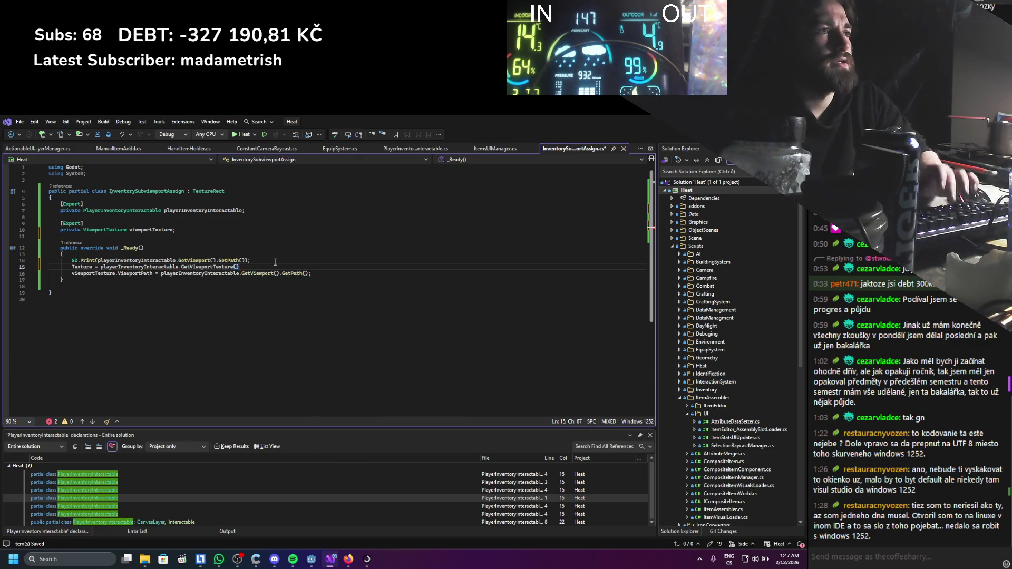
Delete the GD.Print and ViewportPath lines and save the script.
drag(275, 262, 63, 254)
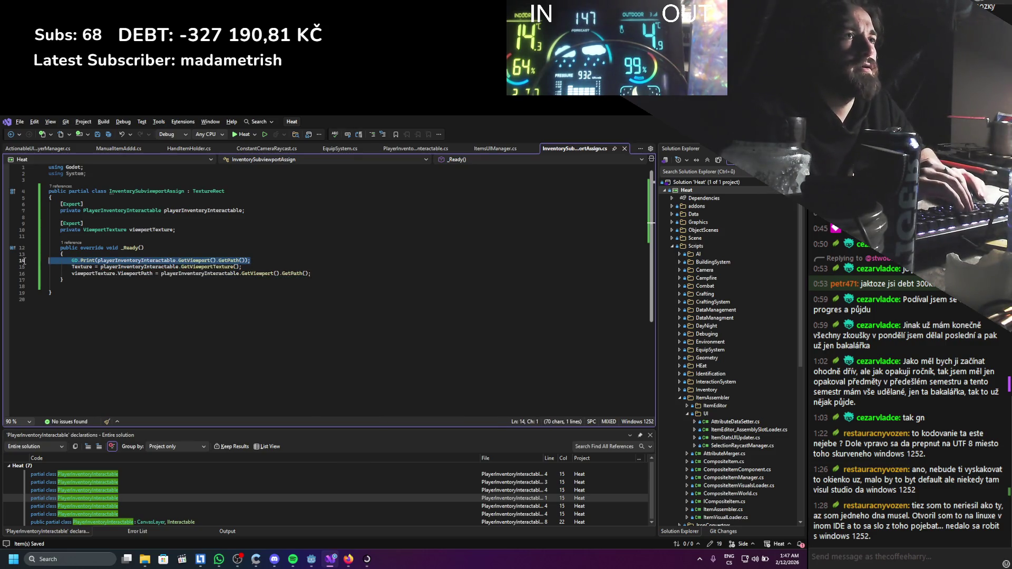
key(Delete)
drag(312, 267, 242, 260)
key(Delete)
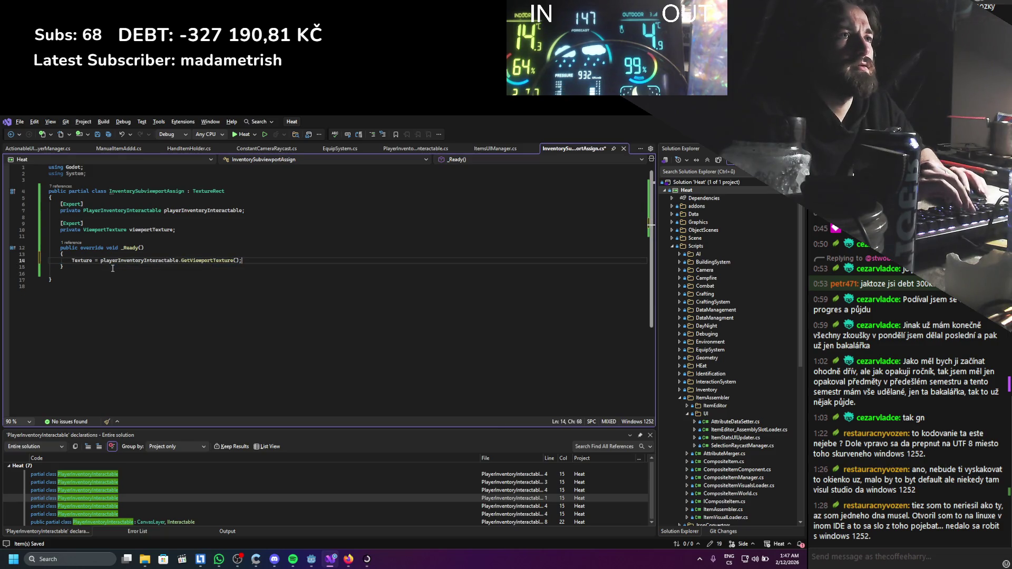
key(ctrl+s)
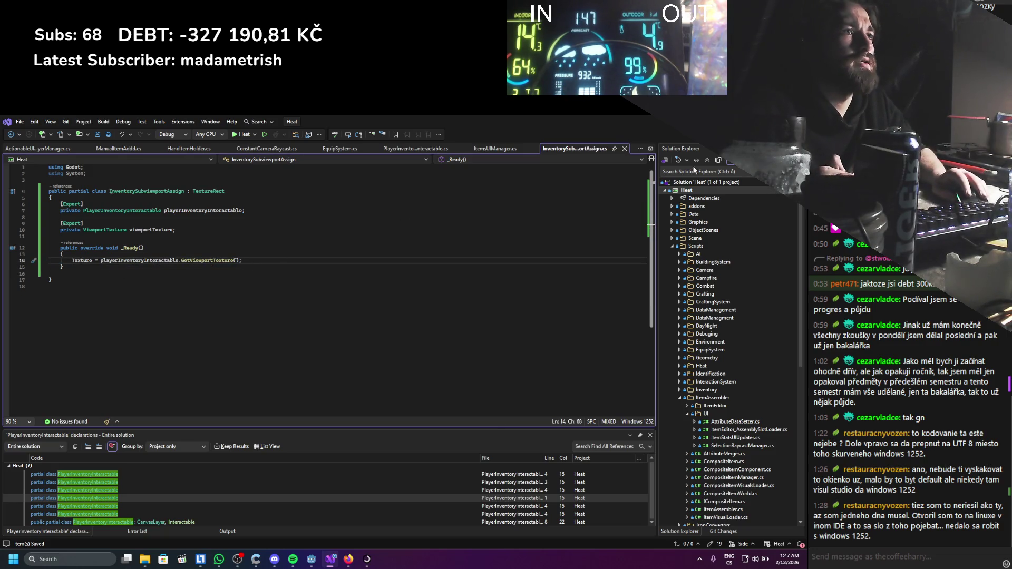
key(alt+Tab)
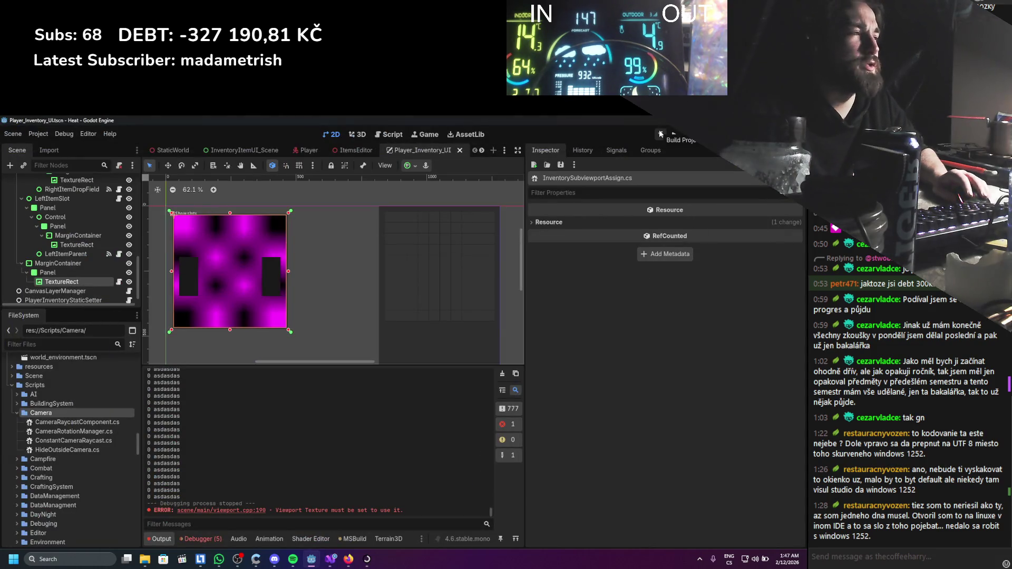
Remove the exported viewportTexture field, save, and rebuild the C# project.
click(331, 559)
drag(183, 229, 48, 221)
key(BackSpace)
key(BackSpace)
key(BackSpace)
key(ctrl+s)
key(alt+Tab)
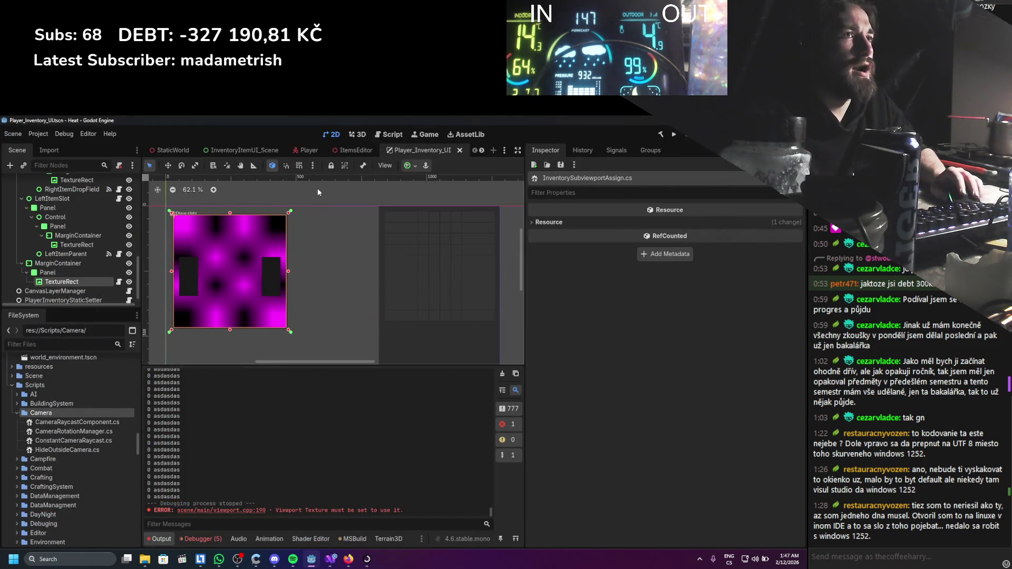
click(92, 280)
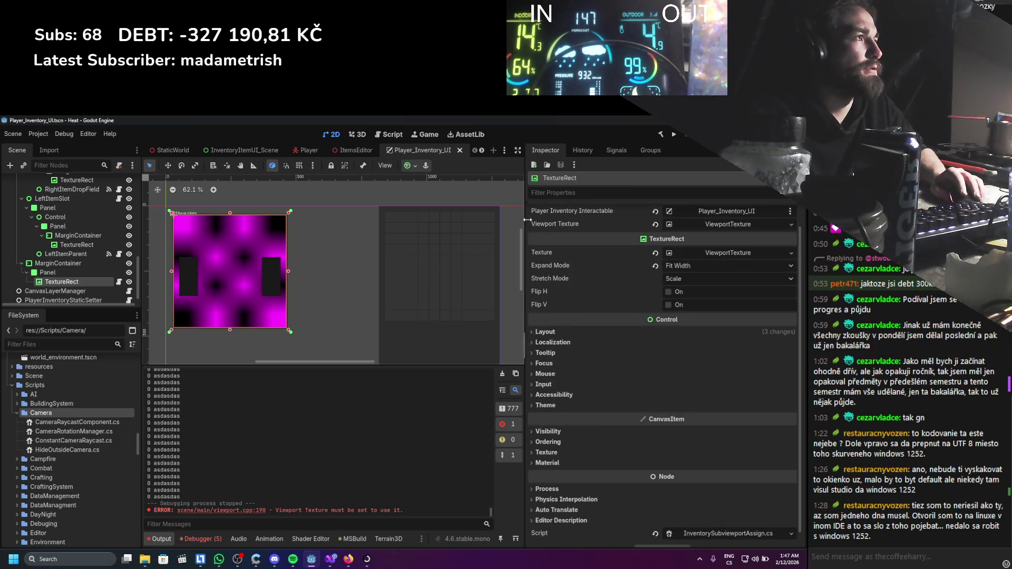
click(659, 134)
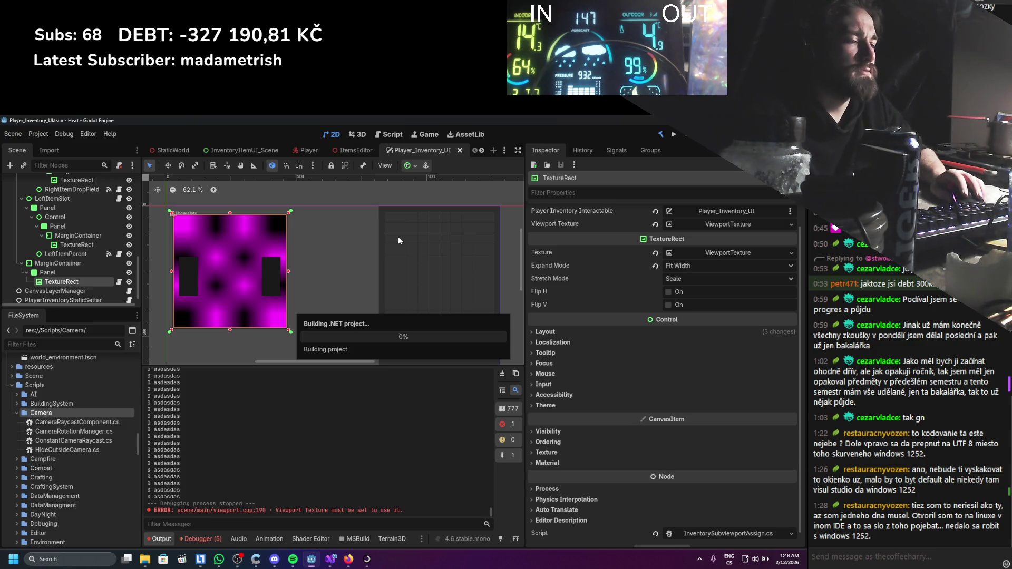
Empty the TextureRect's texture, hide PlayerInventoryUI in the Player scene, and run the game.
click(656, 239)
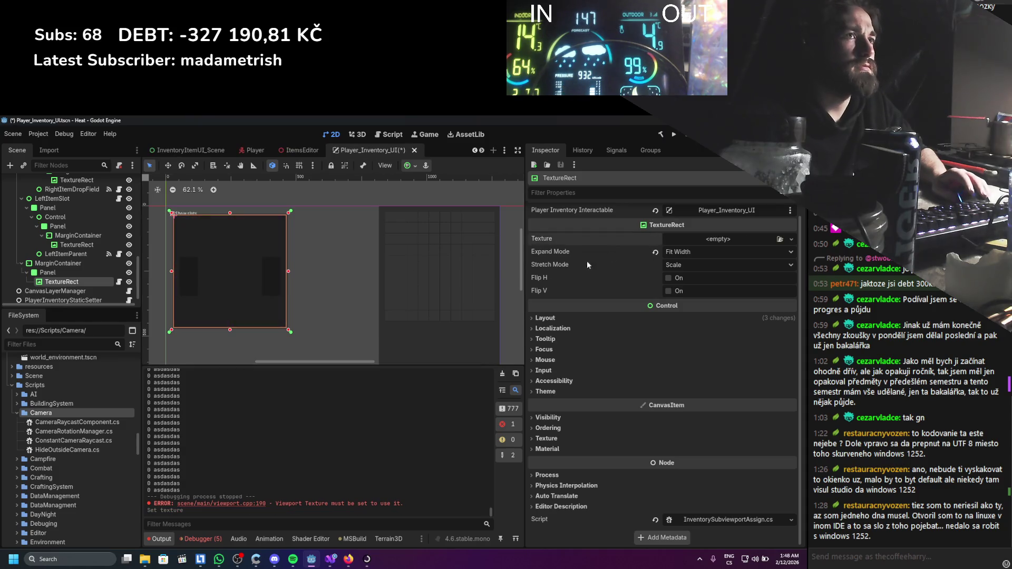
scroll(68, 252, up, 3)
click(309, 150)
scroll(129, 257, down, 5)
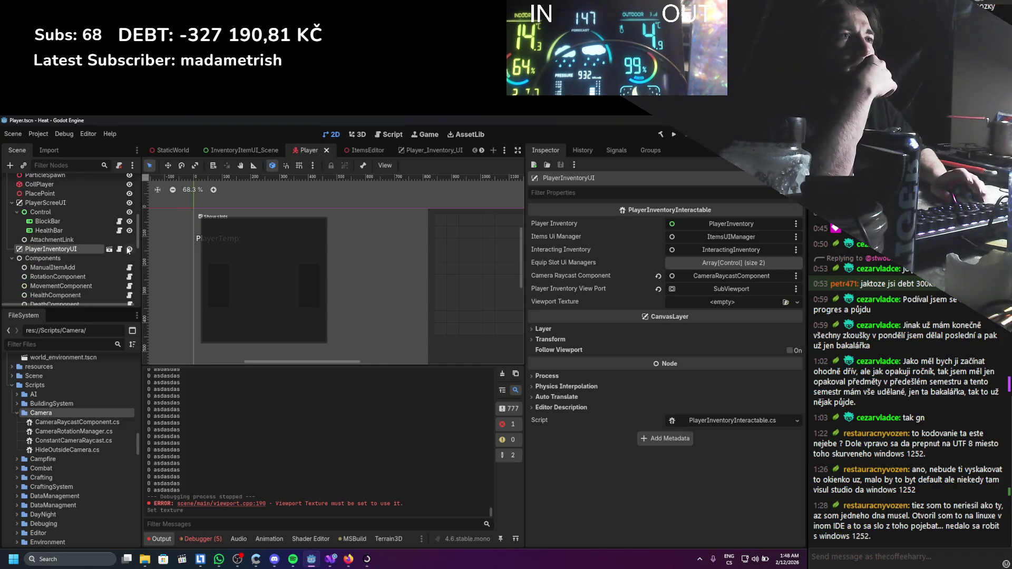
click(129, 249)
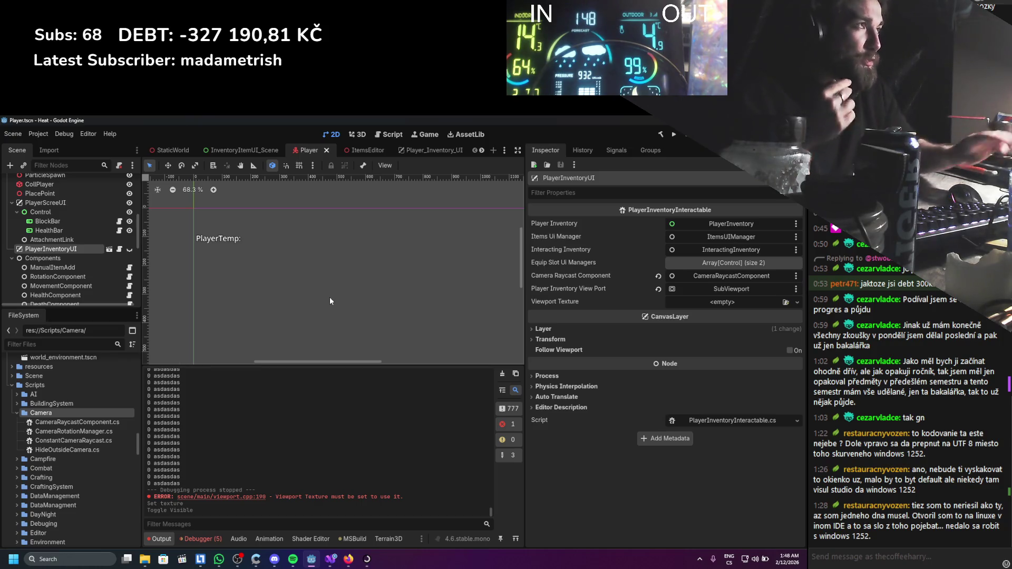
click(661, 135)
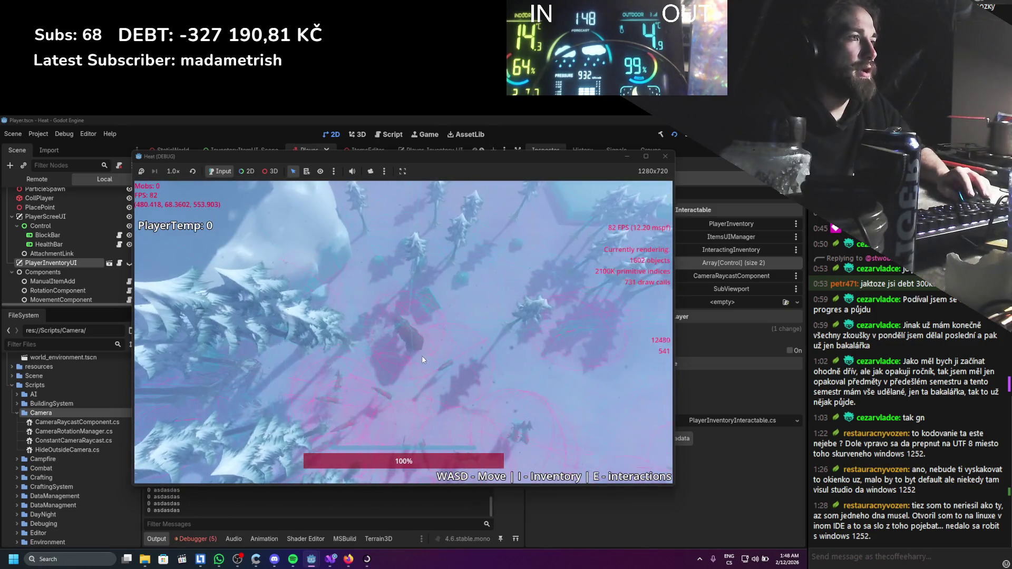
Walk right, open the inventory, move the long stick down a row, then stop the game.
key(d)
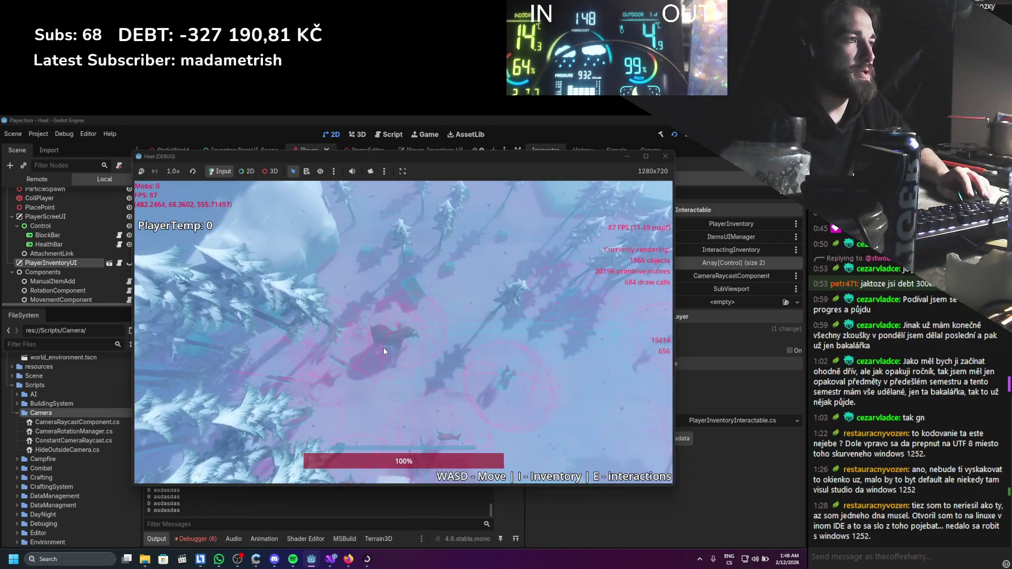
key(i)
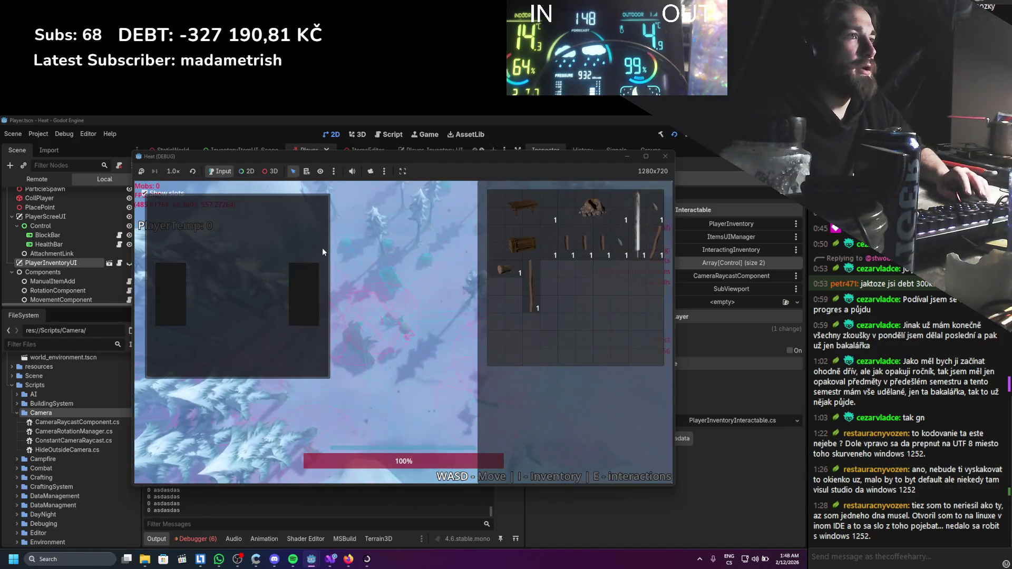
mouse_move(531, 287)
mouse_down()
mouse_move(542, 315)
mouse_move(530, 332)
mouse_move(299, 292)
mouse_move(542, 321)
mouse_up()
key(i)
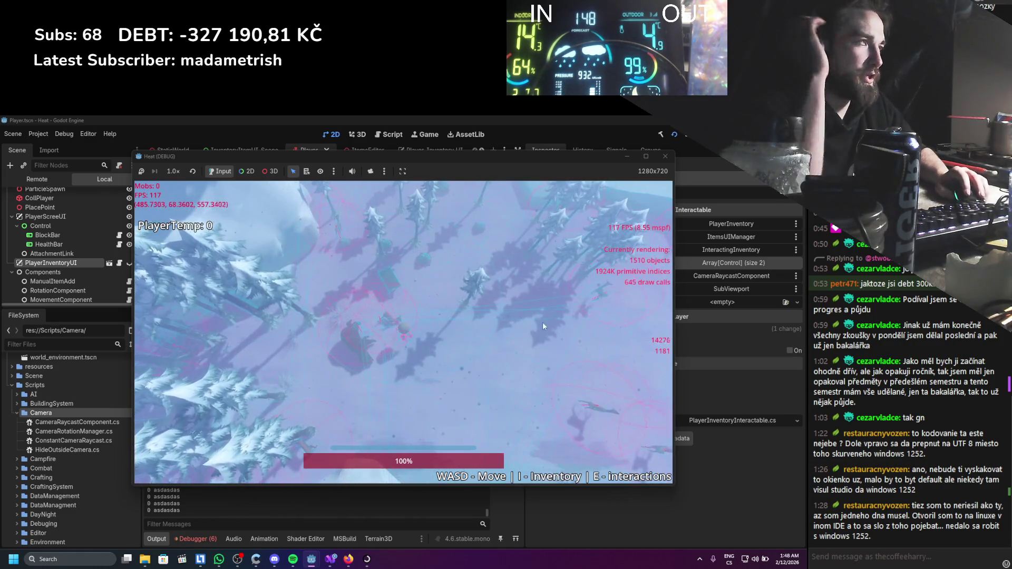
click(666, 157)
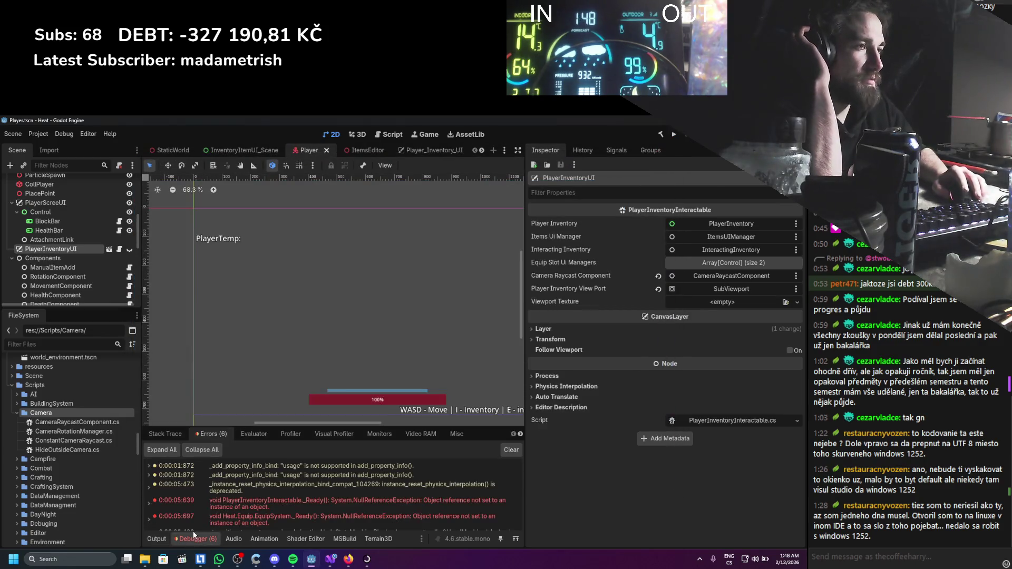
Check the debugger errors, then switch from Player_Inventory_UI to the Player scene.
mouse_move(215, 504)
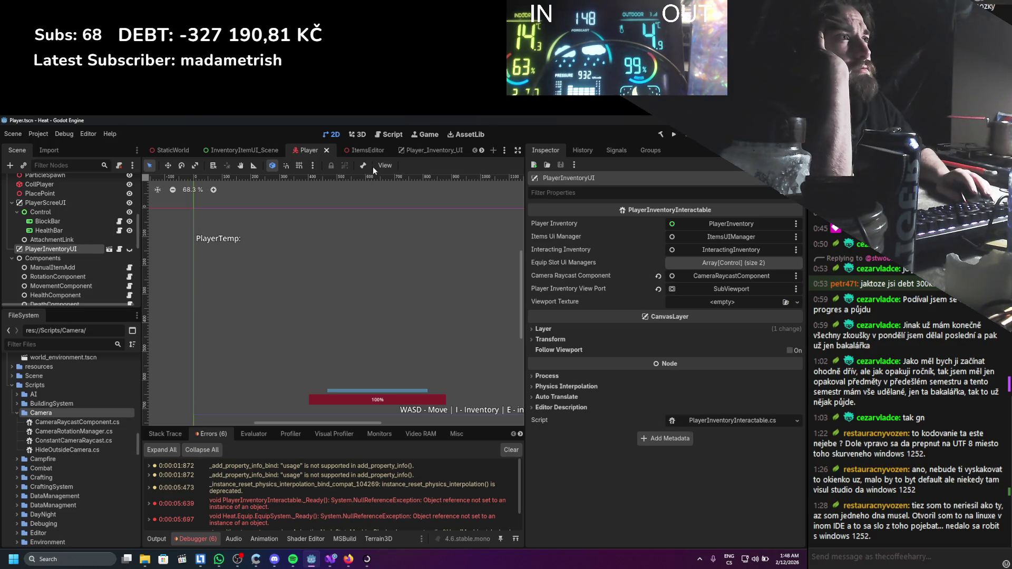
scroll(365, 151, down, 2)
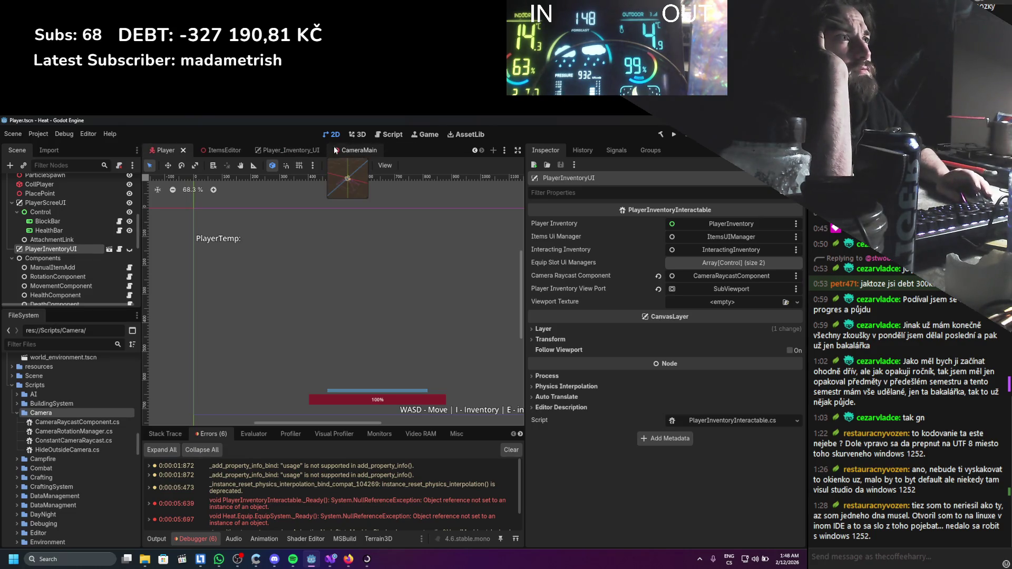
click(287, 147)
scroll(96, 253, up, 10)
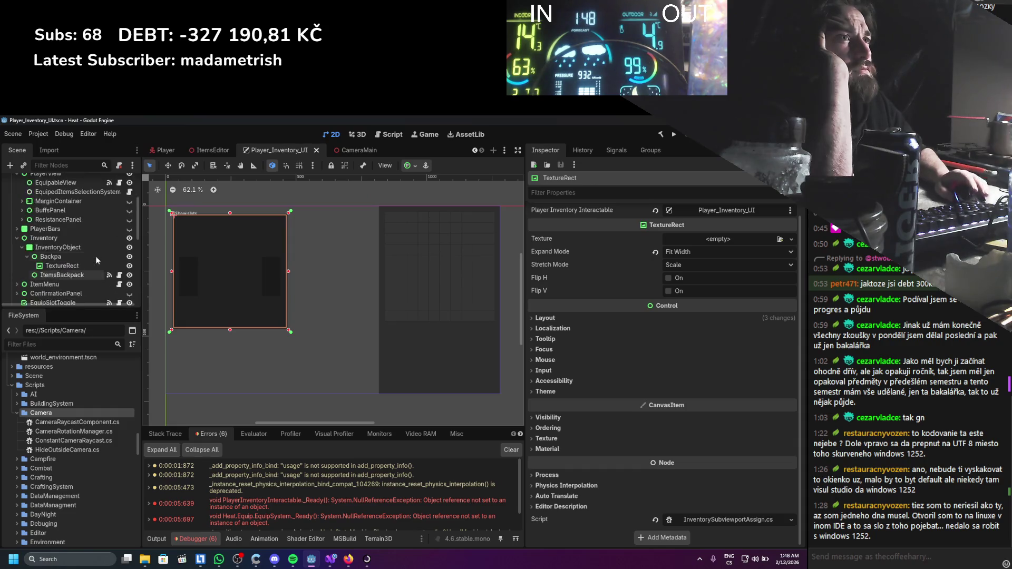
click(164, 150)
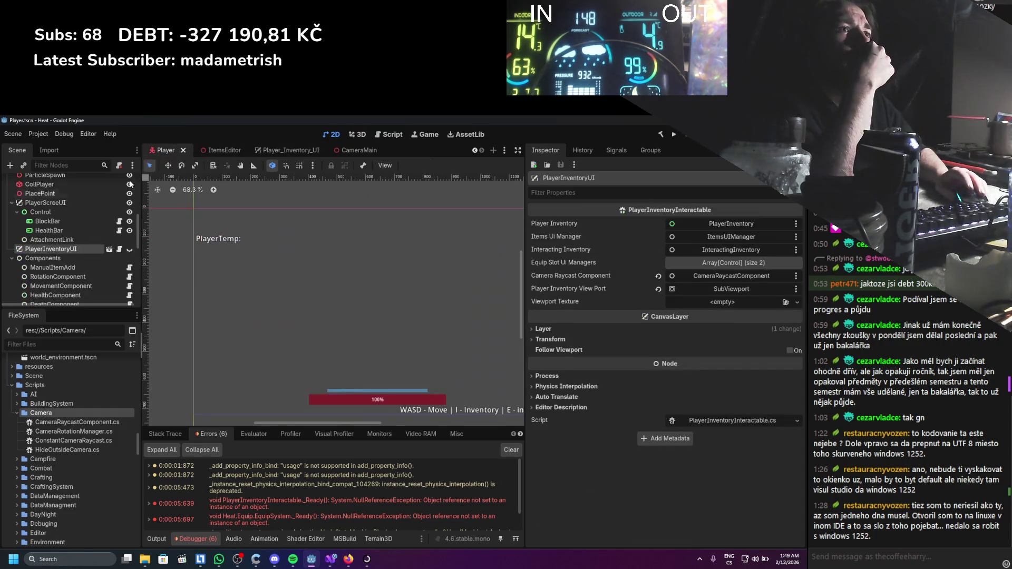
scroll(74, 242, down, 3)
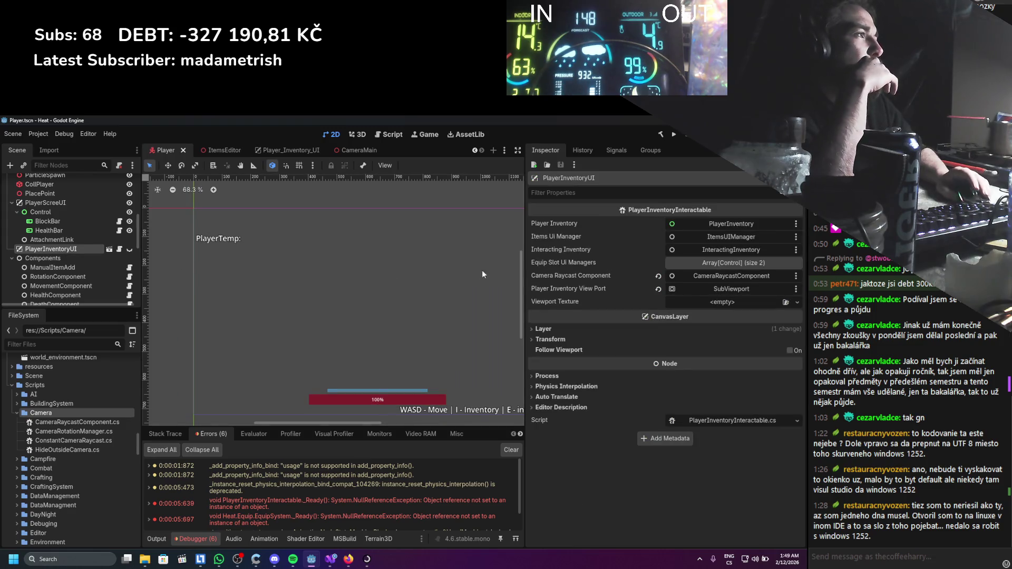
Assign a new ViewportTexture sourced from SubViewport and save the Player scene.
click(765, 302)
click(749, 325)
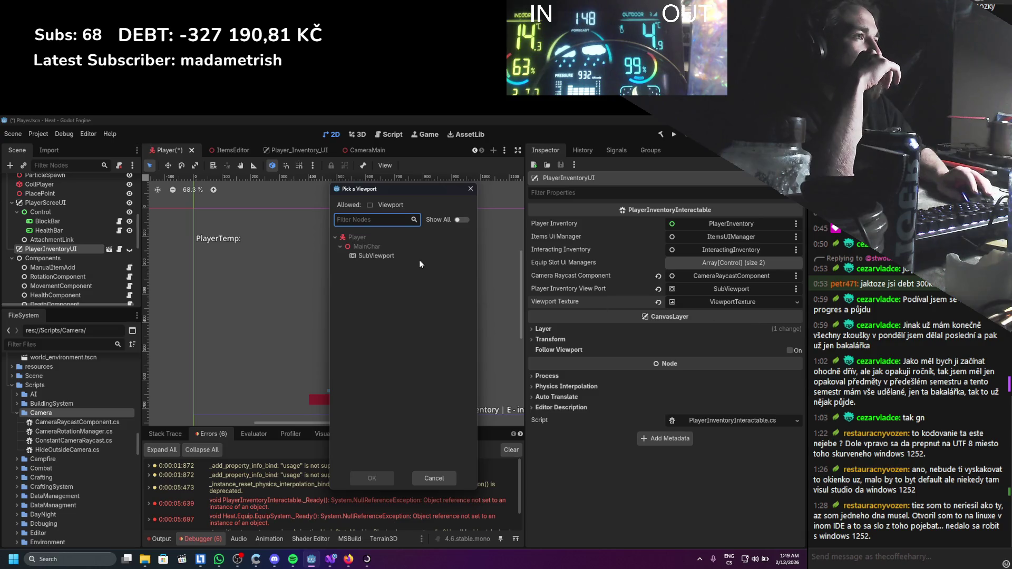
double_click(397, 258)
key(ctrl+s)
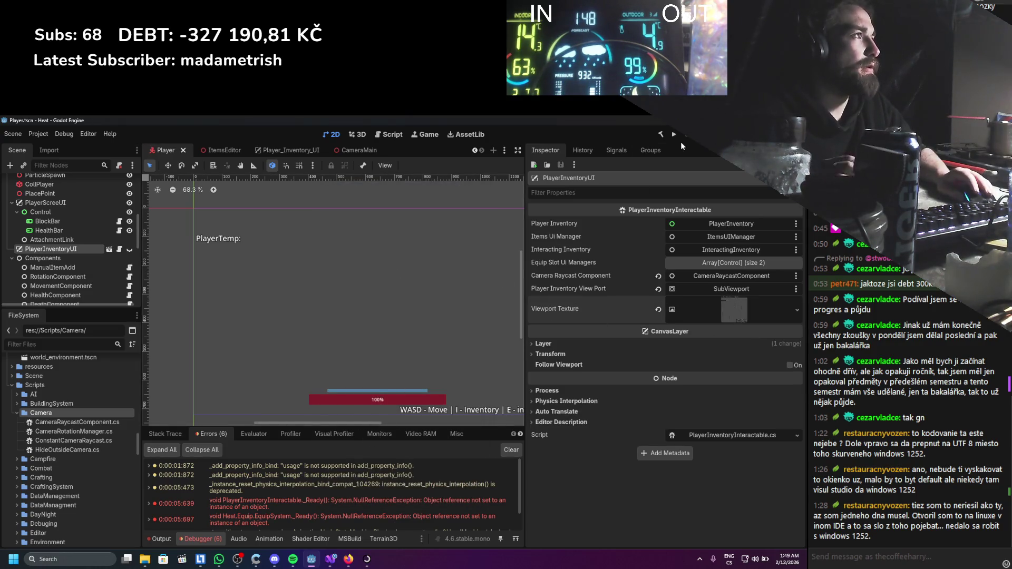
Run the game, move the long stick to a lower inventory slot, then stop it.
click(675, 135)
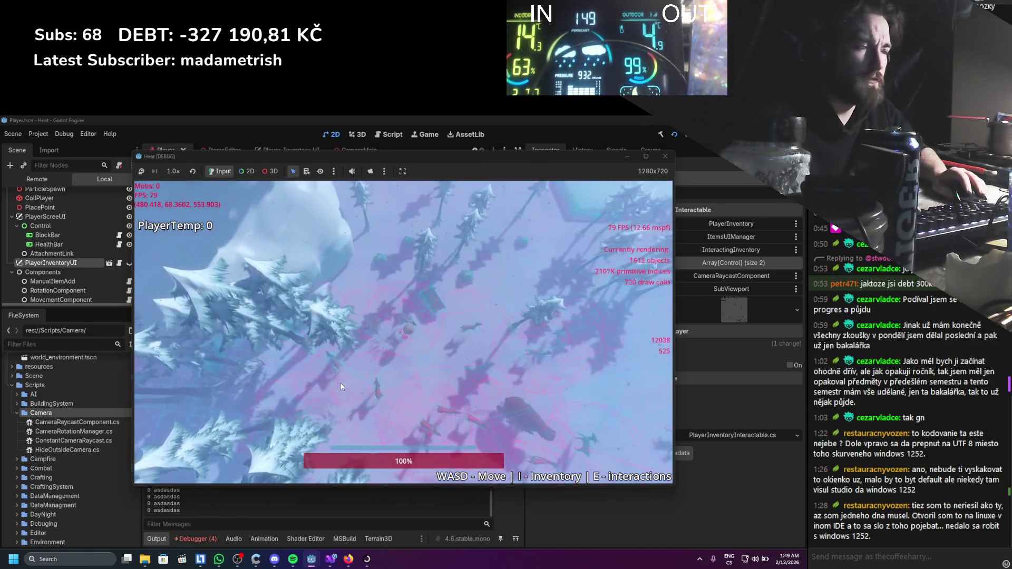
key(i)
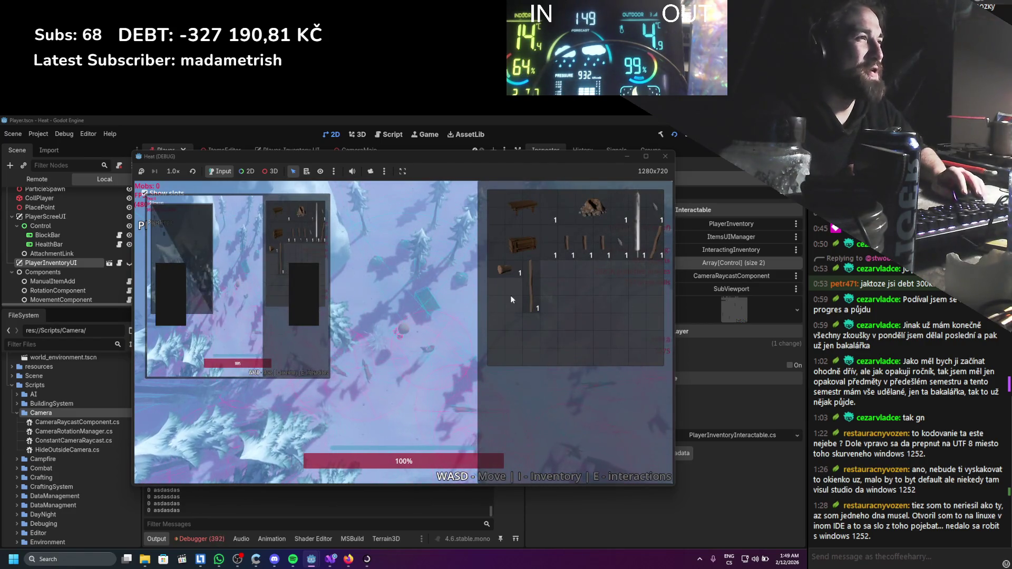
drag(533, 311, 520, 328)
key(i)
key(F8)
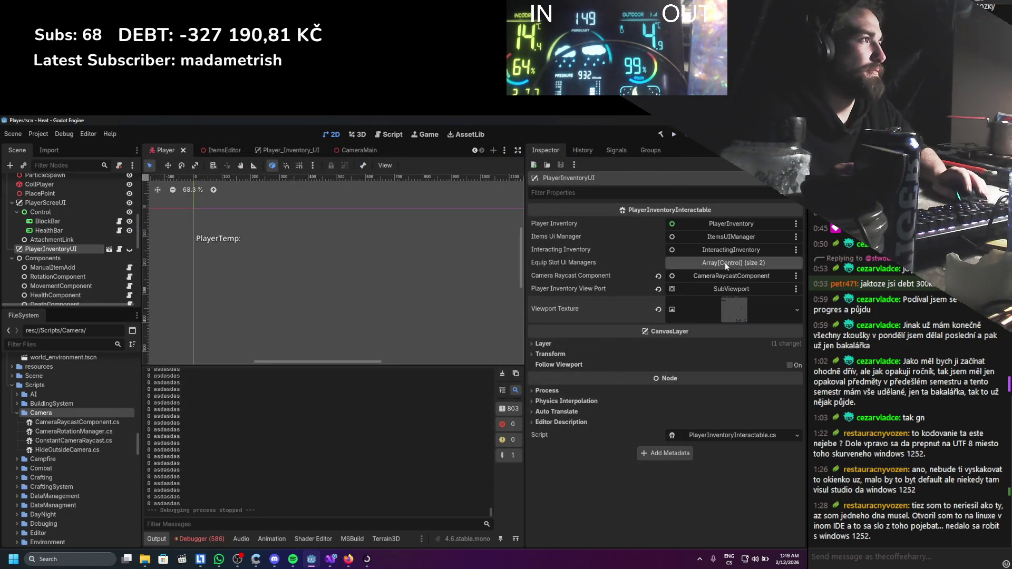
Inspect the viewport texture's Viewport Path in the node picker without changing it.
click(722, 309)
click(713, 331)
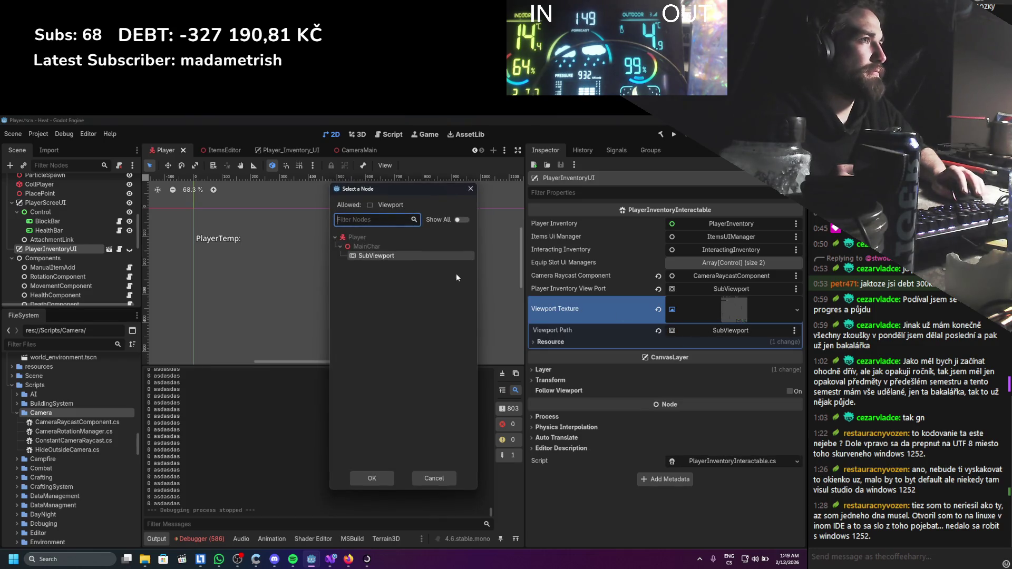
click(471, 192)
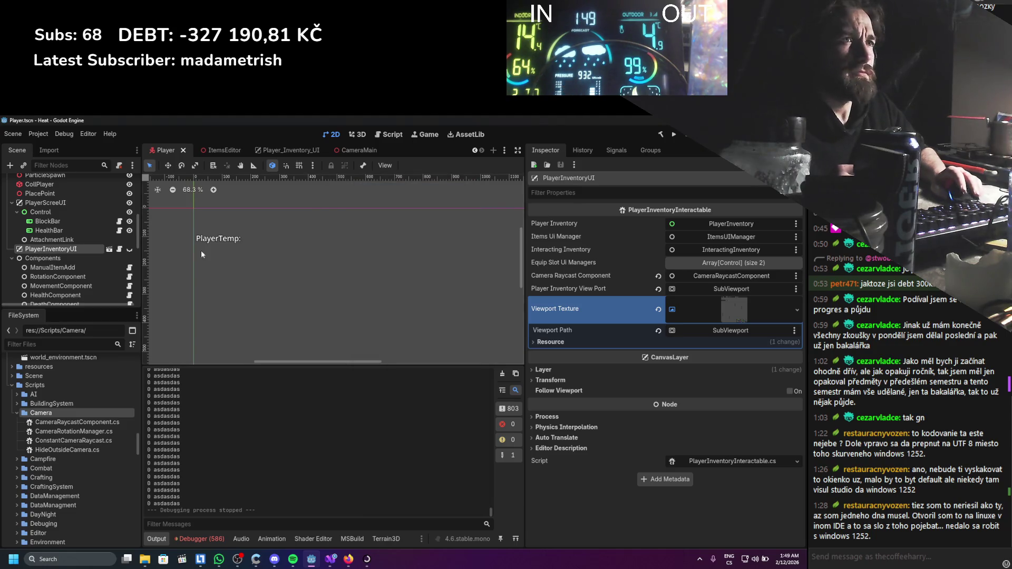
scroll(132, 251, up, 5)
Rename the SubViewport node to InventoryPlayerViewport.
click(83, 249)
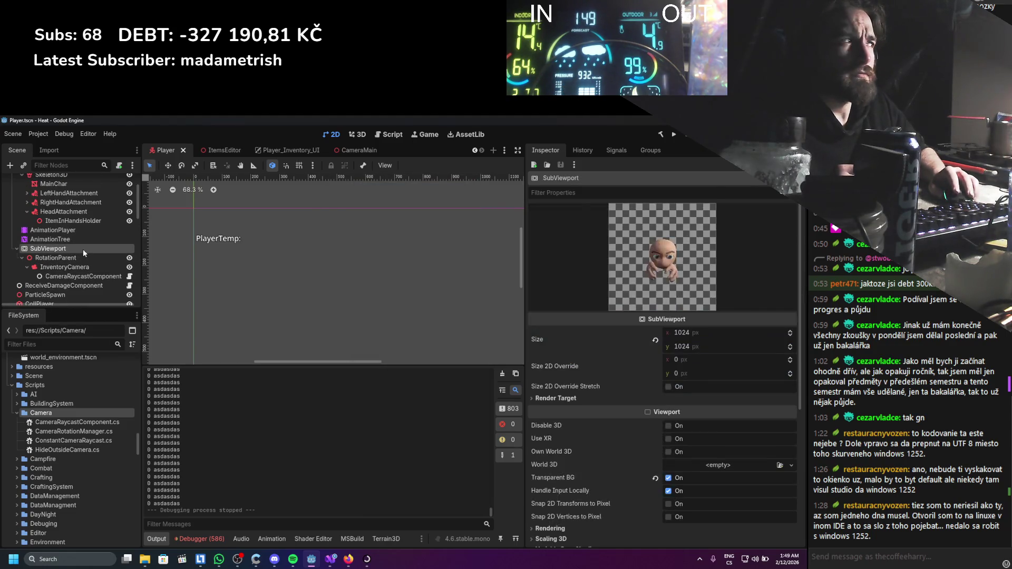
click(77, 250)
text(PL)
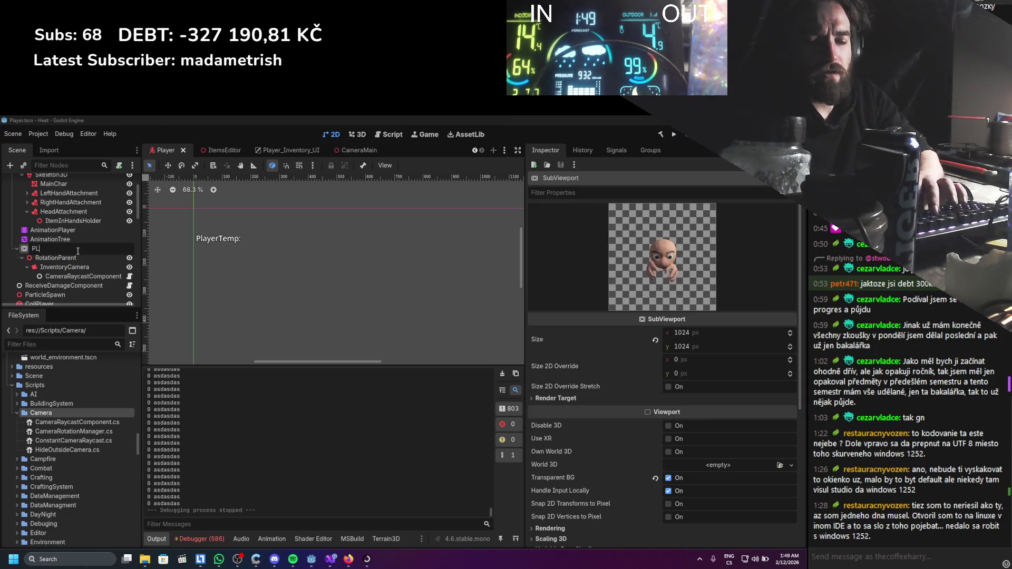
key(BackSpace)
key(BackSpace)
text(Inven)
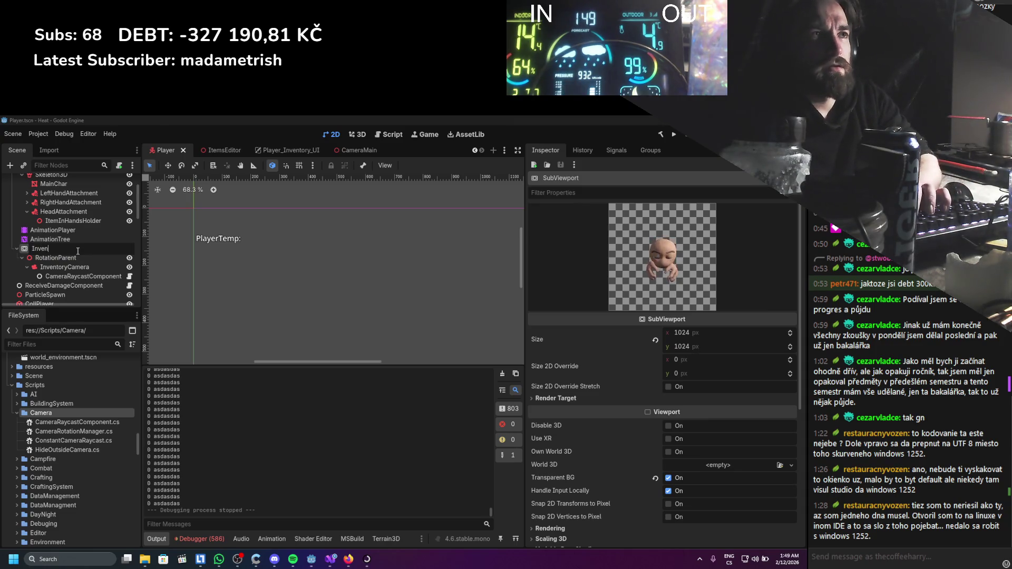
text(toryPL)
key(BackSpace)
key(BackSpace)
text(layer)
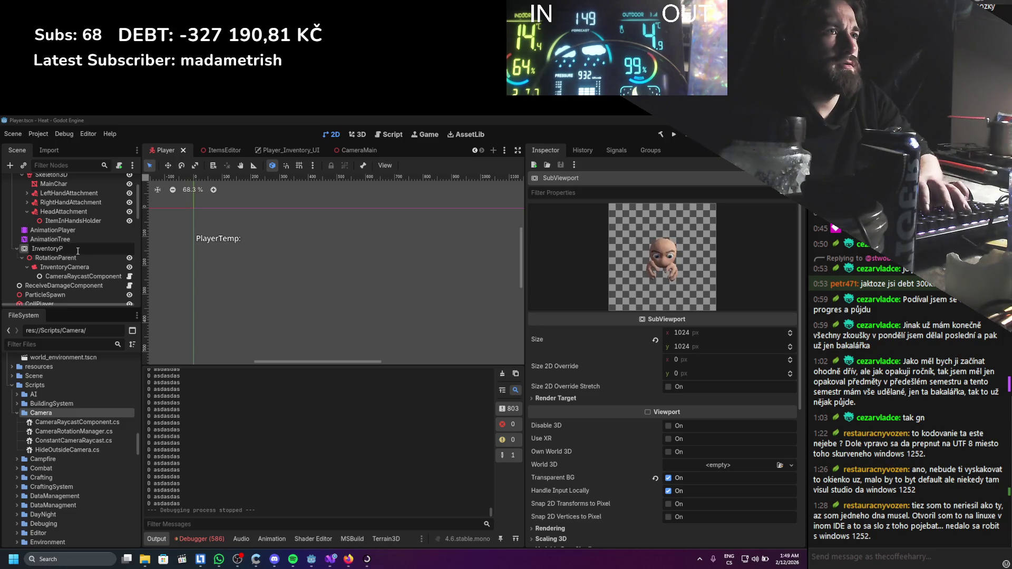
text(V)
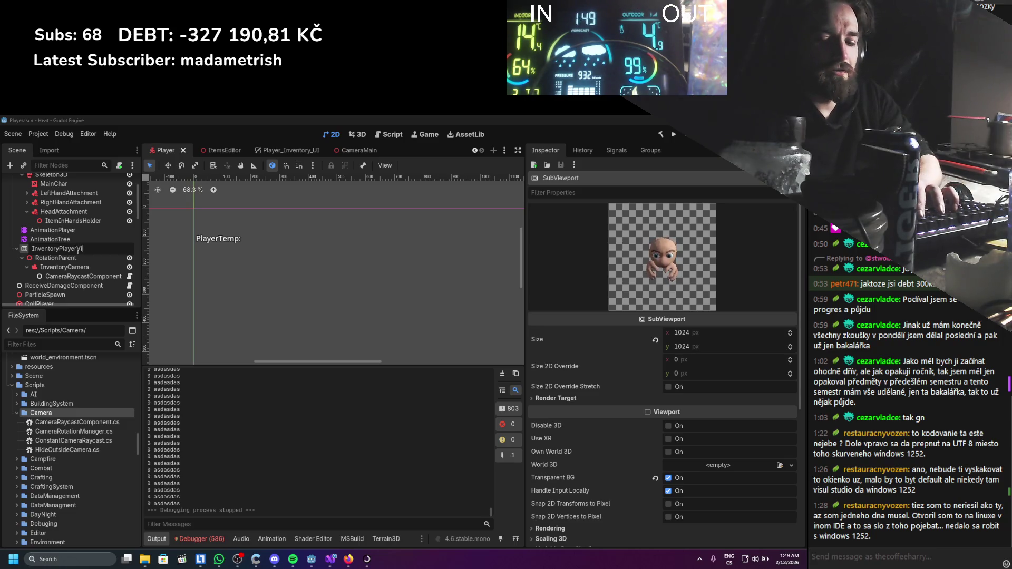
text(iewport)
key(Return)
Check PlayerInventoryUI's updated viewport path and run the game again.
scroll(78, 257, down, 3)
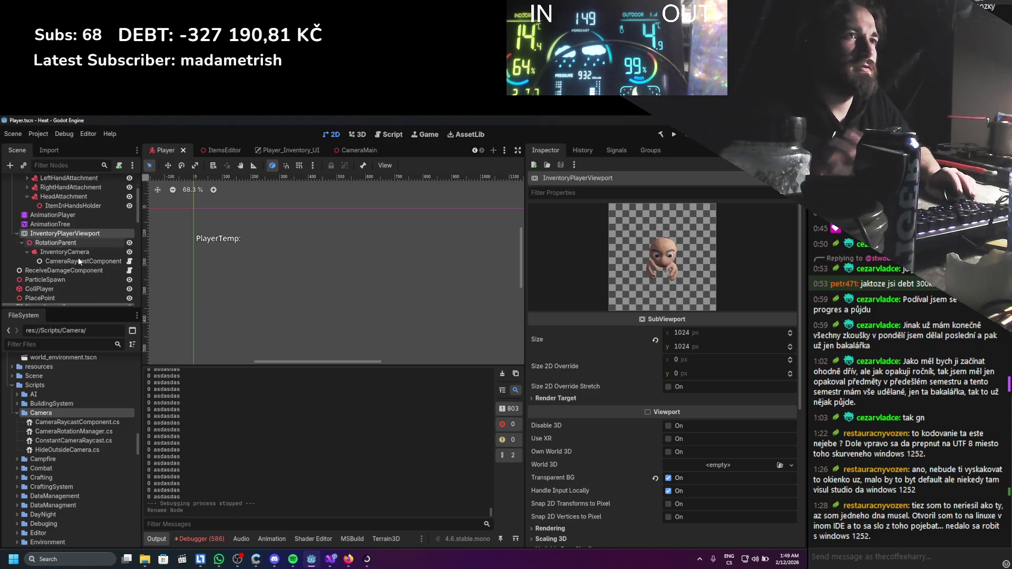
click(65, 264)
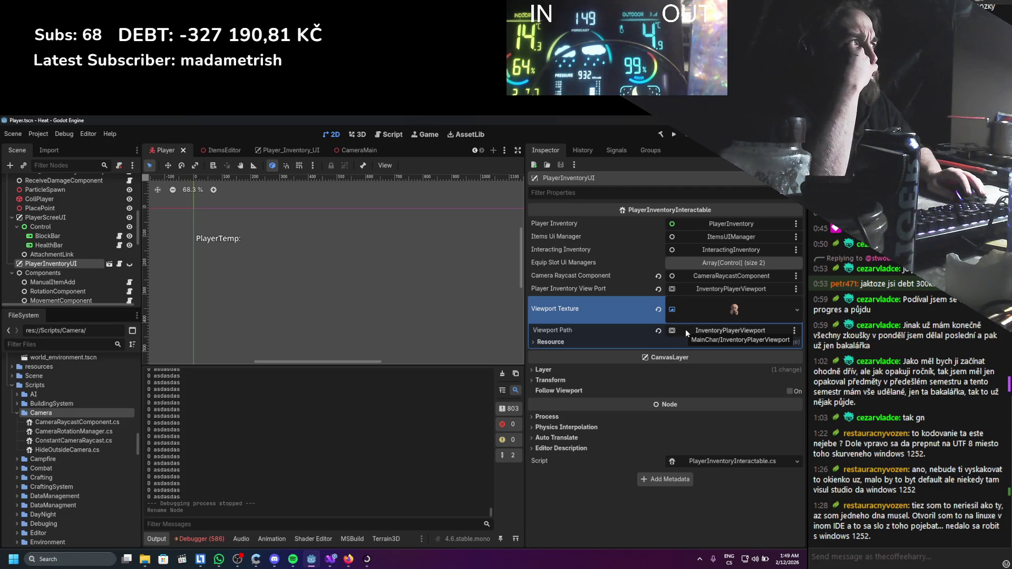
click(674, 135)
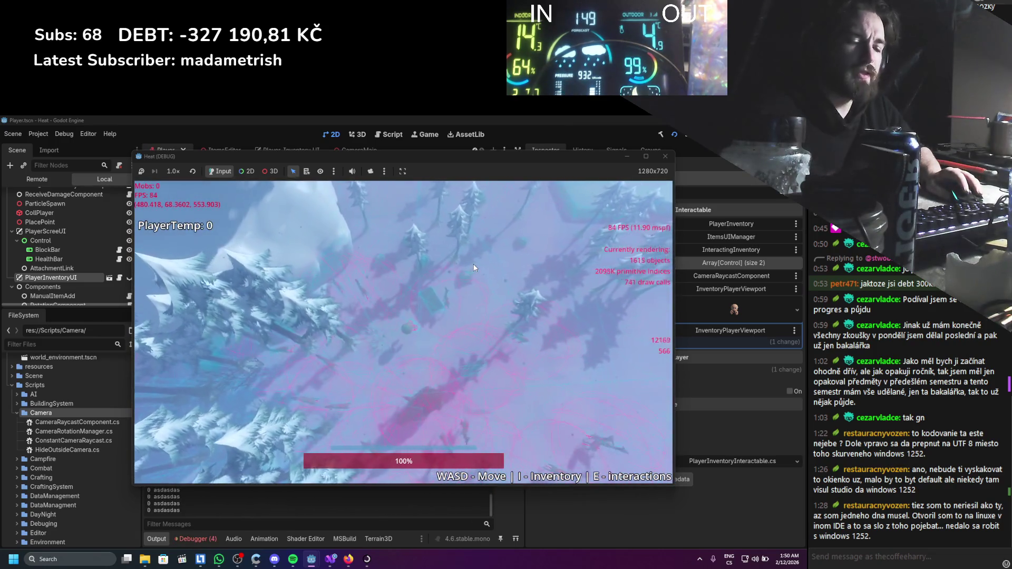
Open and close the inventory, stop the game, and open EquipSystem's null-reference error from the debugger.
key(i)
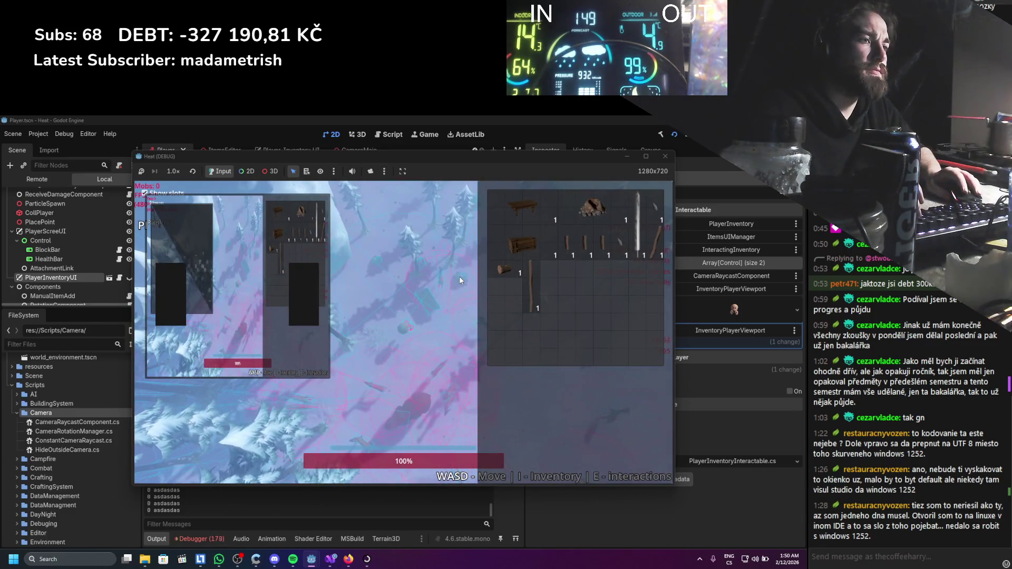
key(i)
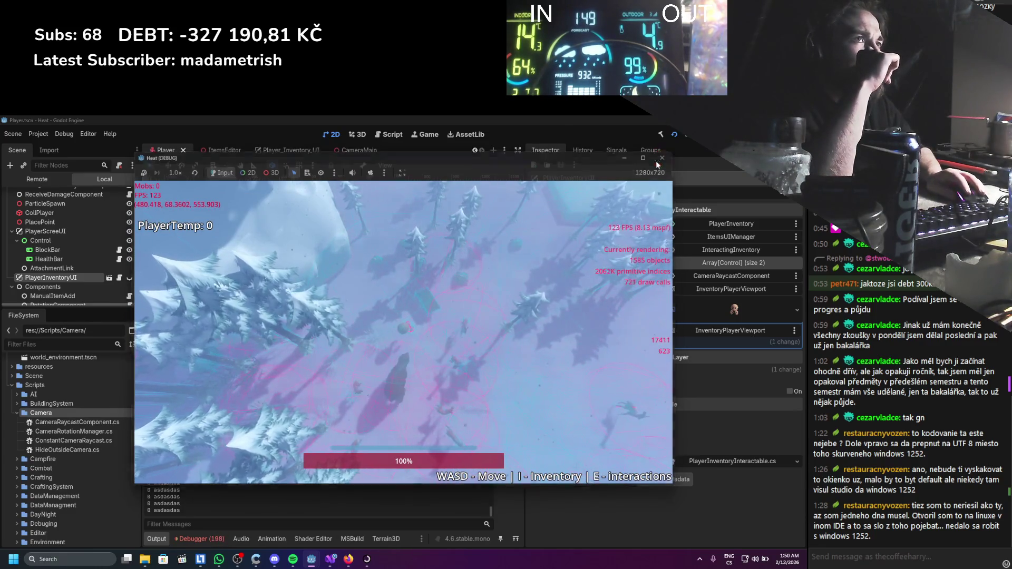
click(666, 156)
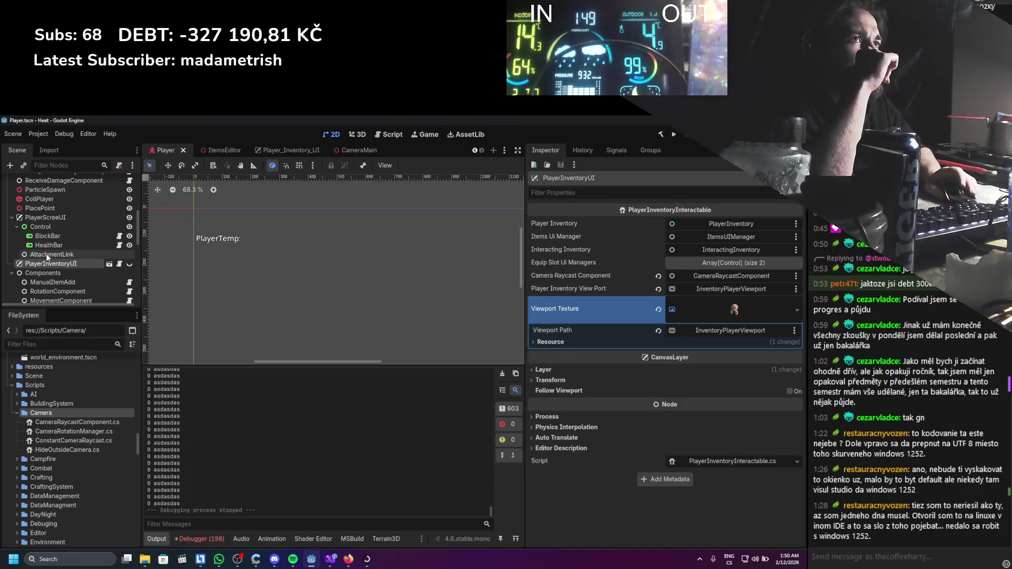
click(213, 538)
mouse_move(245, 507)
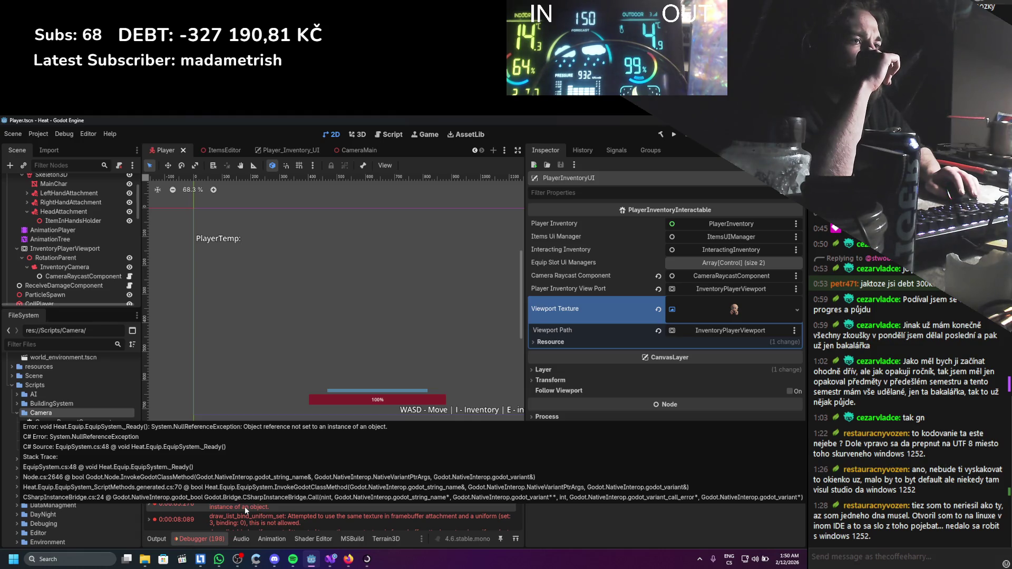
click(244, 507)
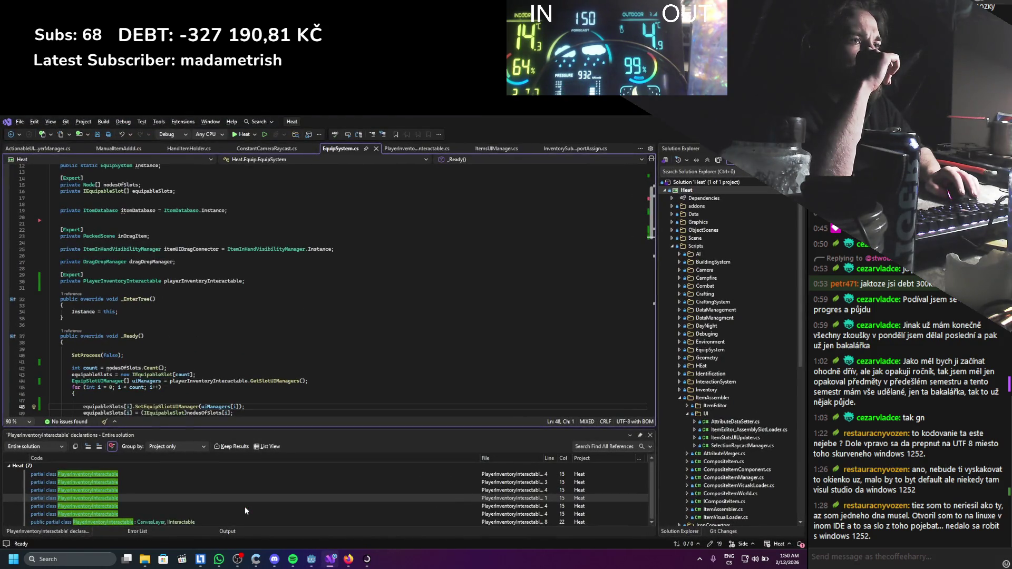
scroll(283, 380, down, 2)
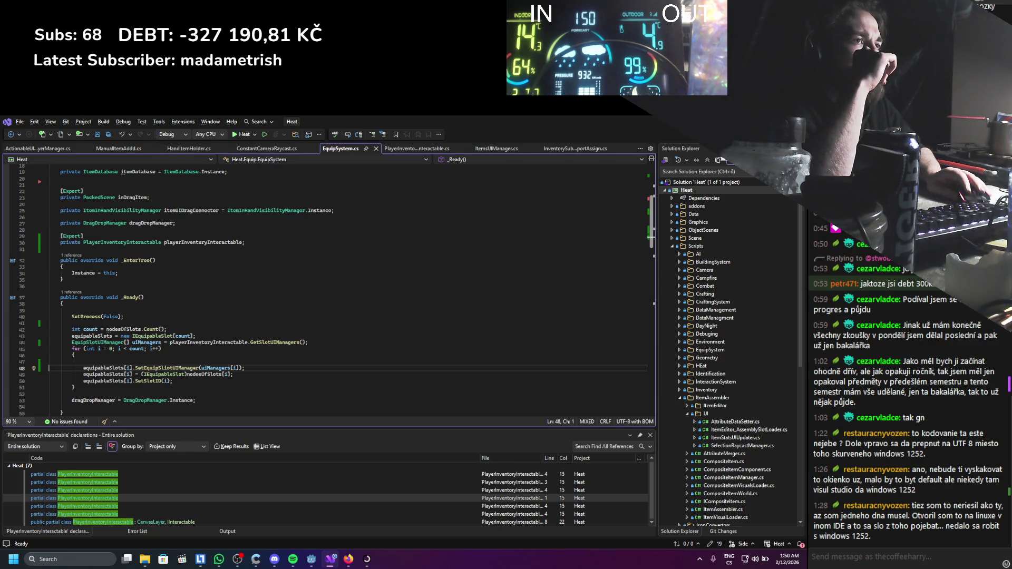
click(177, 368)
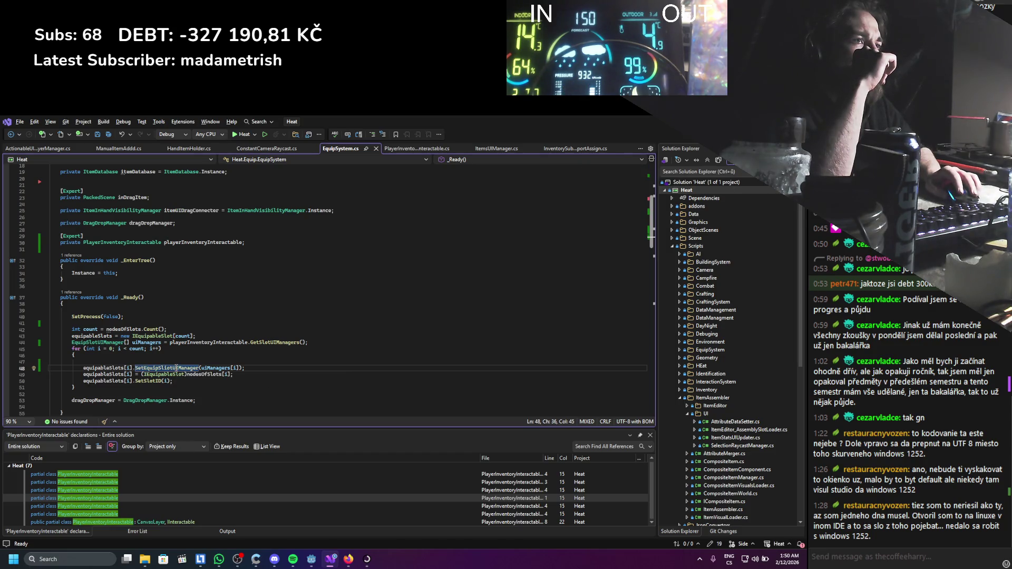
mouse_move(176, 367)
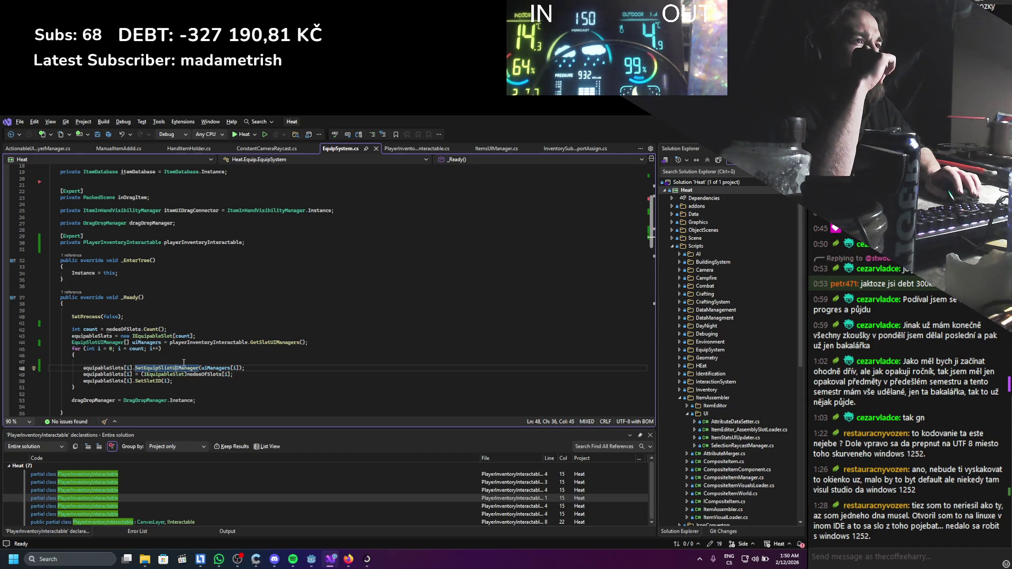
mouse_move(246, 342)
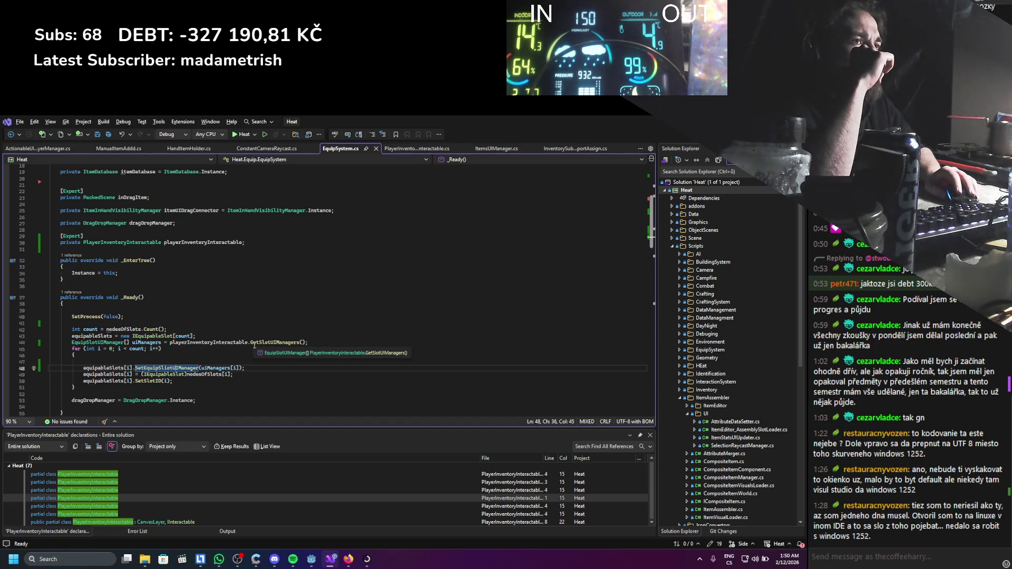
click(214, 368)
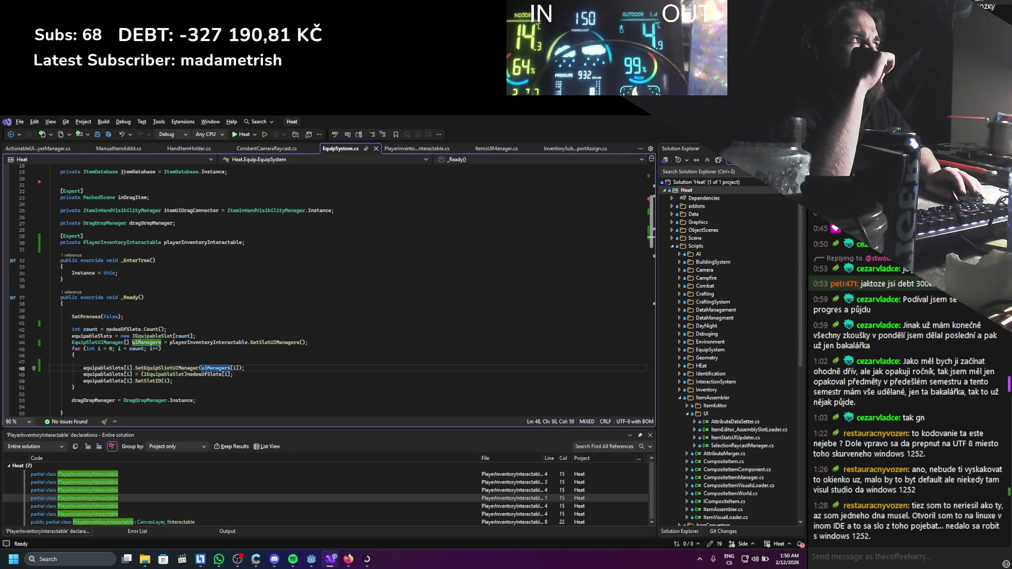
key(alt+Tab)
scroll(81, 251, down, 2)
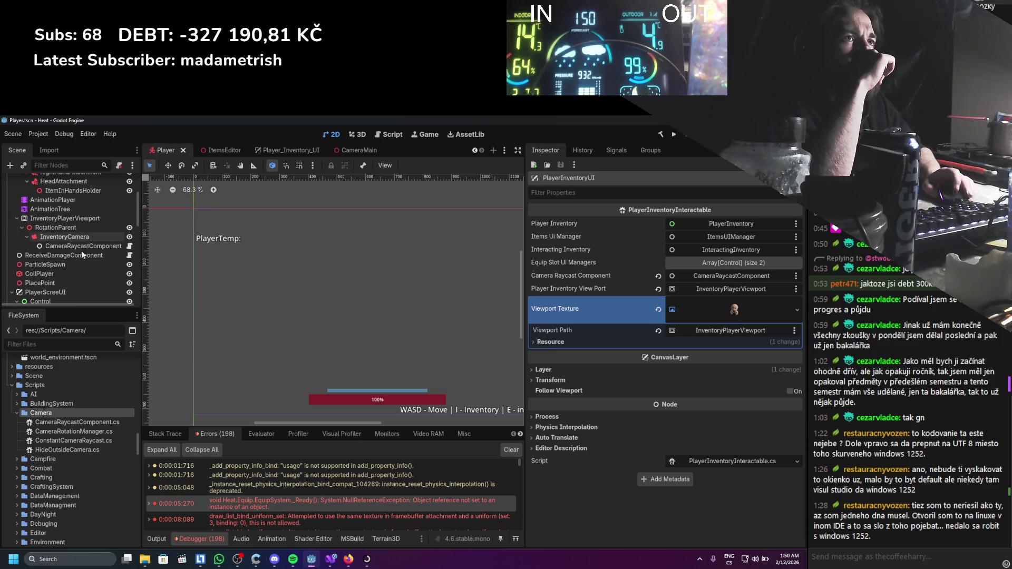
Select the InventoryPlayerViewport node and scroll through its SubViewport properties.
click(73, 221)
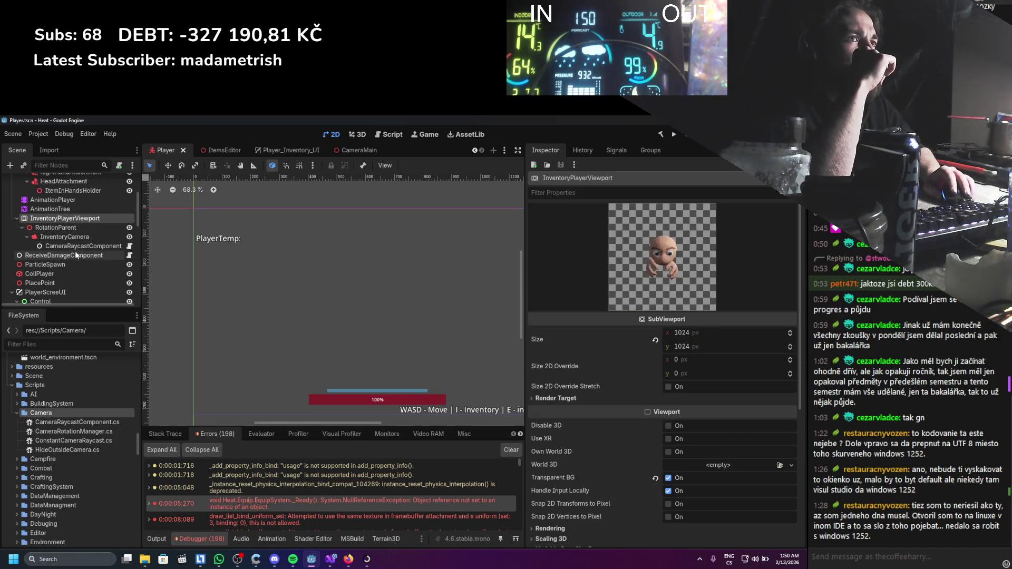
scroll(73, 253, up, 4)
scroll(73, 251, down, 2)
scroll(74, 239, down, 2)
scroll(66, 236, down, 5)
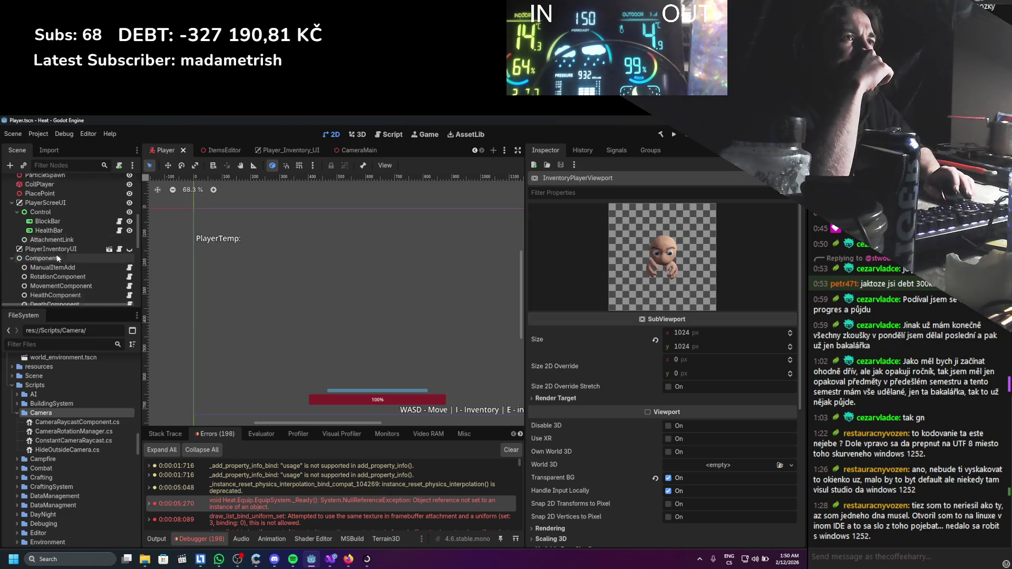
Check PlayerInventoryUI's properties, expanding and collapsing its Equip Slot Ui Managers list.
click(63, 234)
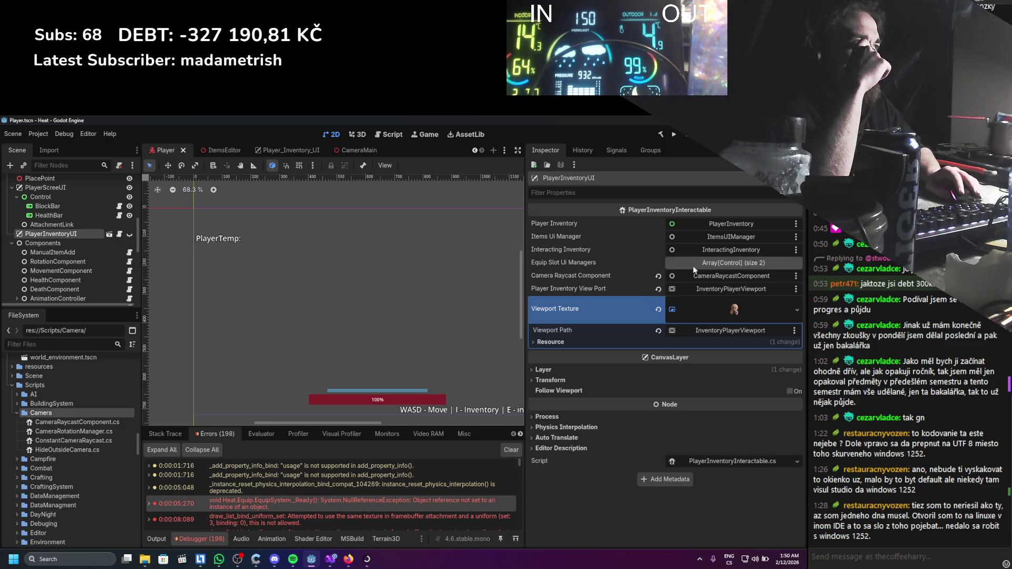
click(711, 263)
click(711, 262)
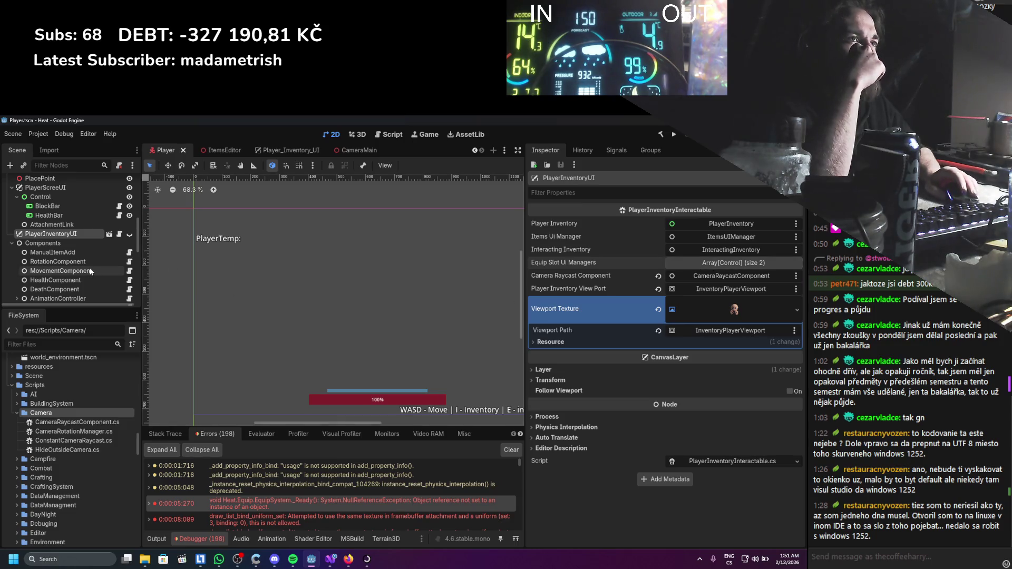
scroll(90, 269, up, 8)
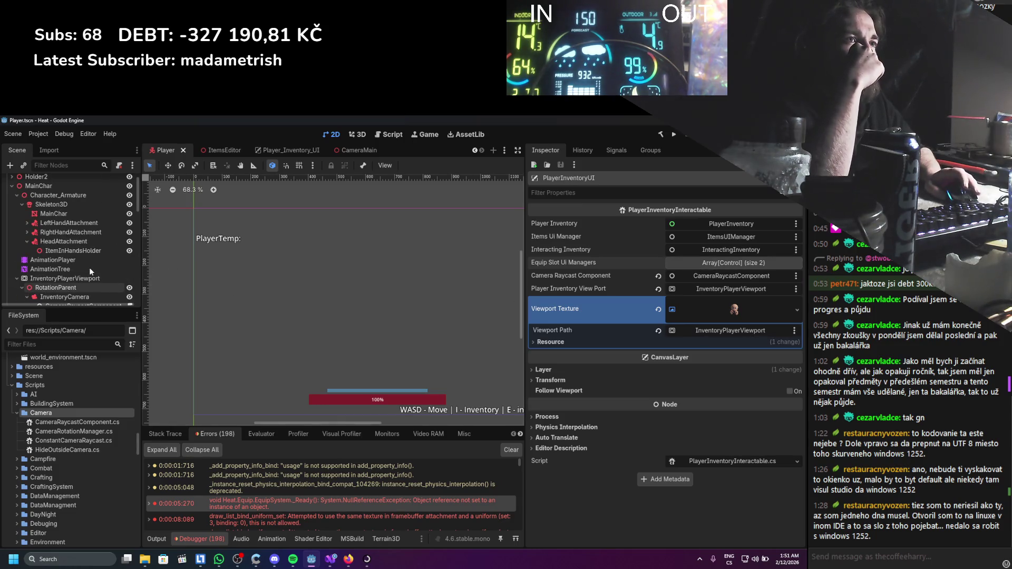
scroll(90, 269, down, 5)
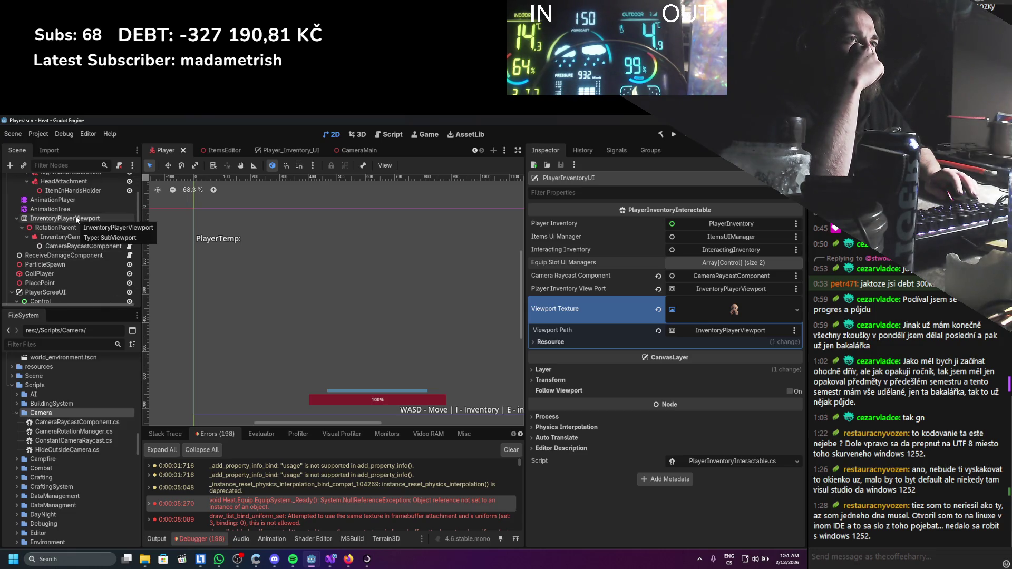
Reselect InventoryPlayerViewport and show the player character in the 3D view.
click(77, 219)
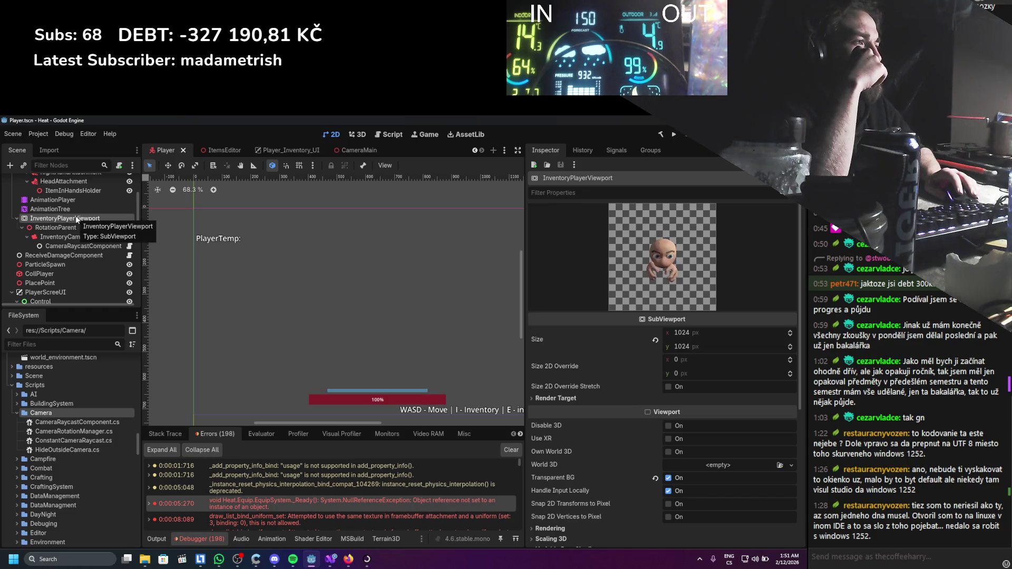
scroll(254, 488, down, 1)
mouse_move(261, 503)
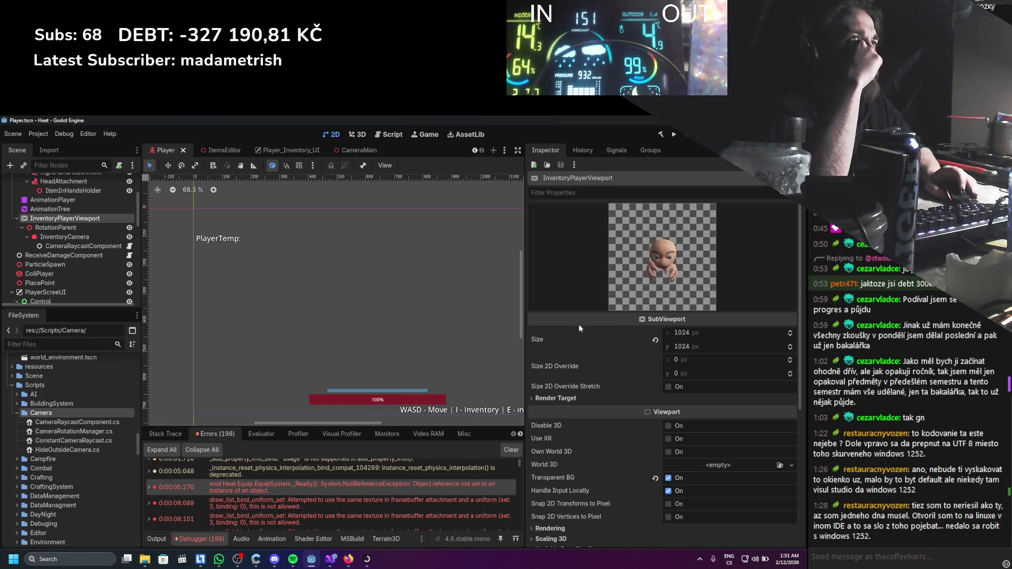
click(47, 227)
click(84, 219)
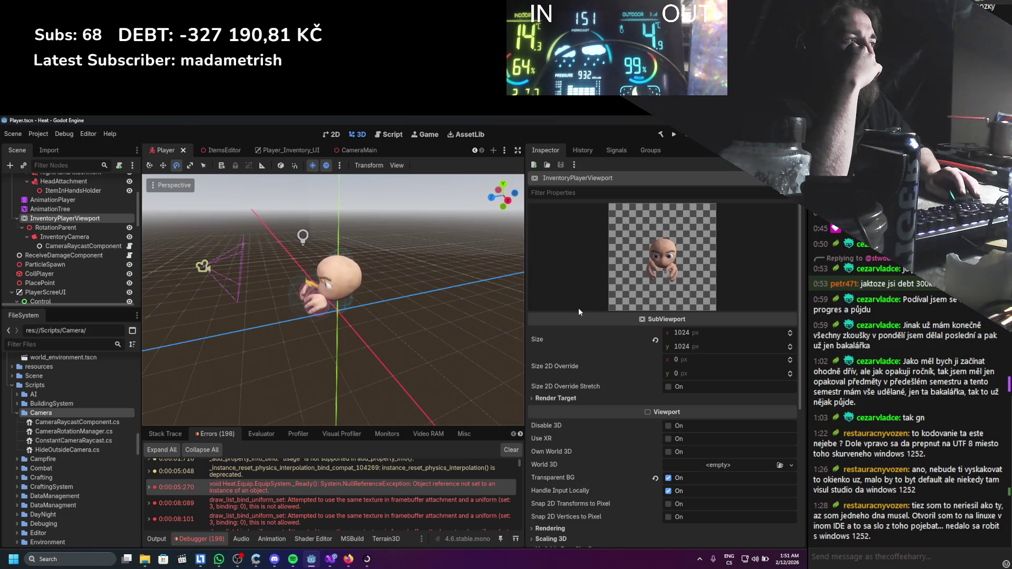
Expand the InventoryPlayerViewport's Render Target settings.
scroll(611, 385, down, 5)
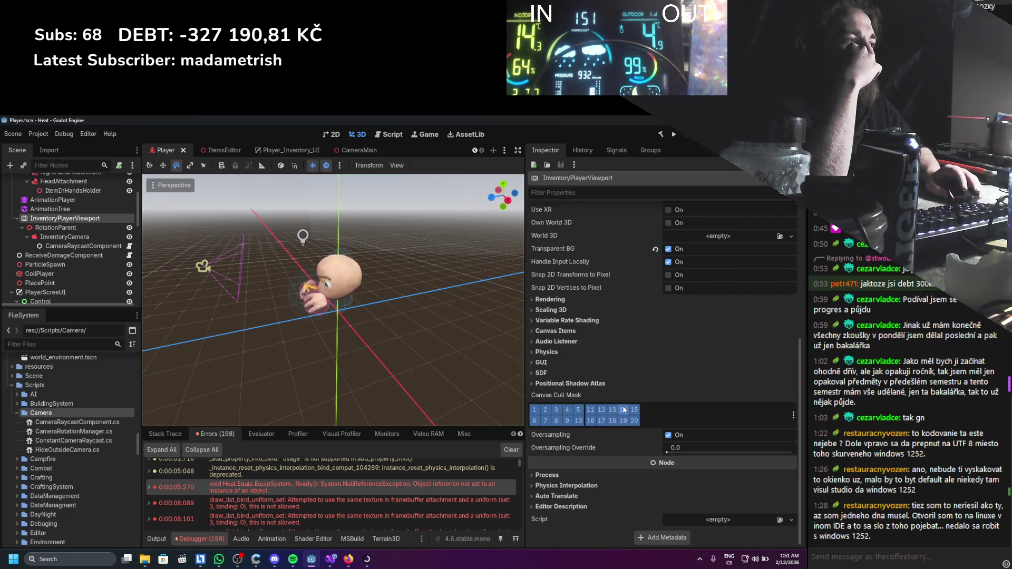
scroll(607, 412, up, 5)
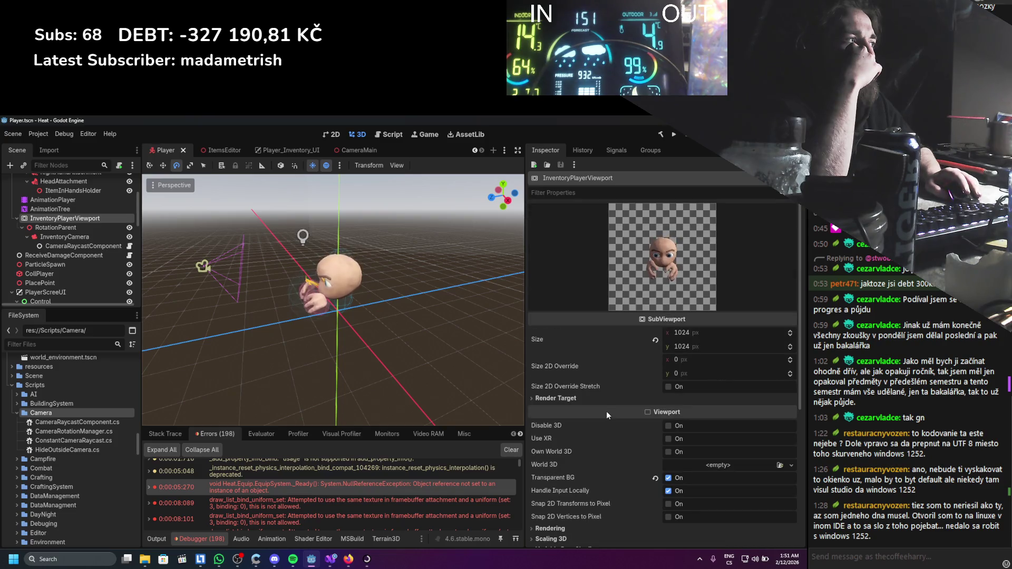
click(601, 401)
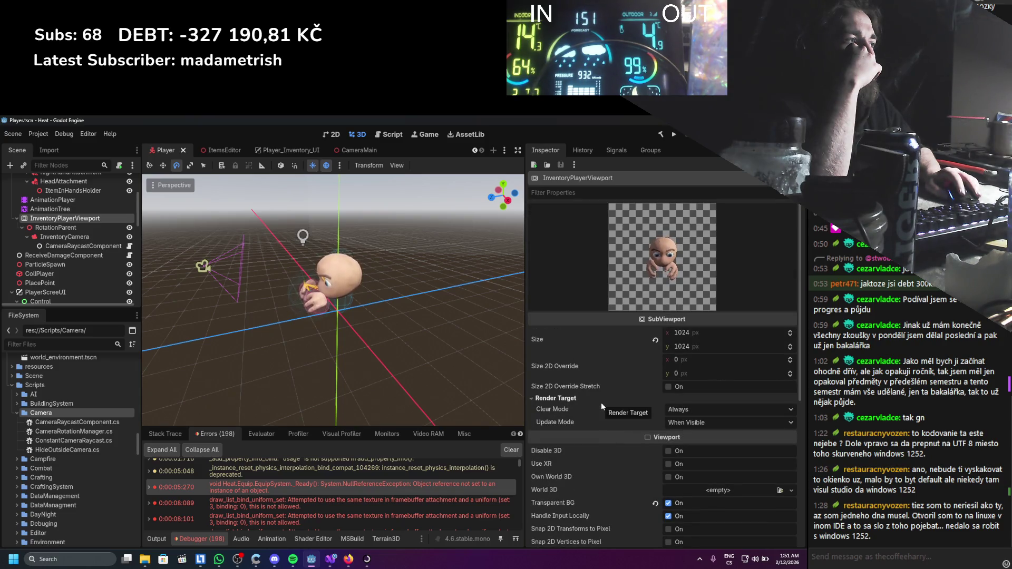
scroll(76, 248, up, 1)
Inspect the InventoryCamera's settings, then return to the InventoryPlayerViewport properties.
click(74, 251)
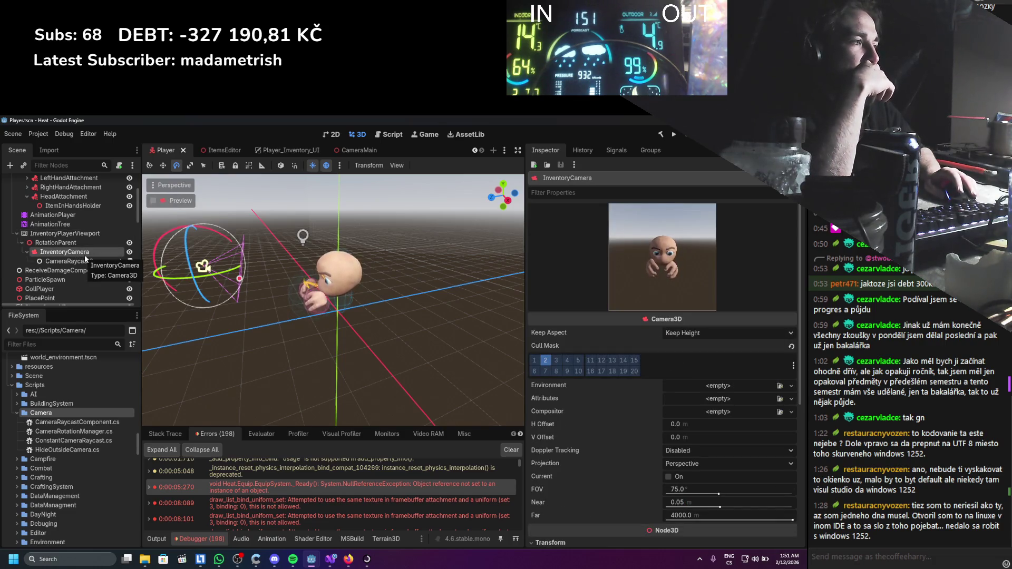
scroll(549, 370, down, 5)
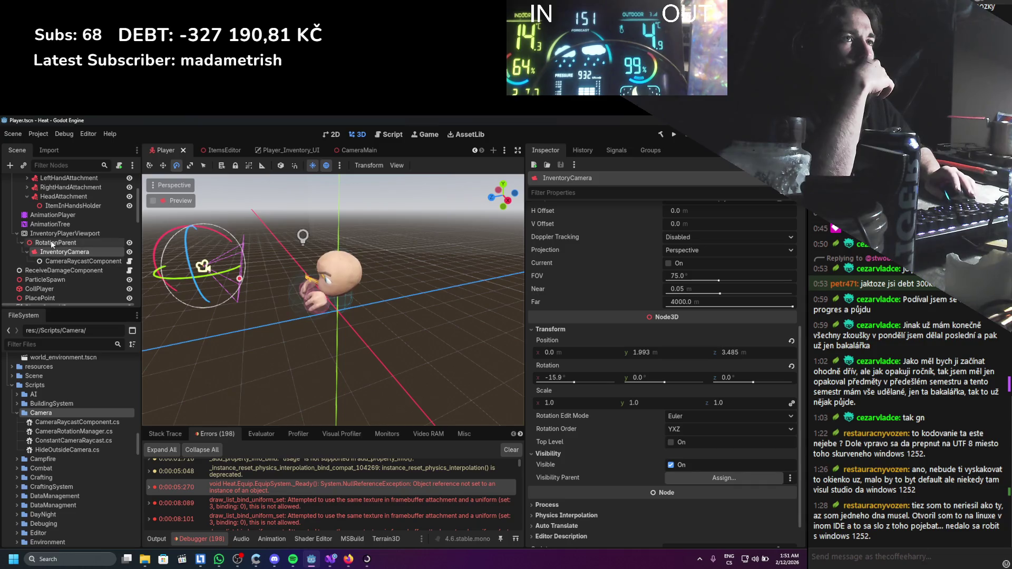
click(51, 236)
scroll(50, 268, down, 5)
scroll(50, 272, up, 1)
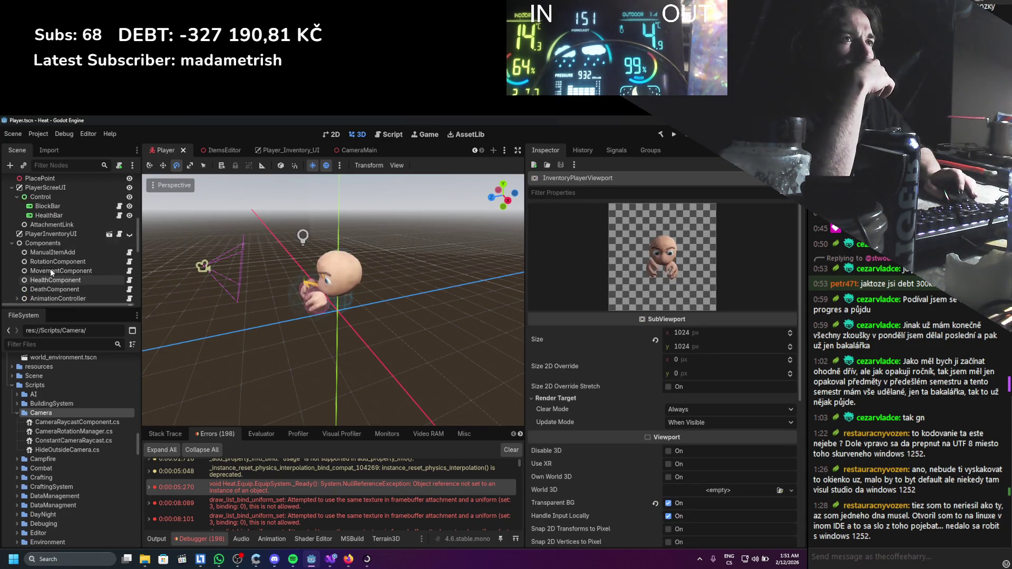
Review PlayerInventoryUI's Viewport Path resource, then open the Player_Inventory_UI scene.
click(59, 249)
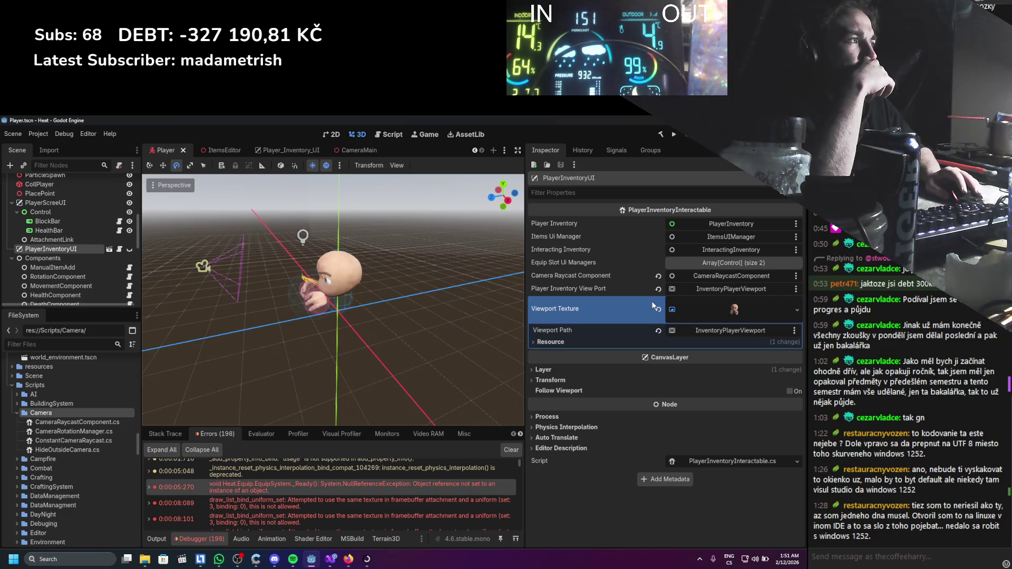
click(686, 341)
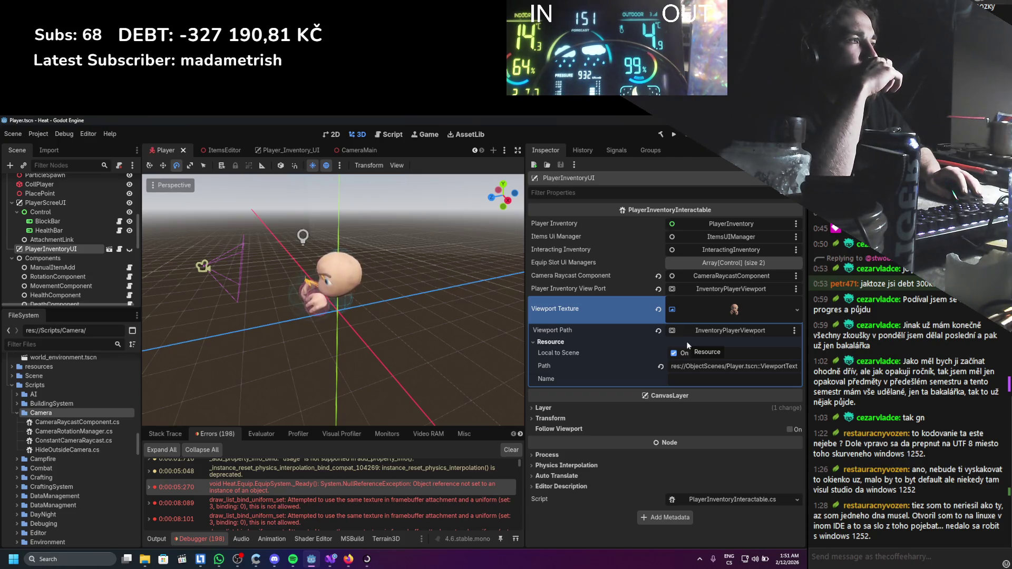
click(688, 343)
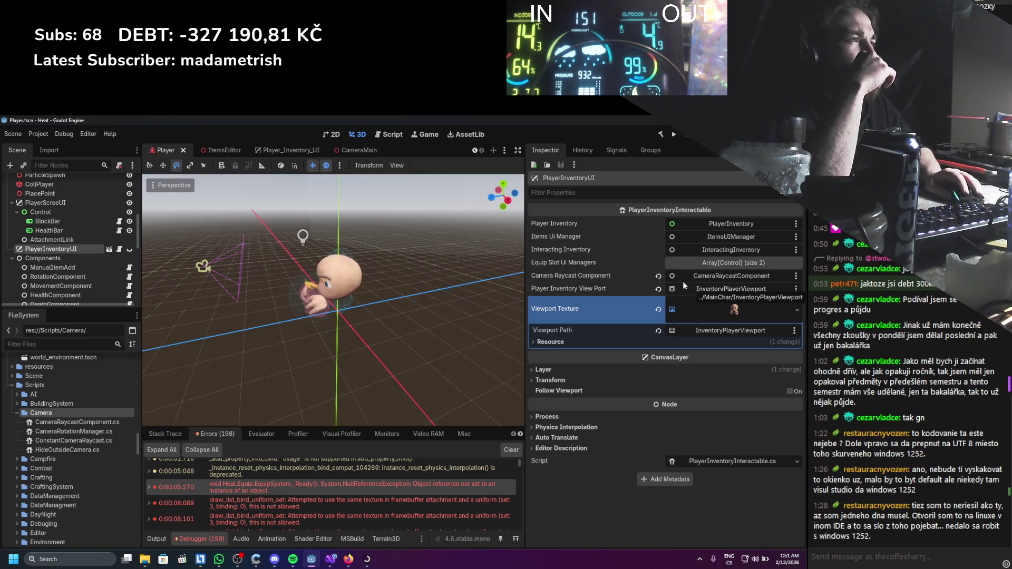
click(289, 153)
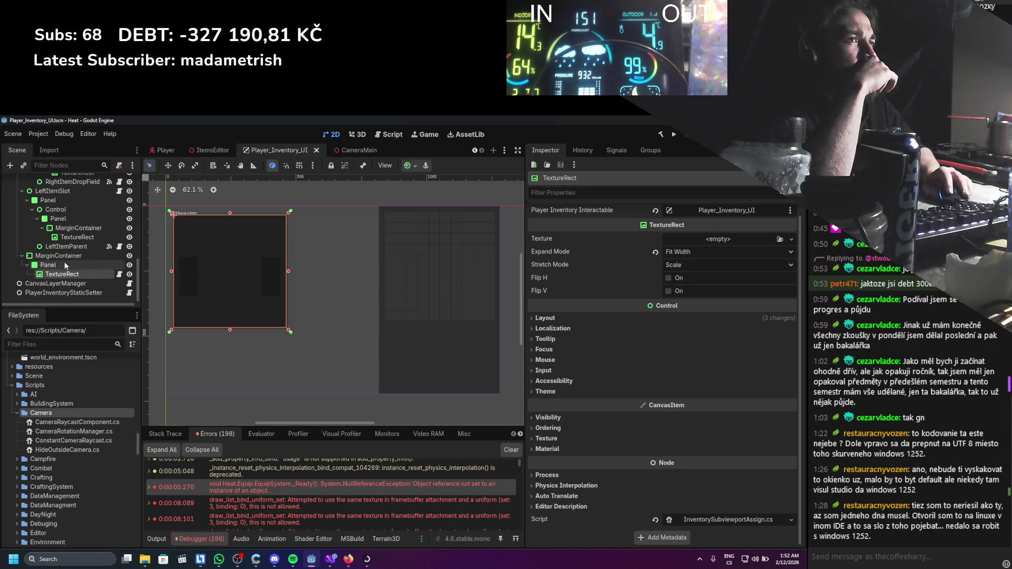
Open the inventory TextureRect's InventorySubviewportAssign.cs script in Visual Studio.
click(102, 293)
click(97, 275)
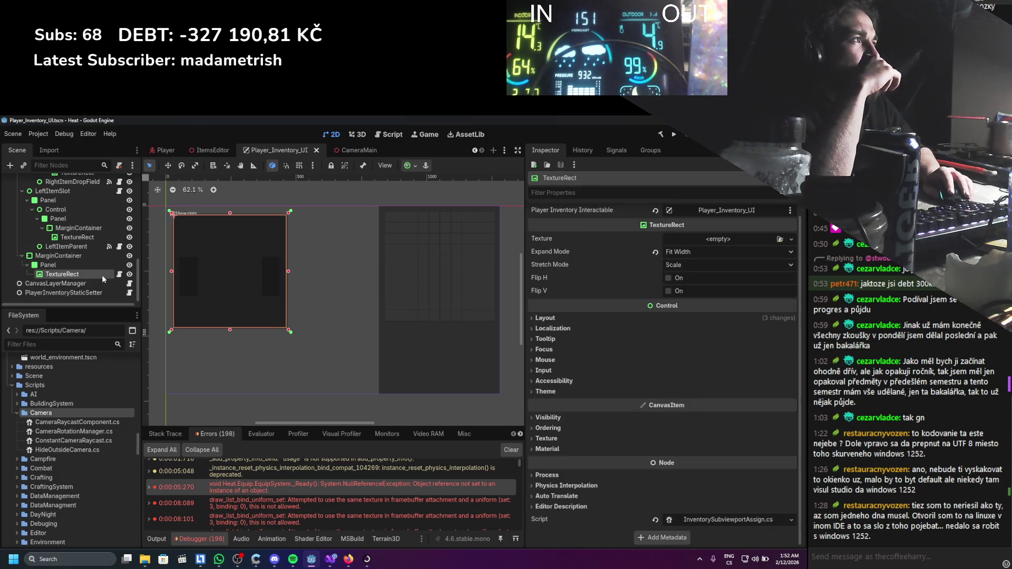
click(119, 274)
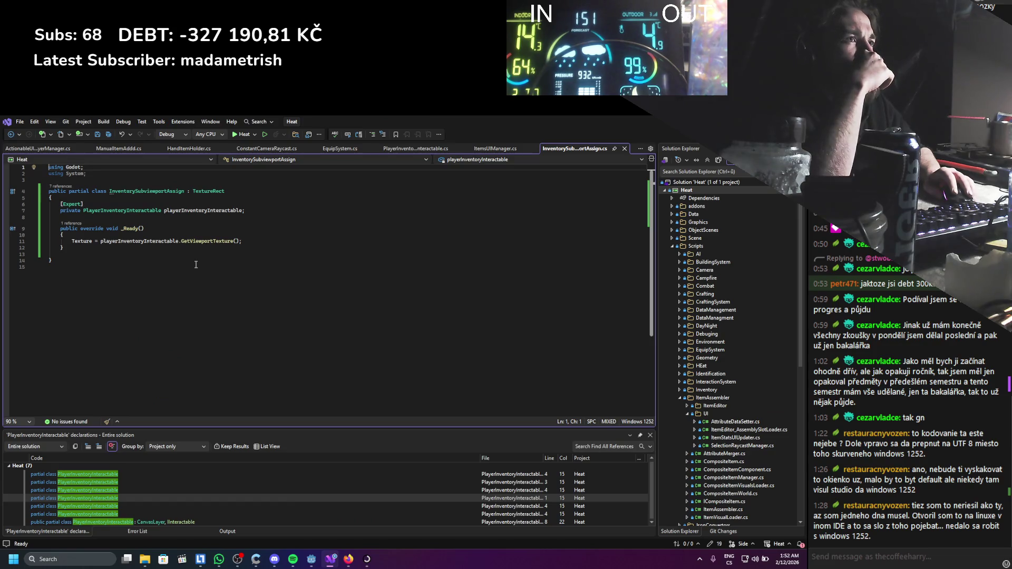
Jump to GetViewportTexture's definition, paste it over line 48's GetViewport call, and save.
ctrl+click(198, 241)
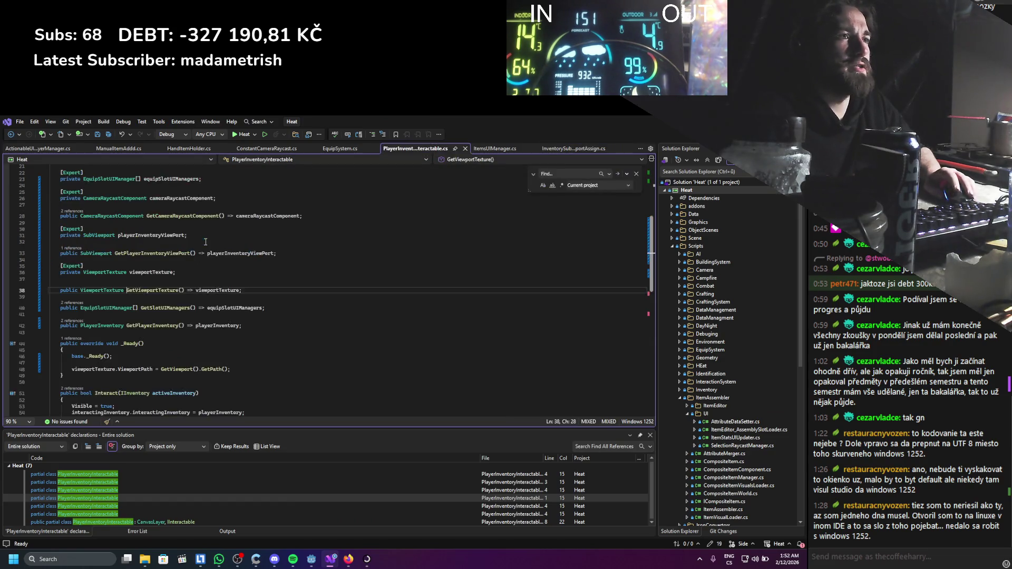
scroll(191, 324, down, 3)
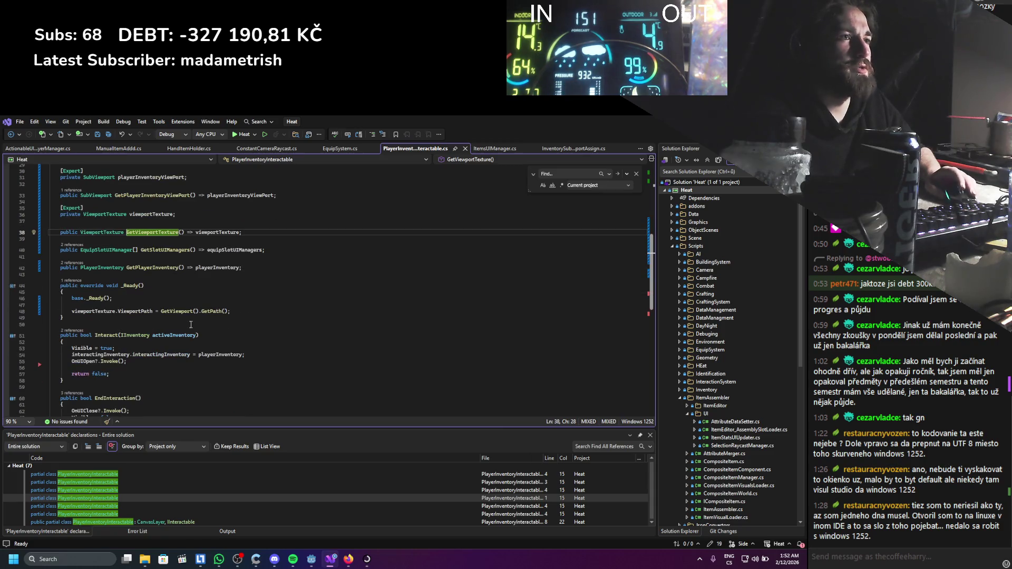
key(ctrl+shift+Right)
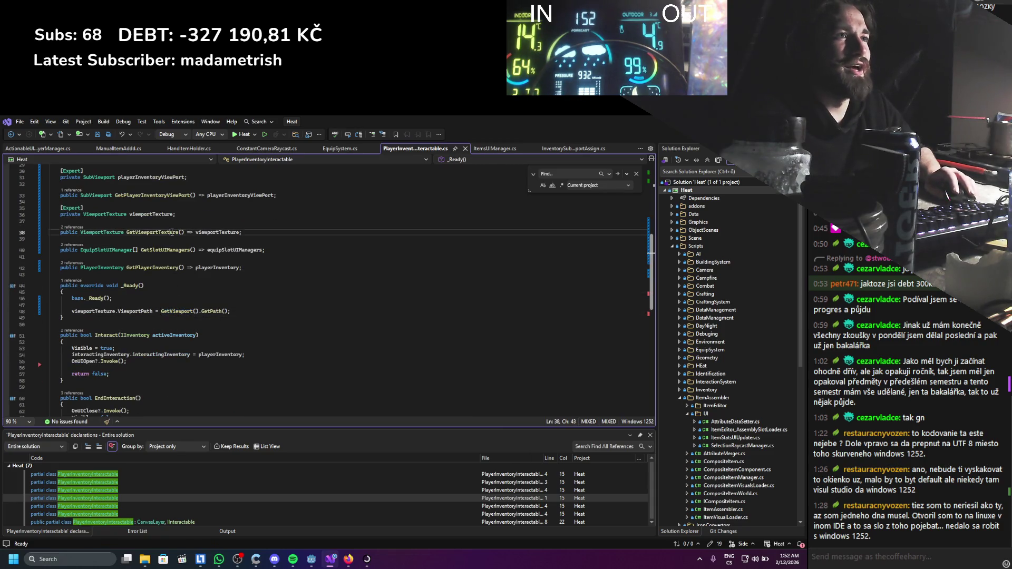
key(ctrl+c)
double_click(177, 311)
key(ctrl+v)
key(ctrl+s)
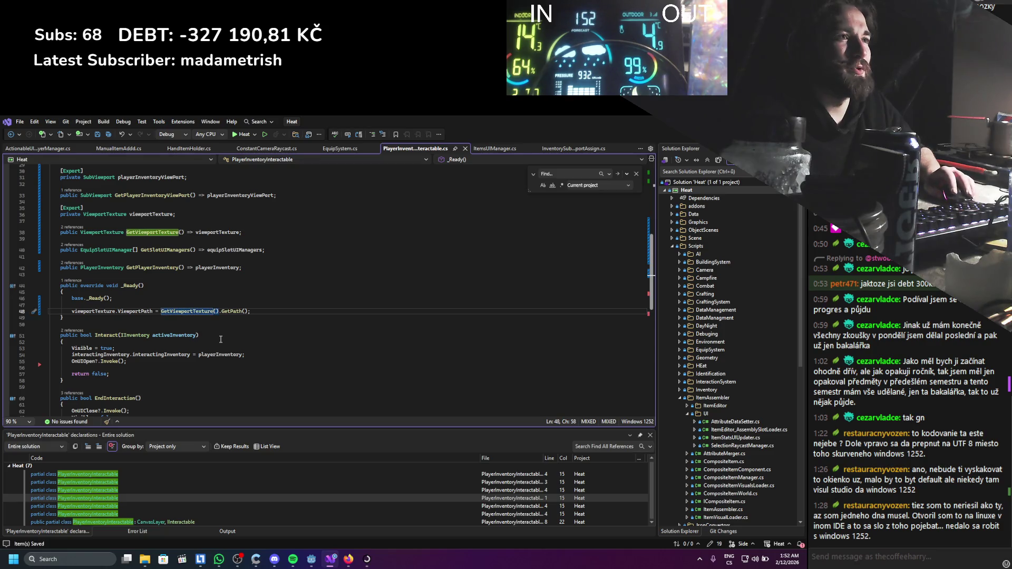
click(203, 335)
Restore line 48 to use GetPlayerInventoryViewPort().GetPath(), then switch back to Godot.
scroll(232, 325, up, 2)
double_click(151, 253)
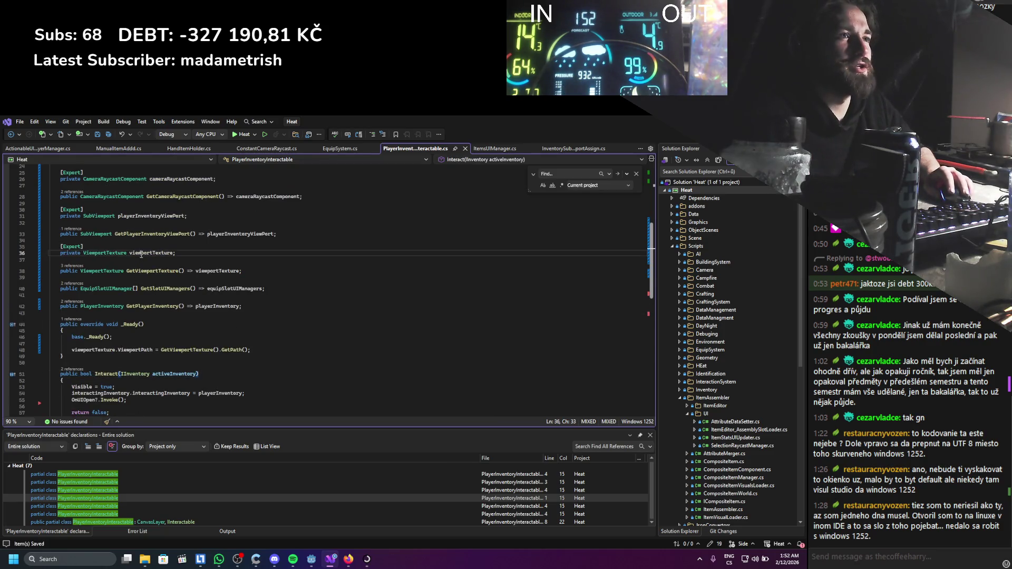
drag(162, 350, 239, 353)
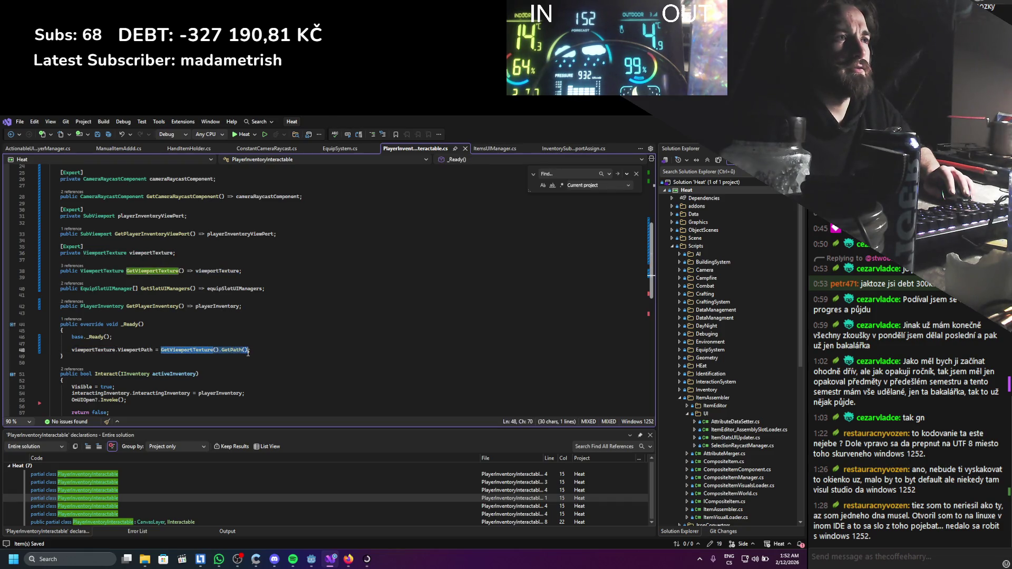
key(ctrl+v)
key(ctrl+z)
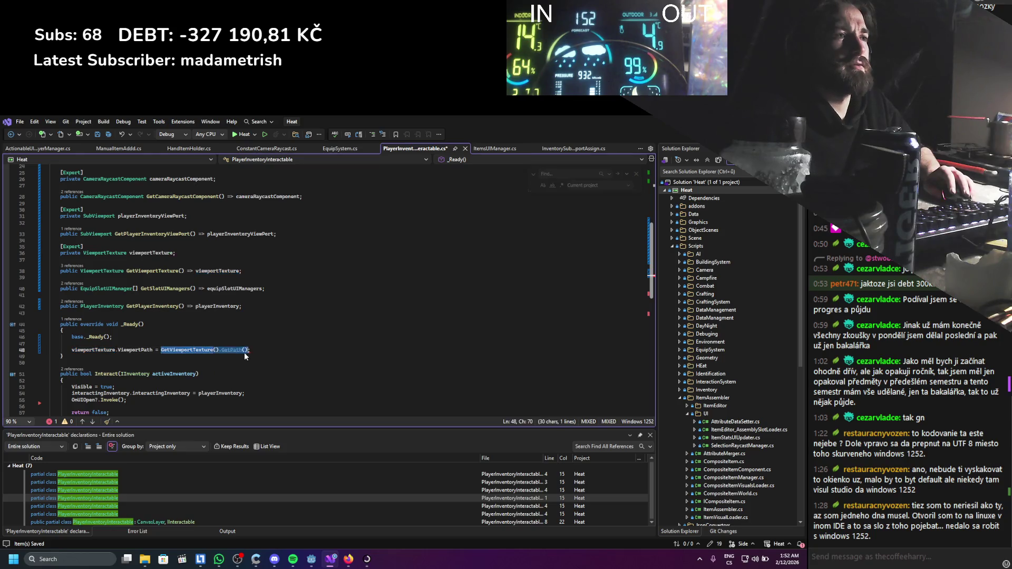
click(295, 330)
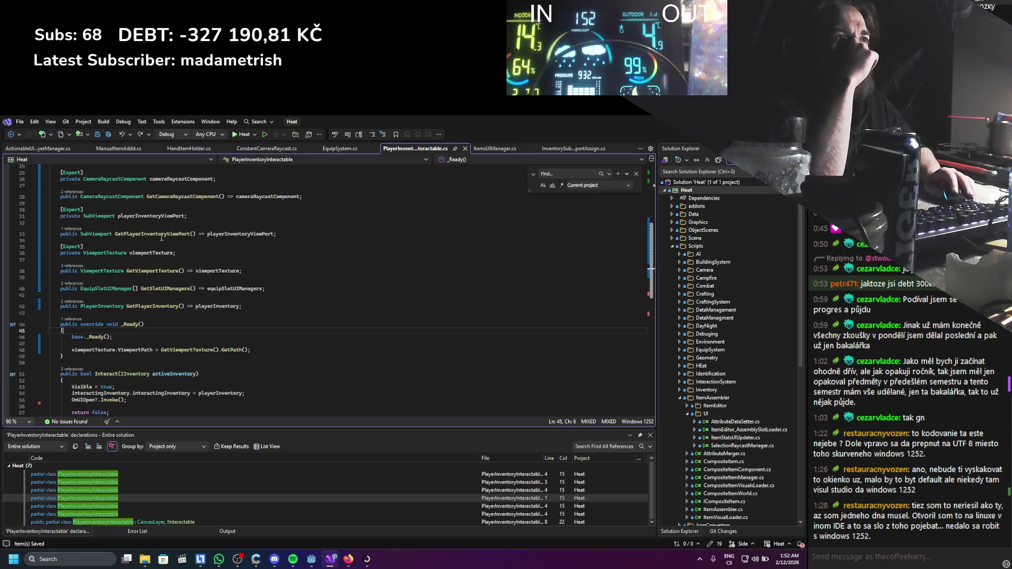
click(164, 234)
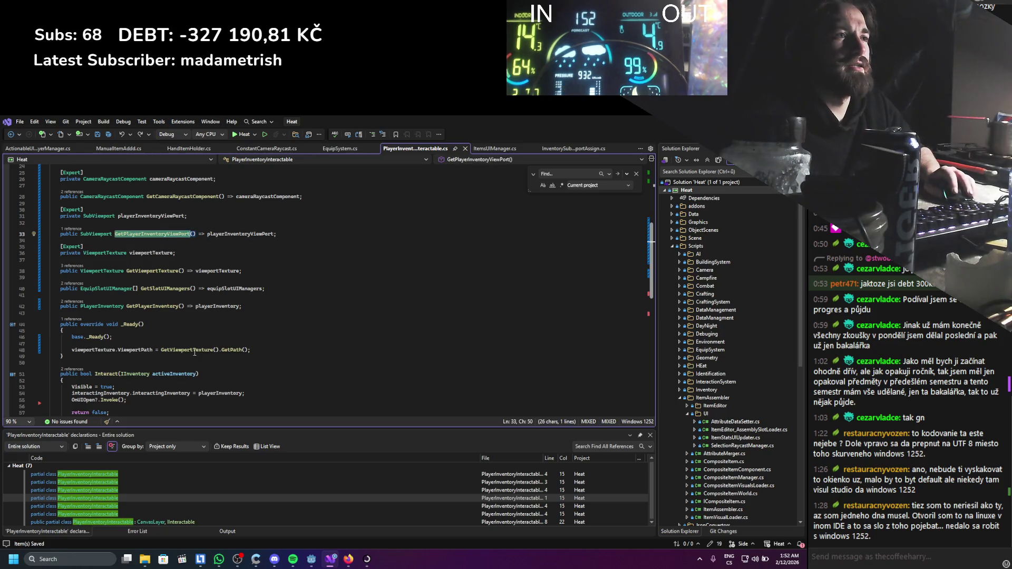
key(ctrl+y)
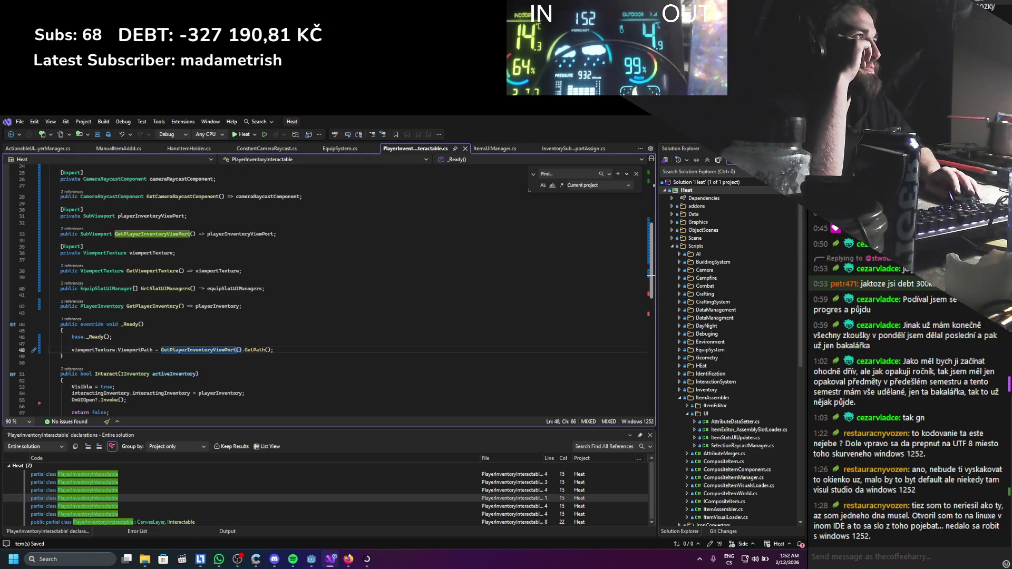
key(alt+Tab)
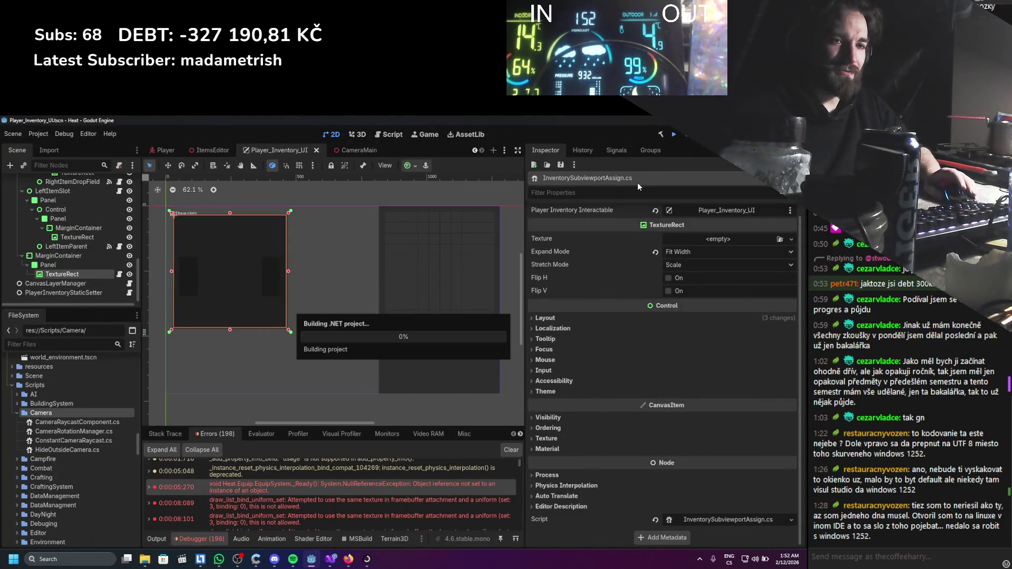
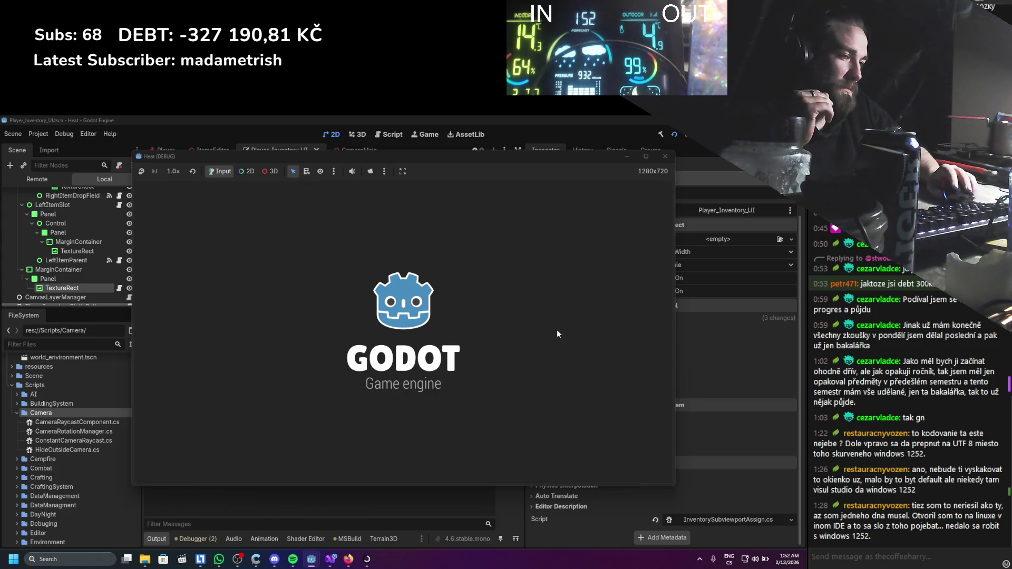
Open the in-game inventory, move the tall stick to another slot, and bring up the editor's error list.
key(i)
key(i)
key(i)
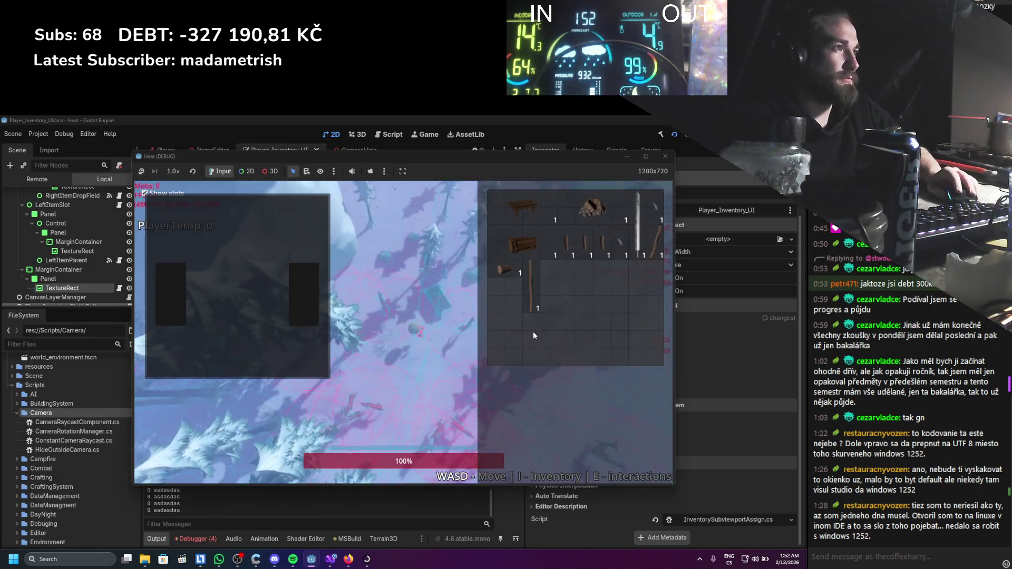
mouse_move(522, 298)
mouse_down()
mouse_move(548, 291)
mouse_move(506, 309)
mouse_move(617, 320)
mouse_up()
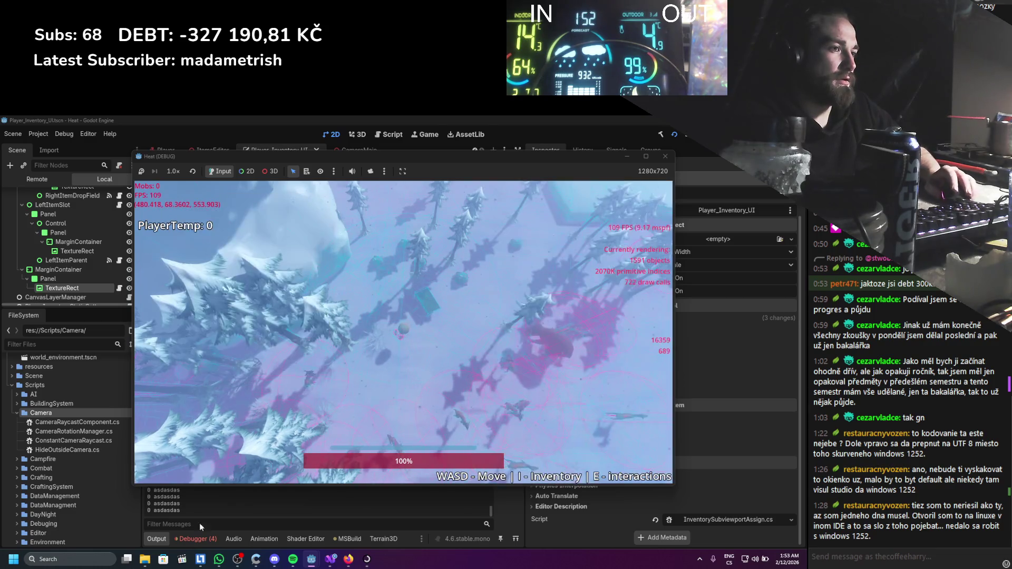
click(192, 539)
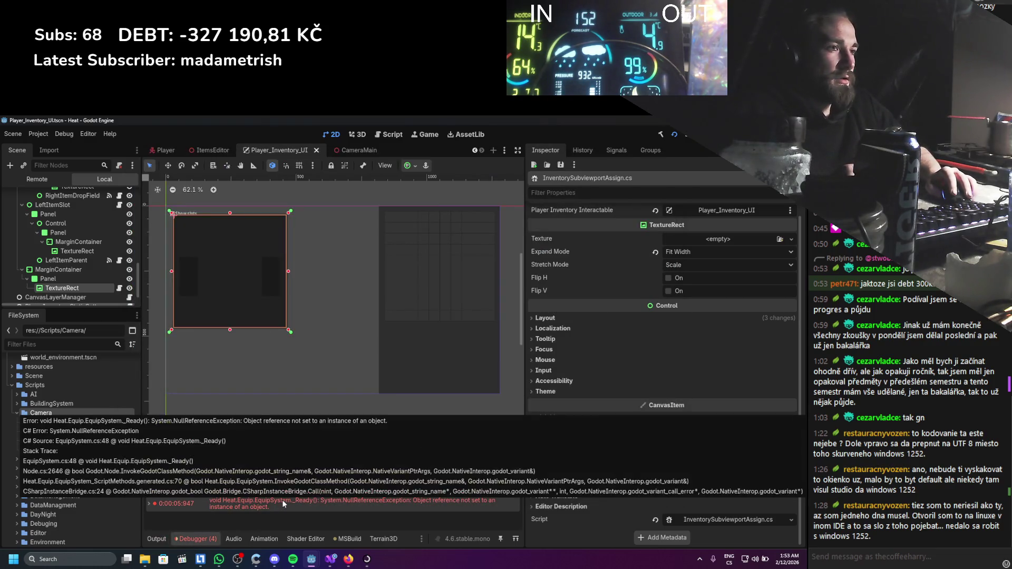
Expand the EquipSystem._Ready null-reference stack trace, stop the game, and open the failing line.
click(282, 500)
click(282, 499)
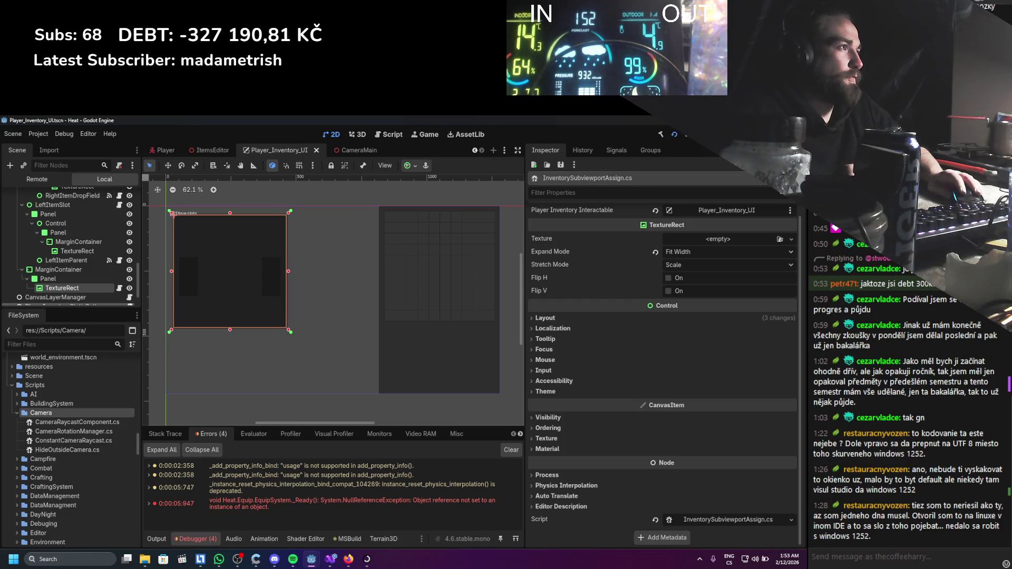
key(F8)
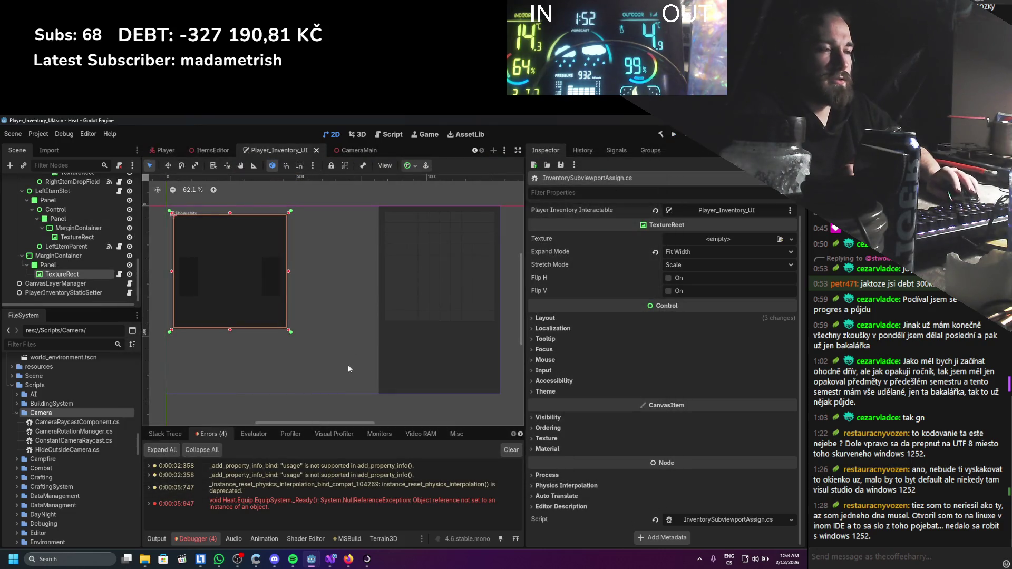
double_click(313, 502)
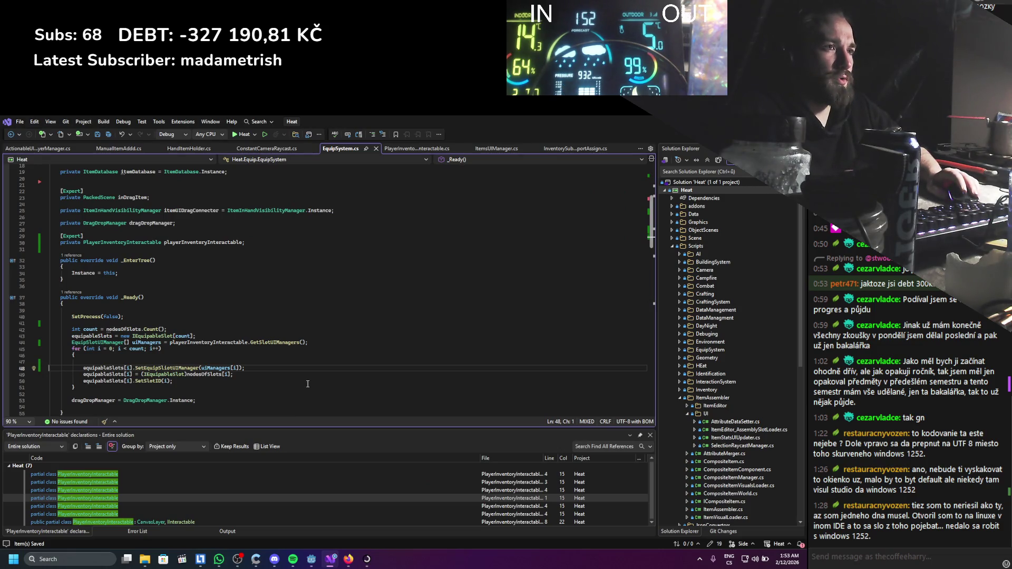
Move the slot assignment above the UI-manager call in EquipSystem.cs, save, then rebuild and run.
key(alt+Up)
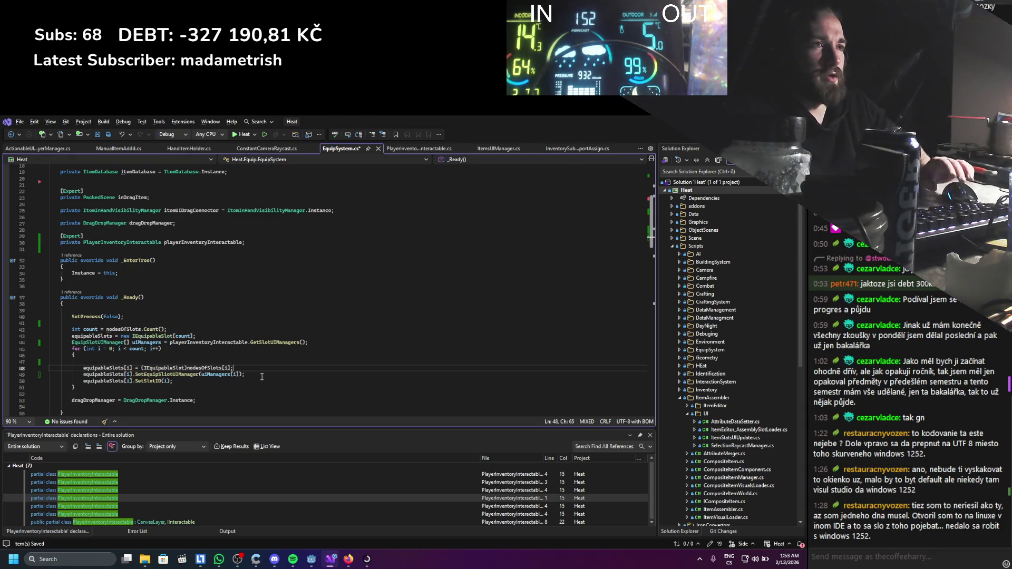
key(Down)
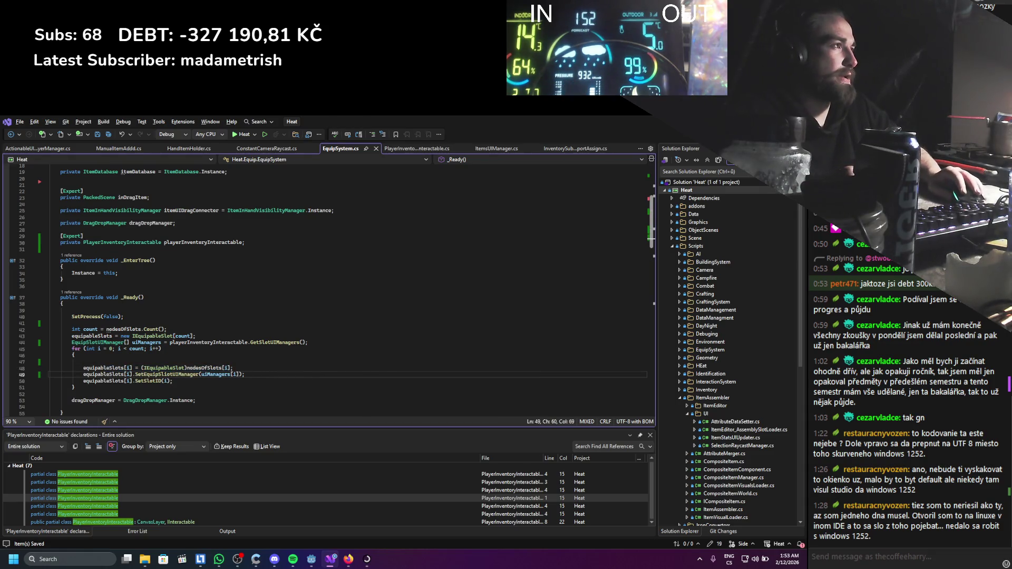
key(alt+Tab)
key(F5)
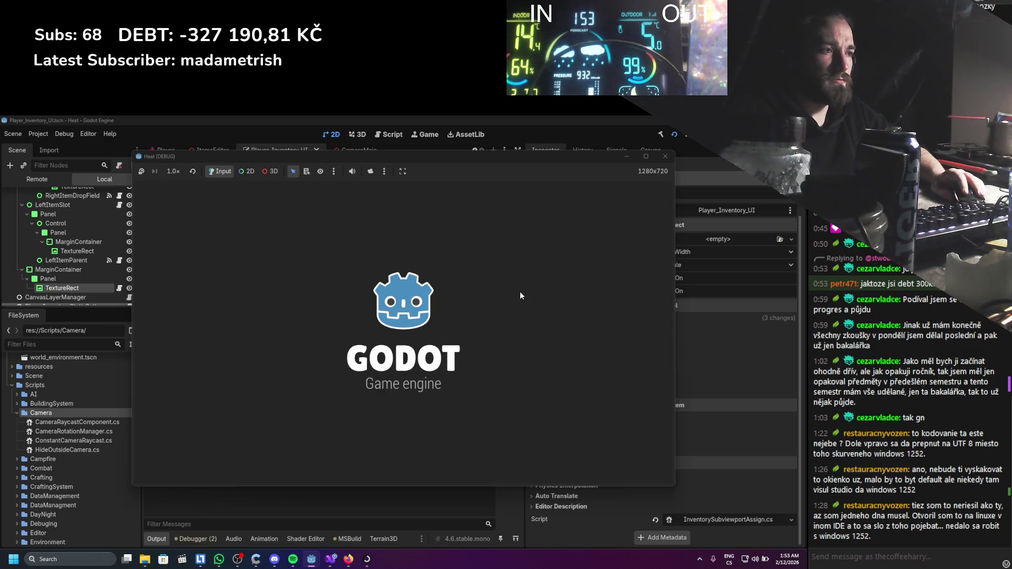
Open the inventory and drag the stick into the left item slot.
key(i)
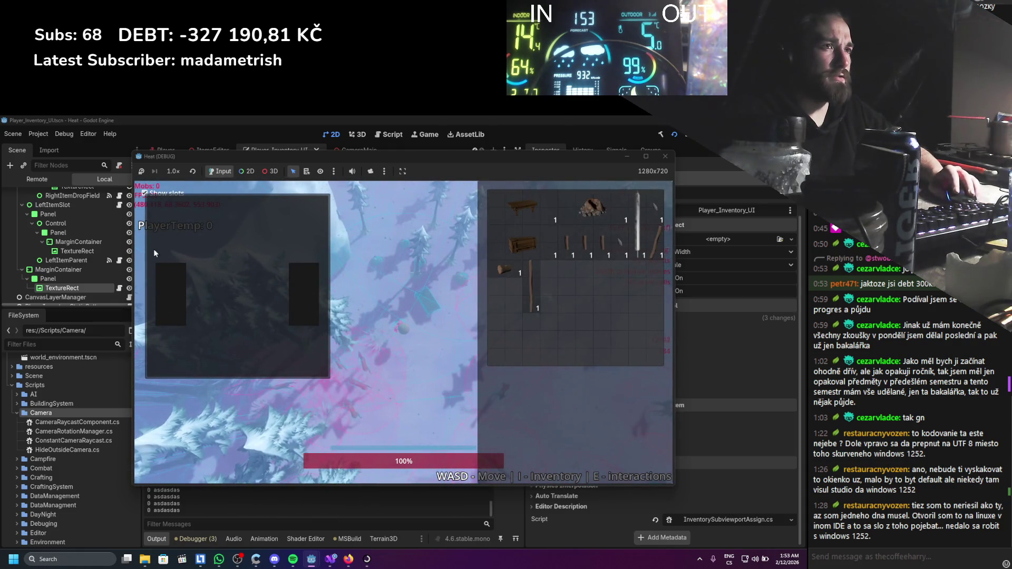
mouse_move(524, 290)
mouse_down()
mouse_move(492, 323)
mouse_move(294, 299)
mouse_move(181, 303)
mouse_up()
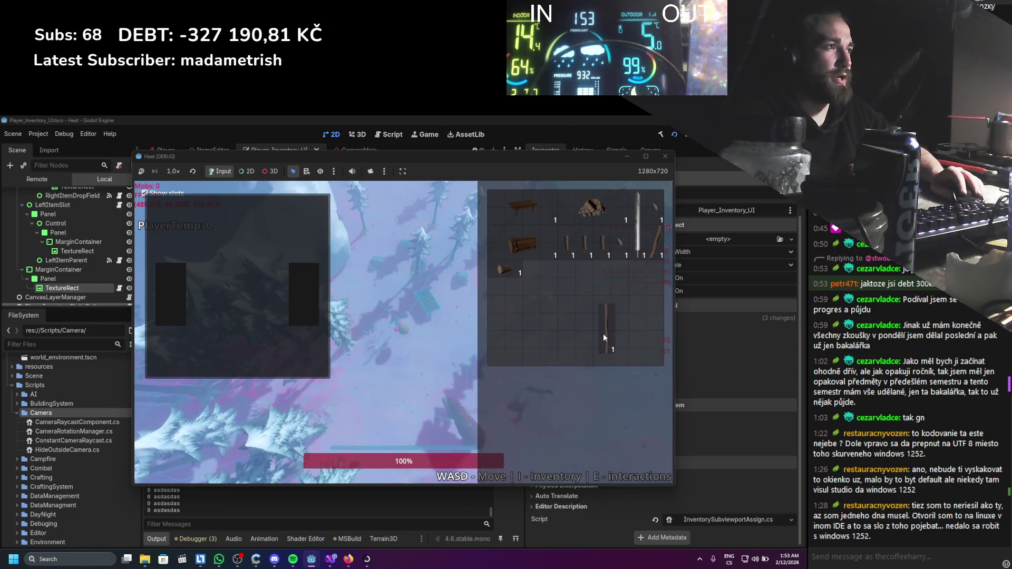
scroll(59, 265, down, 1)
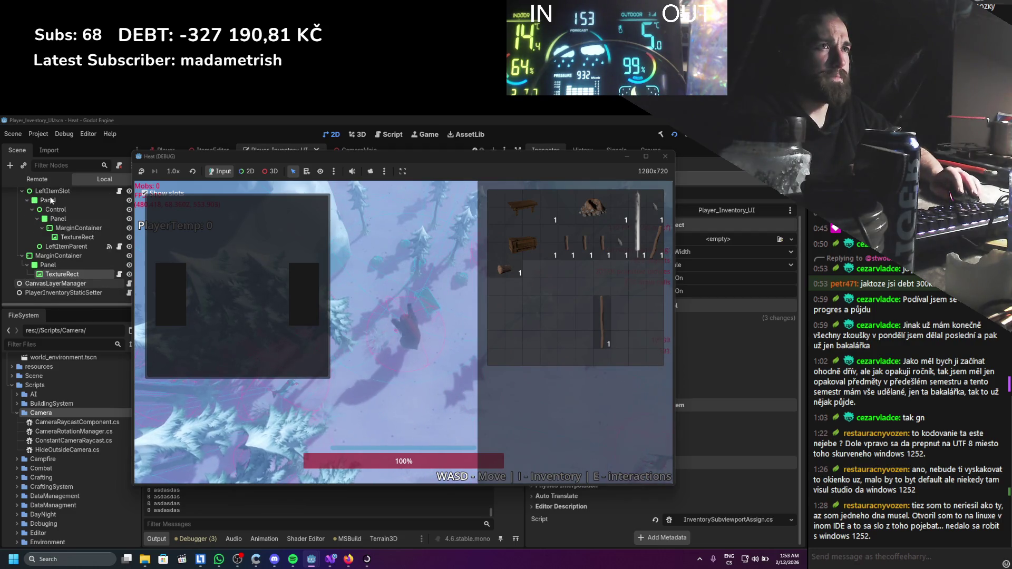
Return to the editor and expand the Main node in the live scene tree.
click(59, 264)
click(12, 215)
click(12, 214)
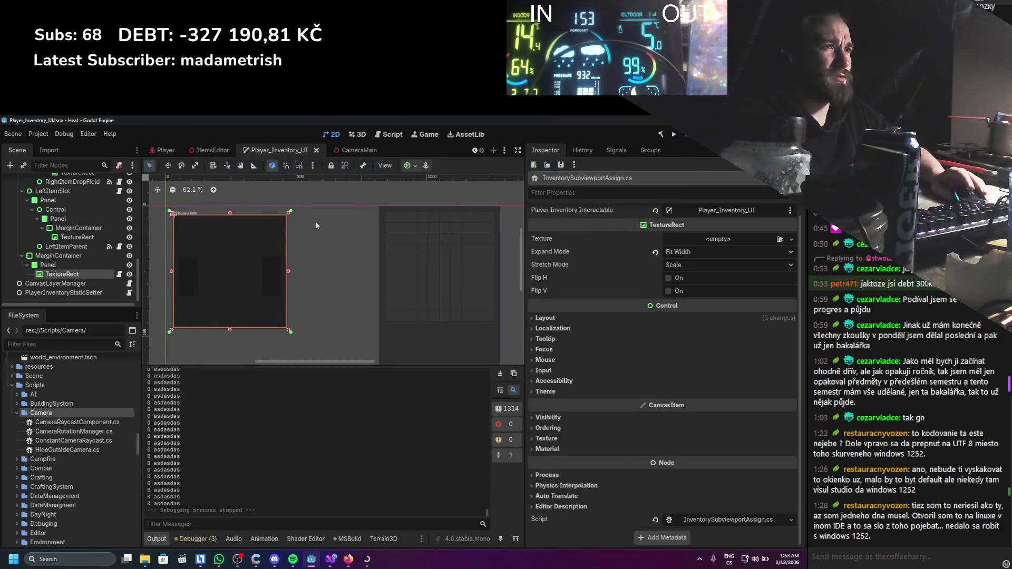
Inspect the properties of the Panel node and the Player_Inventory_UI root node.
click(69, 265)
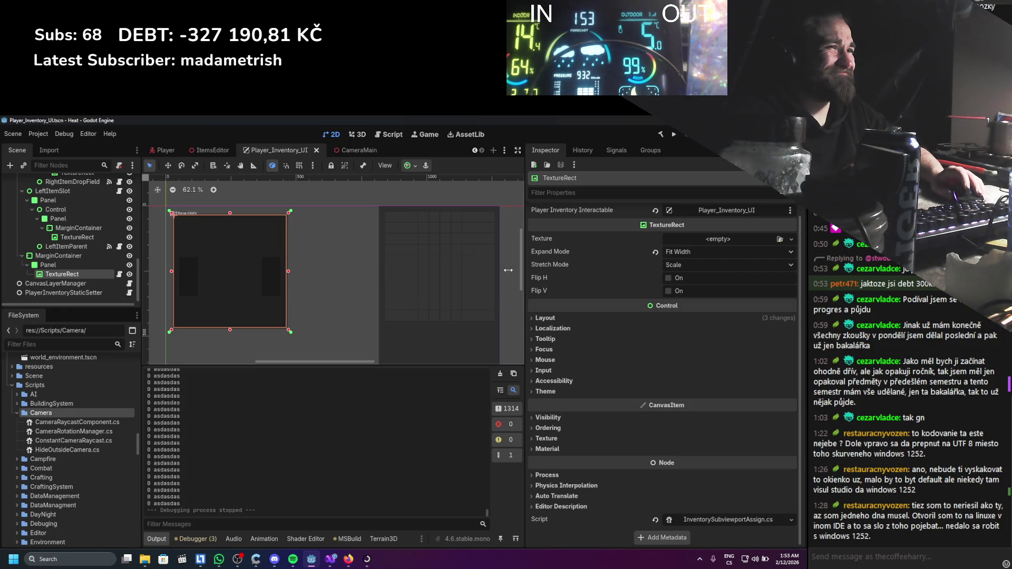
click(333, 563)
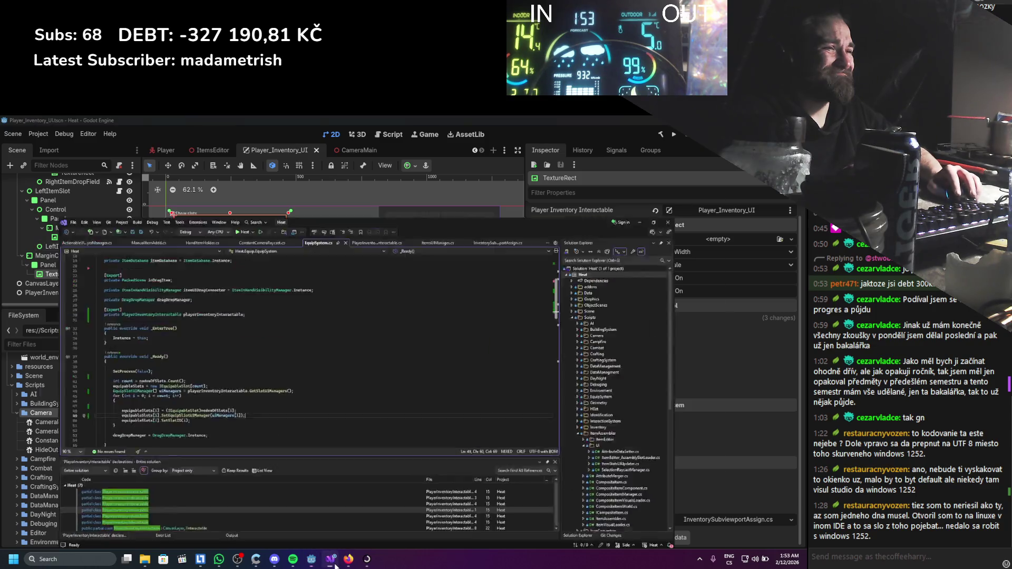
click(333, 562)
scroll(104, 262, down, 2)
scroll(103, 262, up, 3)
scroll(104, 259, up, 5)
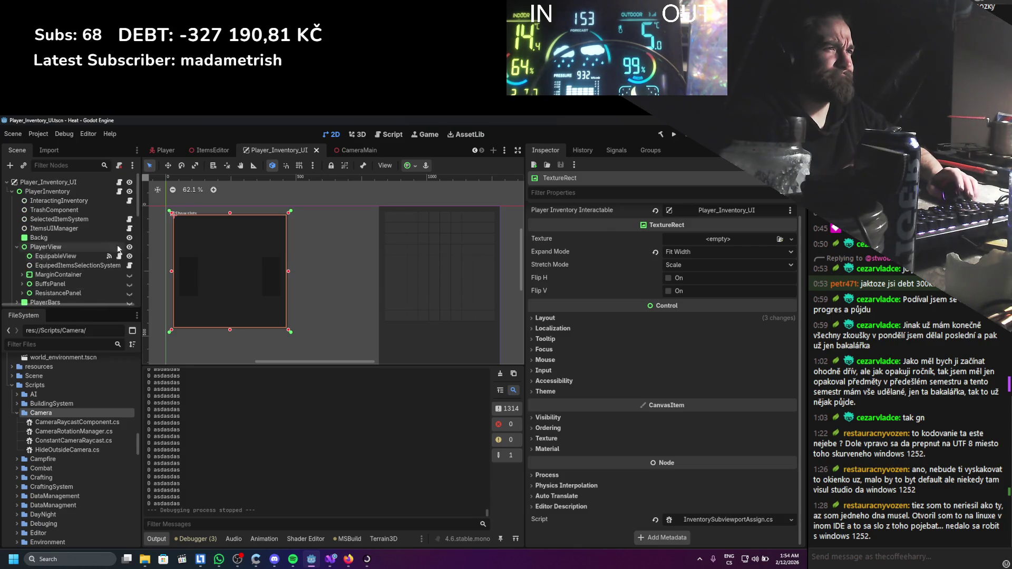
click(71, 182)
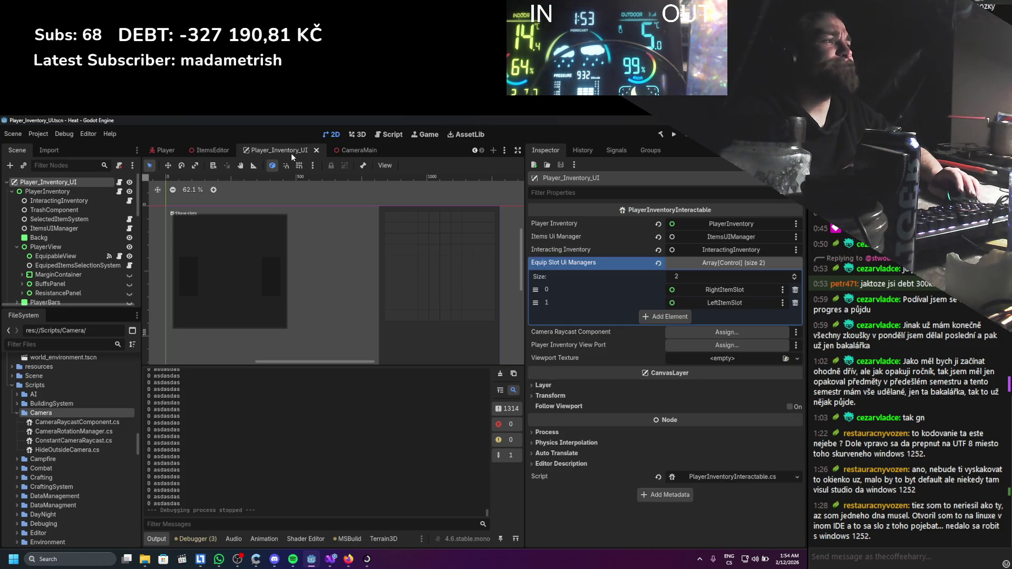
In the Player scene, confirm Equip Slot Ui Managers holds RightItemSlot and LeftItemSlot, then run the game.
click(164, 150)
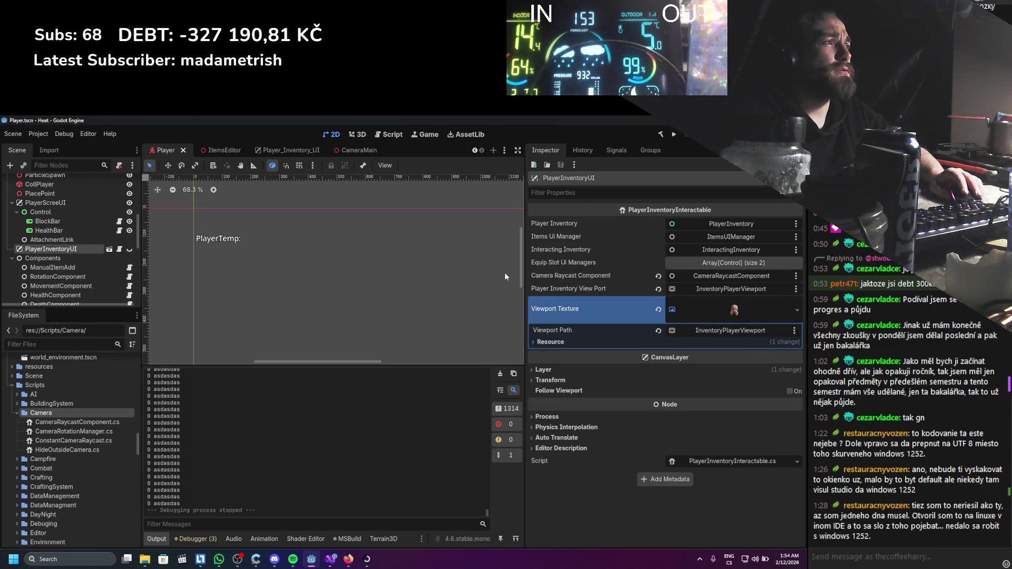
click(734, 265)
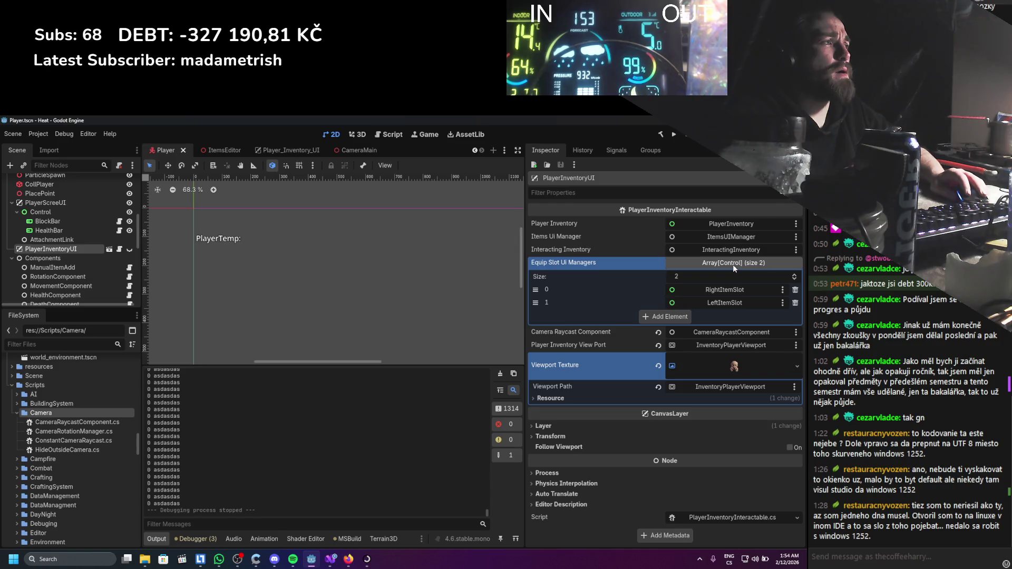
click(733, 265)
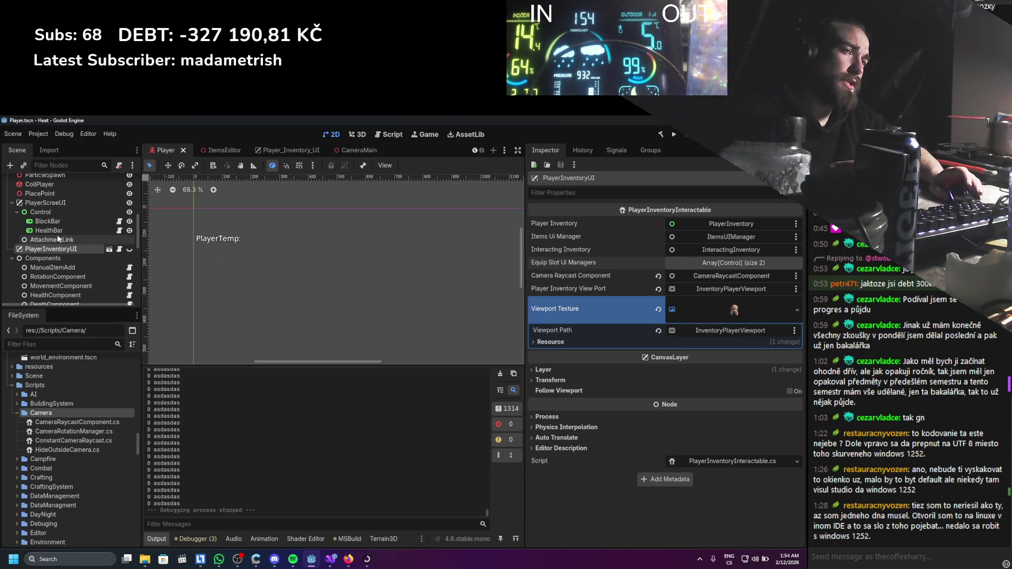
scroll(61, 235, down, 2)
scroll(62, 235, up, 4)
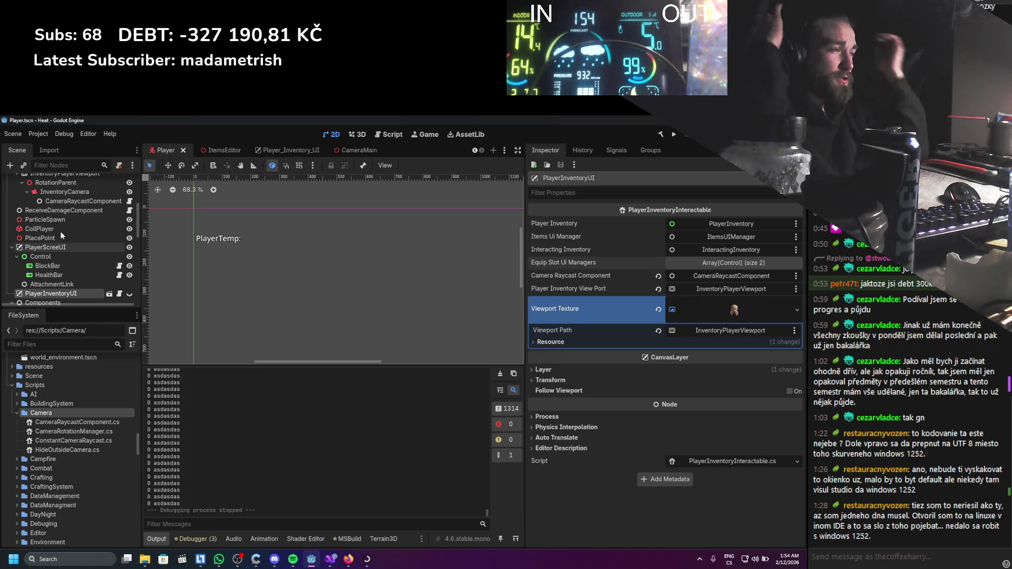
click(674, 136)
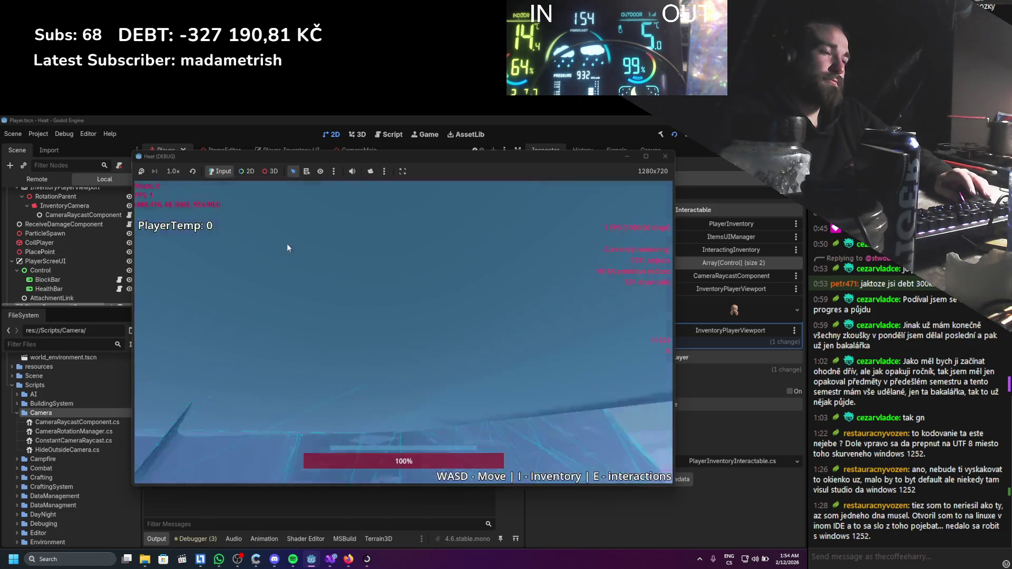
Open the in-game inventory and inspect the live World > Player > MainChar > PlayerInventory node.
key(i)
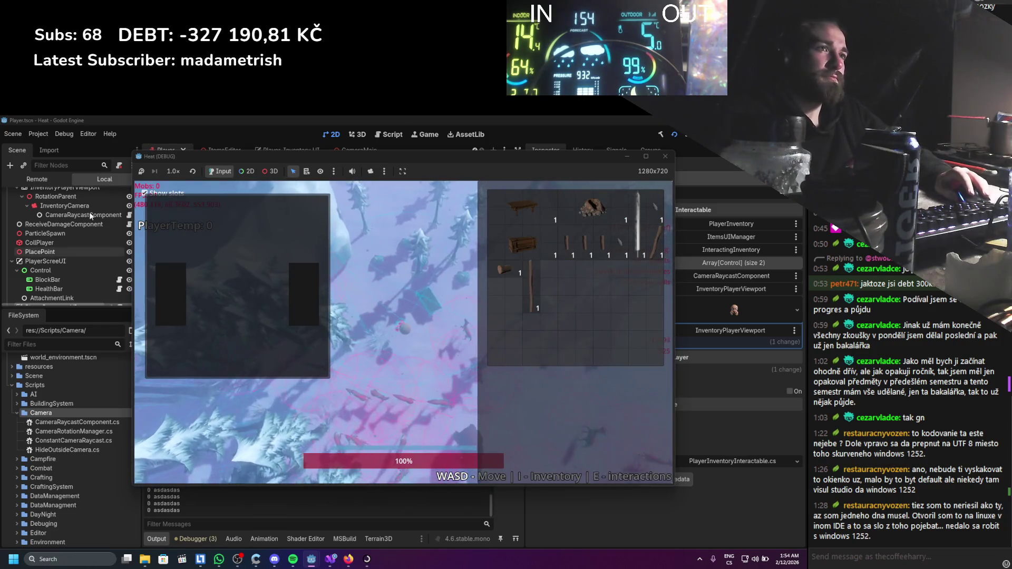
click(51, 180)
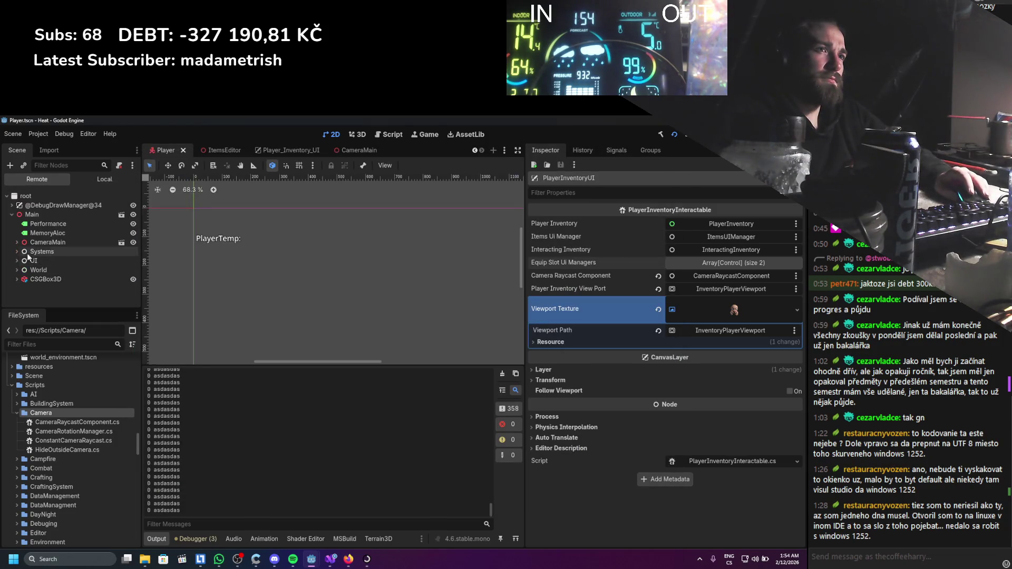
click(16, 270)
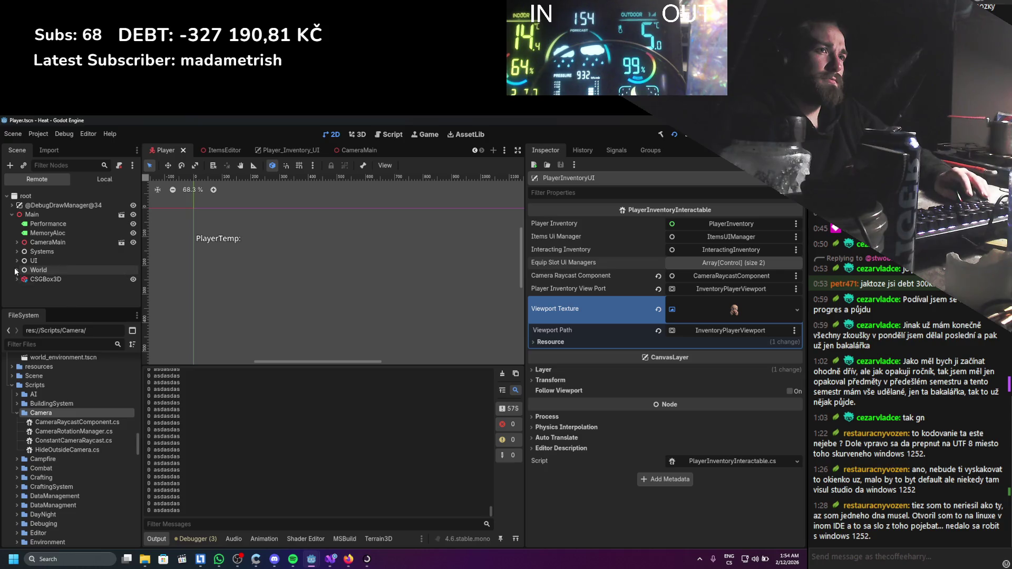
click(22, 279)
scroll(32, 253, down, 2)
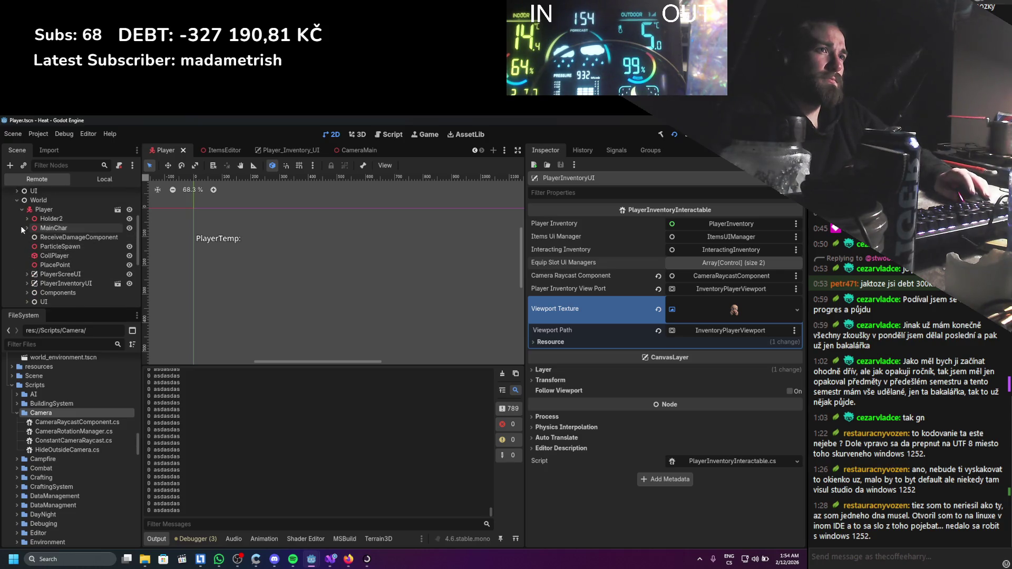
click(28, 228)
scroll(29, 240, down, 2)
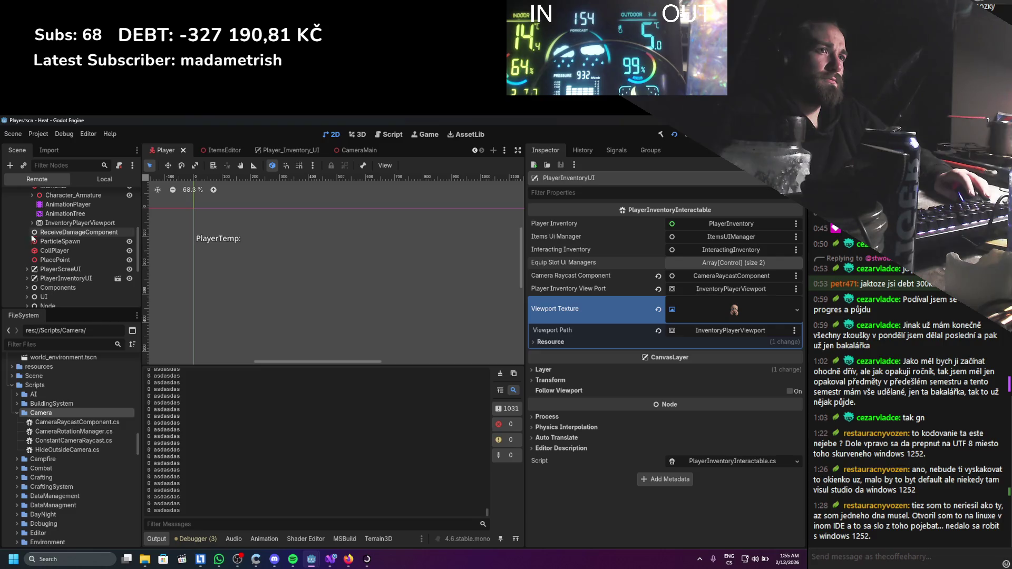
click(32, 274)
scroll(26, 275, down, 1)
click(56, 246)
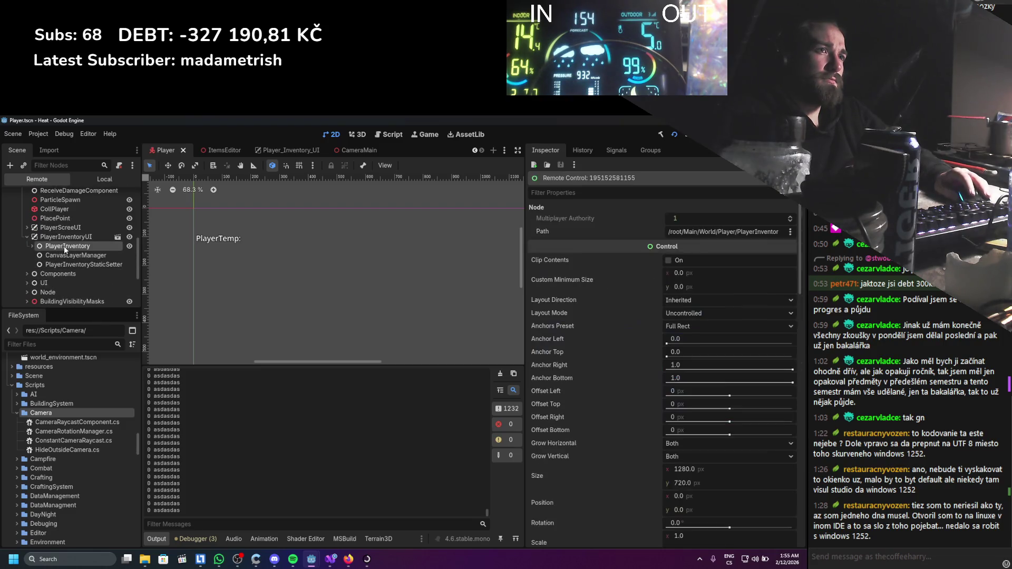
Inspect the live CanvasLayerManager and PlayerInventoryStaticSetter nodes' properties.
scroll(50, 260, down, 5)
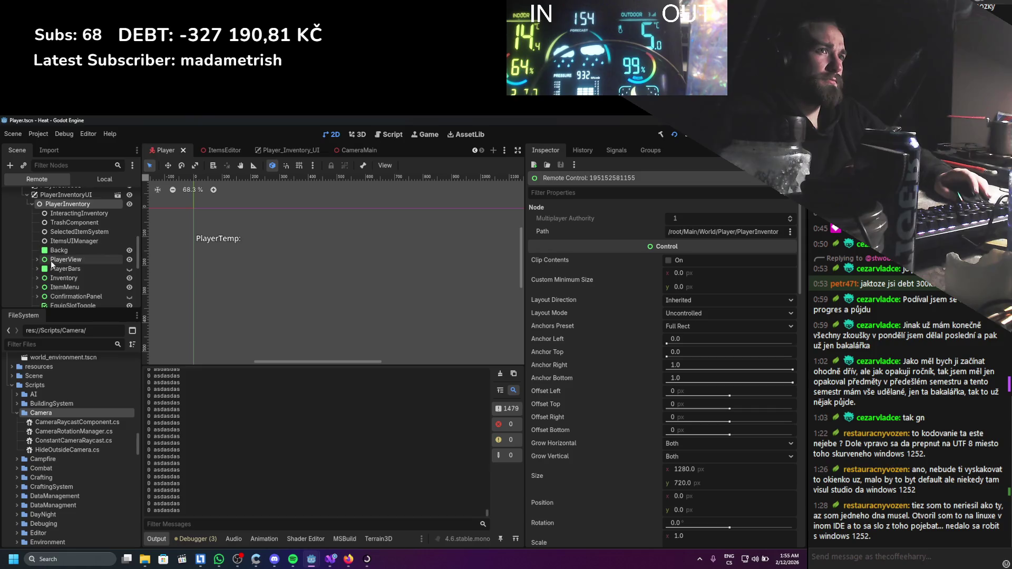
scroll(53, 260, down, 1)
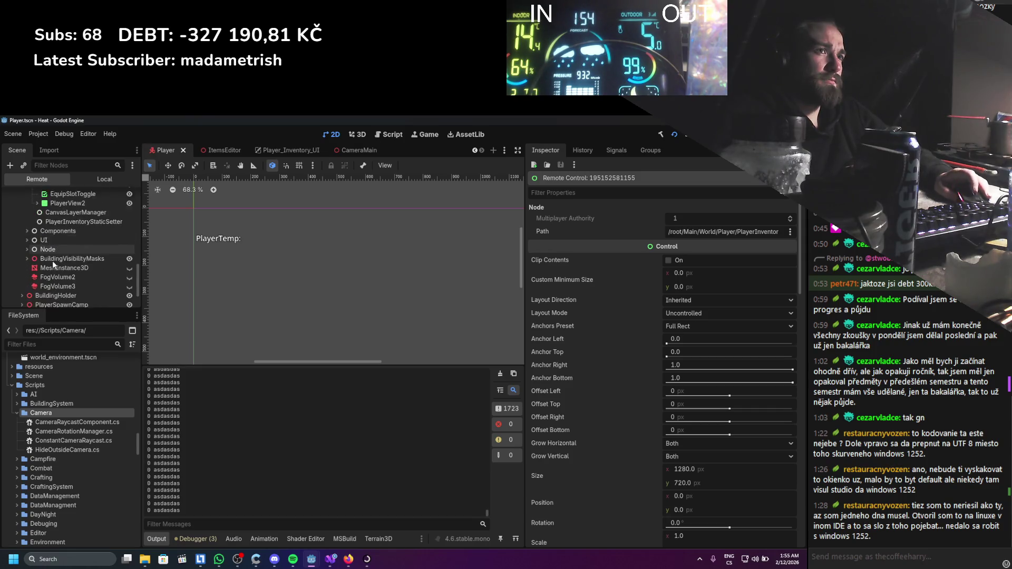
scroll(52, 260, up, 5)
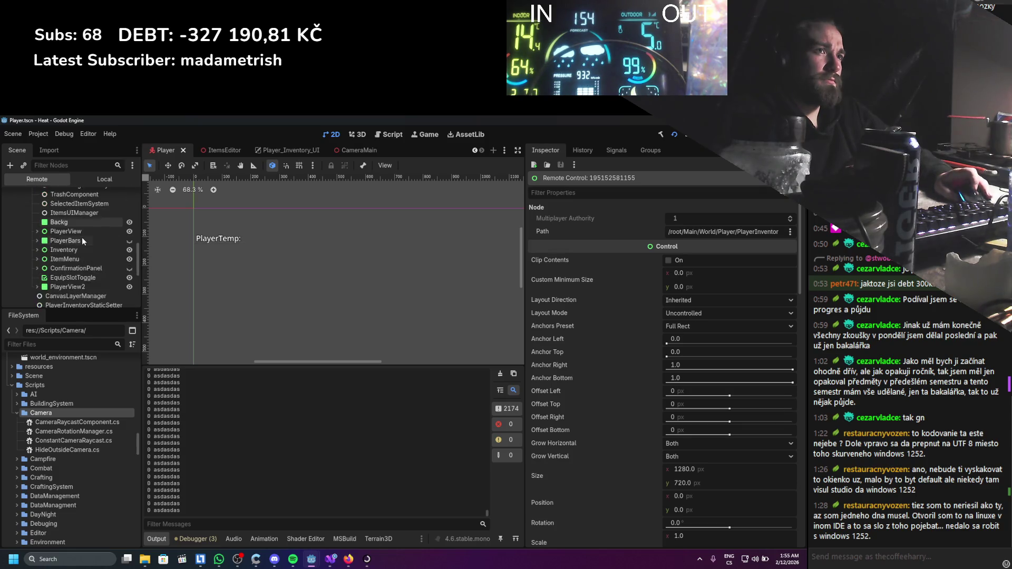
scroll(82, 238, down, 5)
click(82, 237)
click(80, 251)
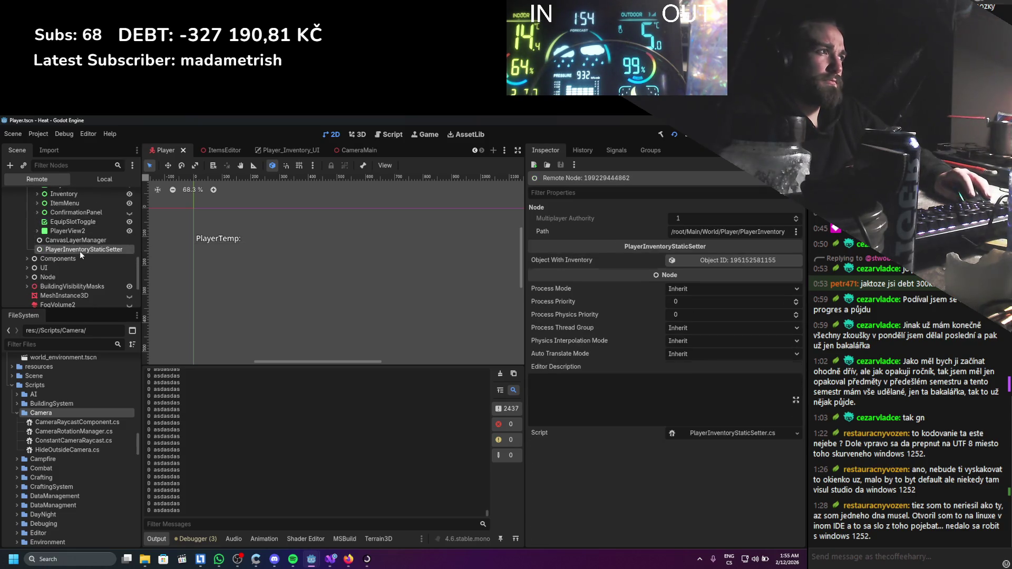
Expand the live UI > Components > PlayerView2 nodes to check its item slots.
click(27, 267)
scroll(26, 266, down, 1)
click(28, 231)
scroll(31, 238, down, 2)
scroll(31, 240, up, 5)
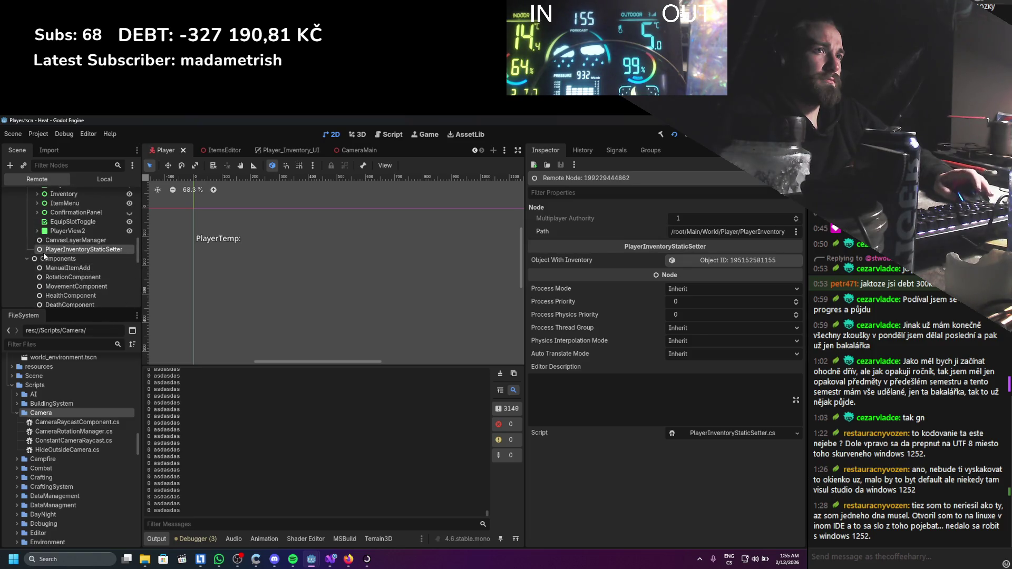
click(36, 245)
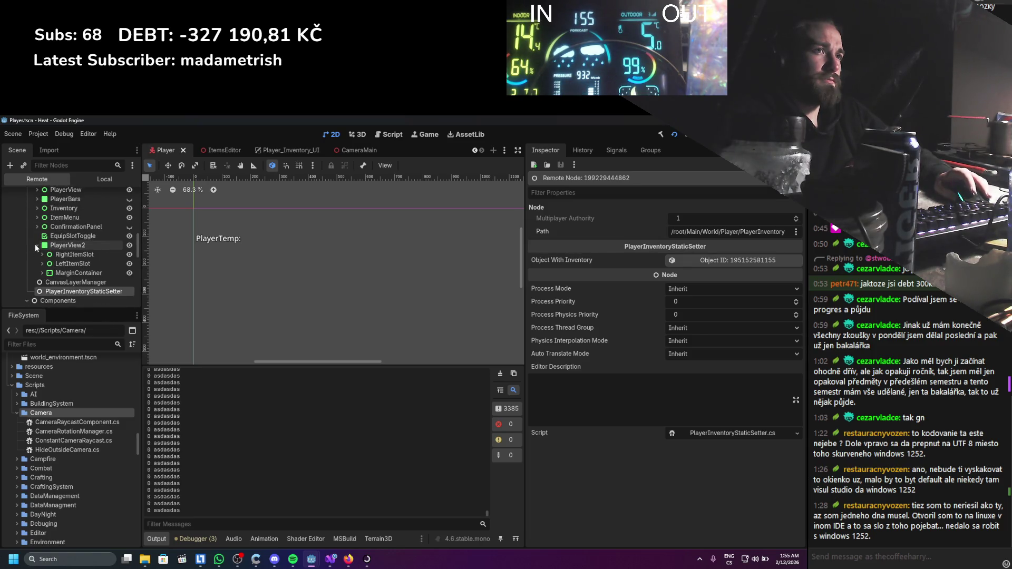
click(36, 245)
click(36, 246)
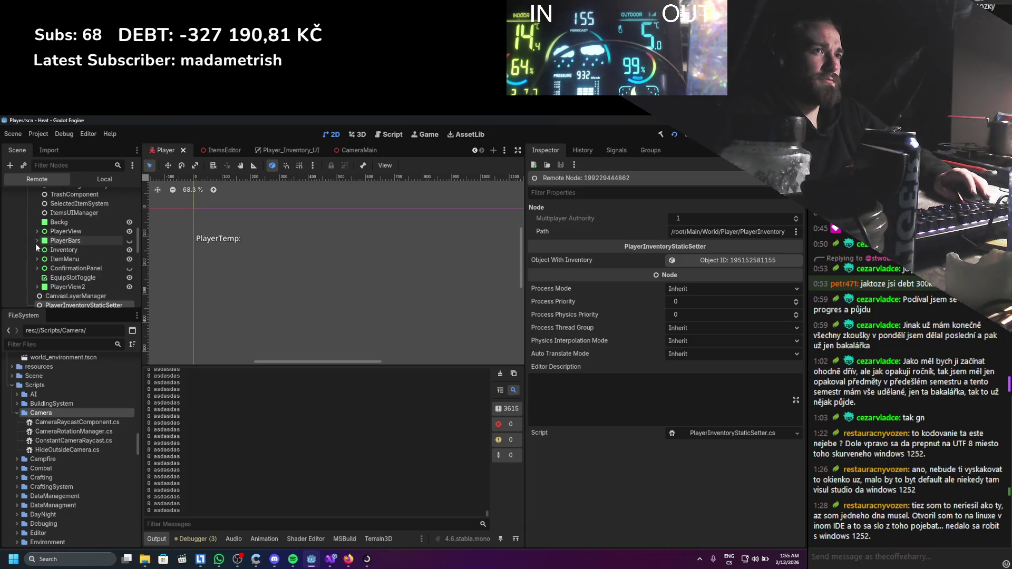